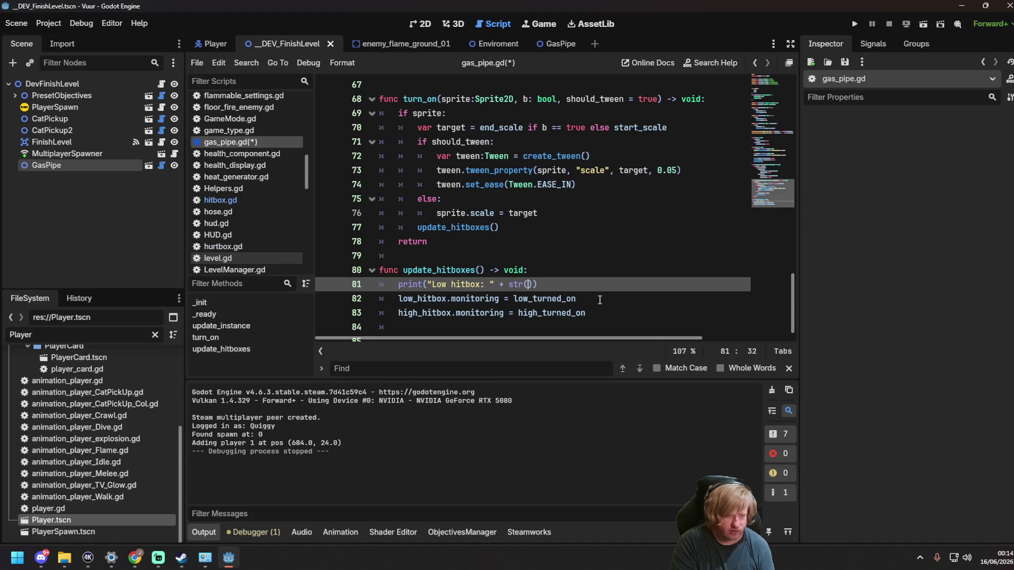
Add print lines for the low and high hitbox states in update_hitboxes and save gas_pipe.gd.
text(_turned_on)
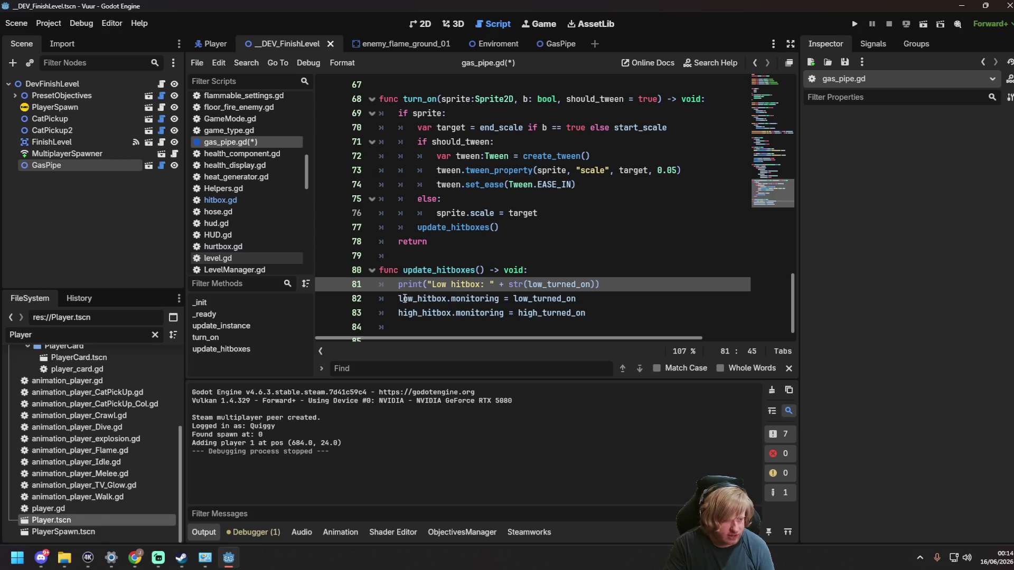
drag(400, 284, 600, 286)
click(597, 304)
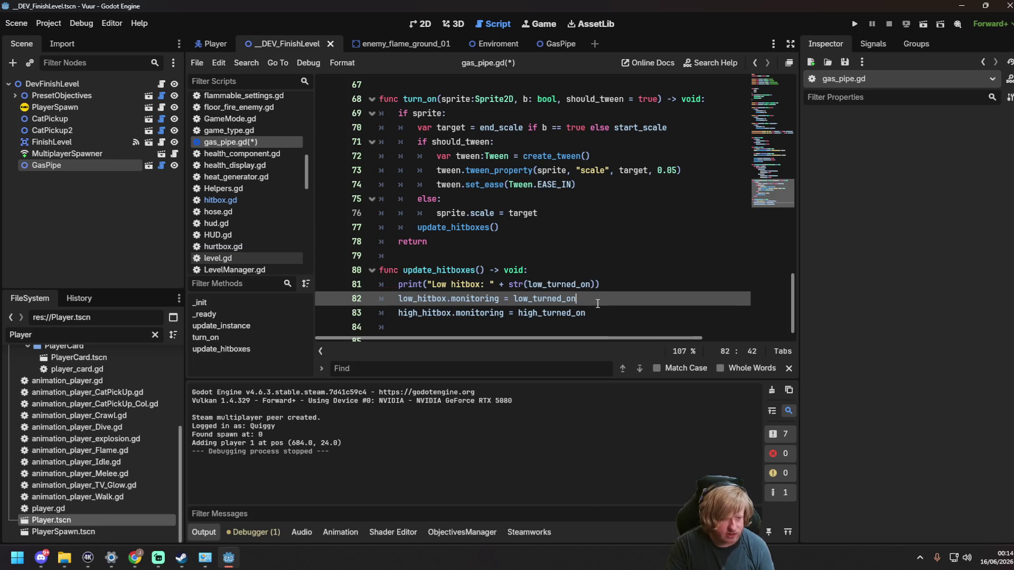
key(Return)
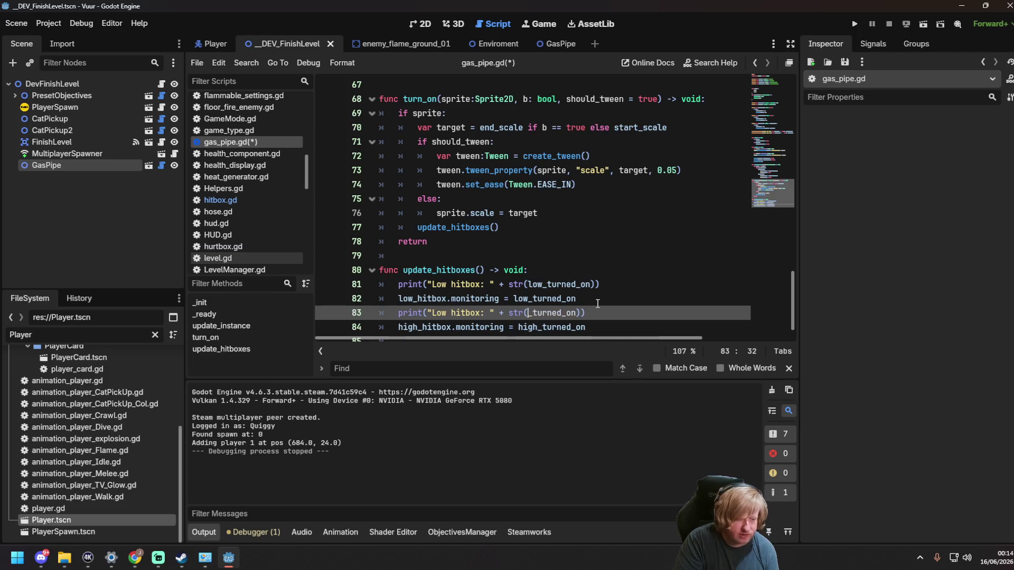
key(Left)
key(Left)
key(Left)
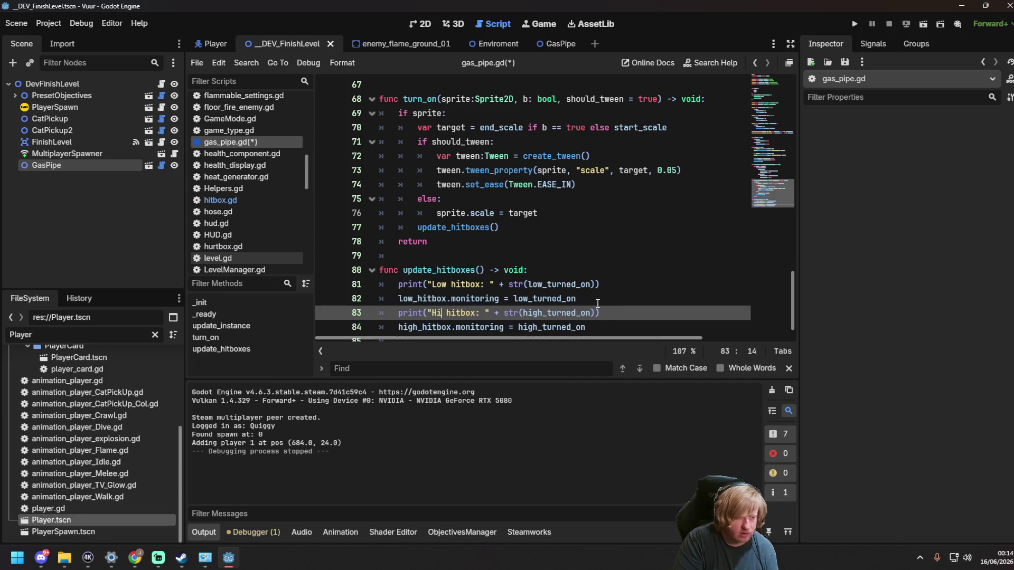
key(ctrl+s)
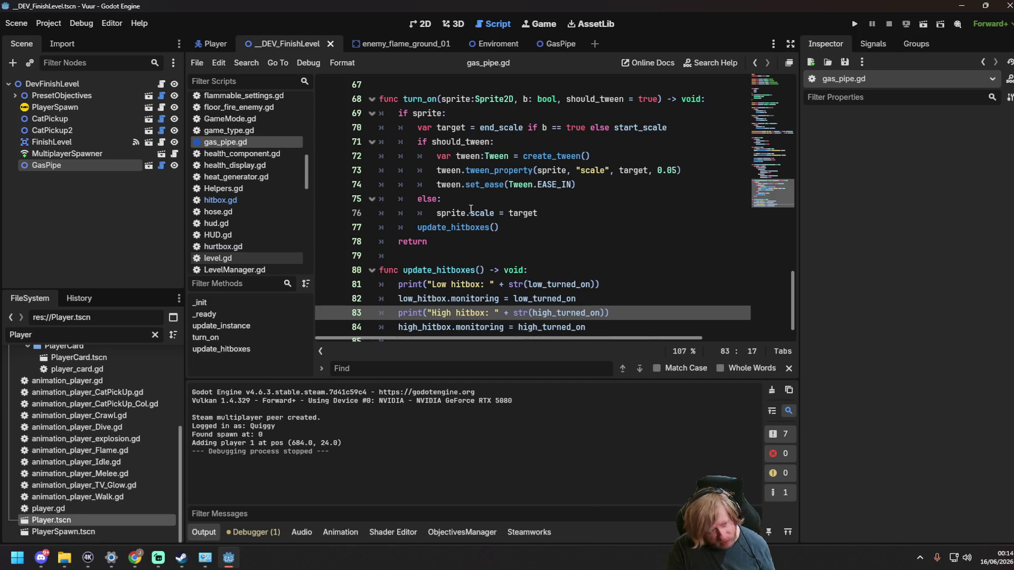
Set a breakpoint at the Hurtbox check on hitbox.gd line 38 and run the game.
click(233, 200)
scroll(539, 279, up, 5)
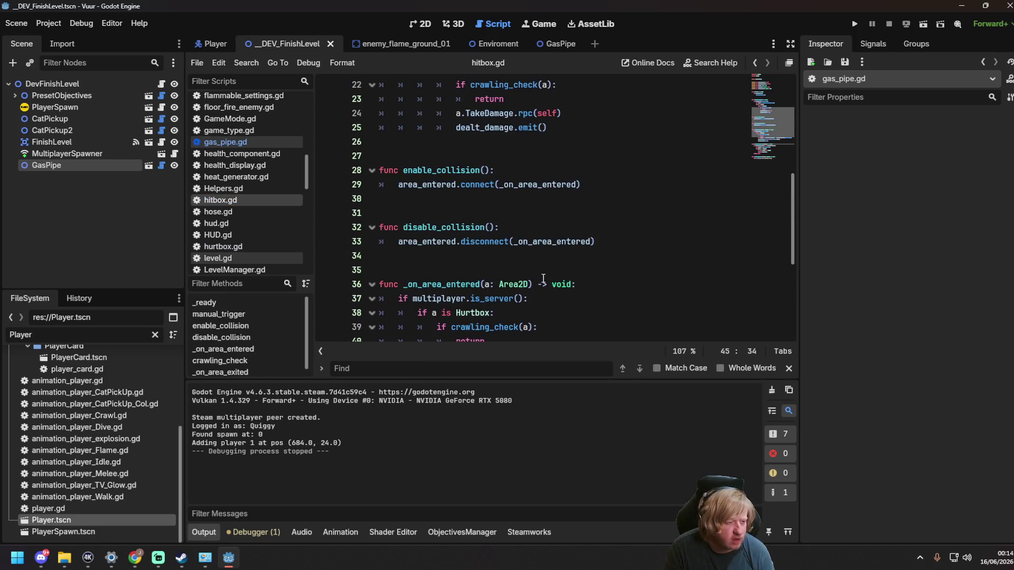
scroll(527, 269, down, 1)
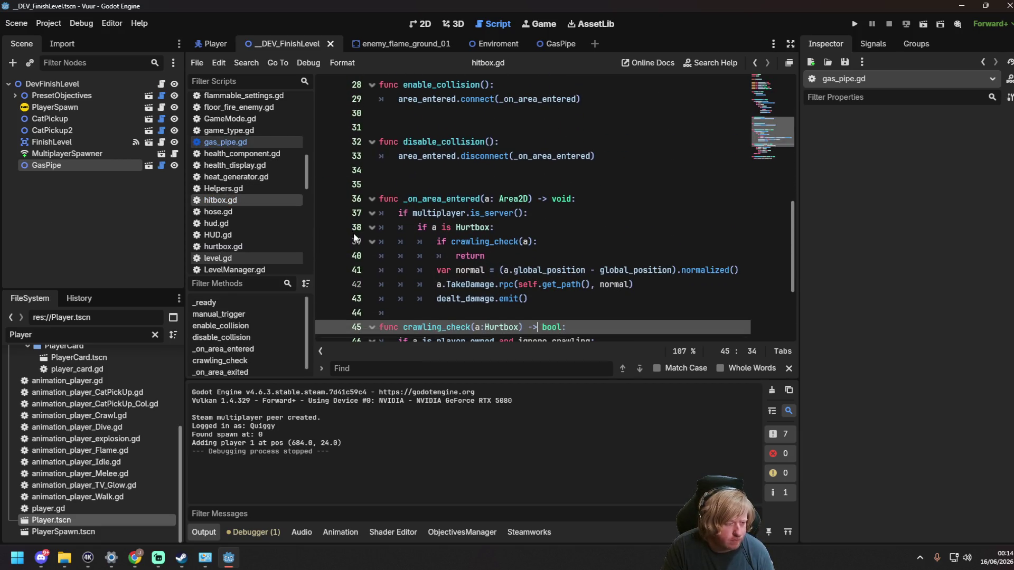
click(618, 247)
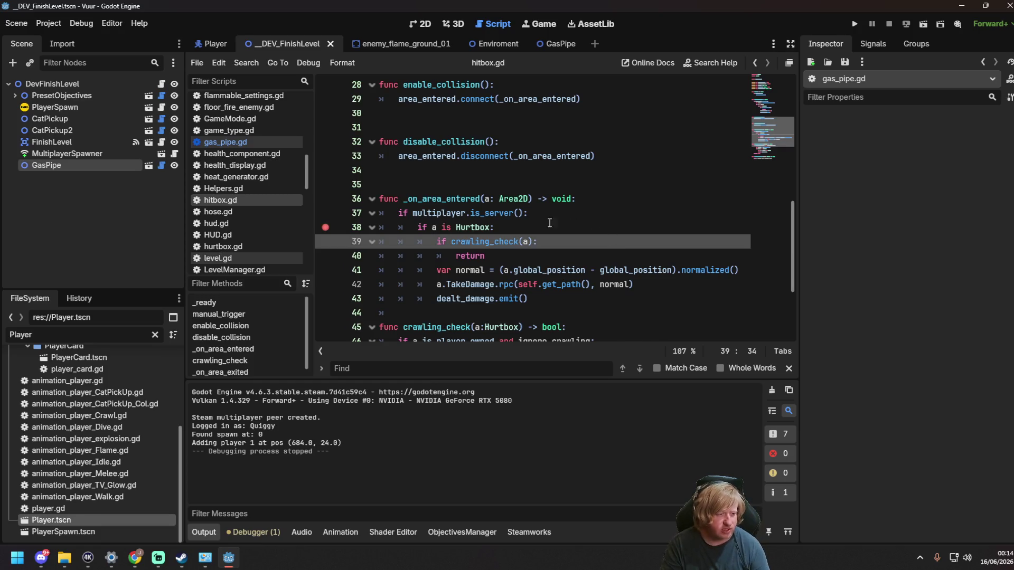
key(F6)
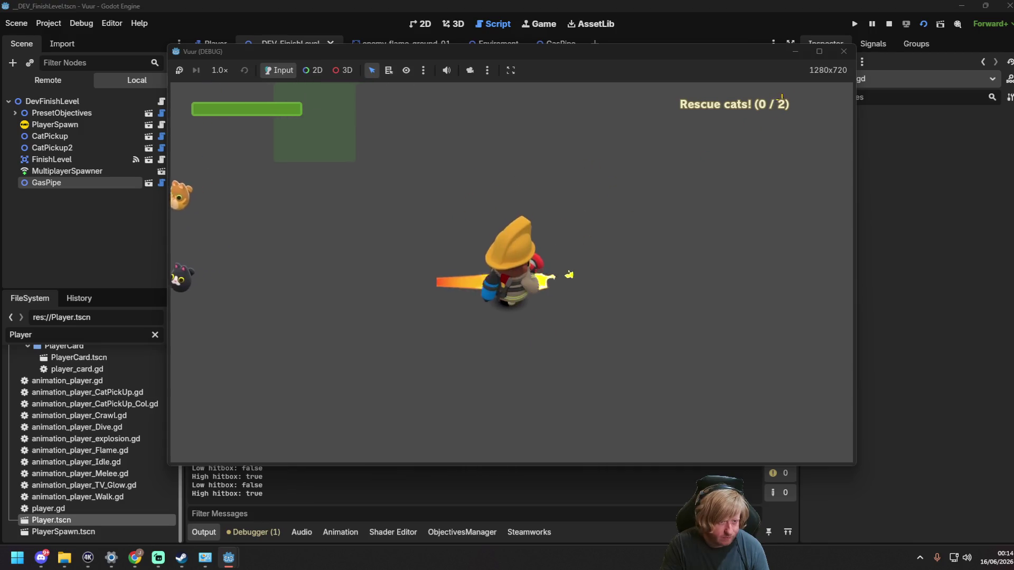
Stop the test run, show GasPipe's properties, and move the file browser window aside.
click(843, 51)
click(132, 166)
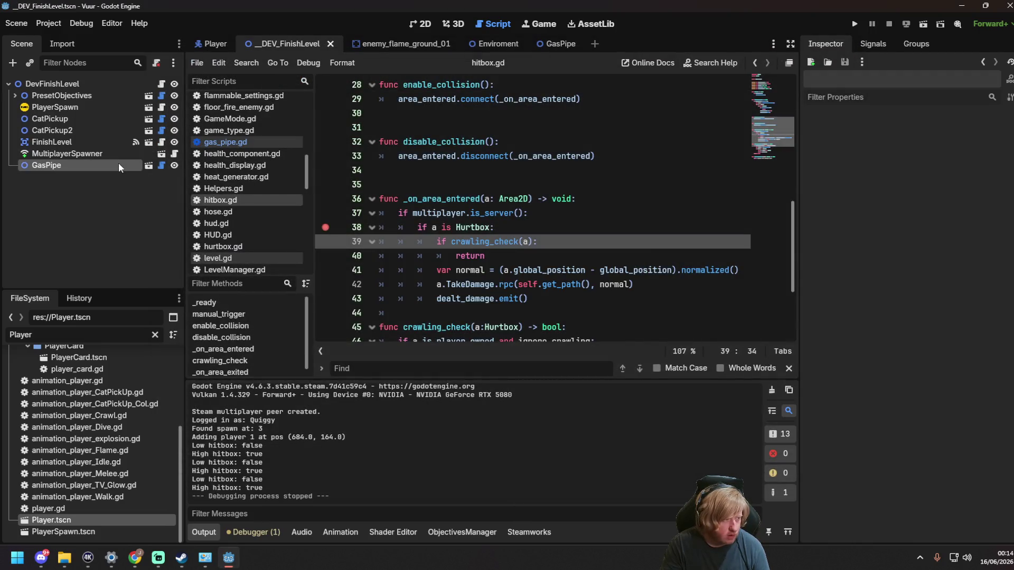
click(48, 23)
click(141, 165)
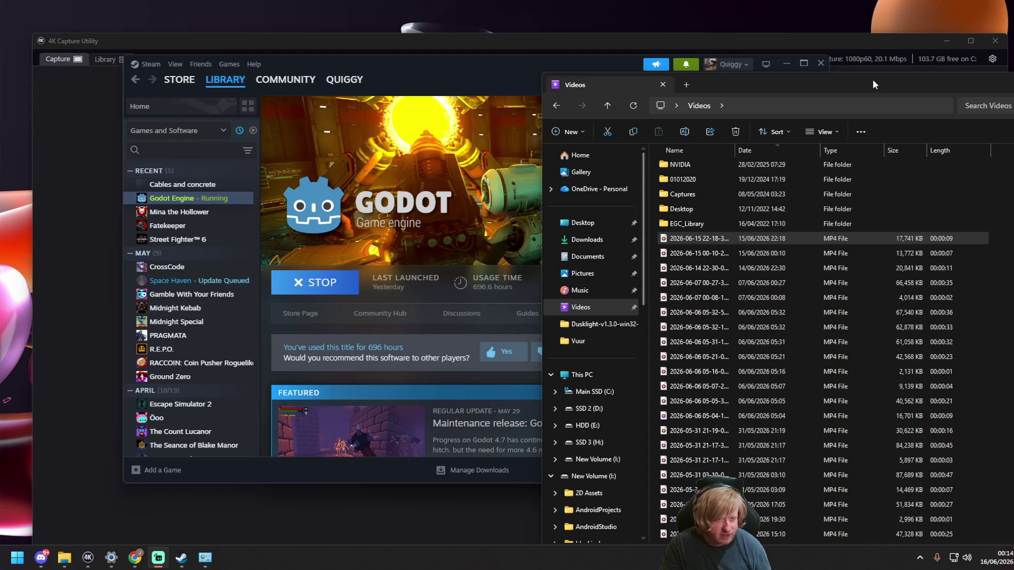
drag(872, 84, 601, 39)
Dismiss the 4K Capture Utility's version 1.7.14 update offer and minimize the utility.
click(873, 38)
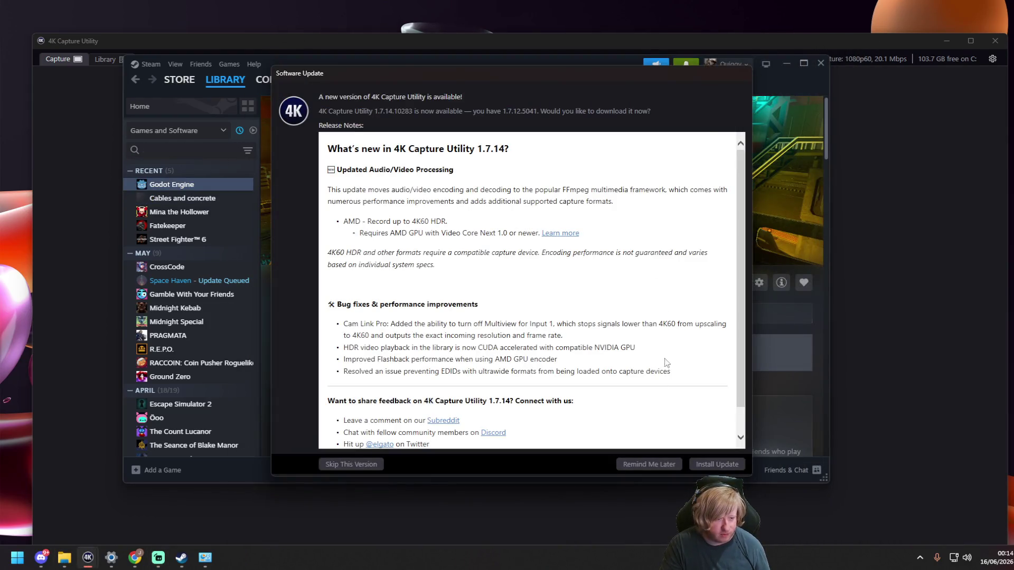
click(649, 458)
click(880, 320)
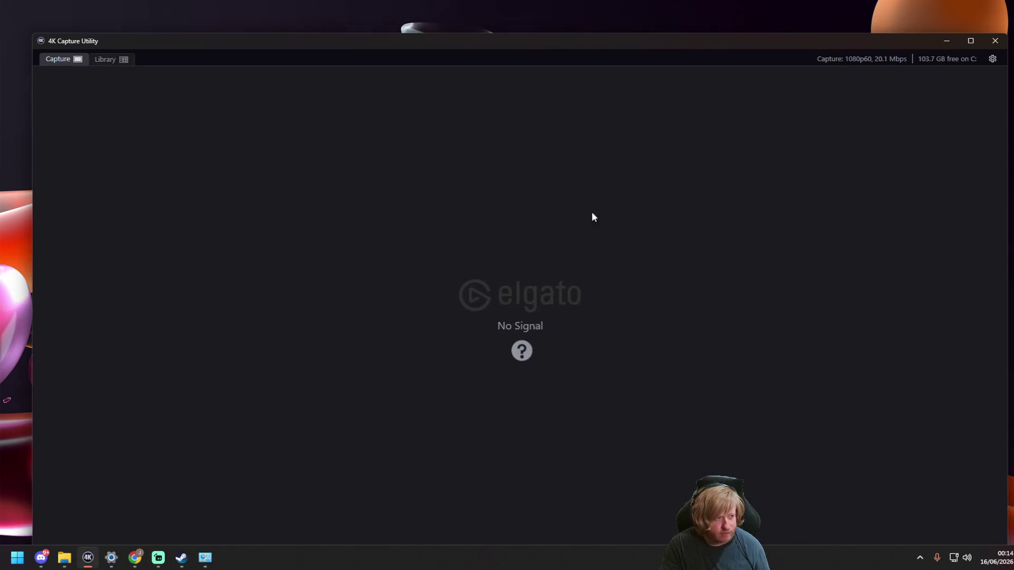
click(948, 42)
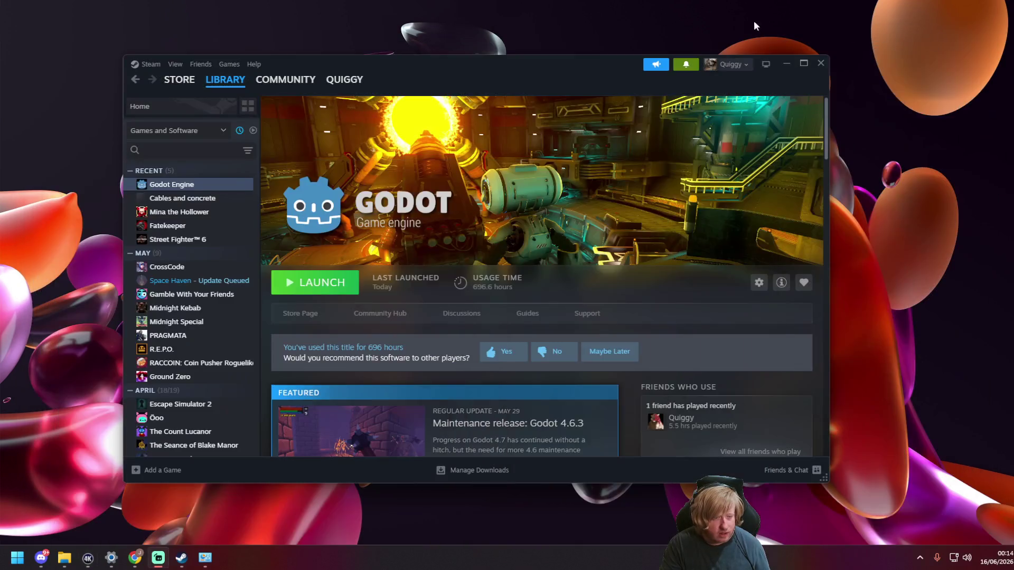
Close the other app from its taskbar, launch Godot Engine from Steam and open Vuur.
right_click(211, 564)
click(174, 539)
click(316, 285)
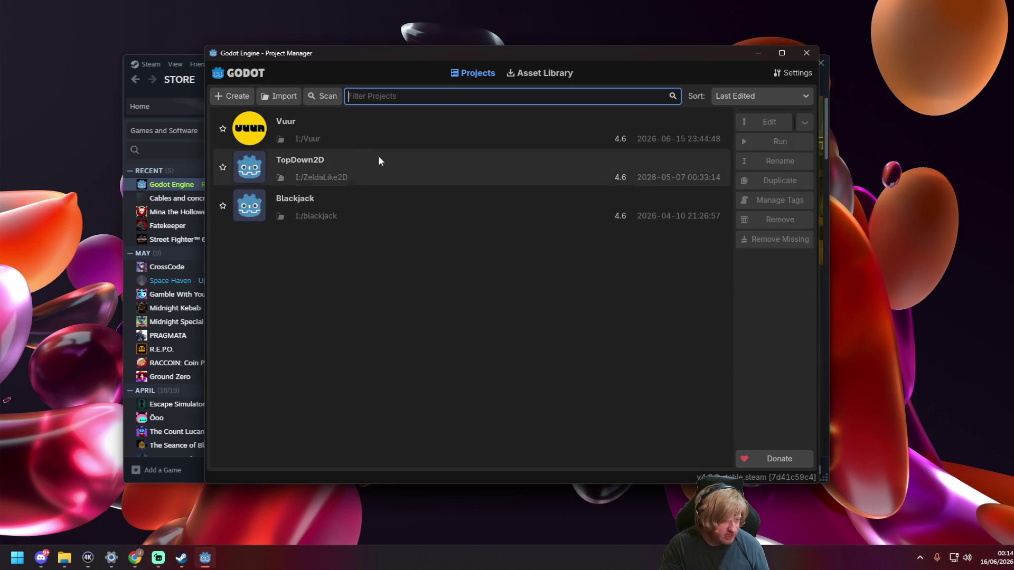
double_click(354, 140)
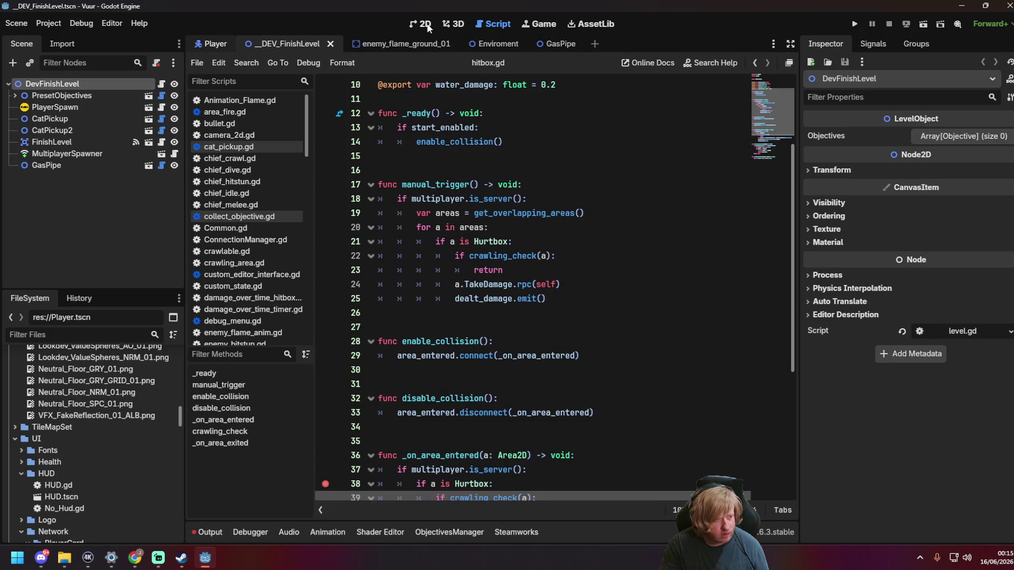
Toggle GasPipe's low and high jets in the Inspector, leaving the low jet on.
click(421, 24)
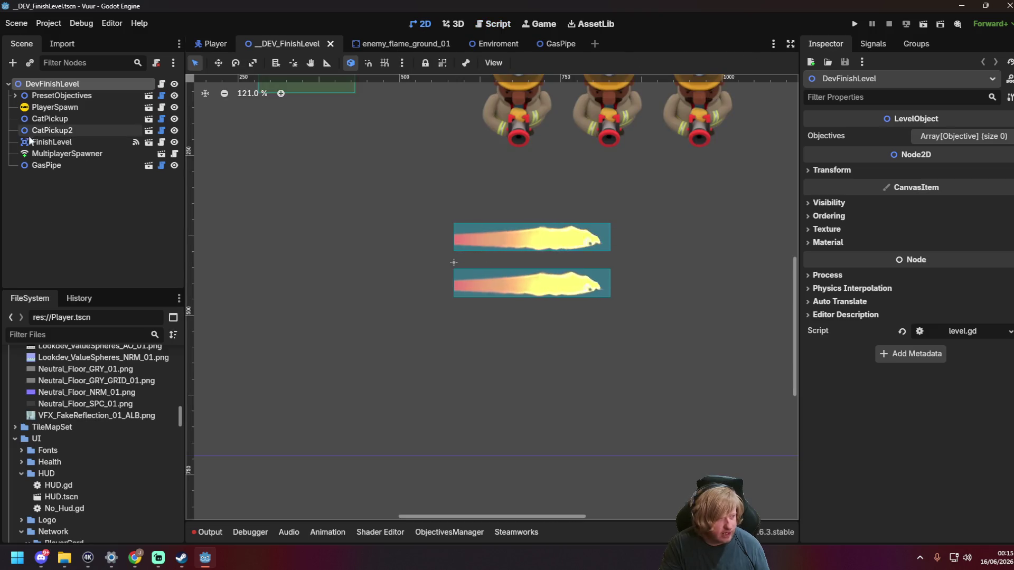
click(47, 166)
click(913, 255)
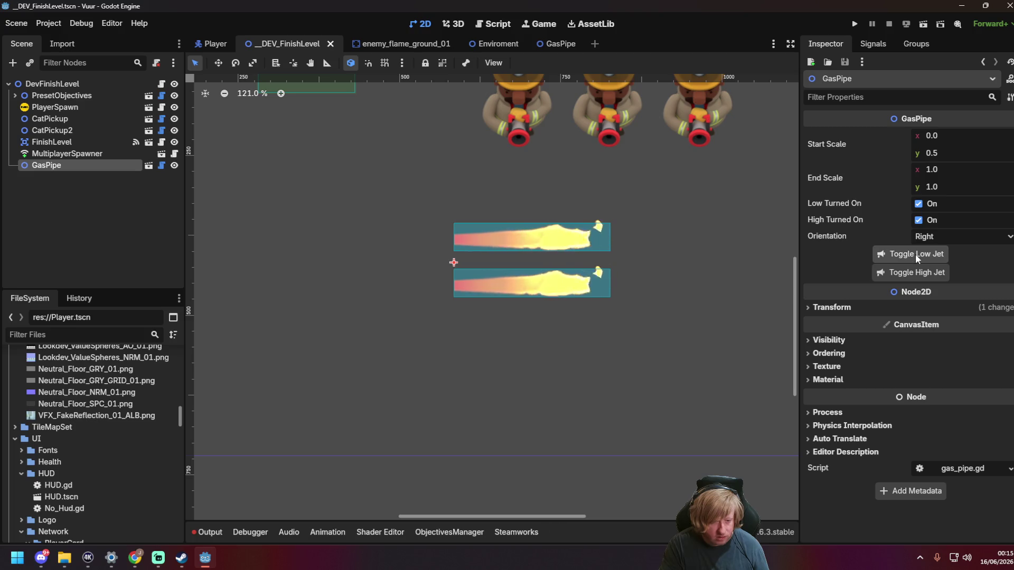
click(917, 273)
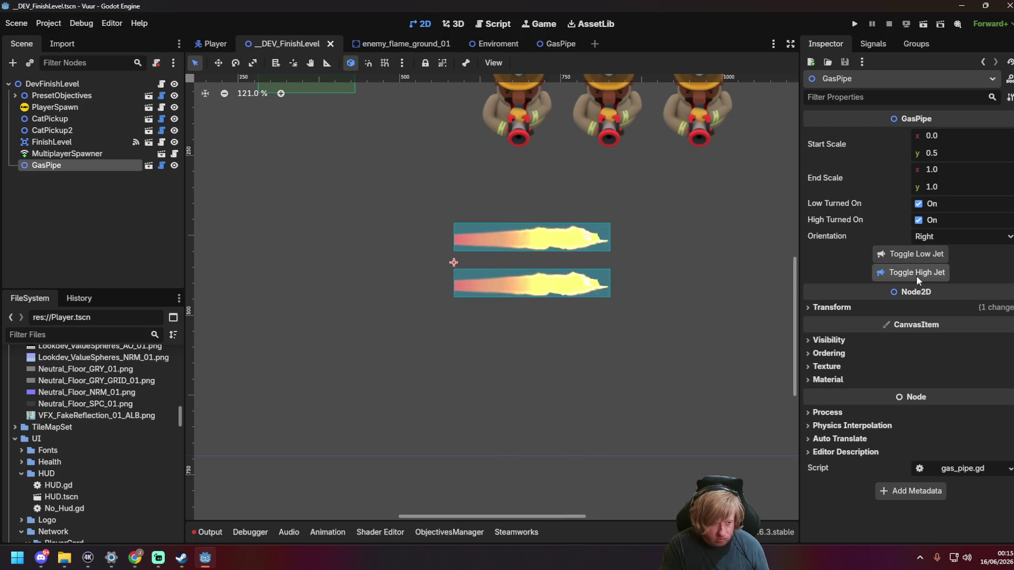
click(919, 254)
click(919, 255)
Playtest walking into the flames, resume past the hitbox breakpoint, then close the game.
key(F6)
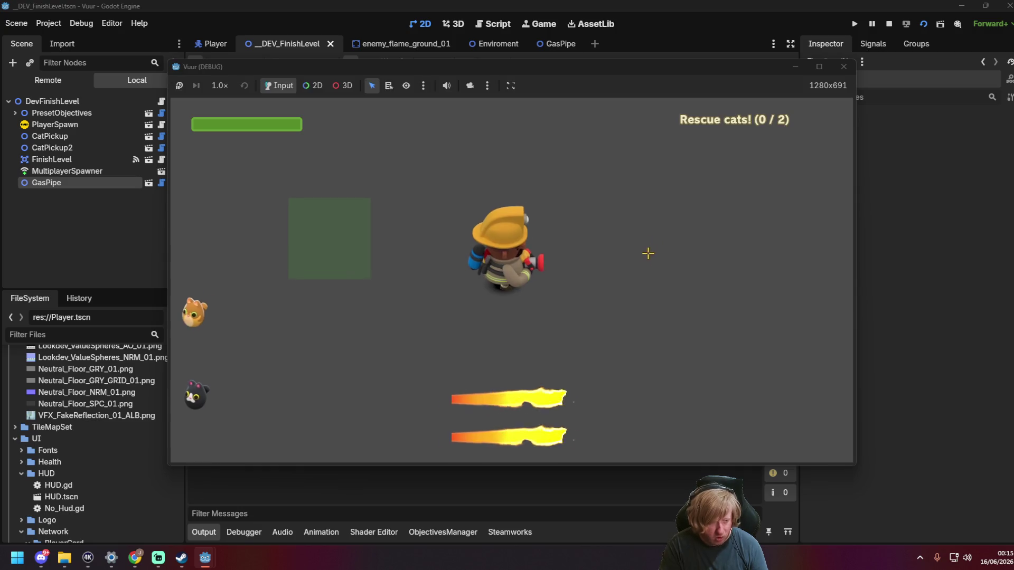
key(s)
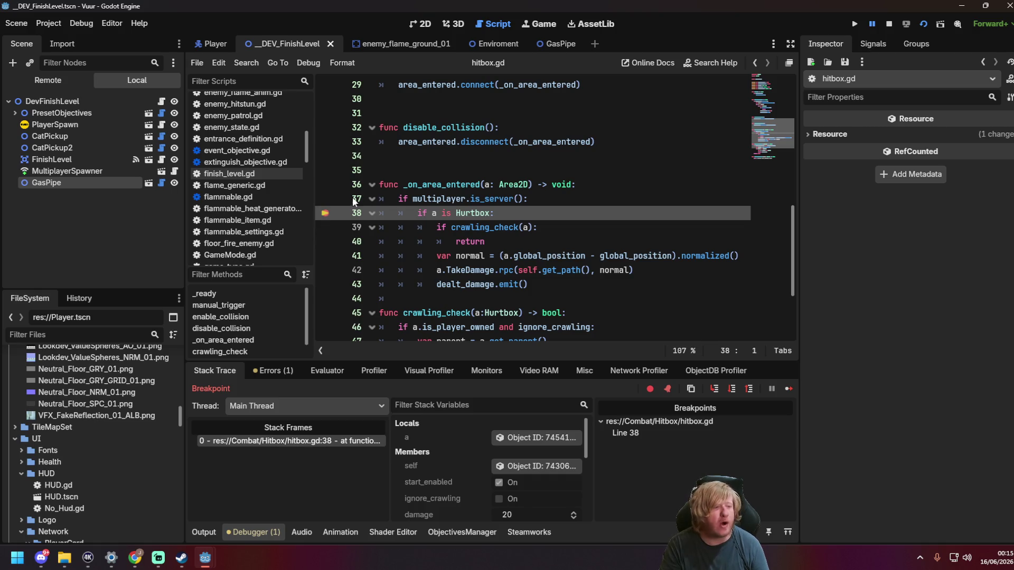
click(785, 389)
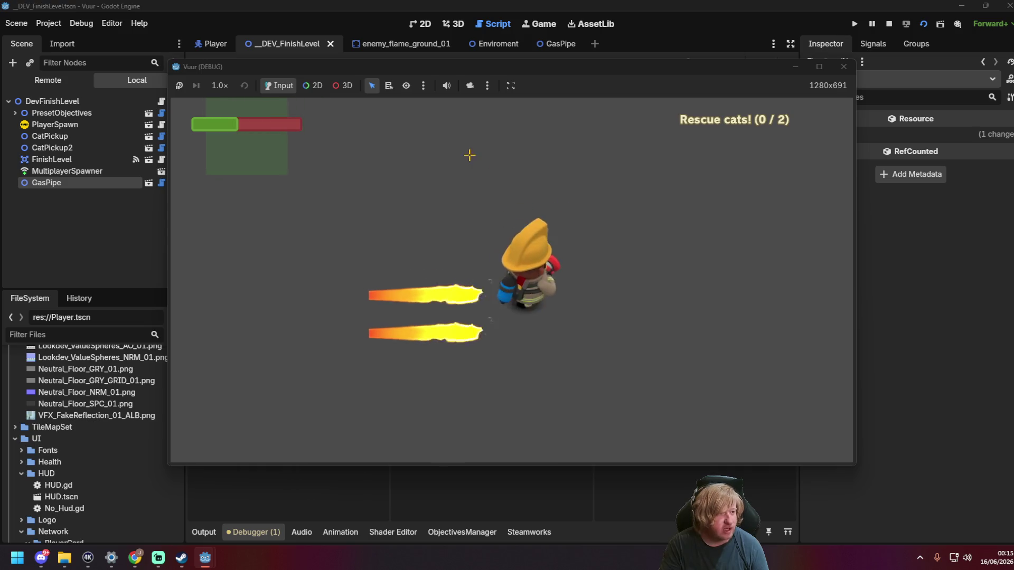
click(841, 66)
click(551, 201)
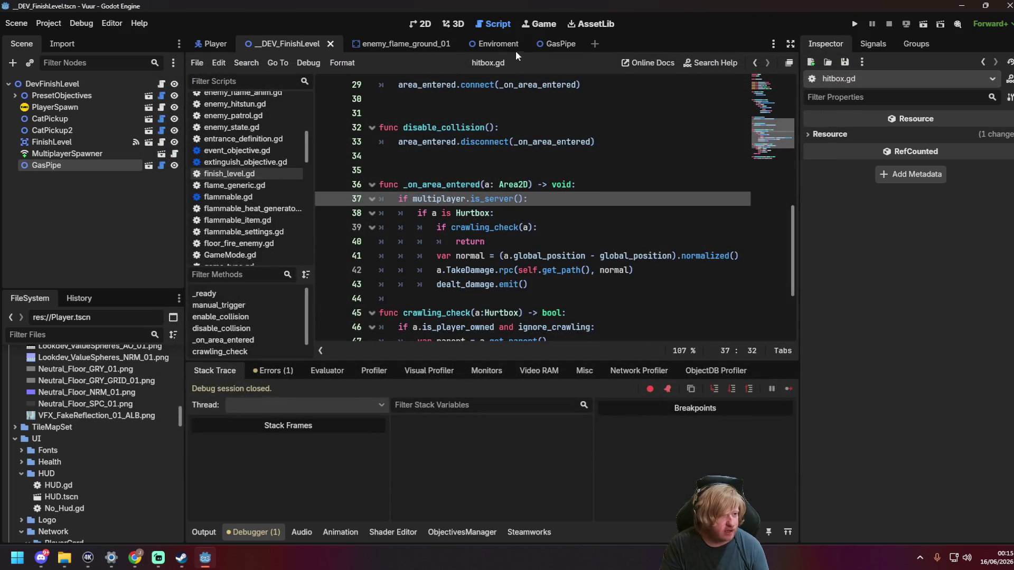
click(547, 43)
Add Player layer 3 to the HighJet hitbox's collision mask and save GasPipe.
click(75, 106)
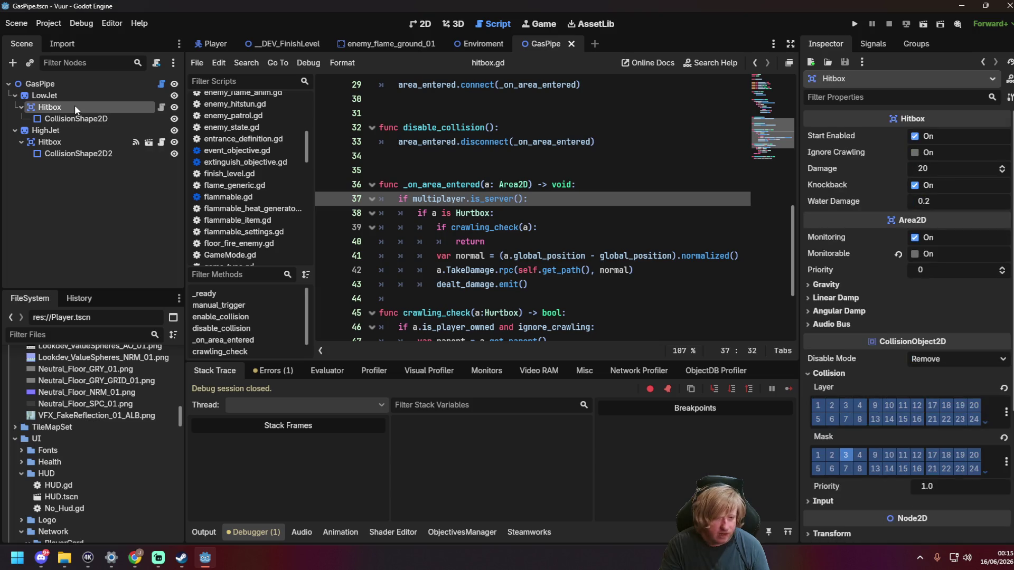
click(63, 140)
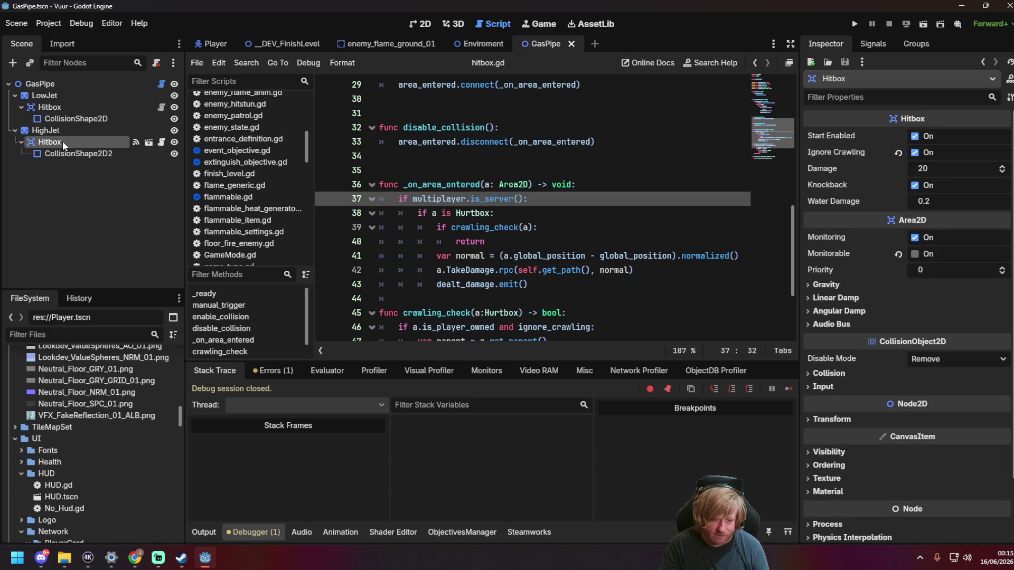
click(824, 373)
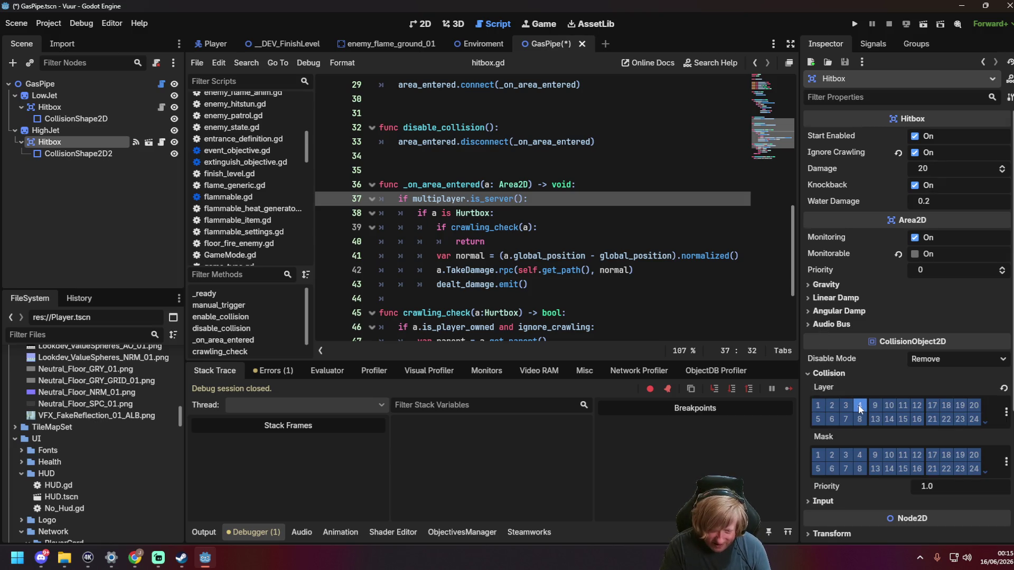
click(845, 456)
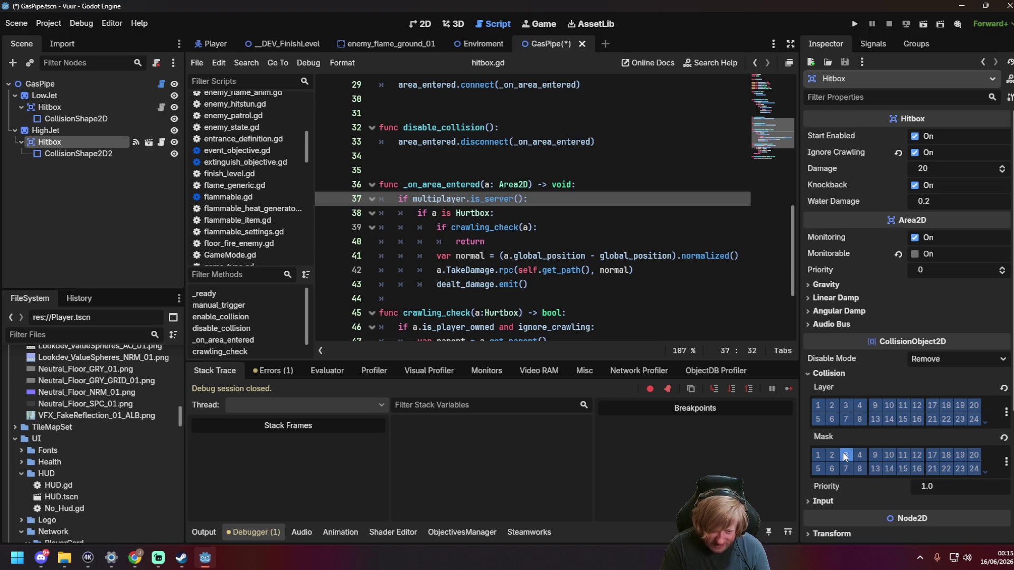
key(ctrl+s)
click(472, 129)
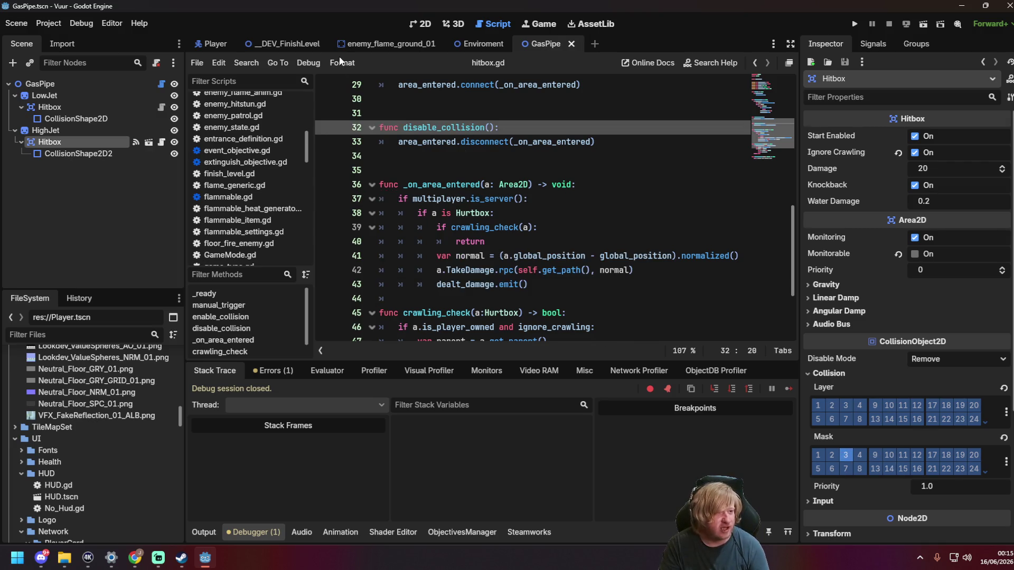
Compare the jet hitboxes, then select GasPipe in the DevFinishLevel scene's 2D view.
click(97, 106)
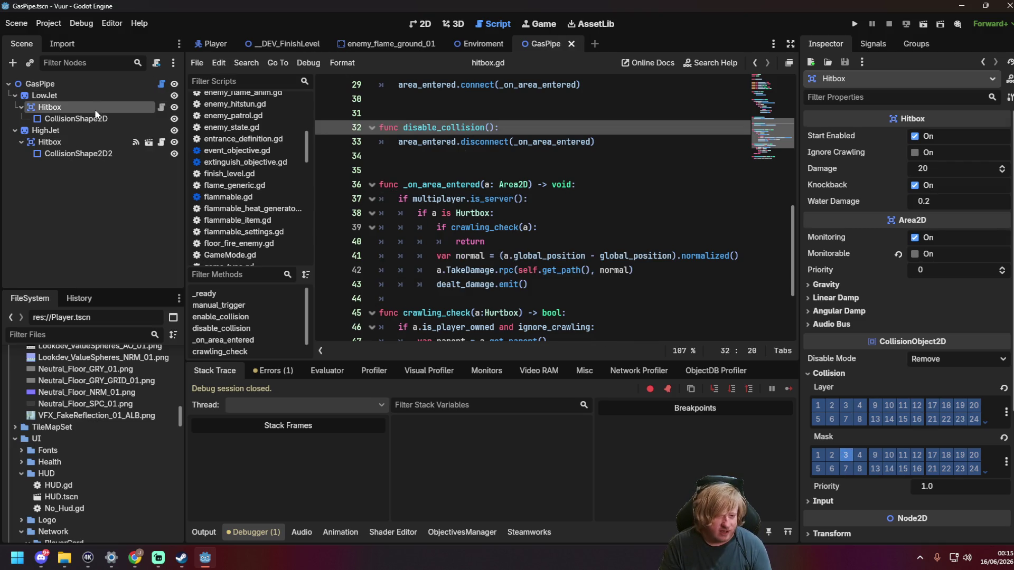
click(100, 139)
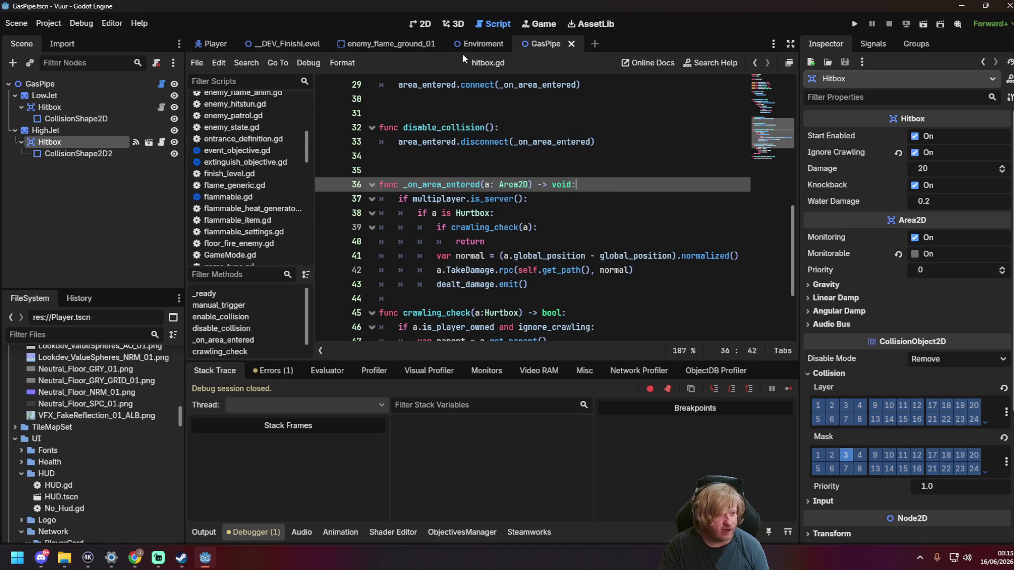
click(283, 44)
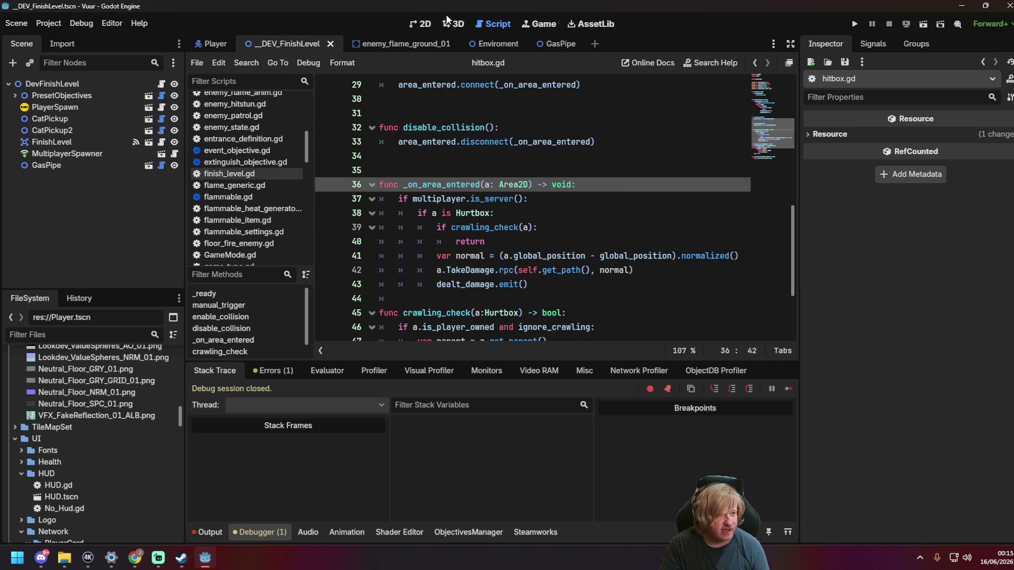
click(418, 24)
click(46, 165)
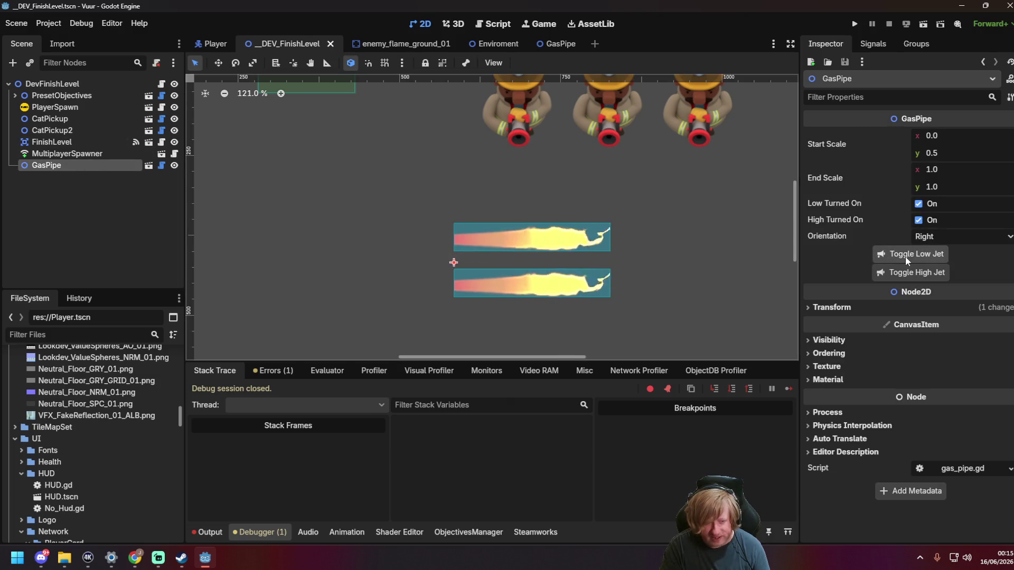
Switch off GasPipe's low jet and start a playtest, walking the player into the flame.
click(892, 258)
key(ctrl+s)
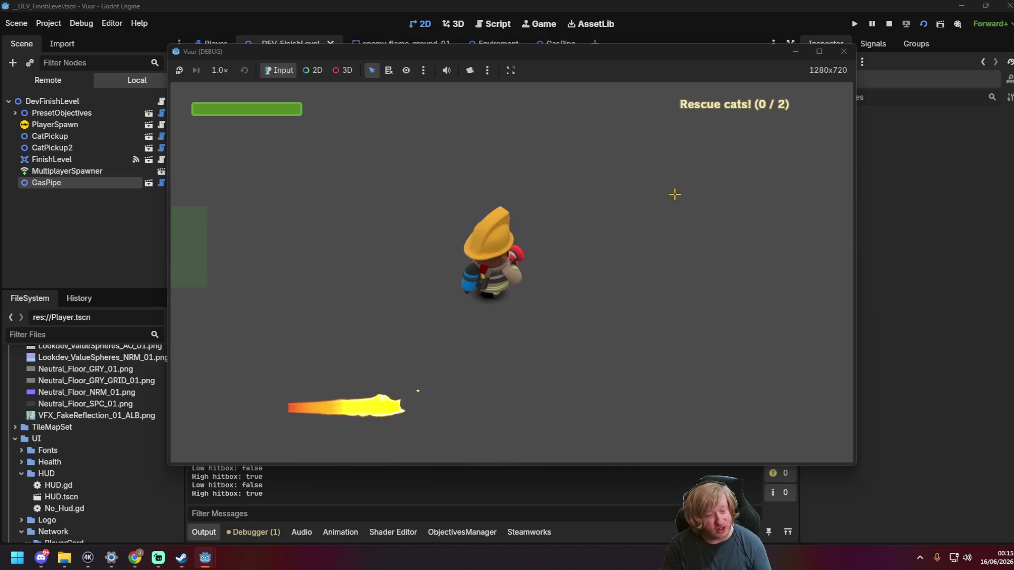
key(s)
key(a)
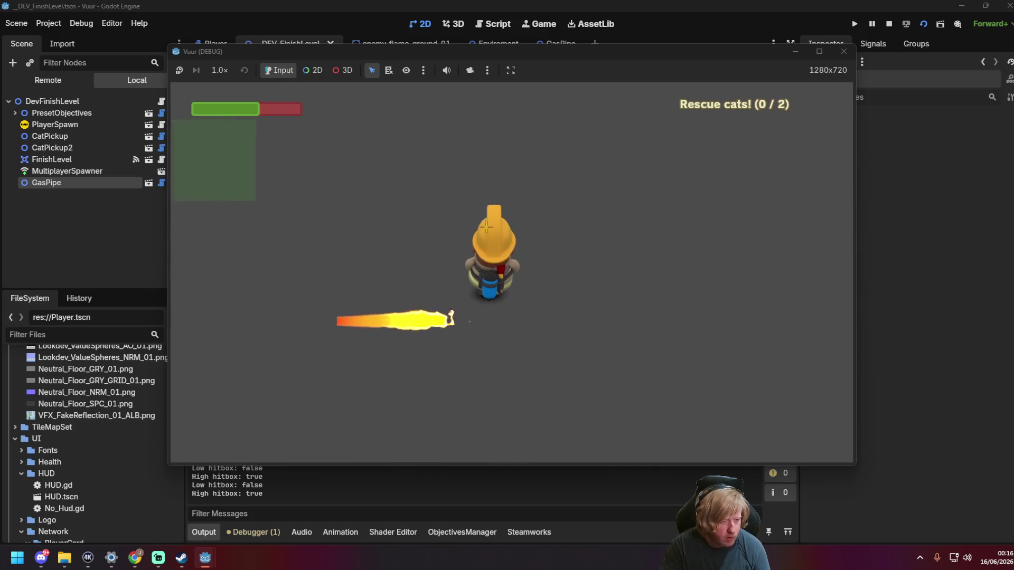
key(s)
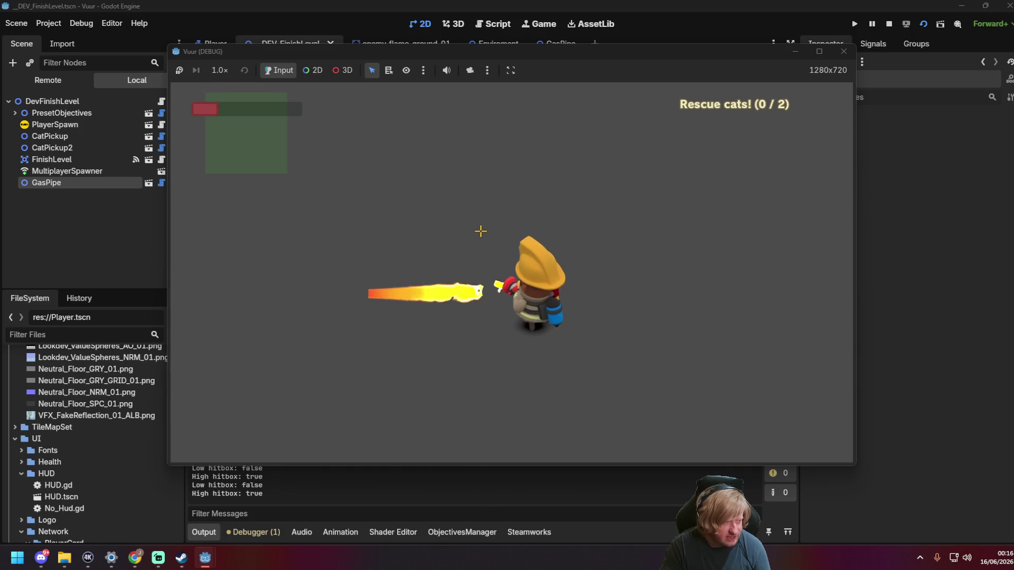
Move the player around through the remaining flame in all directions, then stop the game.
mouse_move(424, 51)
mouse_down()
mouse_move(584, 335)
mouse_move(576, 241)
mouse_move(517, 107)
mouse_up()
key(w)
key(s)
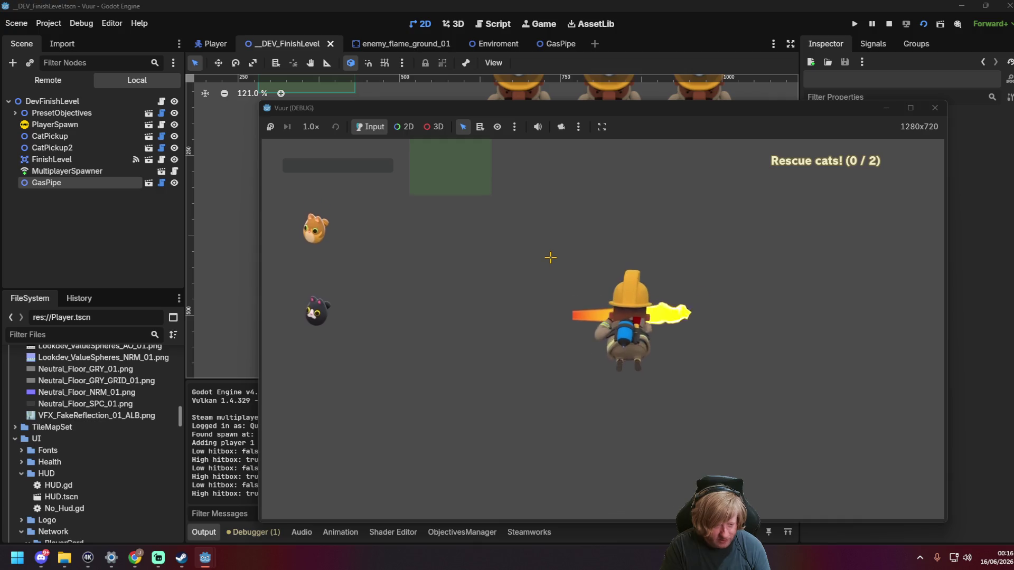
key(s)
key(w)
key(w)
key(s)
key(d)
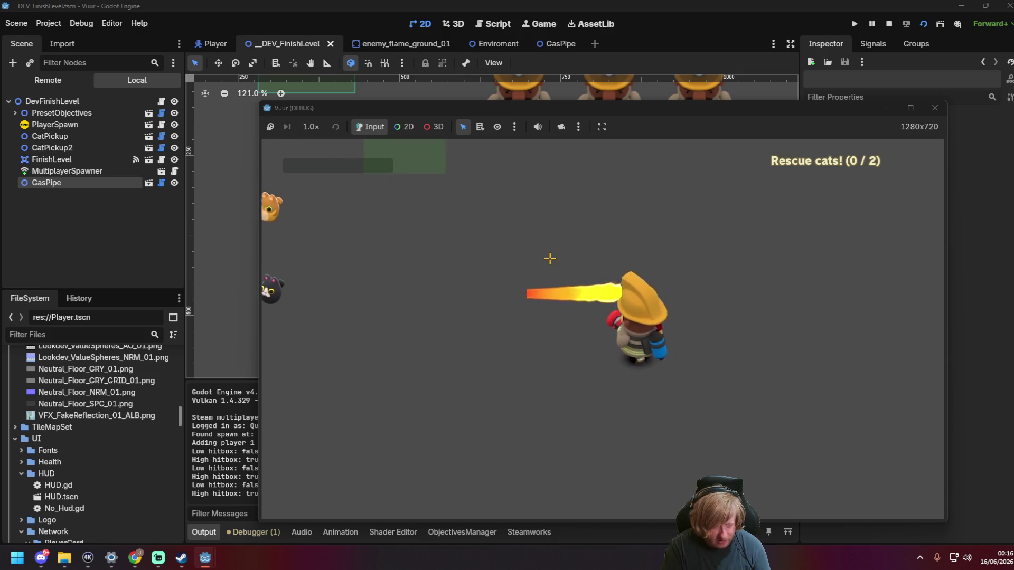
key(a)
key(w)
key(a)
key(s)
key(d)
key(w)
key(a)
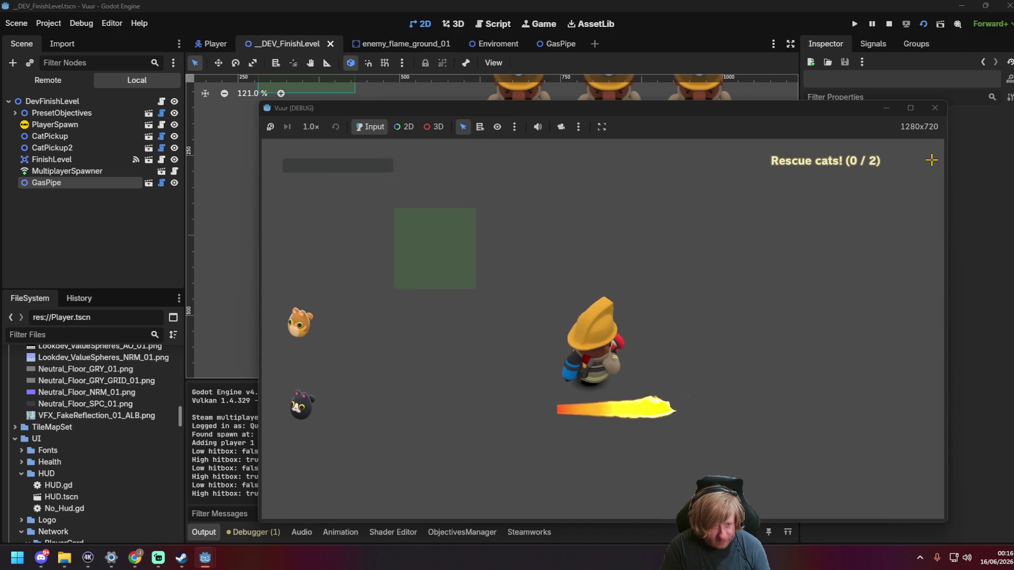
key(F8)
key(ctrl+s)
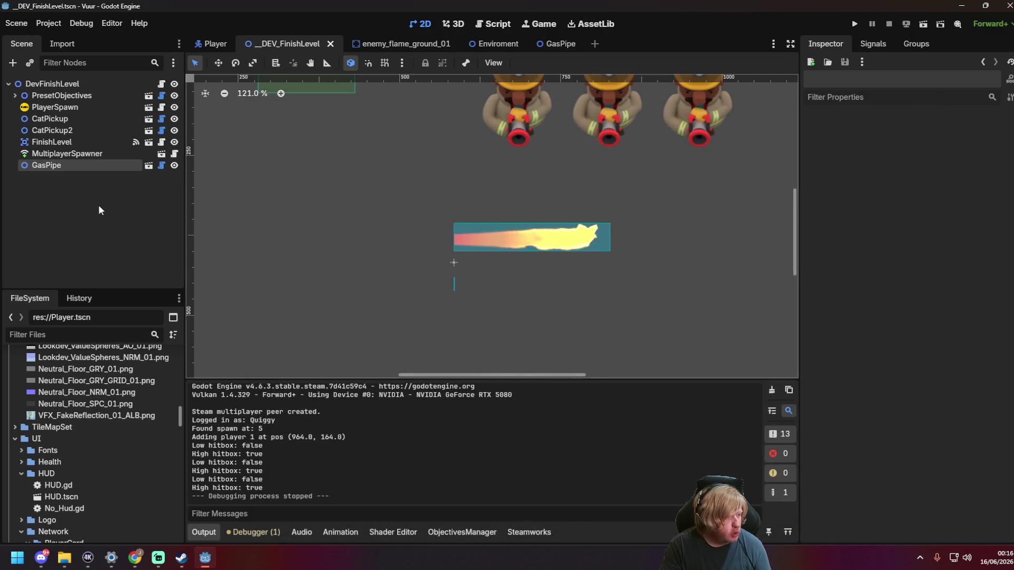
Filter project files for 'crawl' and open CrawlingArea.tscn.
click(149, 165)
click(69, 334)
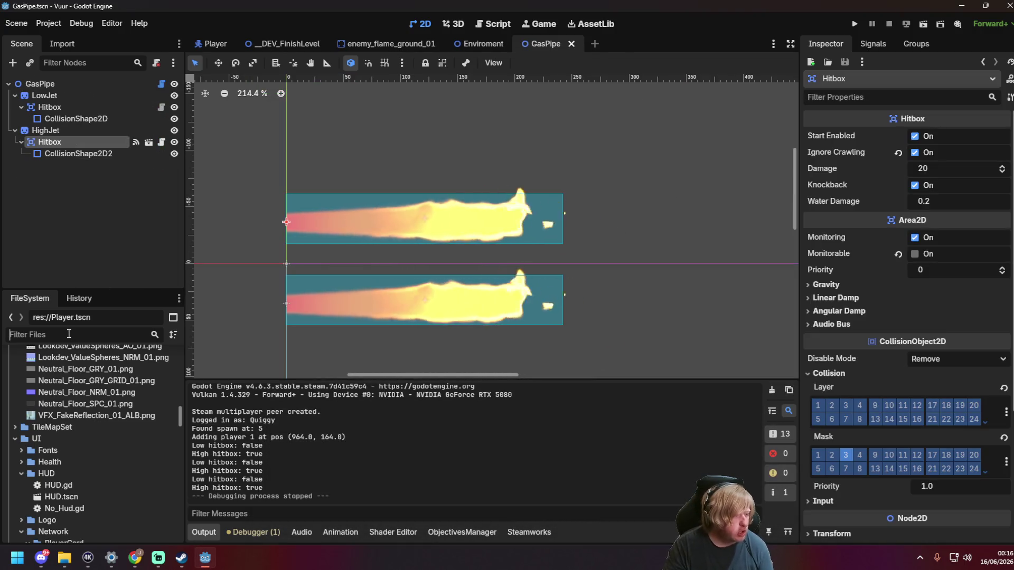
text(cro)
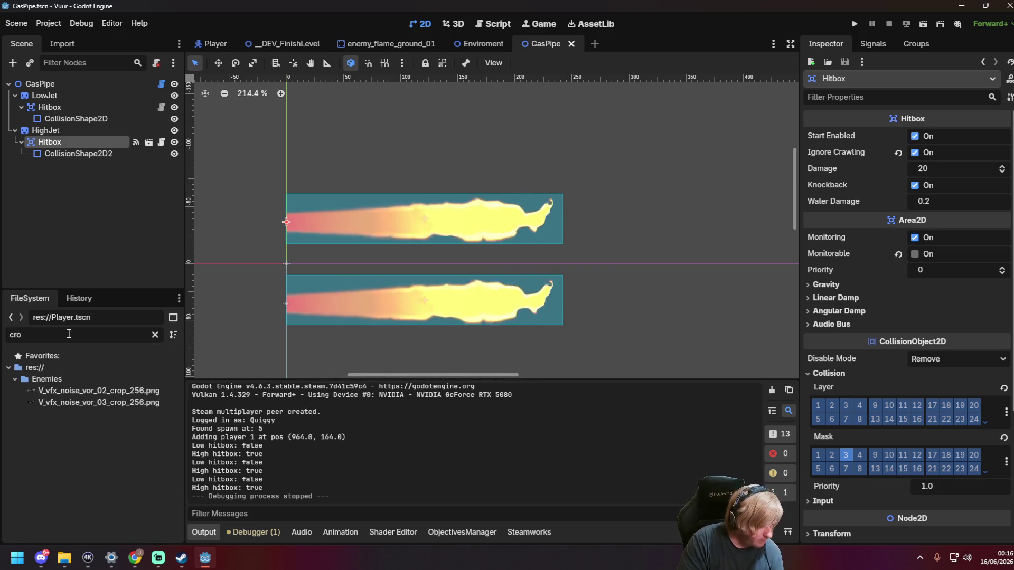
key(BackSpace)
text(awl)
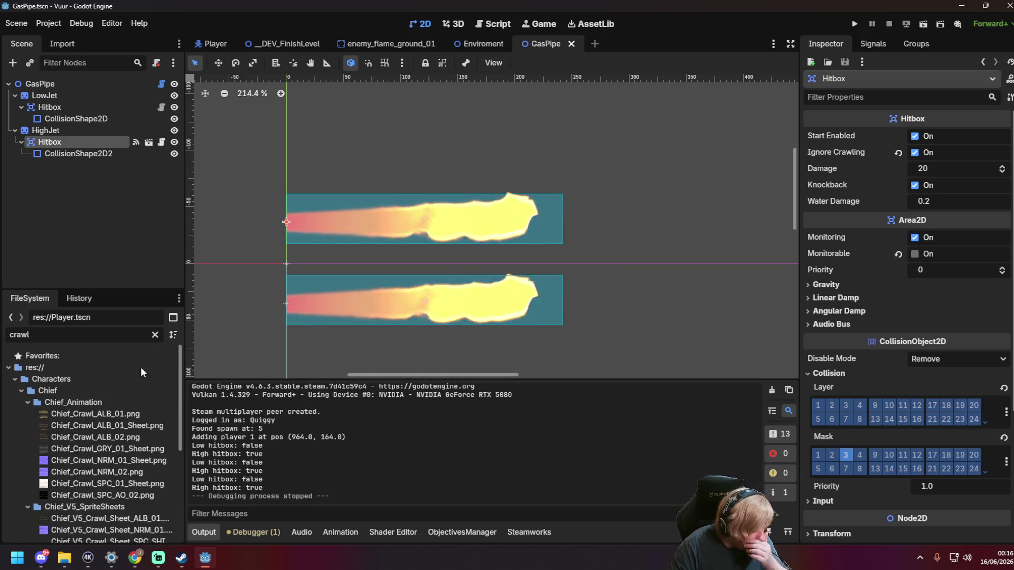
scroll(140, 426, down, 5)
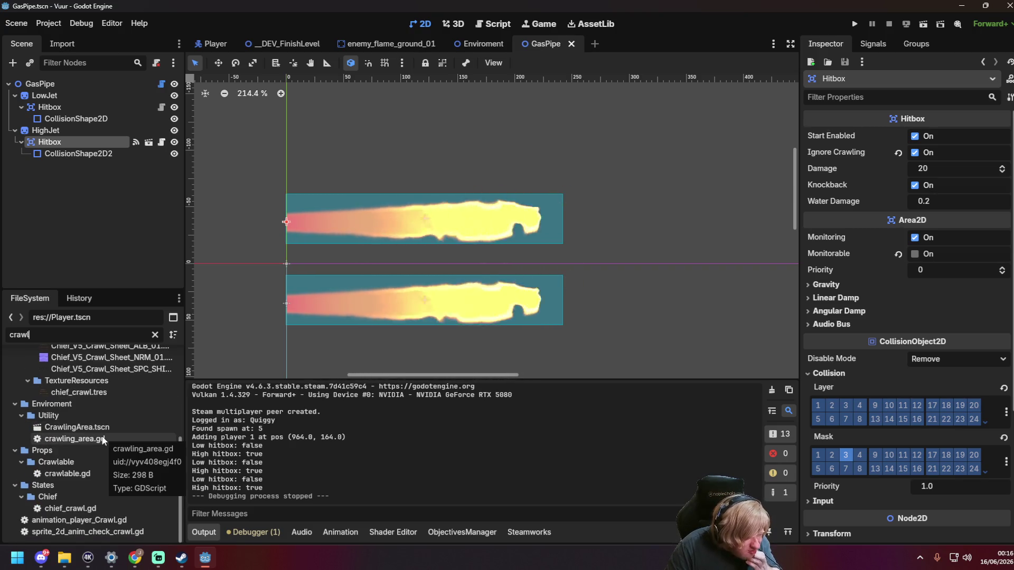
double_click(112, 427)
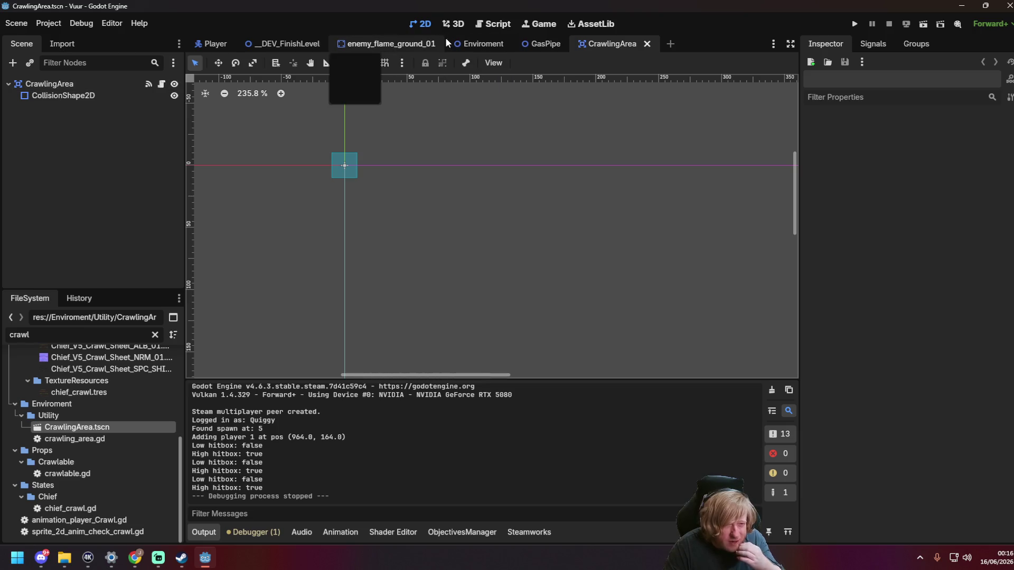
View crawling_area.gd, then instance CrawlingArea under HighJet in the GasPipe scene.
click(162, 84)
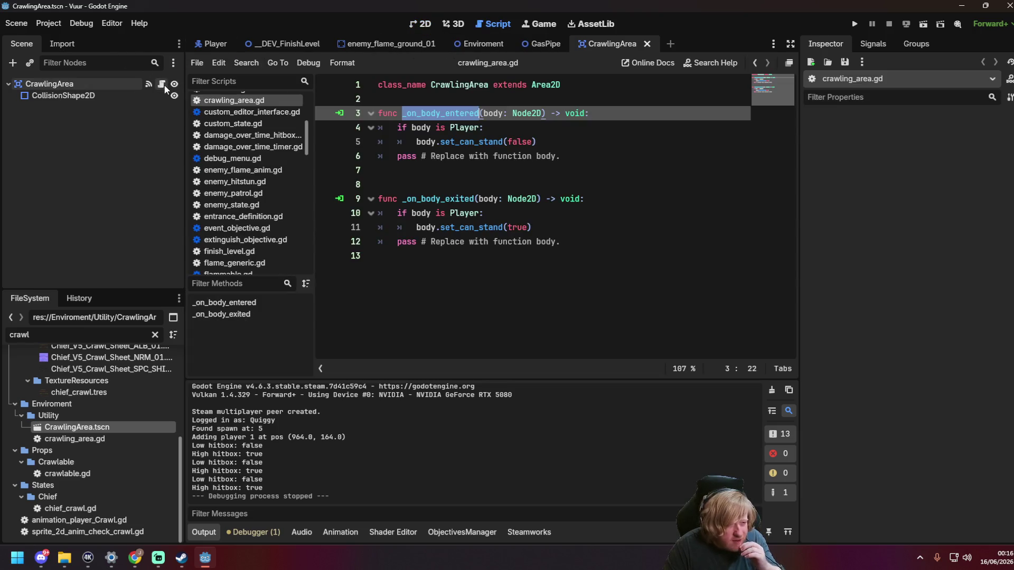
click(606, 226)
click(534, 42)
click(415, 25)
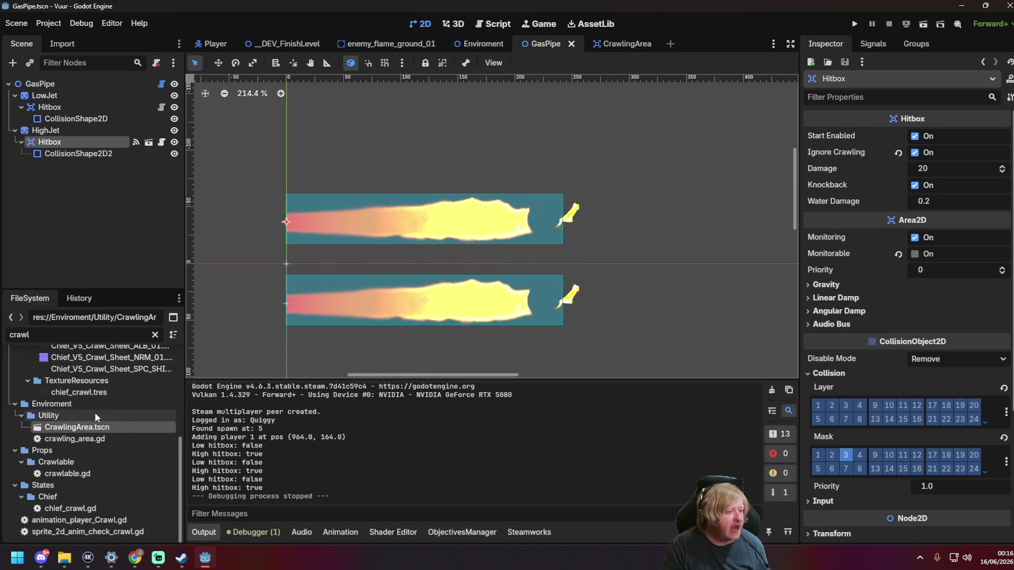
mouse_move(80, 429)
mouse_down()
mouse_move(83, 190)
mouse_move(62, 132)
mouse_up()
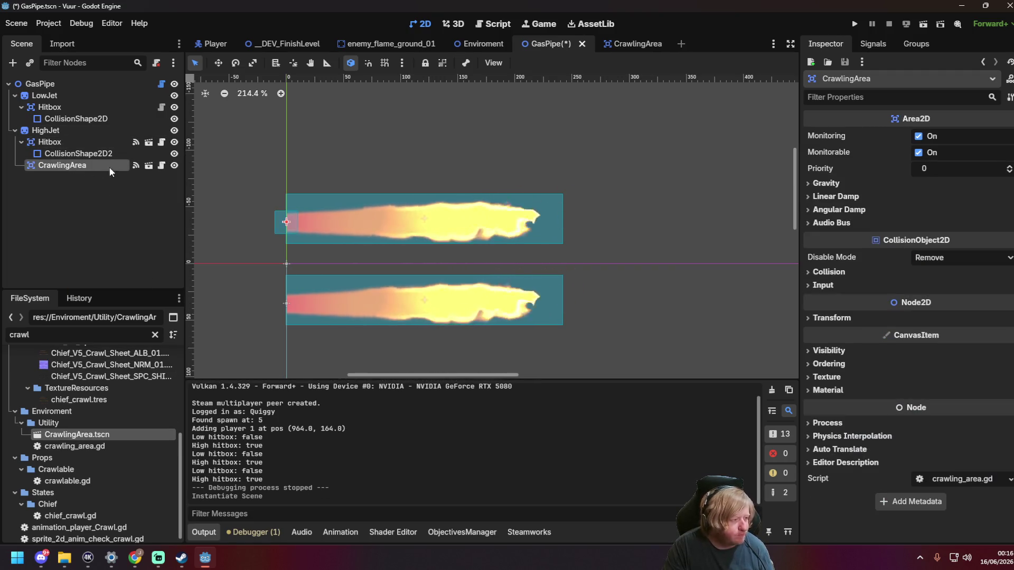
Enable Editable Children on CrawlingArea and clear its inherited collision shape.
click(83, 153)
click(81, 162)
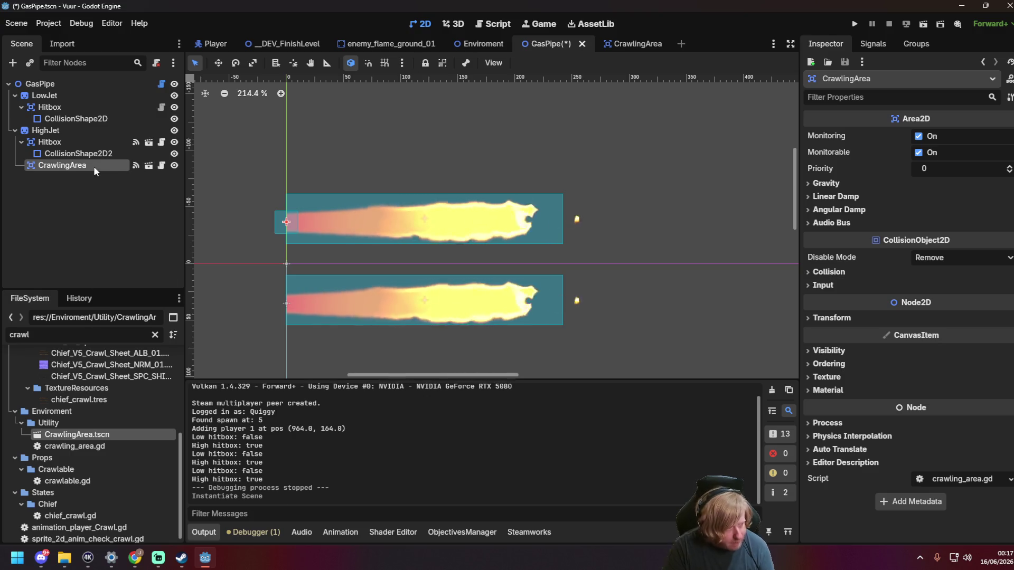
right_click(94, 165)
click(104, 445)
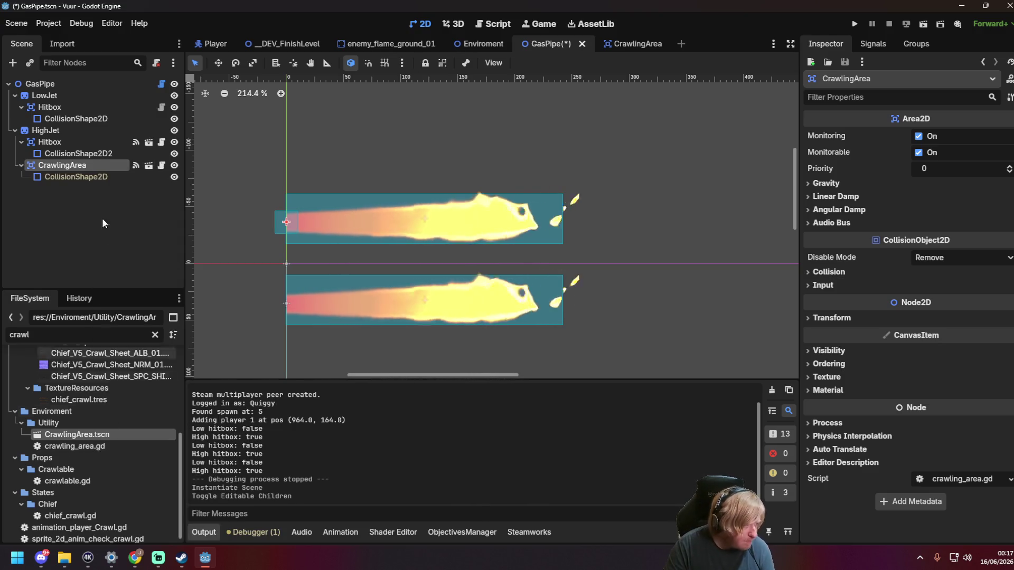
click(96, 178)
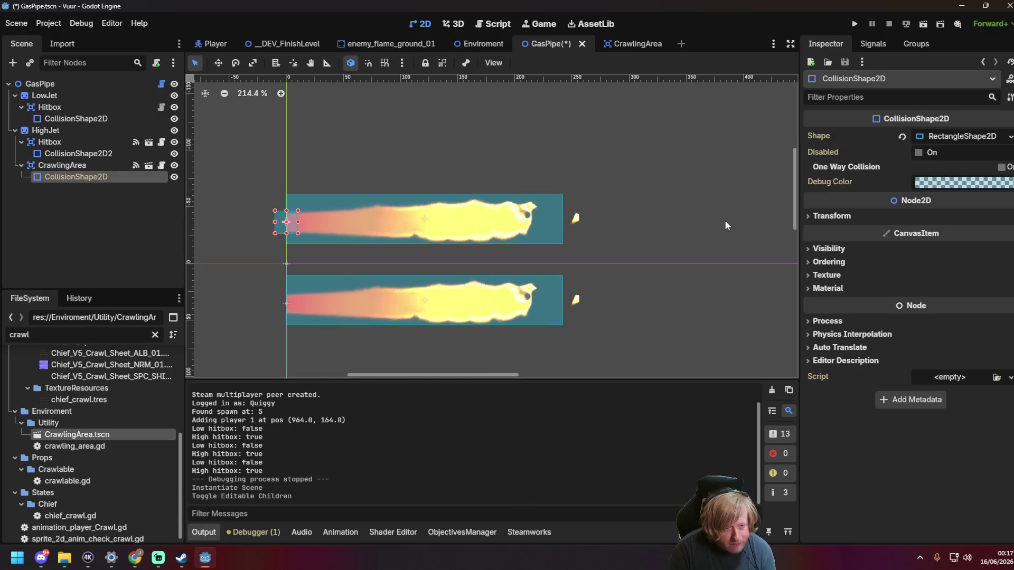
click(936, 138)
click(996, 134)
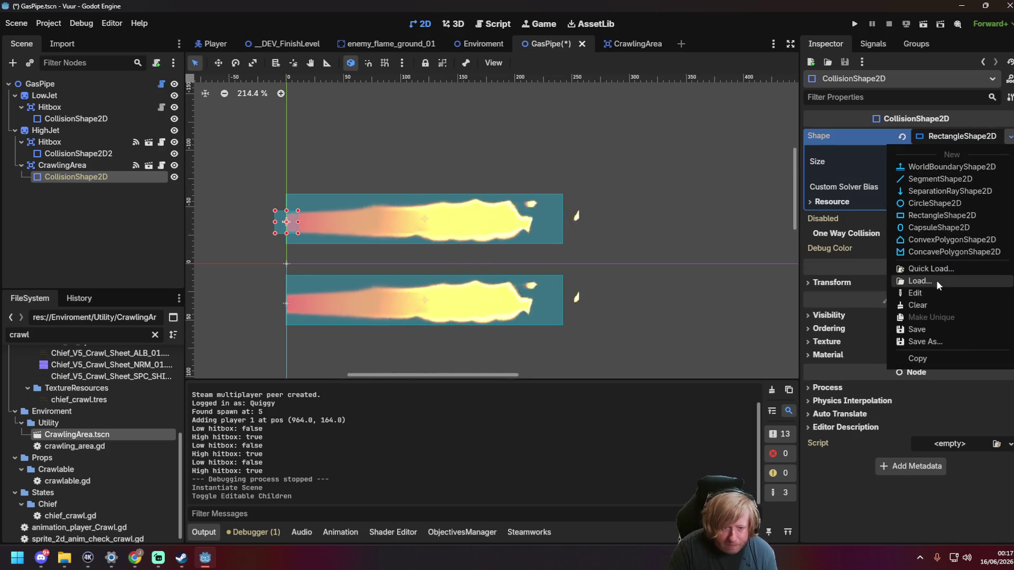
click(934, 303)
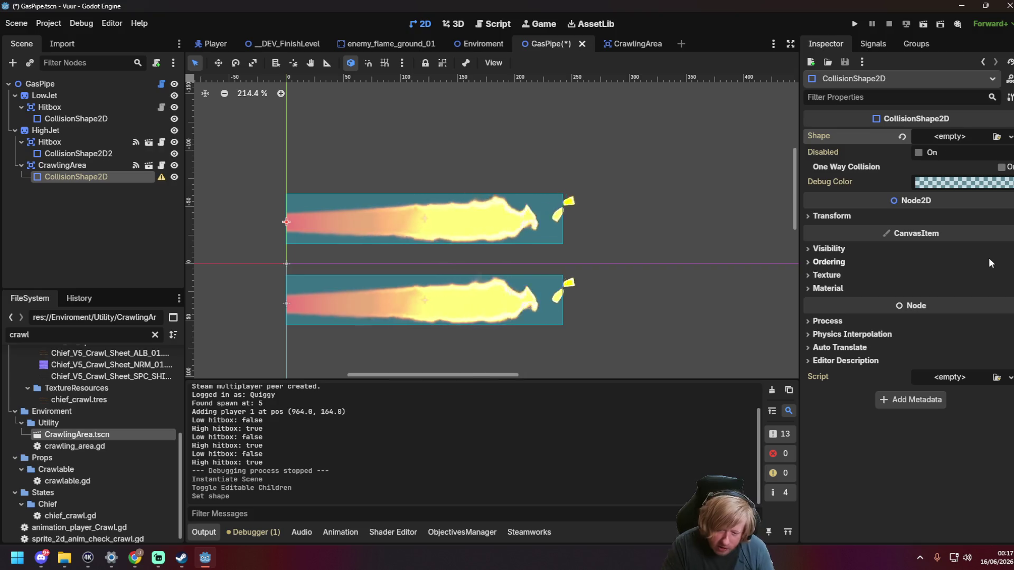
Give the collision a new RectangleShape2D sized 242×55 px over the upper flame.
click(940, 136)
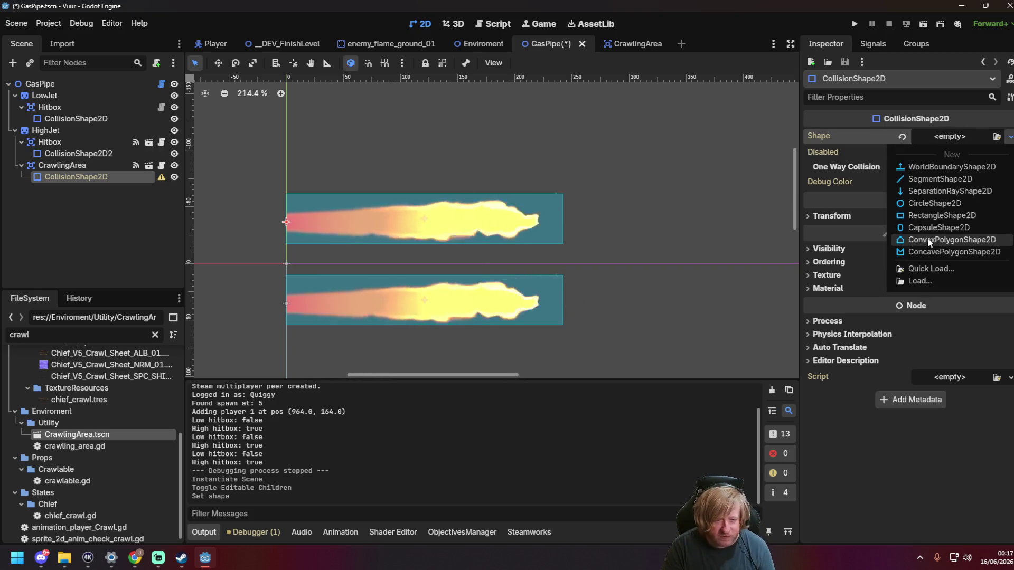
click(926, 214)
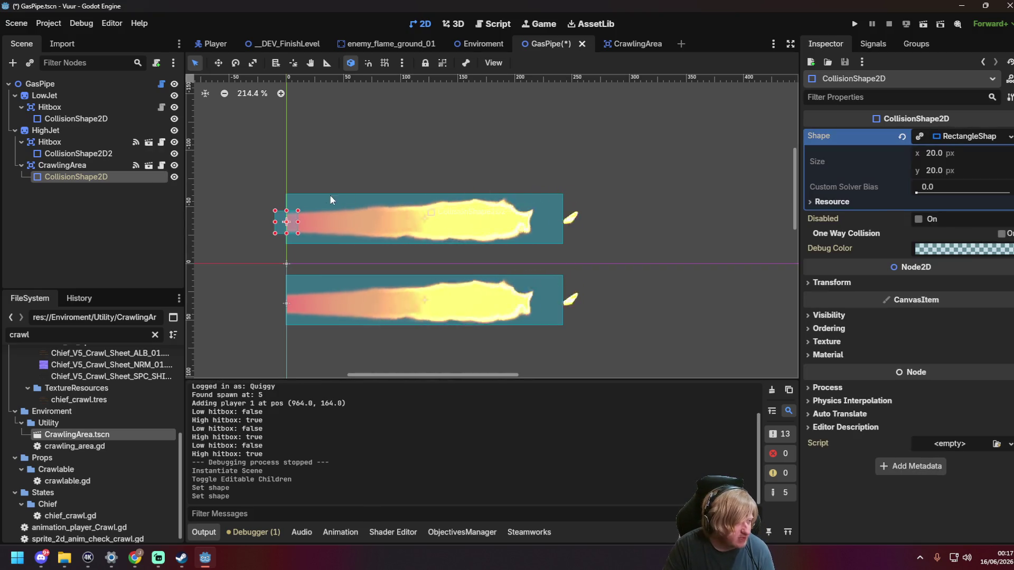
drag(343, 241, 562, 258)
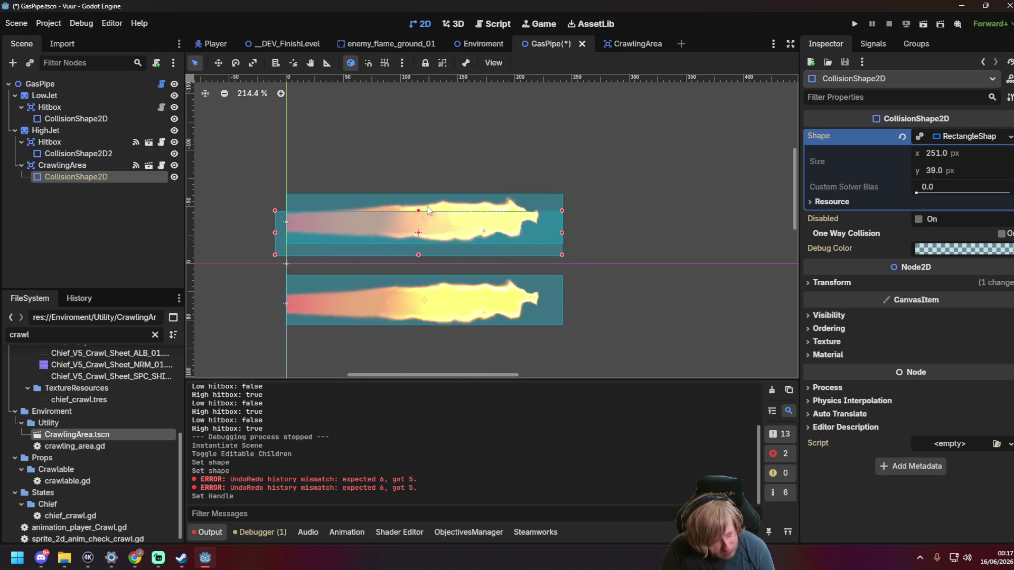
drag(426, 201, 426, 192)
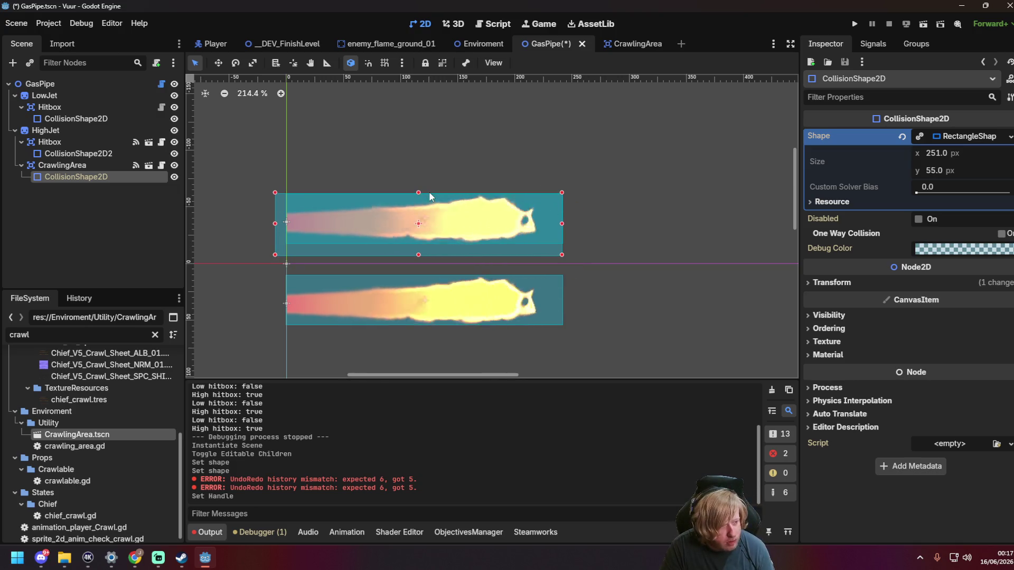
drag(275, 223, 293, 226)
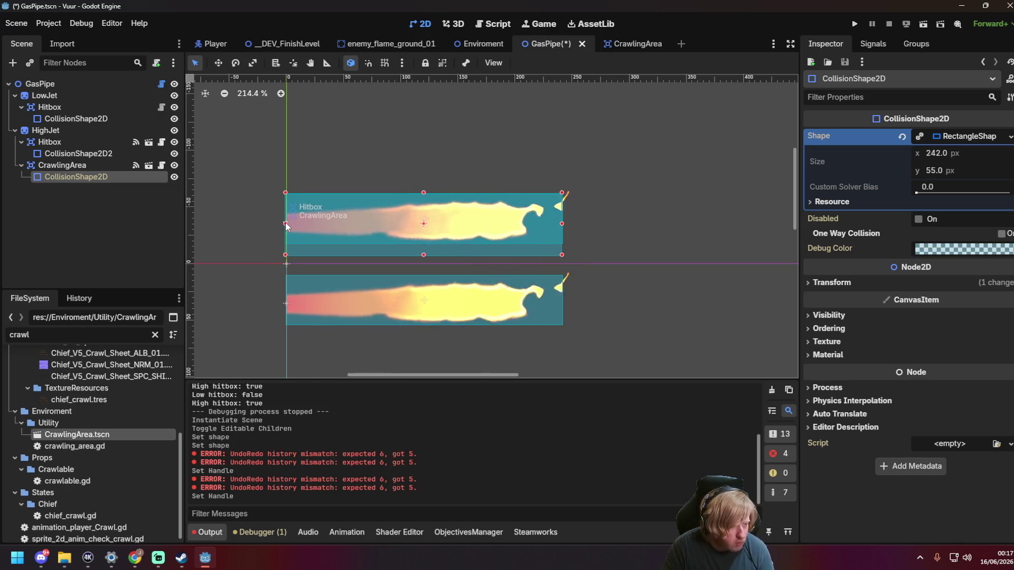
click(598, 242)
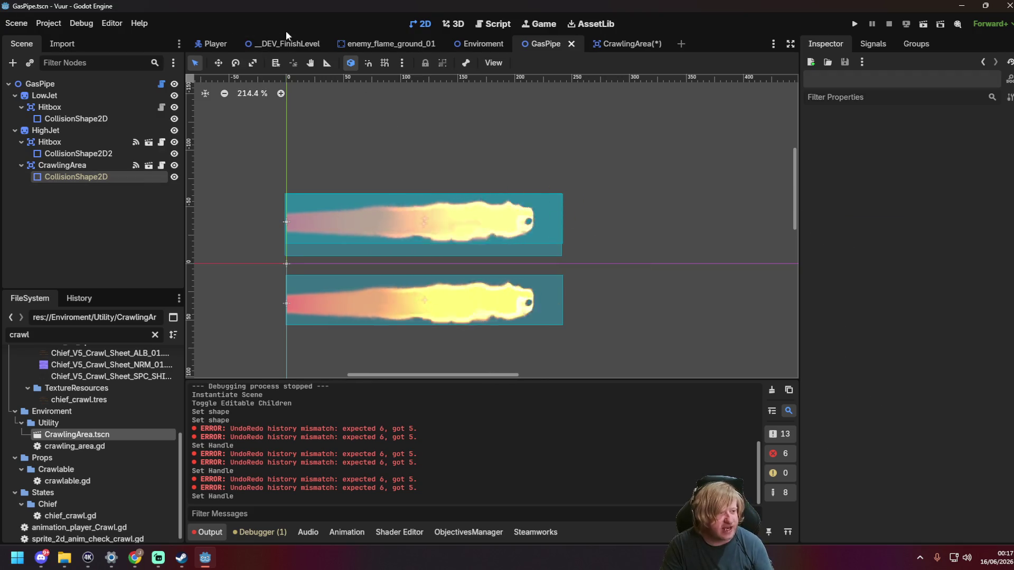
Check the DevFinishLevel scene, then save the CrawlingArea scene.
click(285, 43)
scroll(501, 240, down, 3)
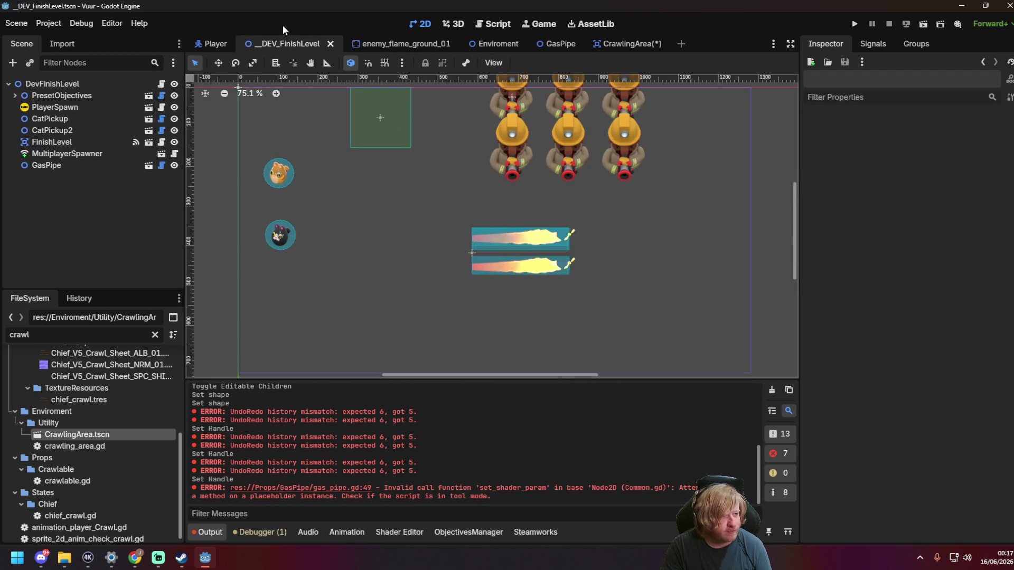
click(637, 44)
key(ctrl+s)
Filter project files for 'emithea' and open the _DEV_EmitHeat.tscn level.
click(327, 43)
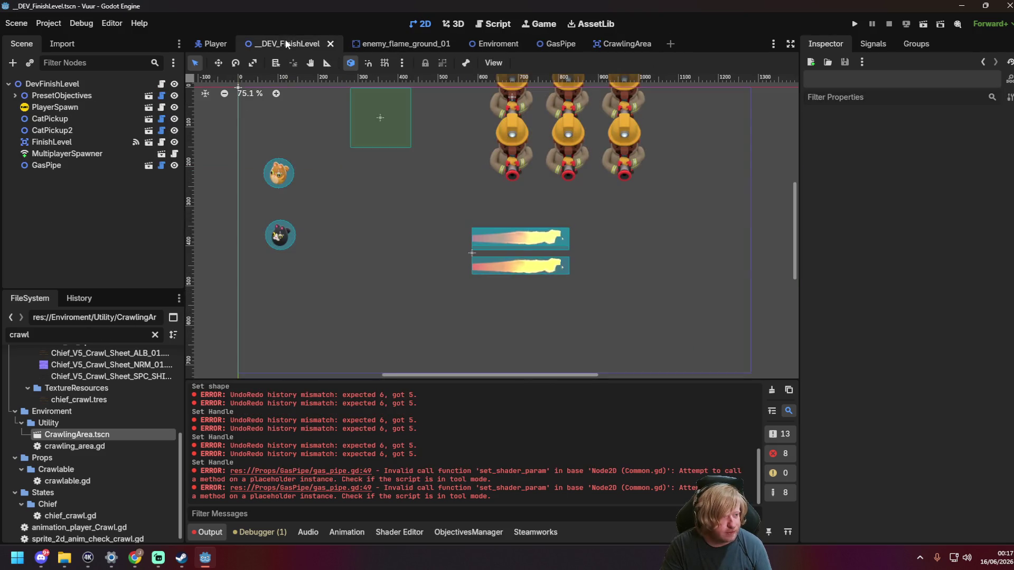
click(154, 335)
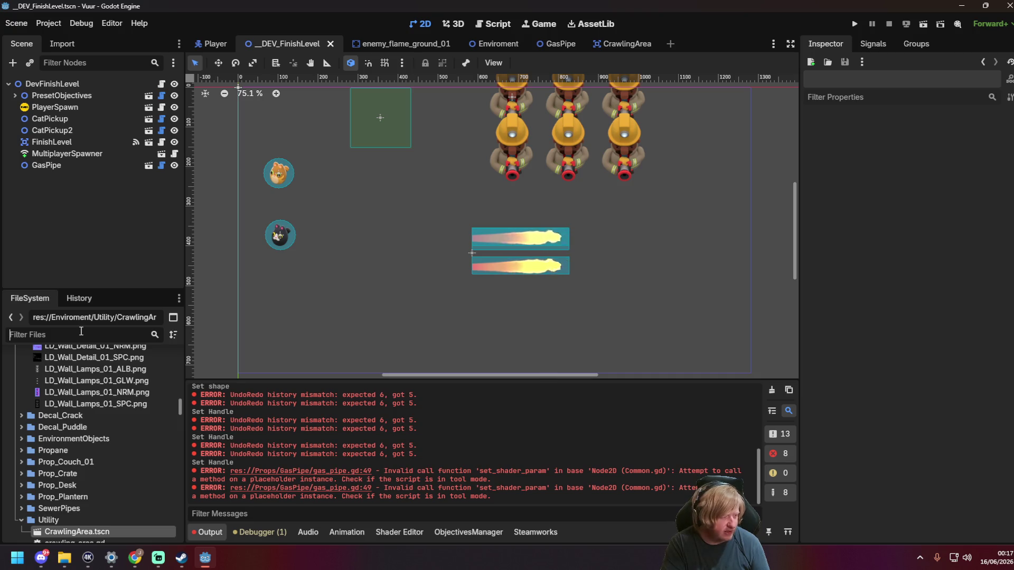
text(emithea)
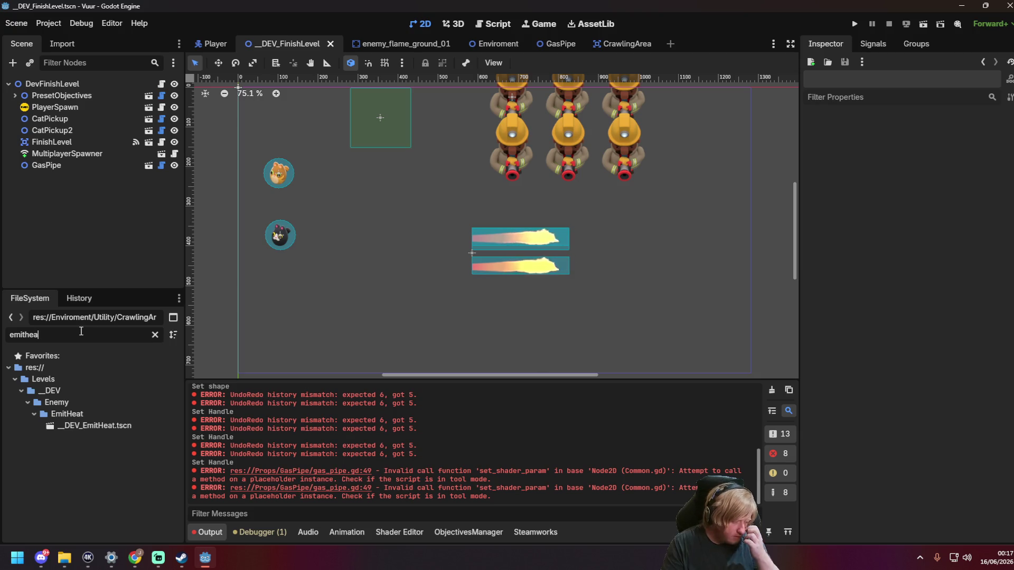
click(88, 428)
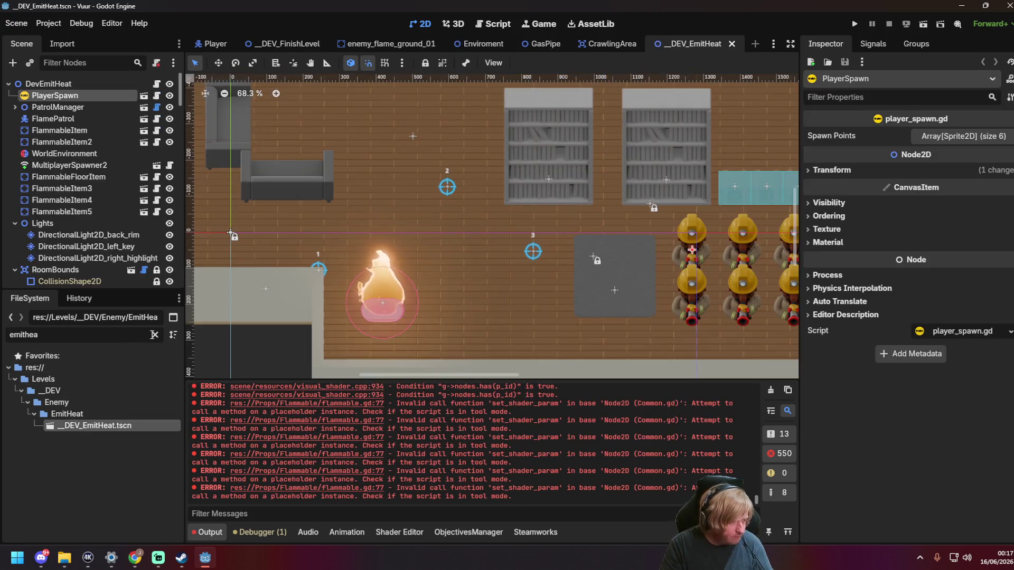
Filter FileSystem for 'gas', place a GasPipe instance right of the bookshelves, then save and run.
click(154, 335)
text(gas)
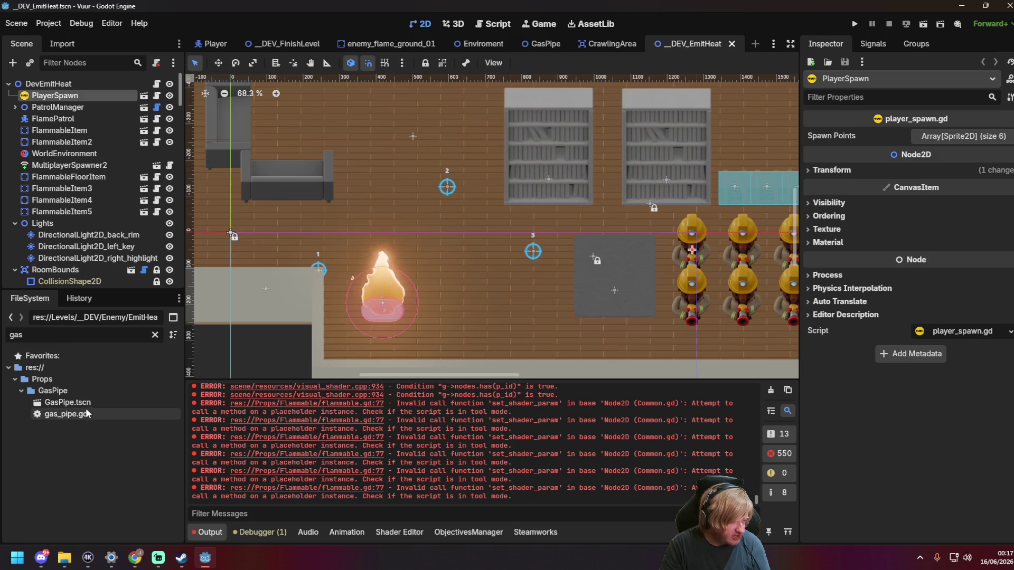
scroll(585, 217, down, 6)
mouse_move(515, 188)
mouse_down()
mouse_move(439, 210)
mouse_move(237, 214)
mouse_up()
drag(438, 168, 300, 201)
scroll(300, 201, up, 3)
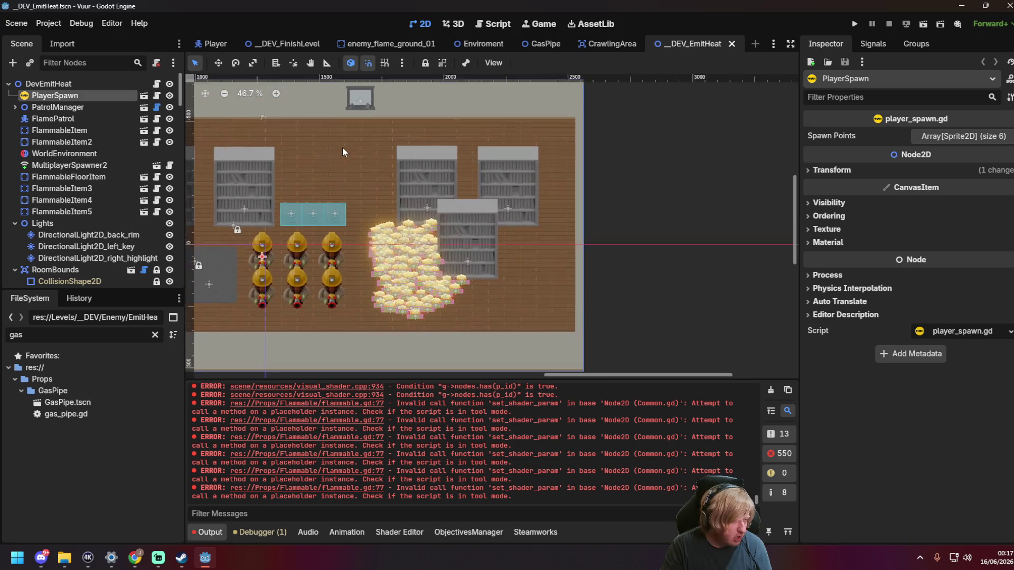
mouse_move(473, 291)
mouse_down()
mouse_move(442, 253)
mouse_move(344, 211)
mouse_up()
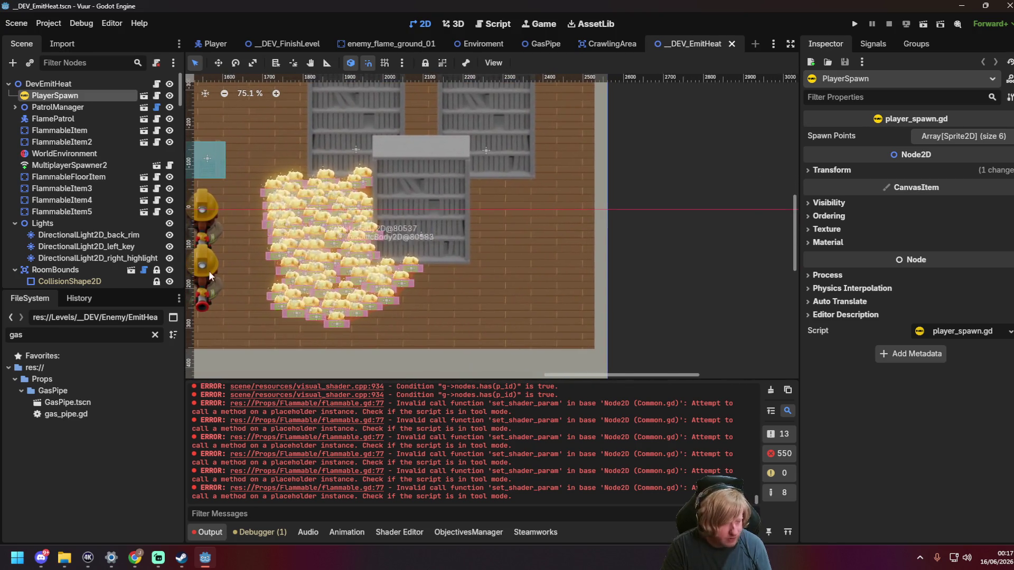
mouse_move(68, 402)
mouse_down()
mouse_move(443, 318)
mouse_move(478, 245)
mouse_move(470, 220)
mouse_up()
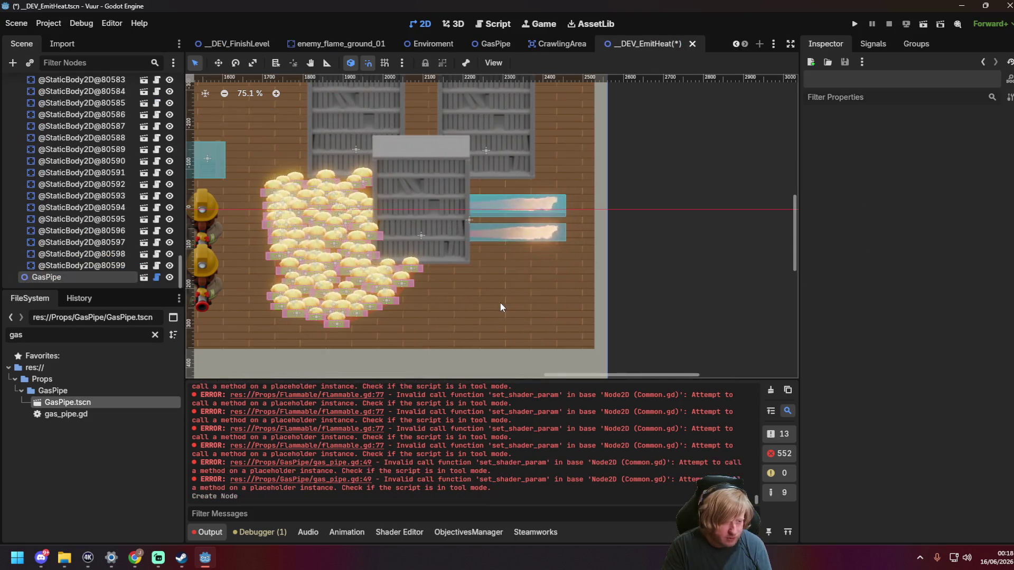
key(F6)
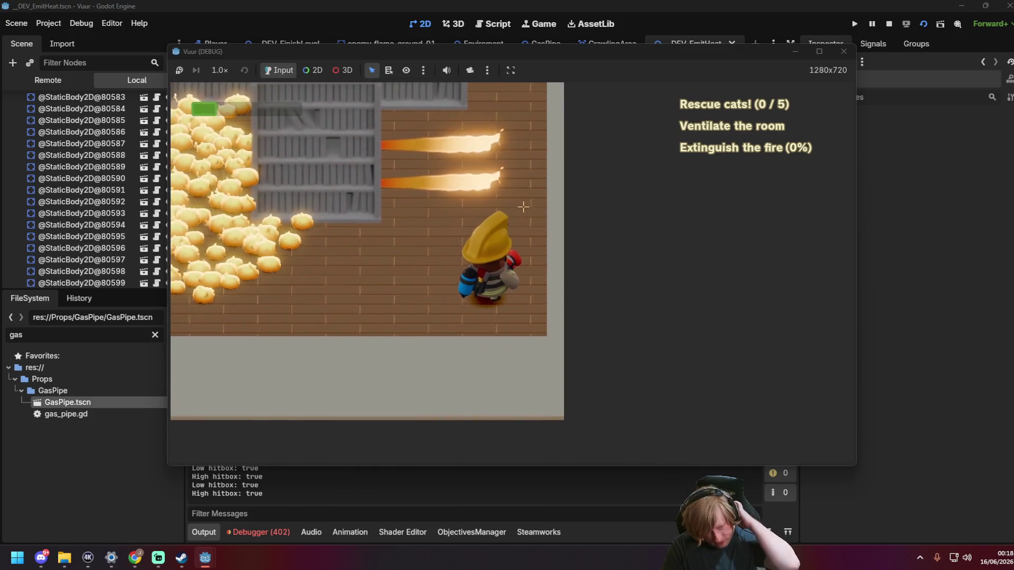
Spray water at the gas jets, stop the game, save _DEV_EmitHeat, and return to _DEV_FinishLevel.
drag(470, 183, 472, 154)
click(843, 51)
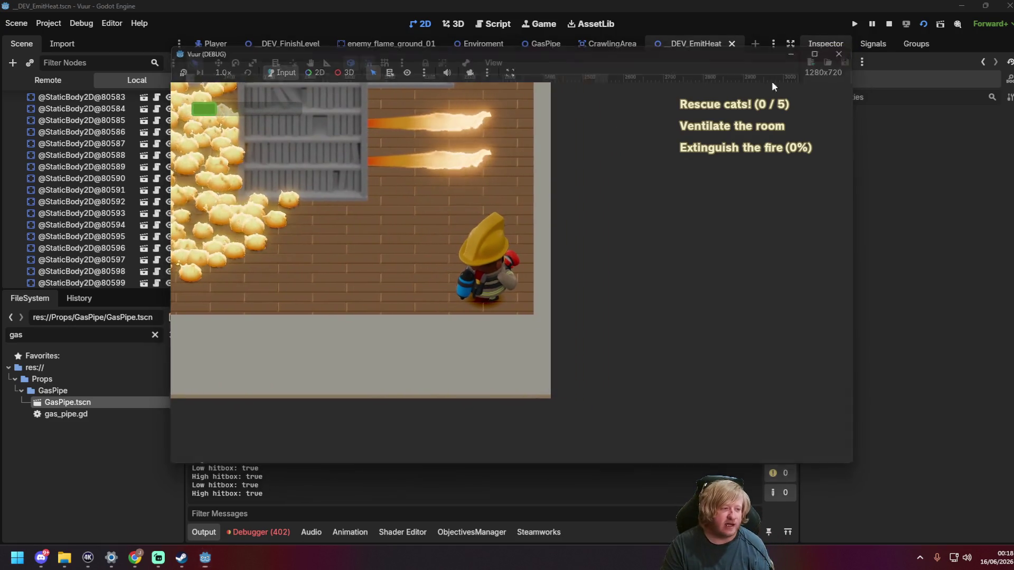
key(ctrl+s)
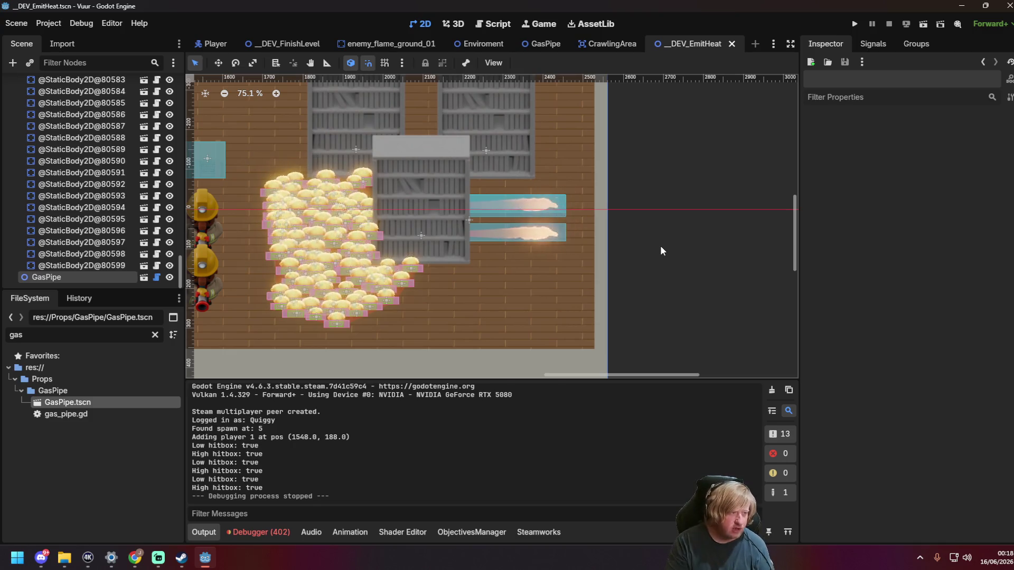
click(290, 43)
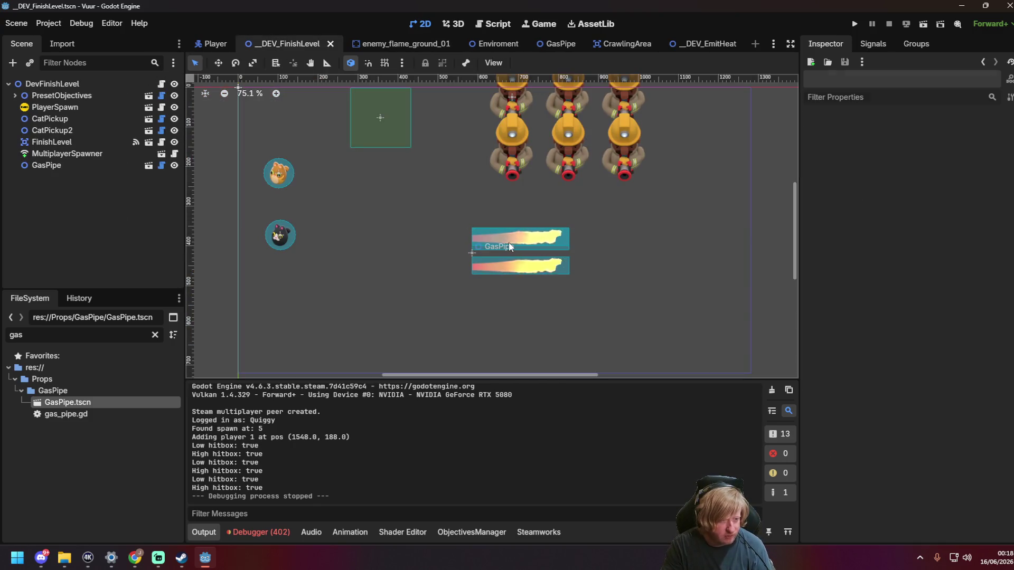
Toggle the GasPipe's low and high jets on and off, then save the level.
click(508, 246)
click(898, 254)
click(898, 254)
click(898, 254)
click(898, 254)
click(898, 254)
click(891, 274)
click(891, 274)
click(897, 254)
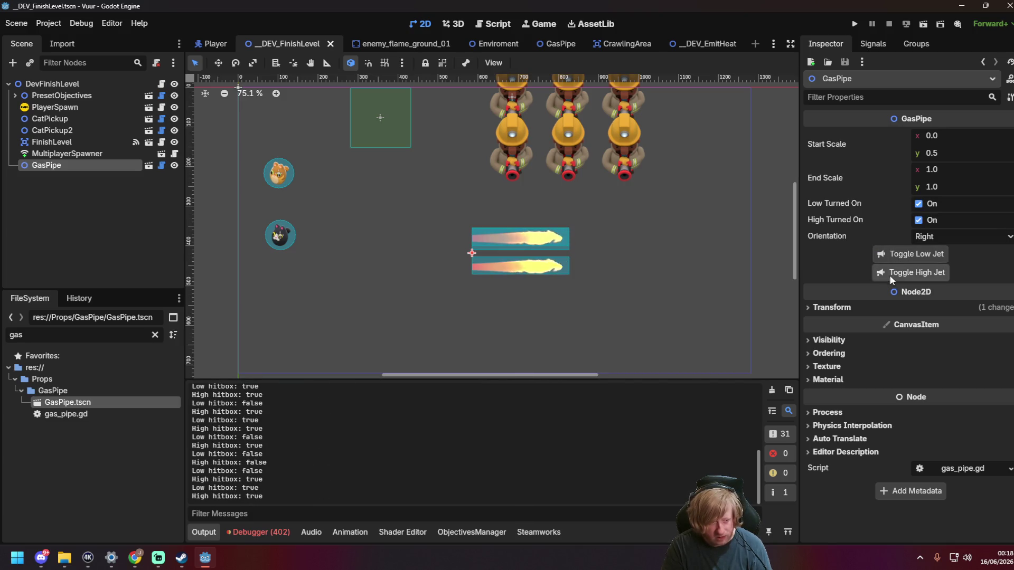
click(644, 225)
key(ctrl+s)
Open the GasPipe scene and inspect its CrawlingArea, HighJet hitbox and HighJet sprite, then save it.
click(92, 153)
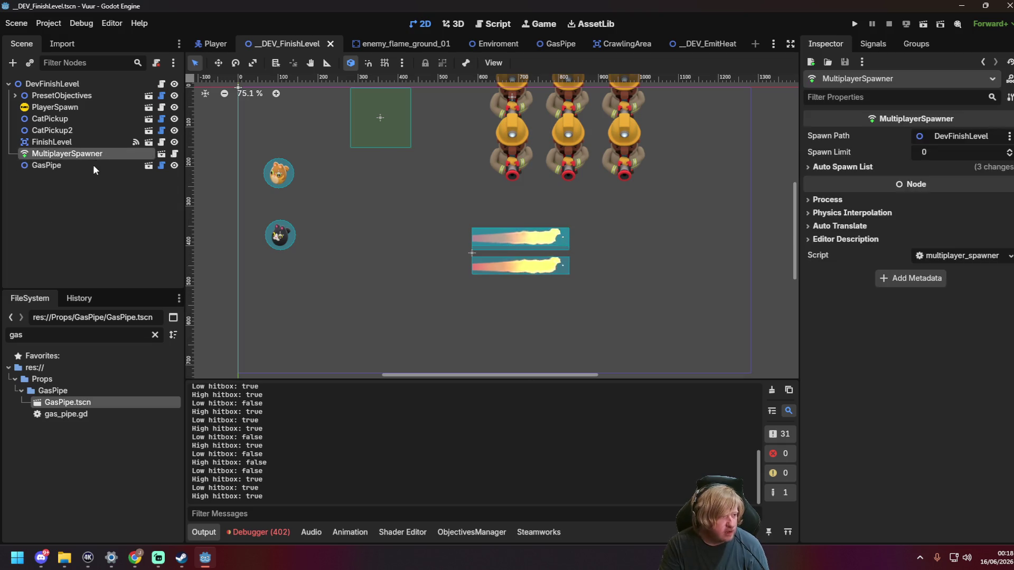
click(93, 165)
click(634, 253)
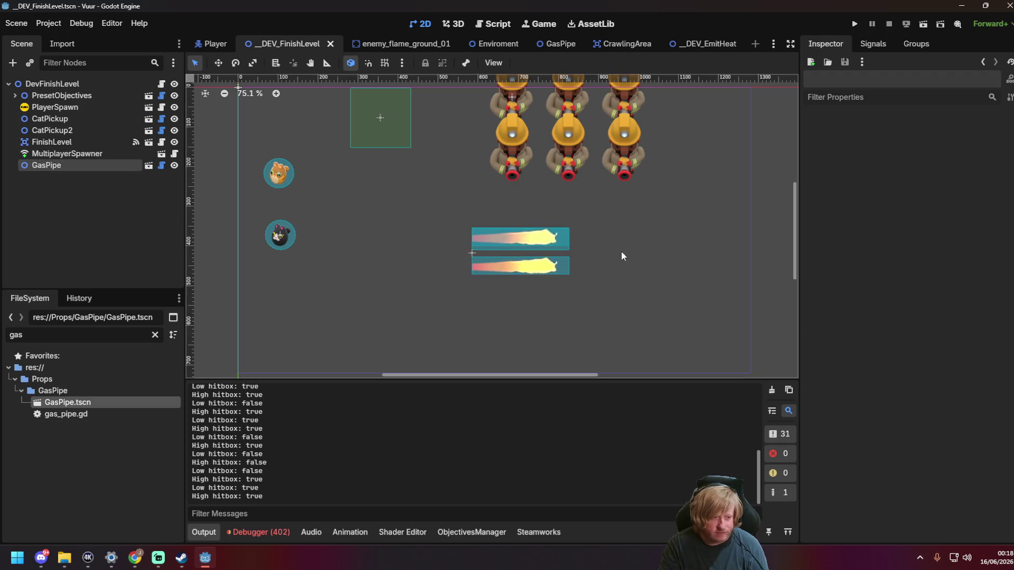
click(46, 165)
click(364, 253)
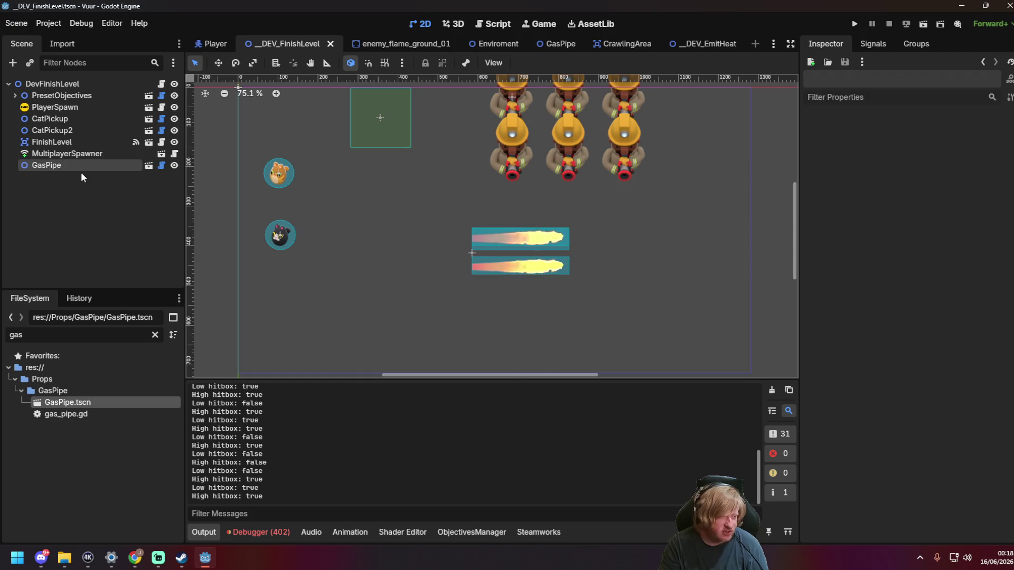
click(148, 166)
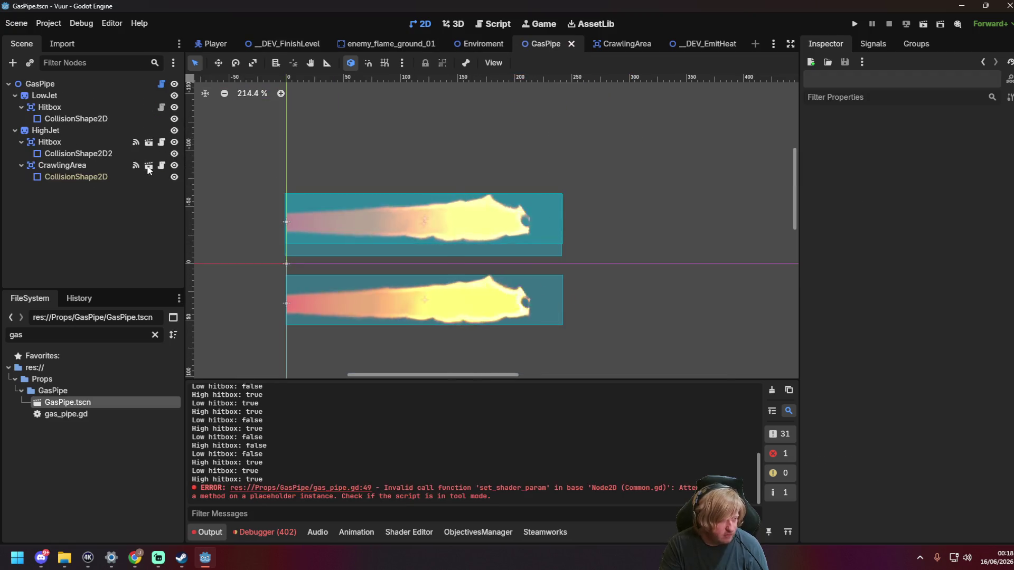
click(87, 161)
click(87, 142)
click(89, 129)
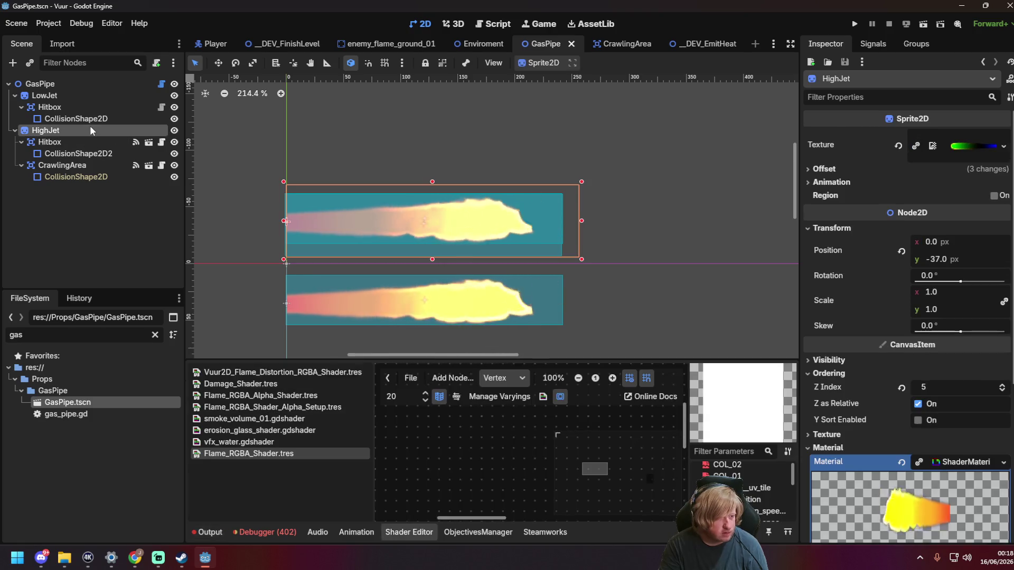
key(ctrl+s)
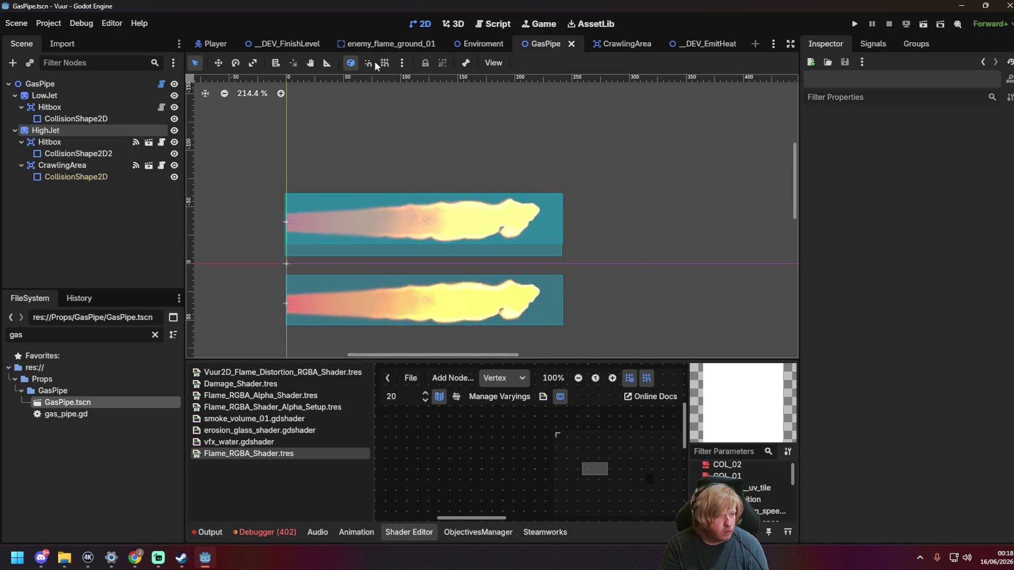
Back in _DEV_FinishLevel, switch the GasPipe's low jet off and run the level.
click(257, 42)
click(151, 169)
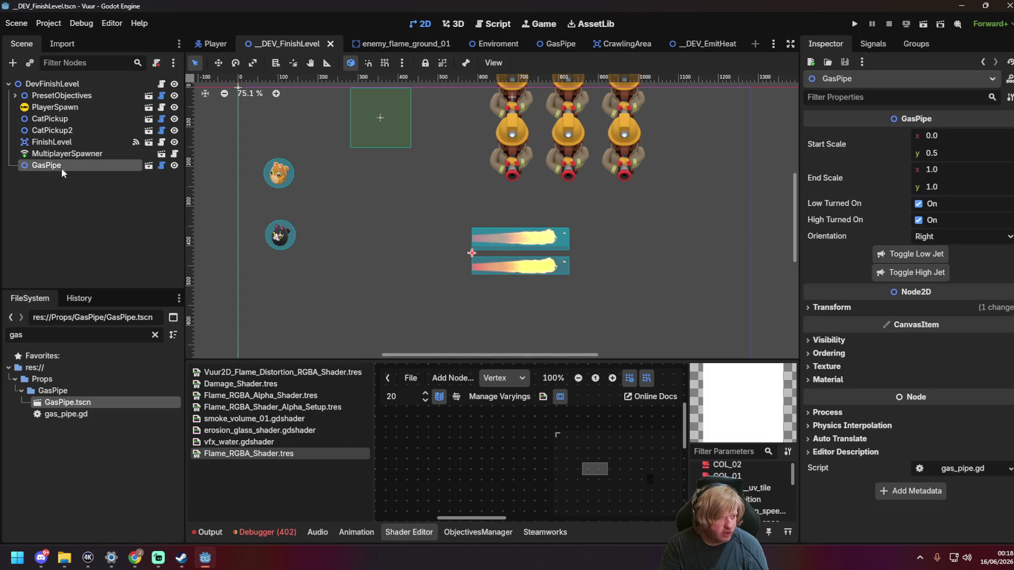
click(150, 166)
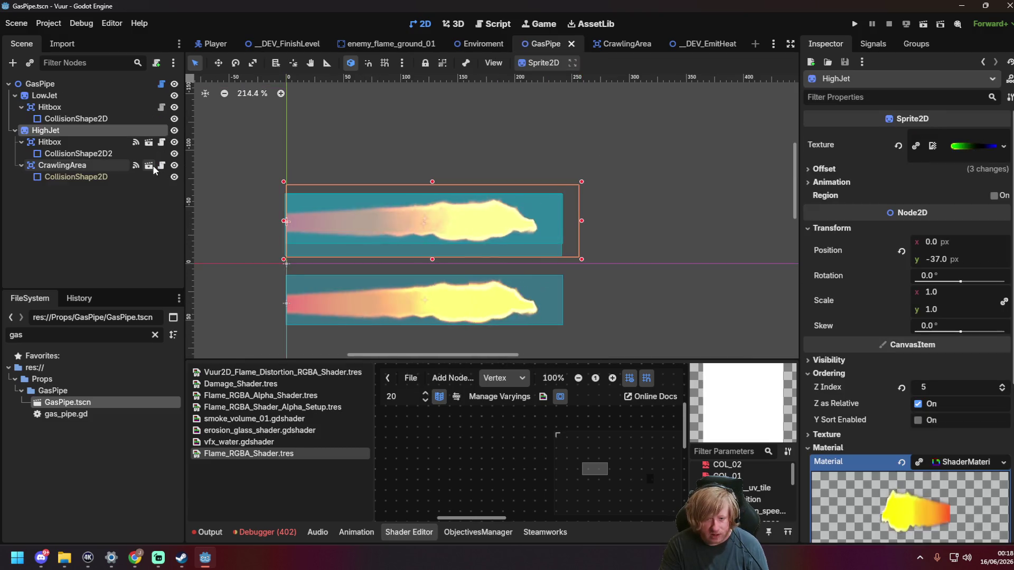
scroll(248, 238, down, 1)
scroll(248, 238, down, 2)
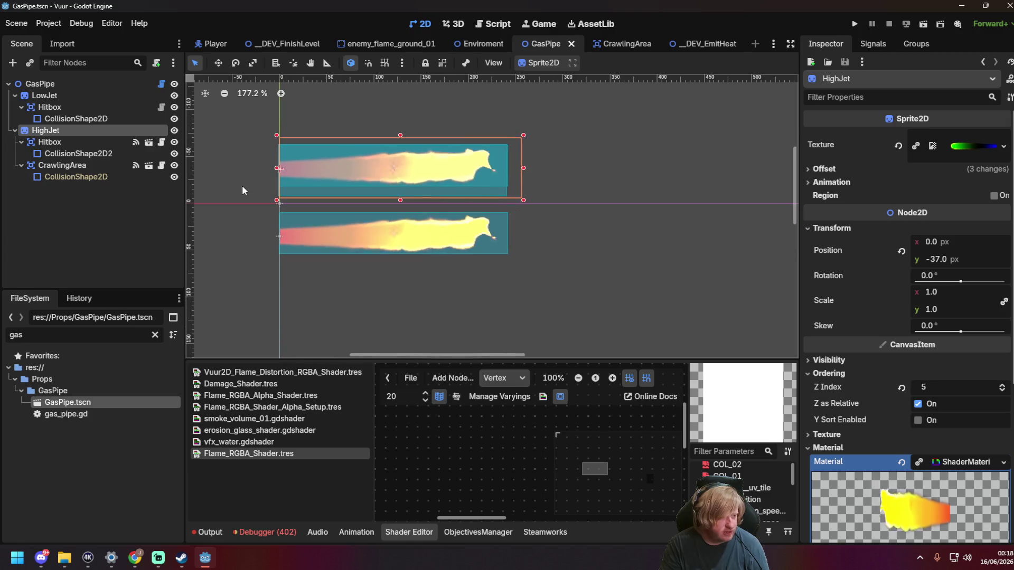
click(284, 44)
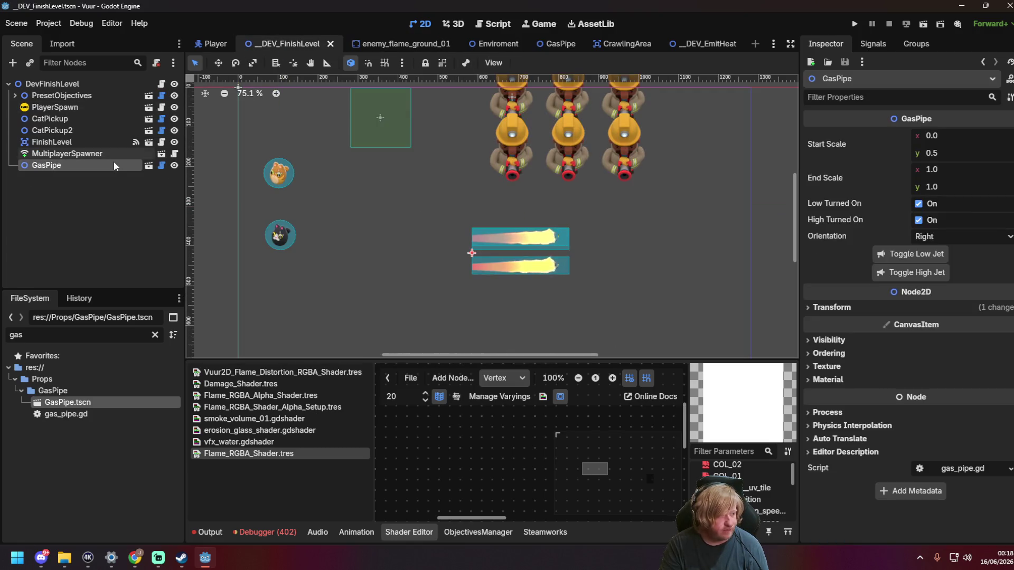
click(883, 256)
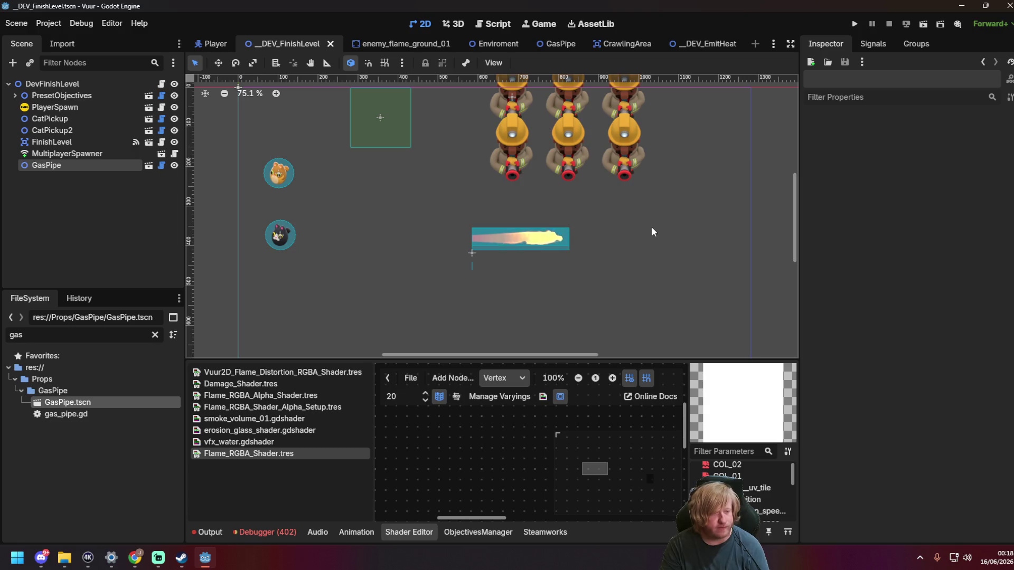
key(F6)
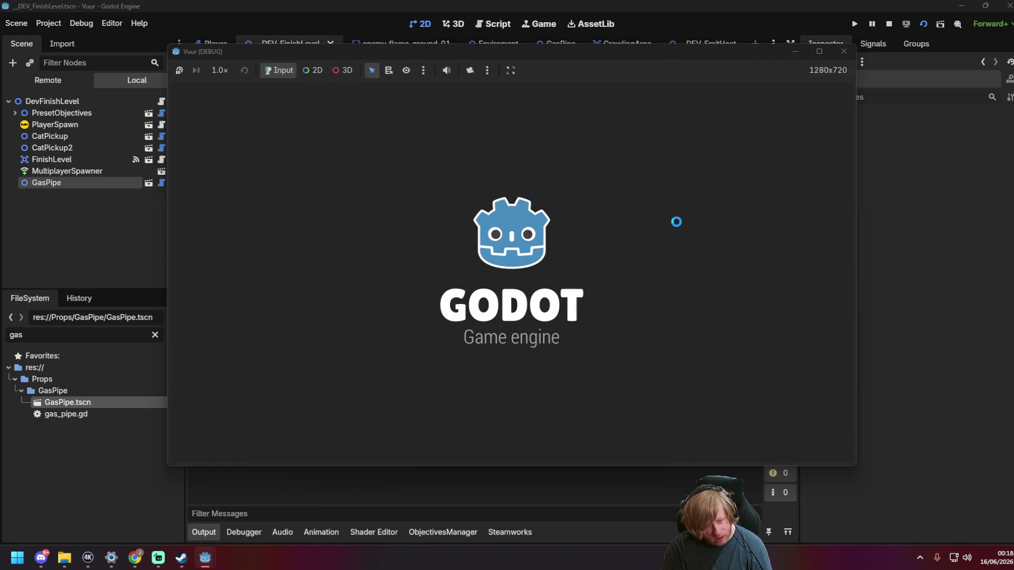
Walk the firefighter around with WASD and dive across the gas jet with Space.
key(s)
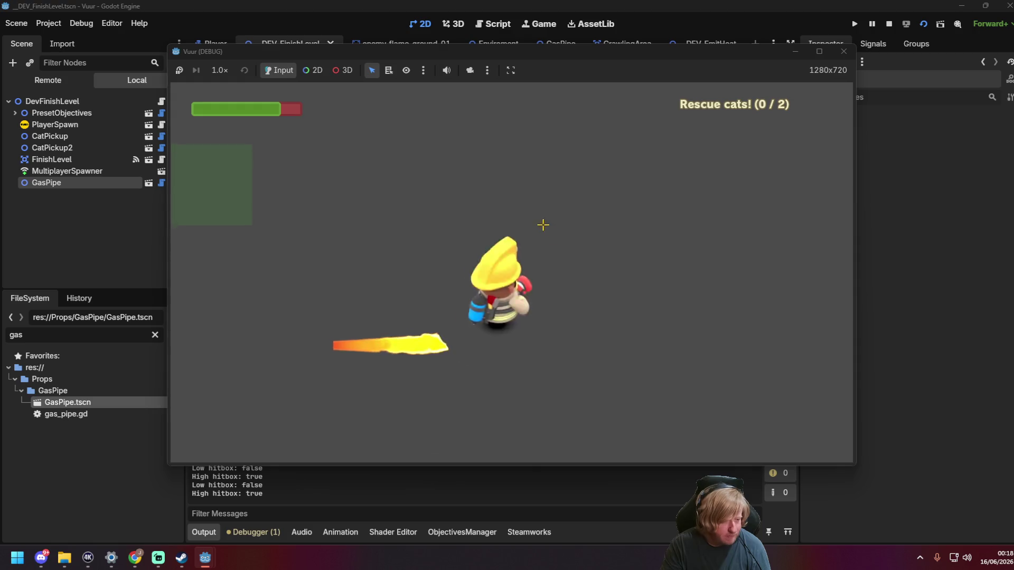
key(a)
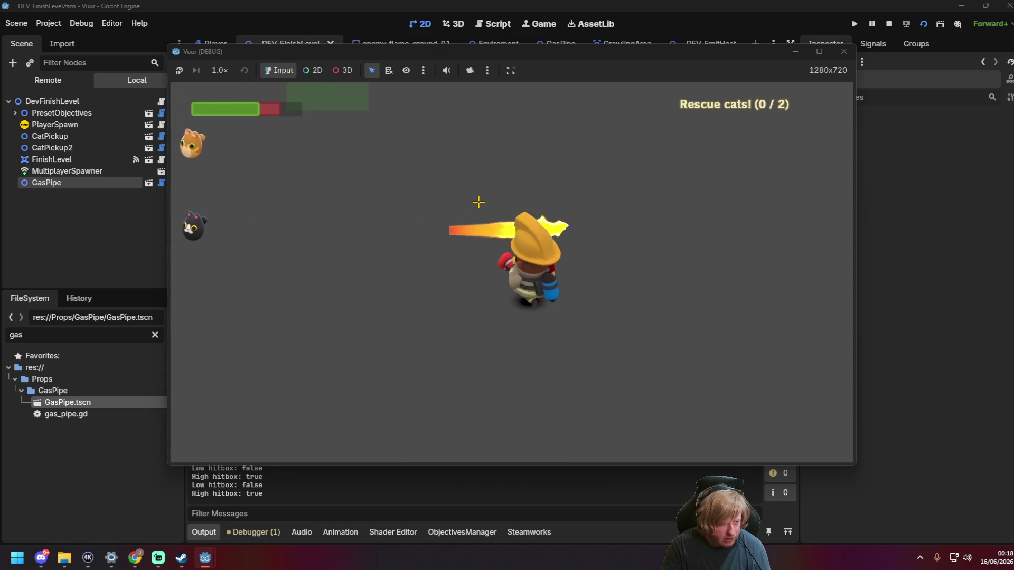
key(w)
key(space)
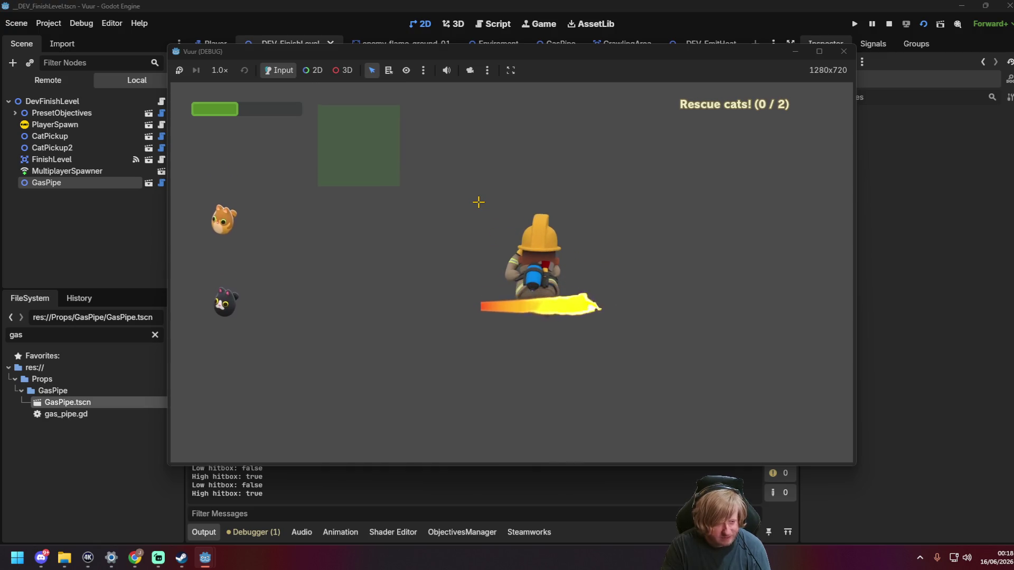
key(a)
key(d)
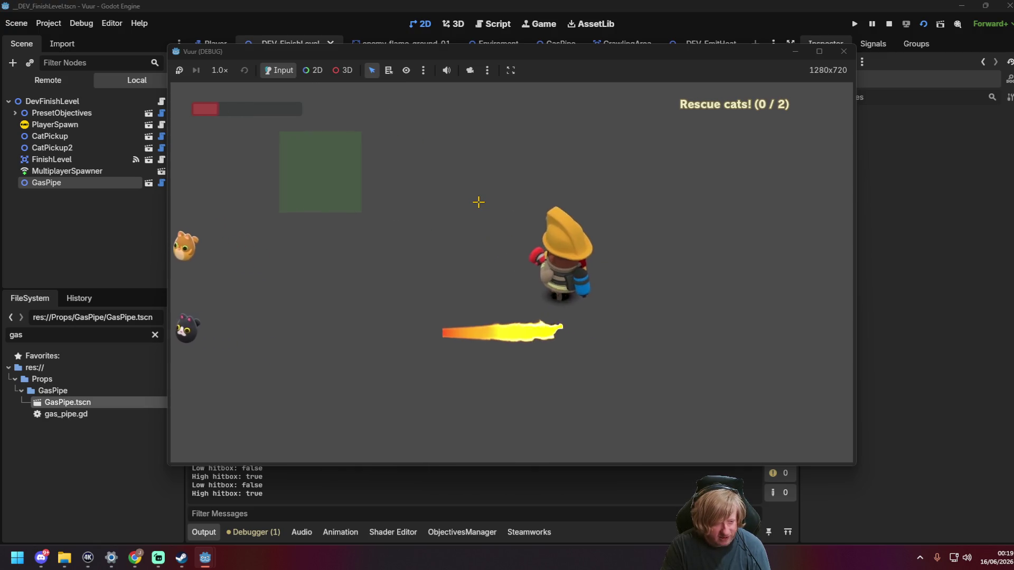
key(s)
key(s)
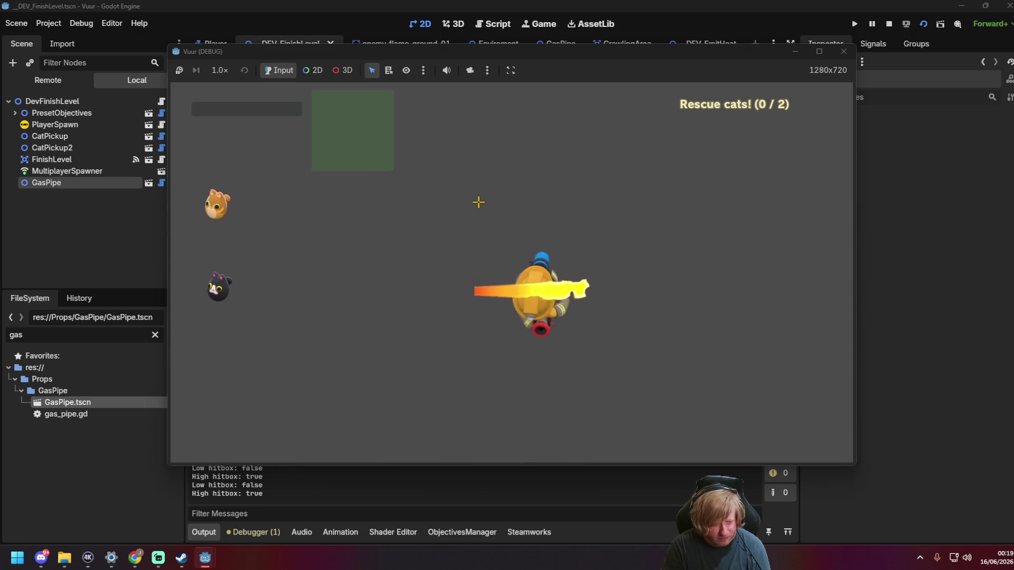
key(w)
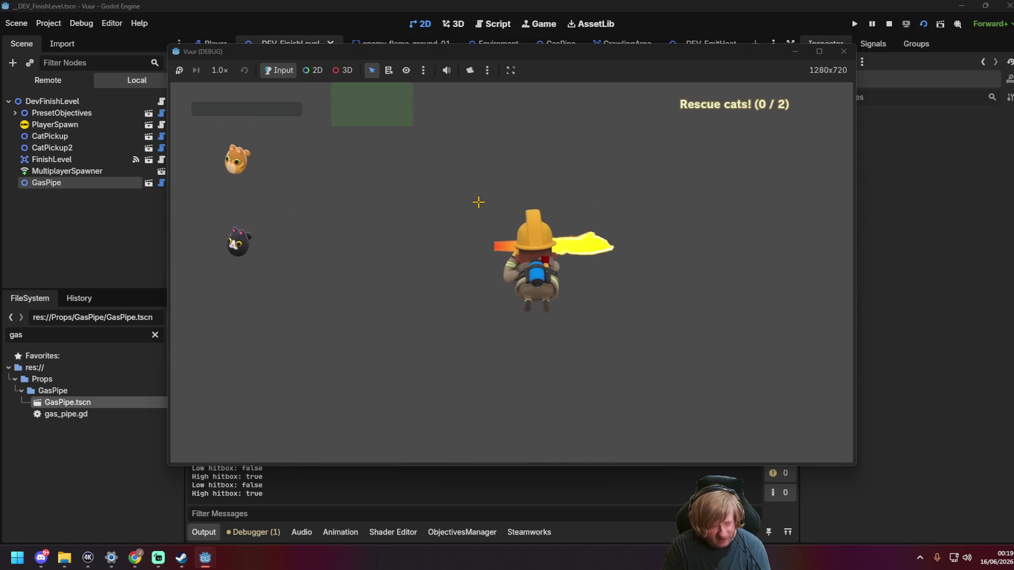
key(d)
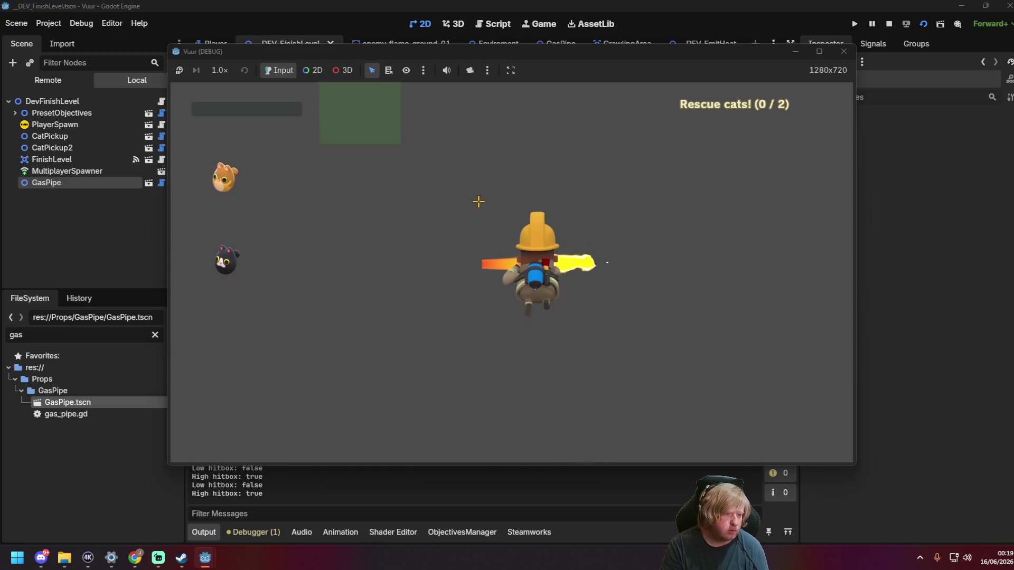
key(w)
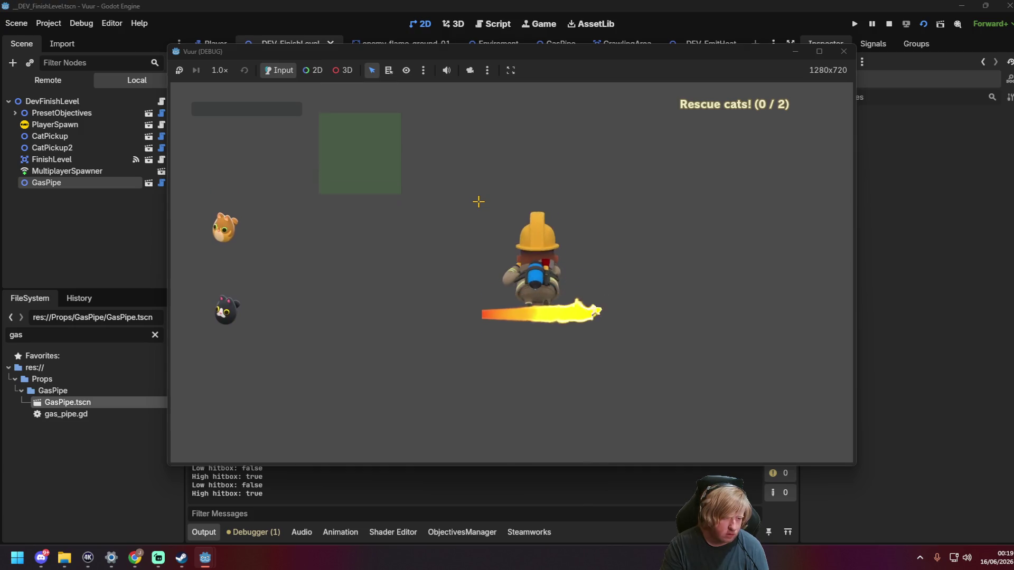
key(s)
key(s)
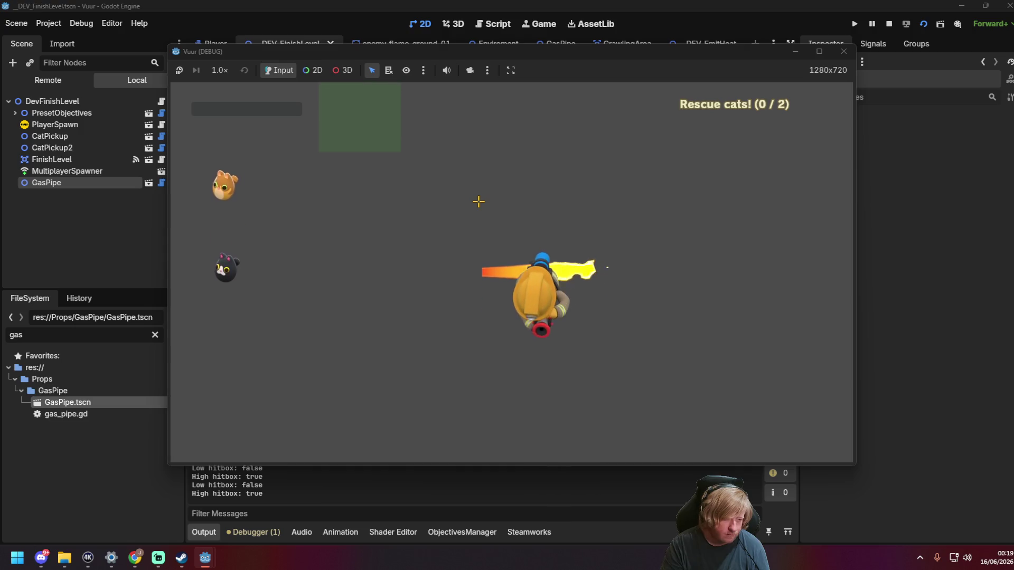
key(w)
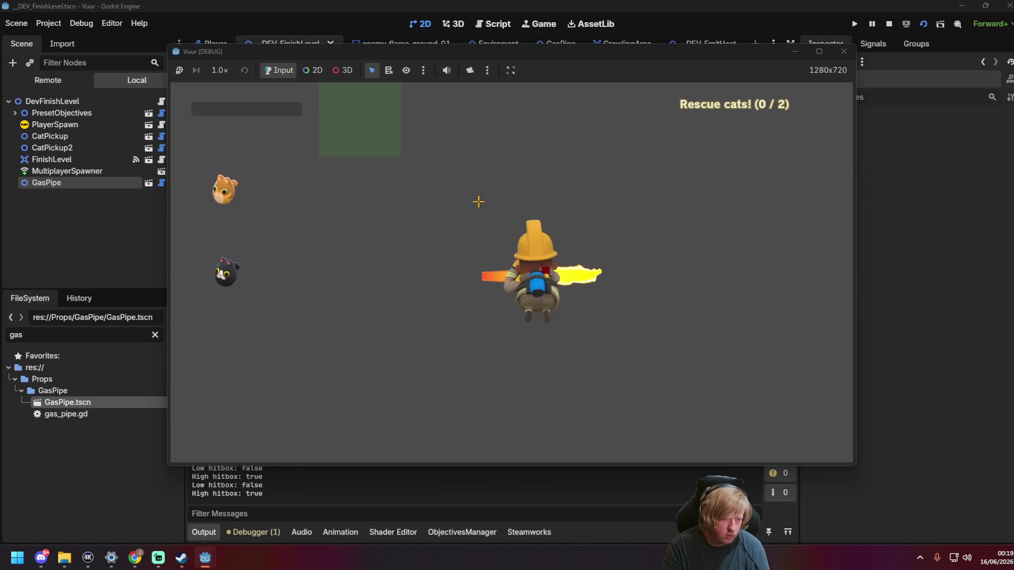
key(s)
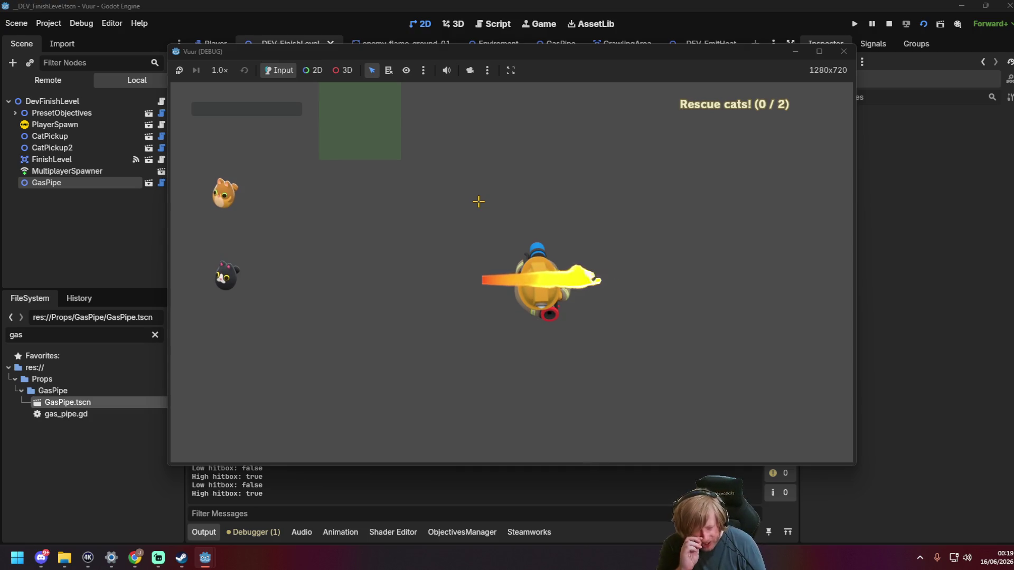
Keep walking the firefighter up and down through the flame, then stop the game.
key(w)
key(w)
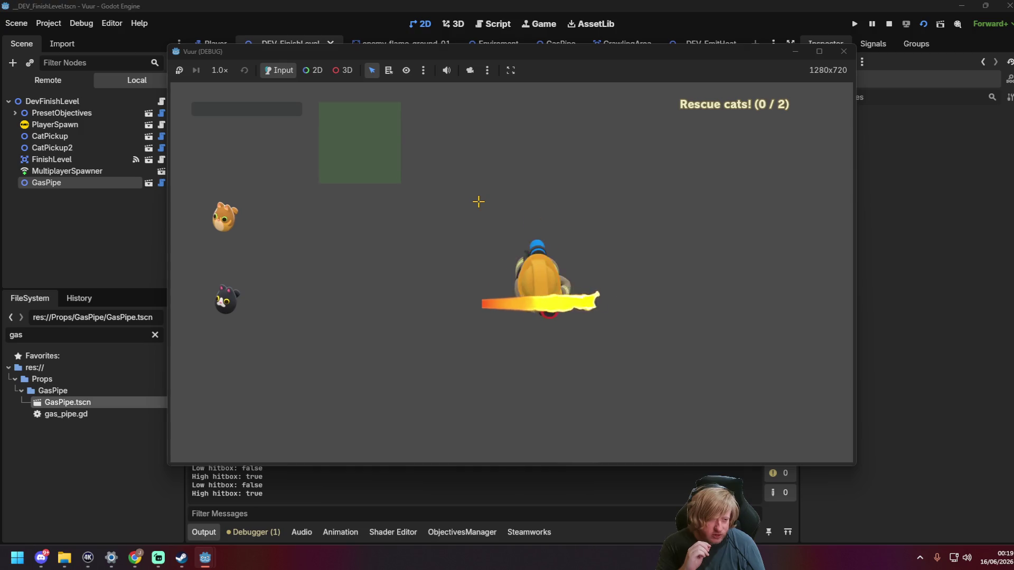
key(s)
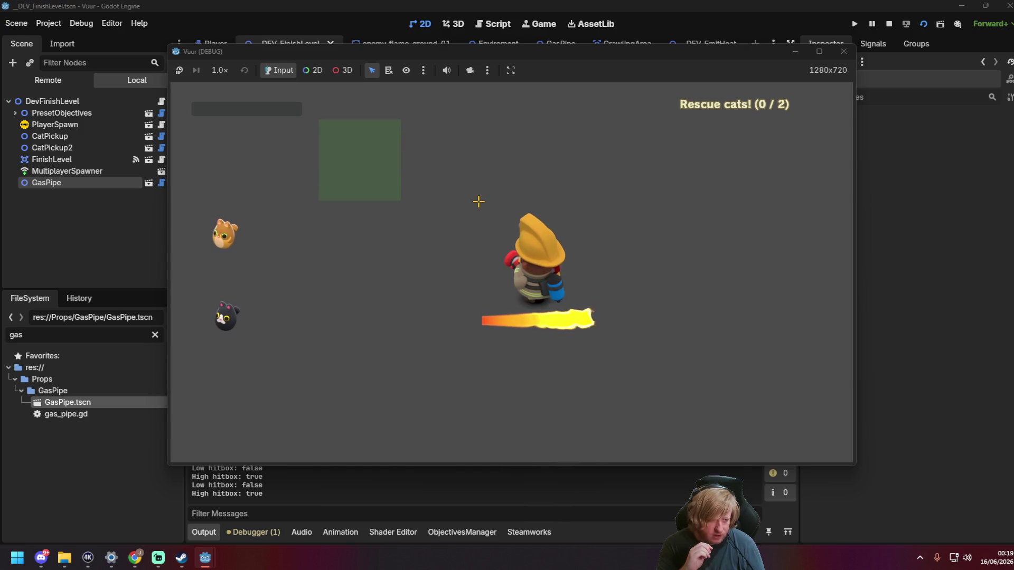
key(w)
key(s)
key(d)
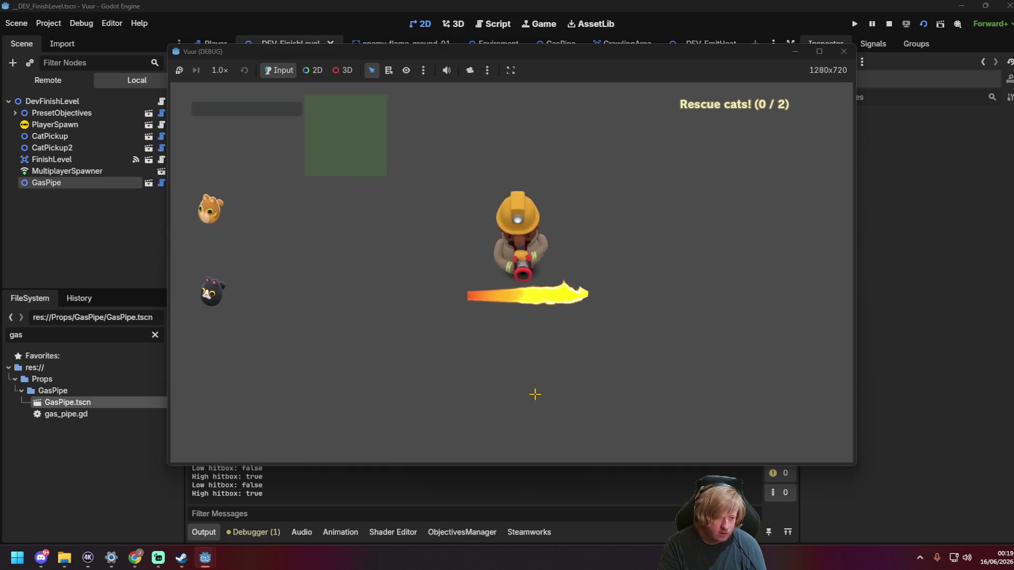
key(d)
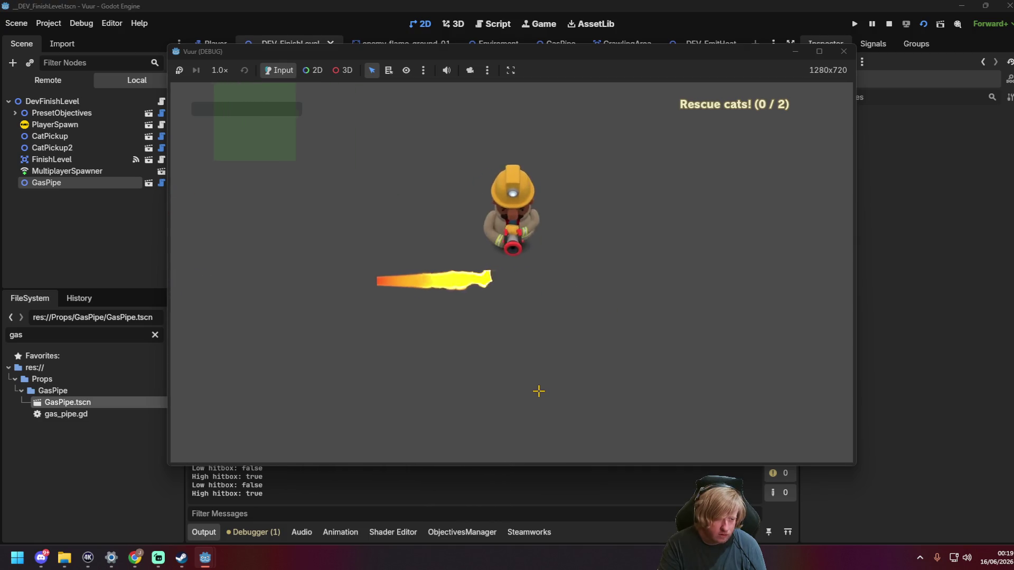
key(a)
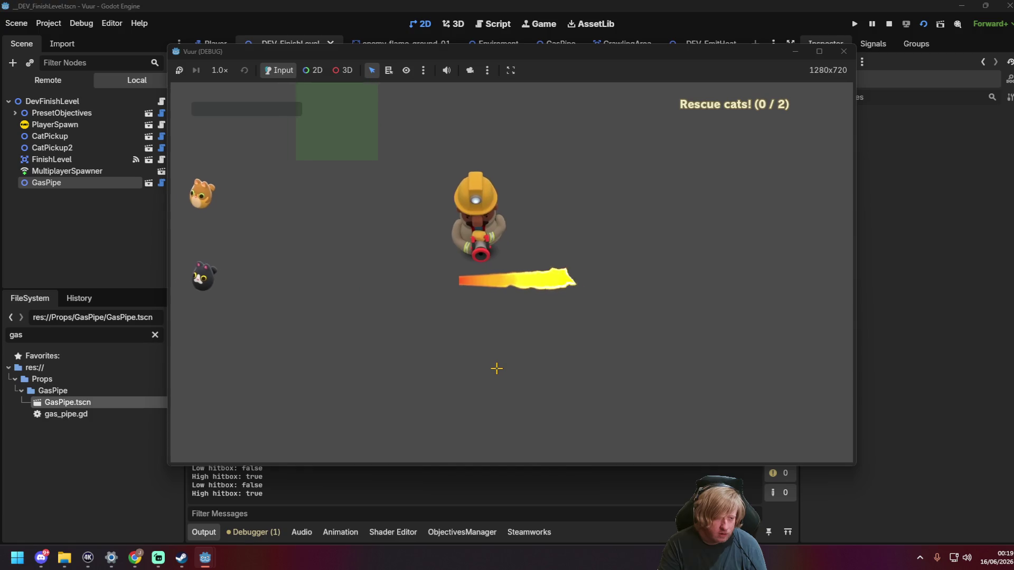
key(d)
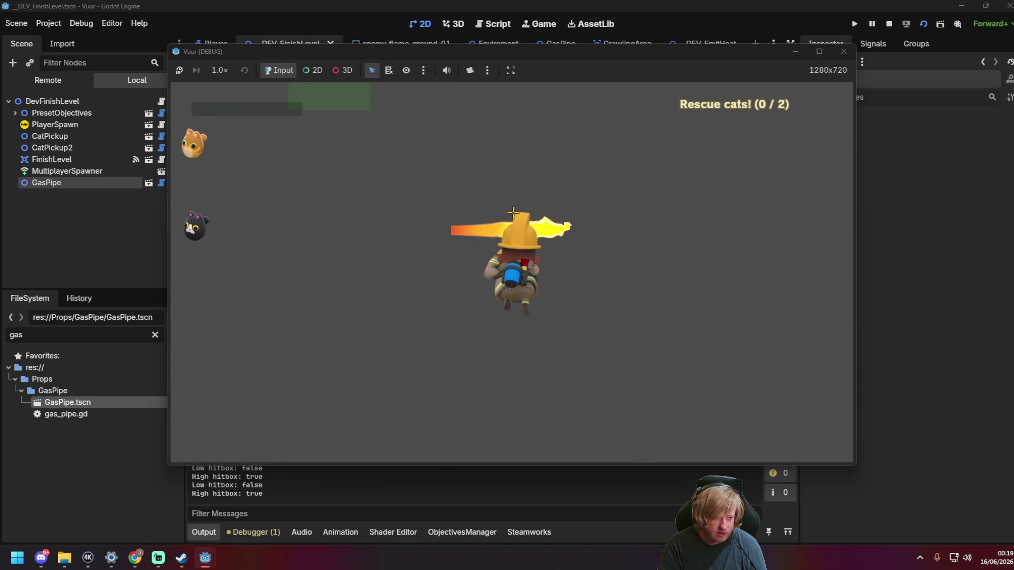
key(w)
key(a)
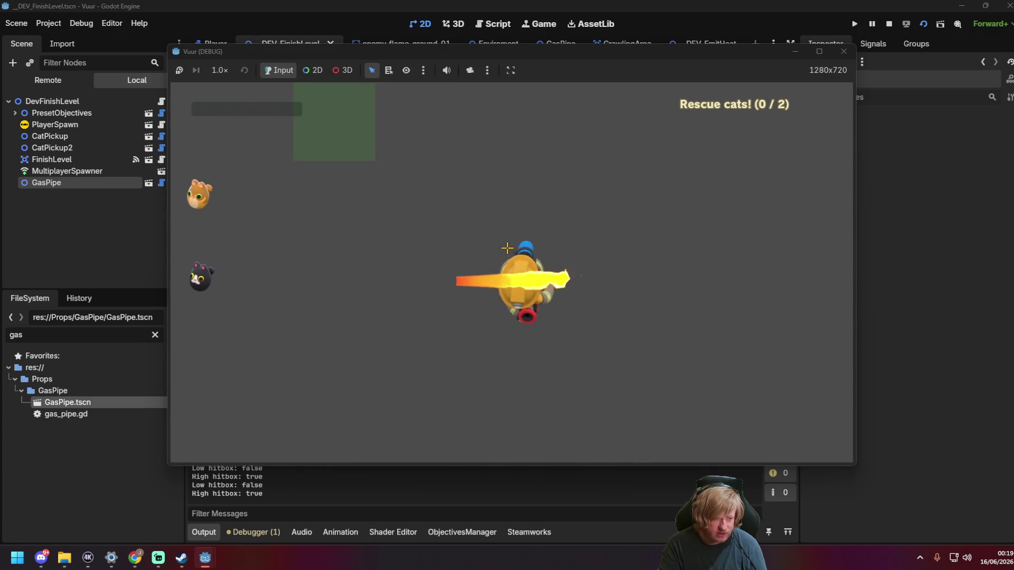
key(s)
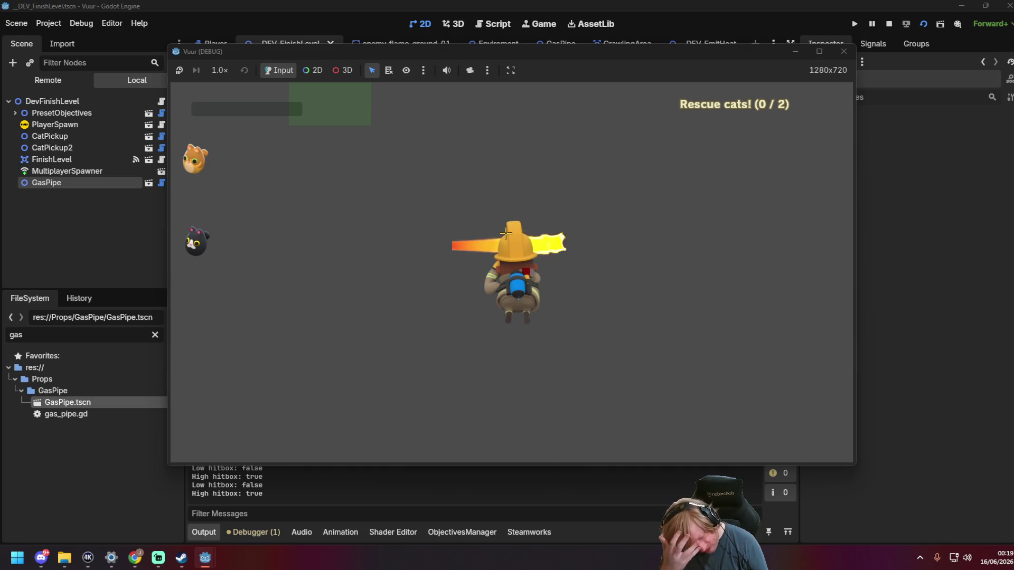
key(s)
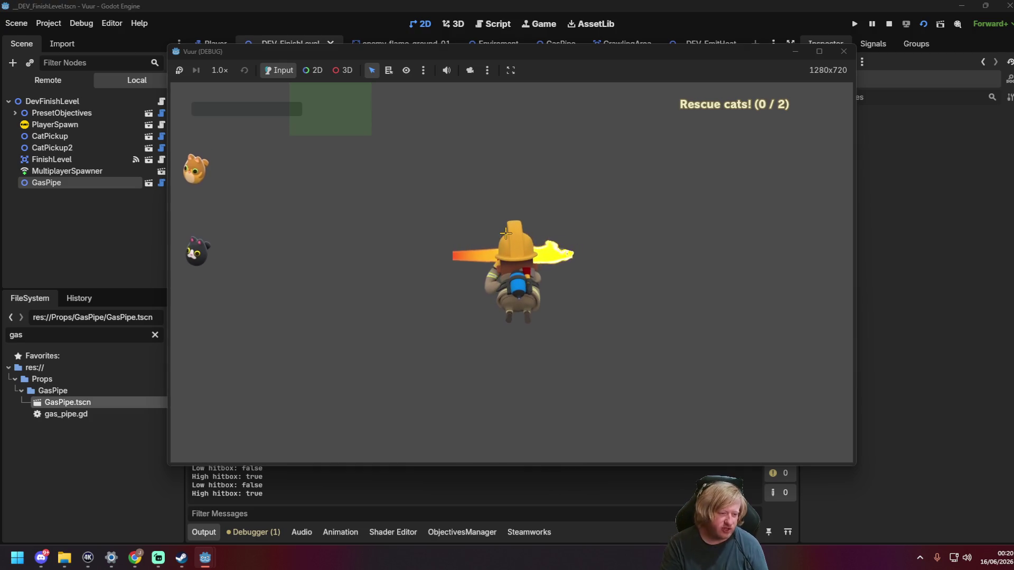
key(w)
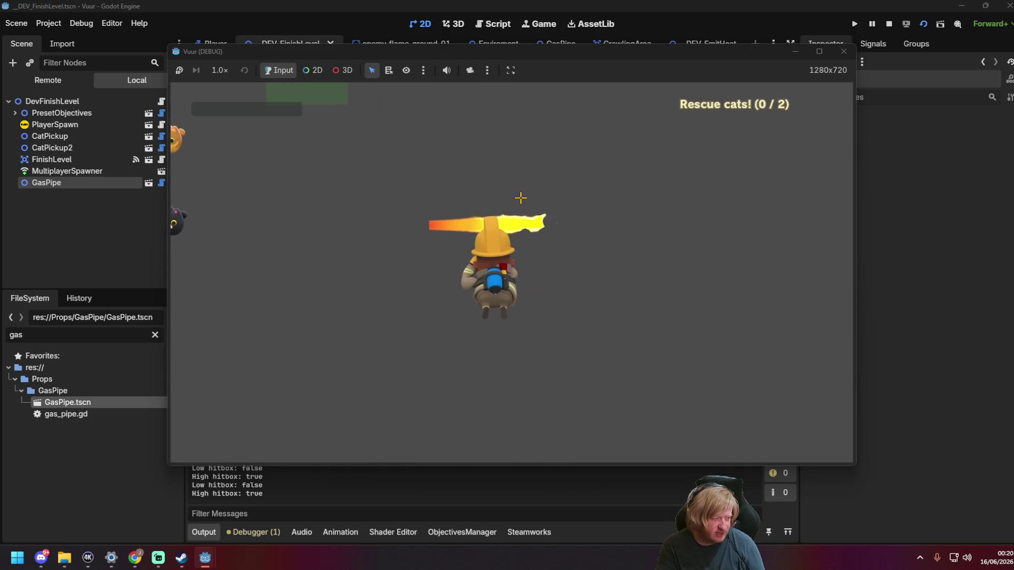
click(844, 51)
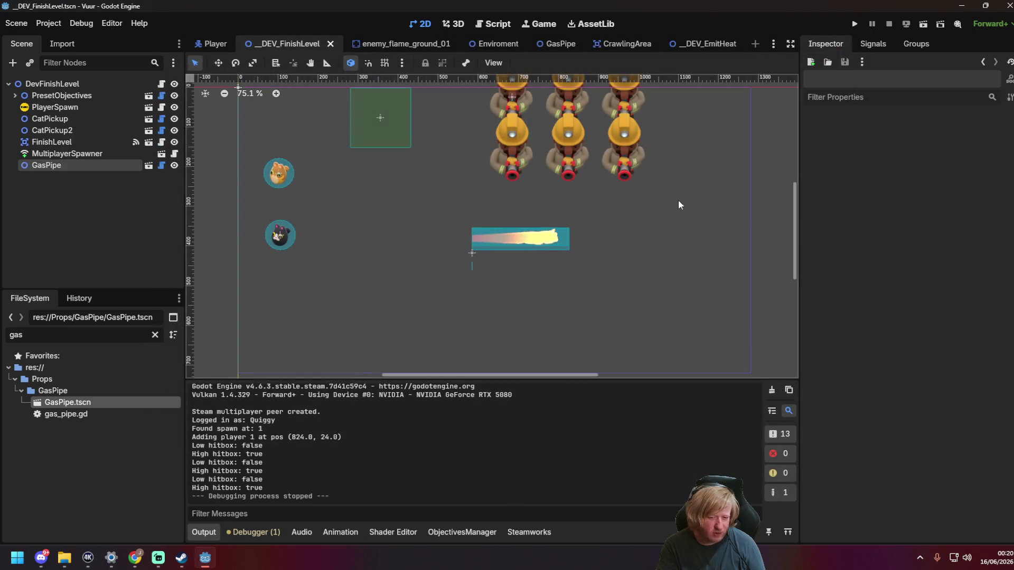
Save the level, open the GasPipe scene, and deselect the HighJet flame.
key(ctrl+s)
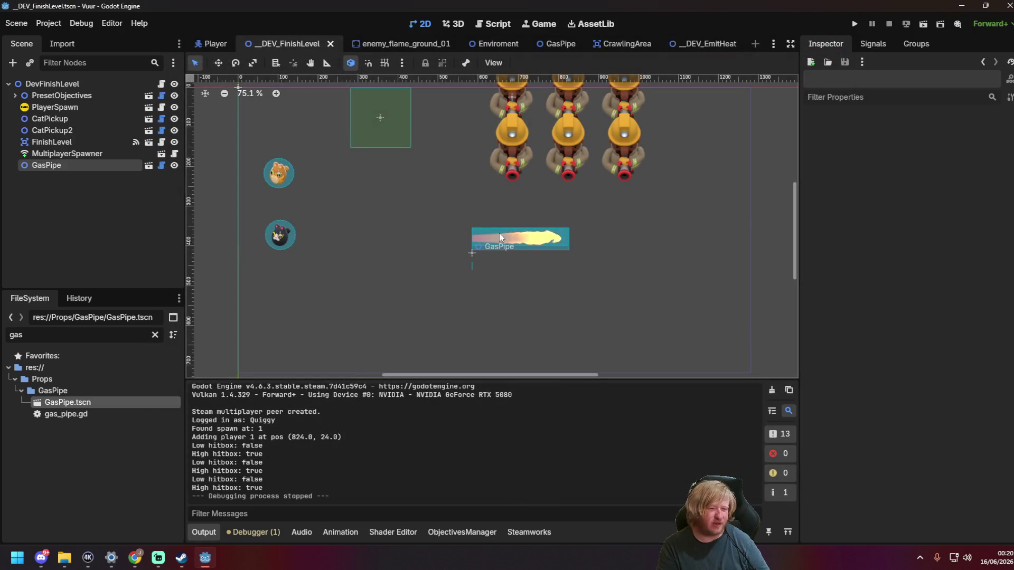
click(148, 166)
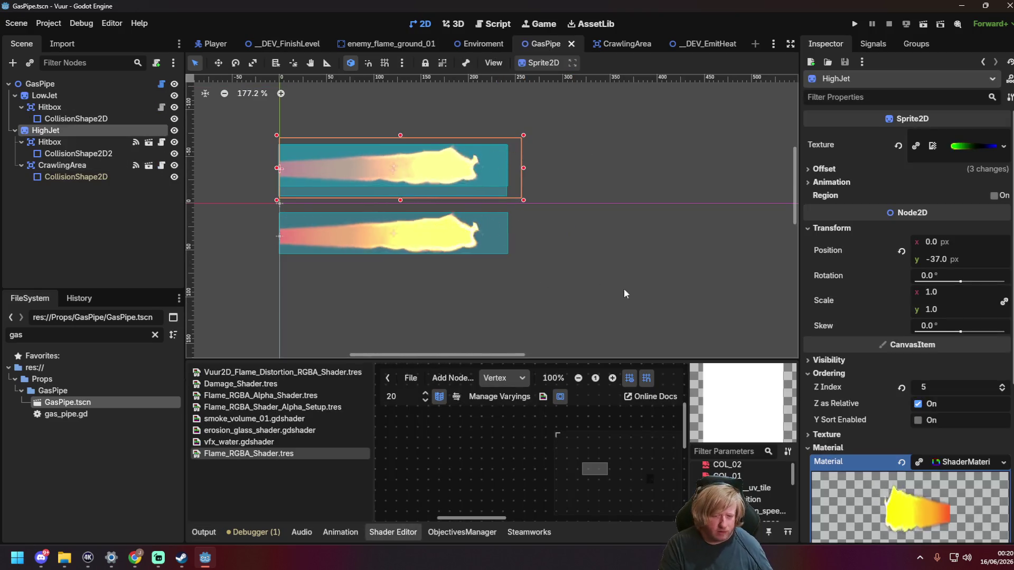
click(599, 287)
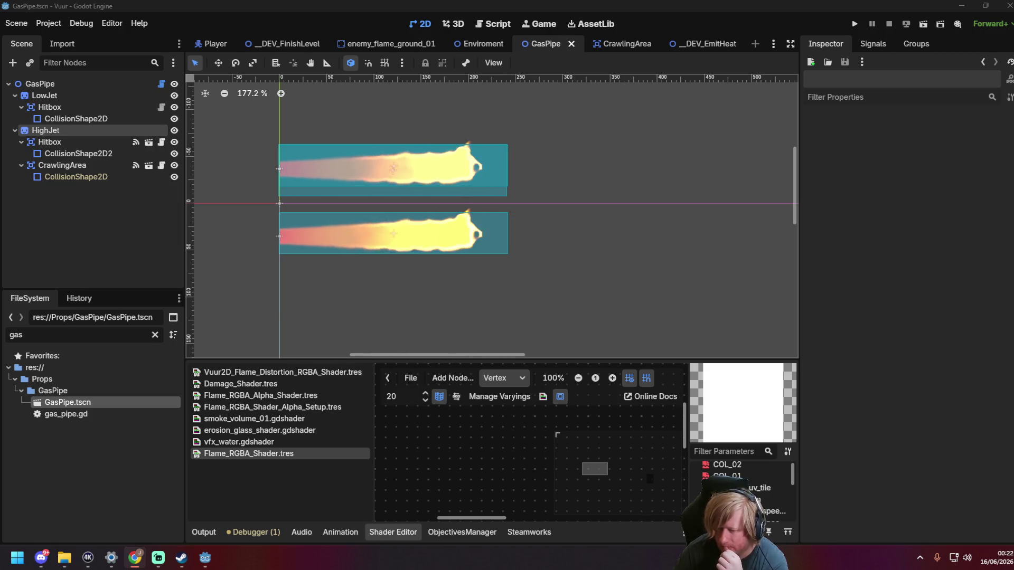
View the Player's AnimationPlayer animations with an enlarged timeline, then return to __DEV_FinishLevel.
click(207, 43)
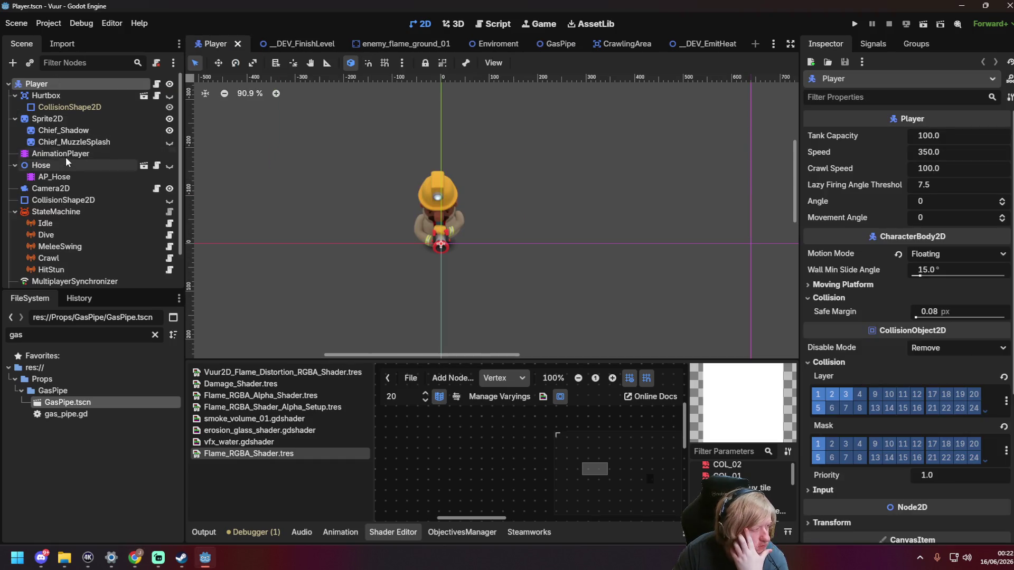
click(65, 156)
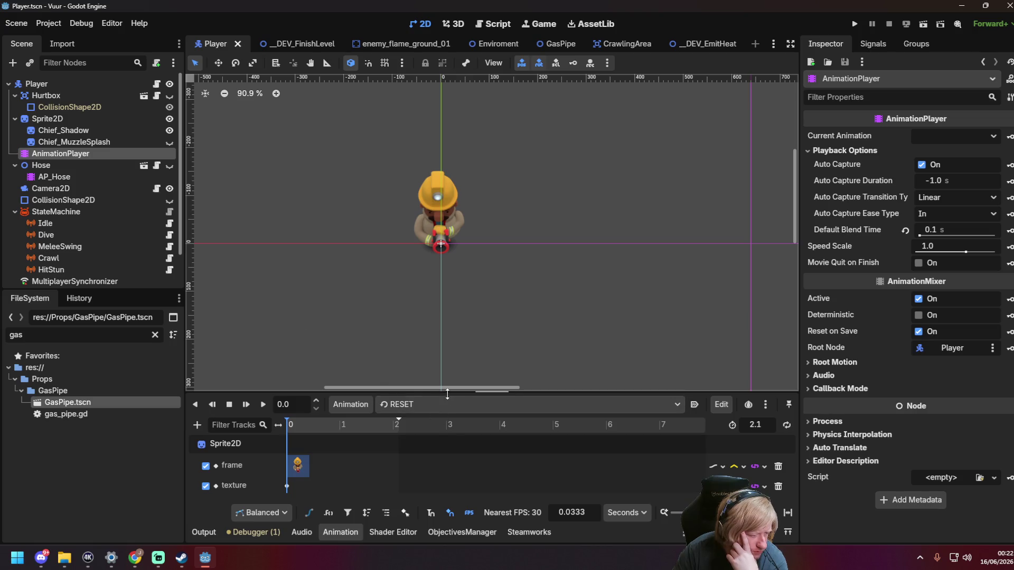
drag(448, 393, 447, 350)
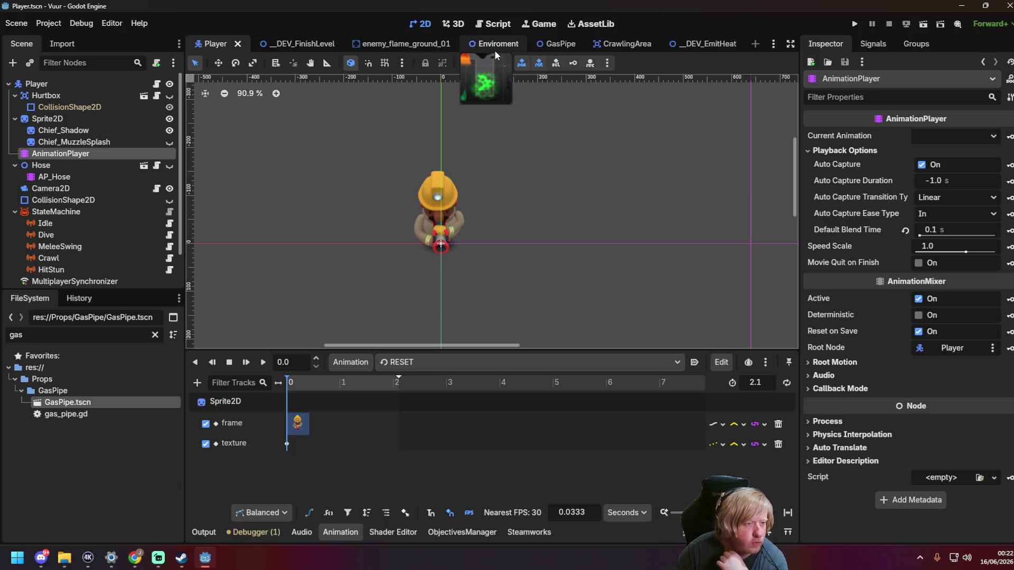
click(293, 43)
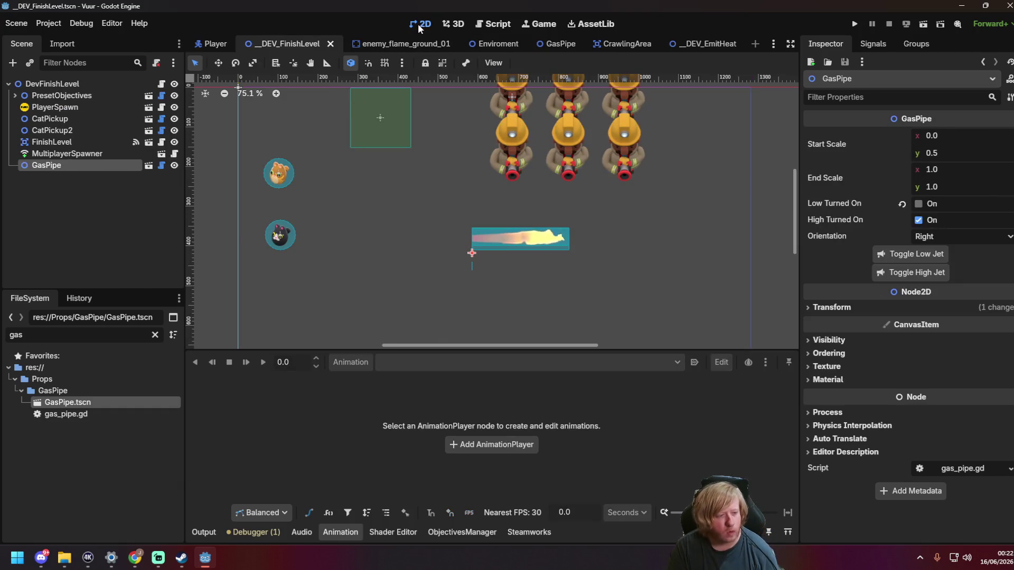
Run the level again and walk the firefighter up into the flame jet.
key(F6)
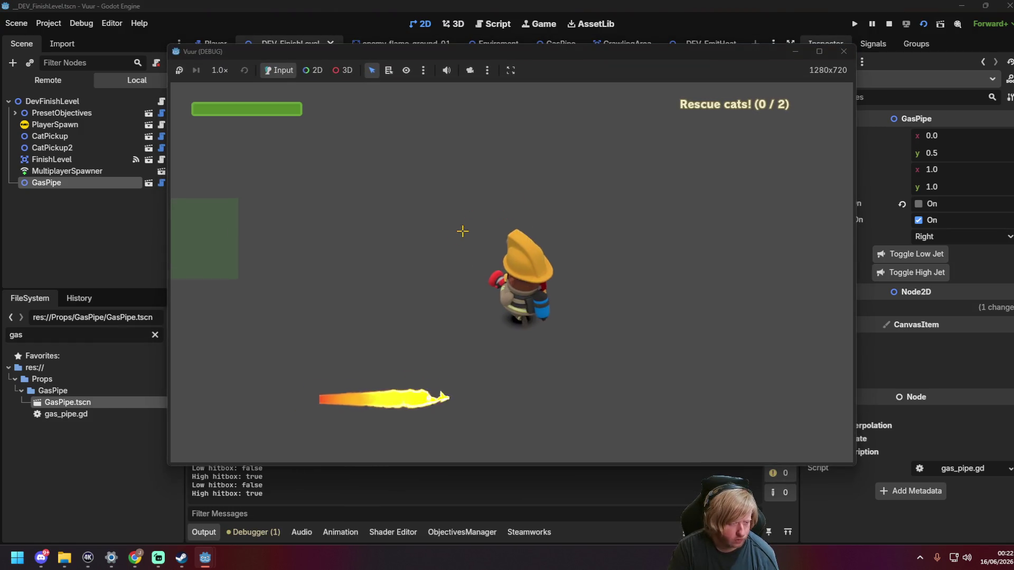
key(a)
key(s)
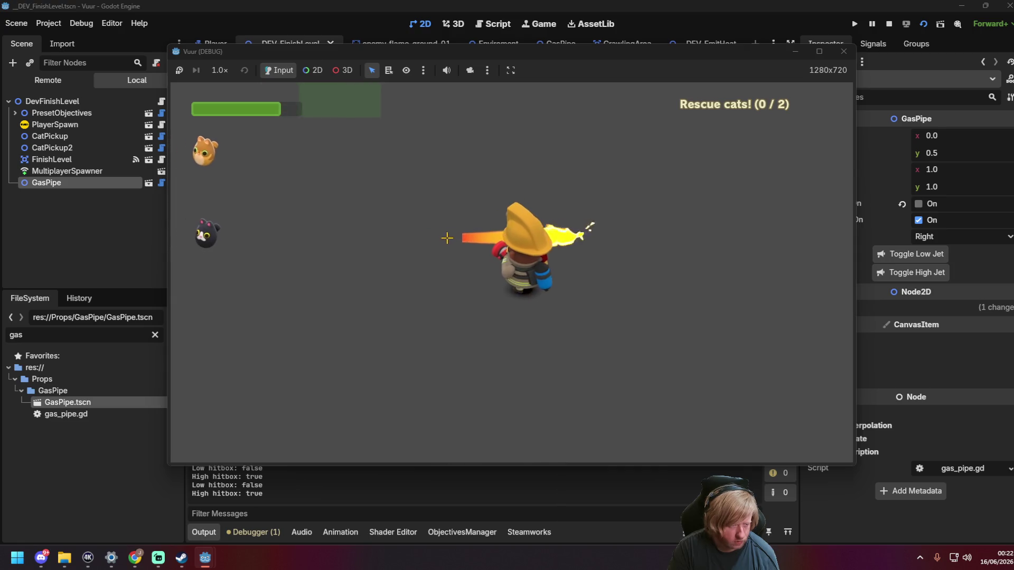
key(s)
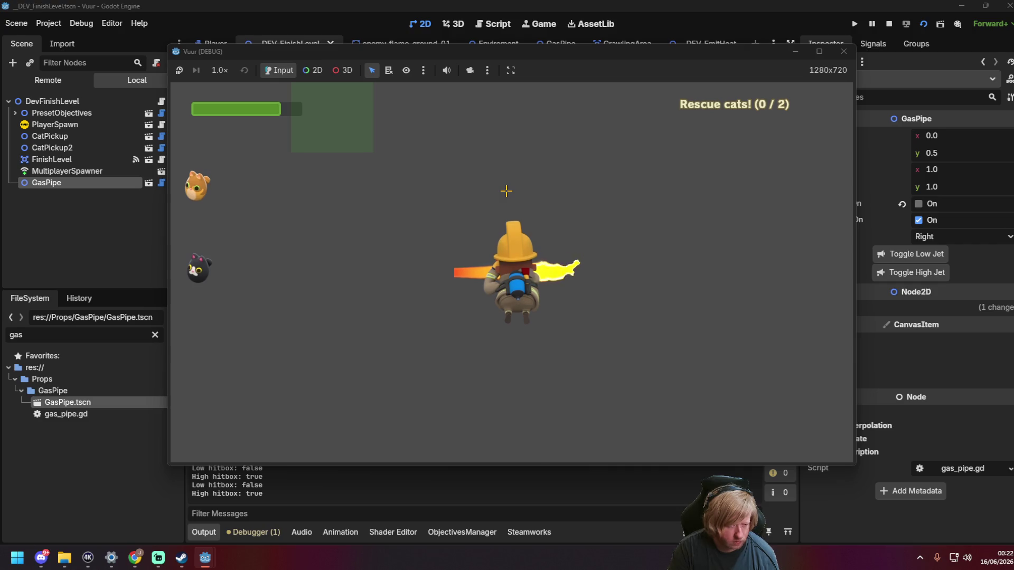
key(s)
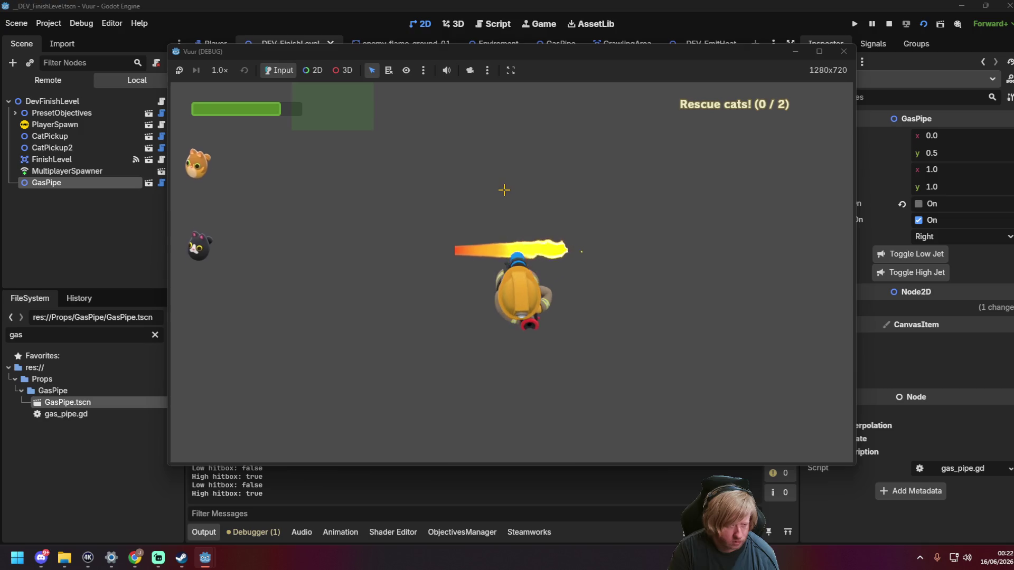
key(w)
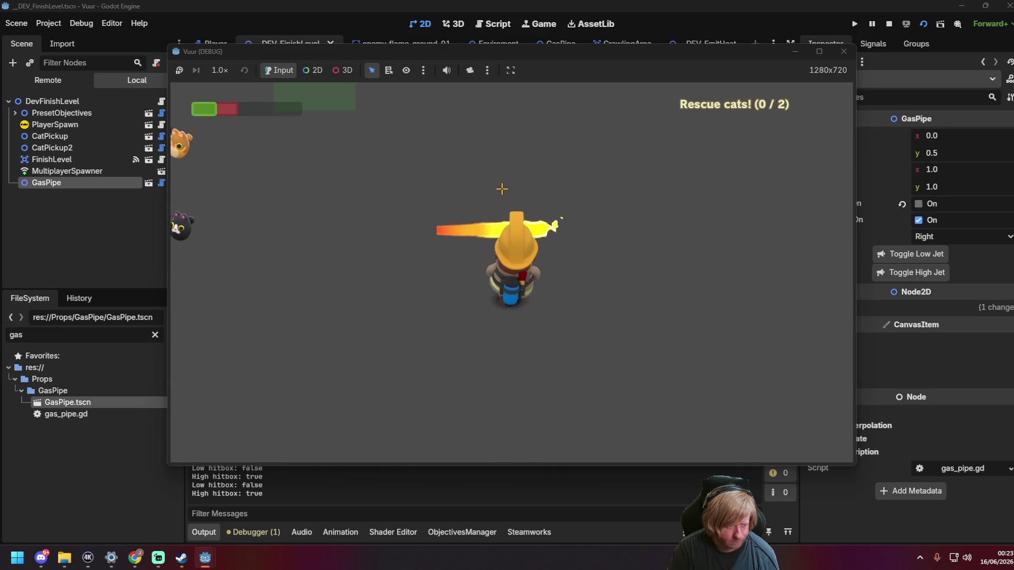
Take three Snipping Tool captures of the character in the jet, then close the game.
key(super+shift+s)
drag(419, 142, 695, 407)
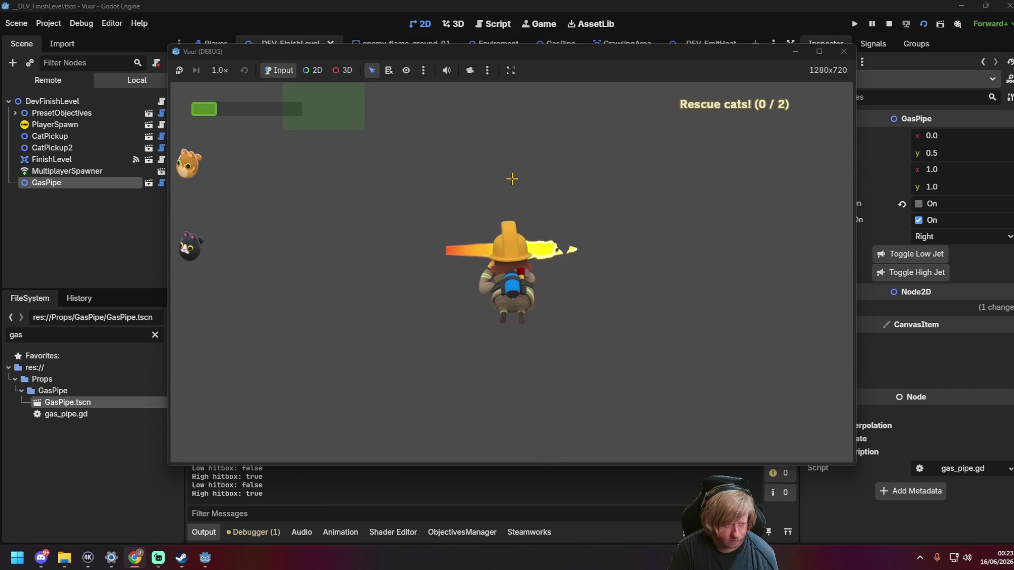
key(super+shift+s)
mouse_move(394, 173)
mouse_down()
mouse_move(450, 228)
mouse_move(610, 336)
mouse_up()
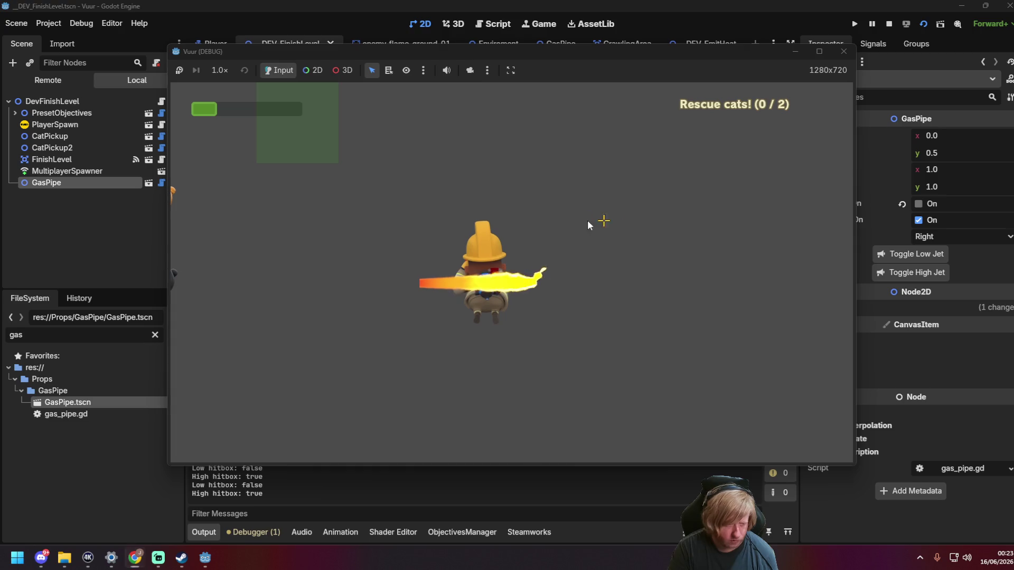
key(super+shift+s)
drag(357, 176, 606, 344)
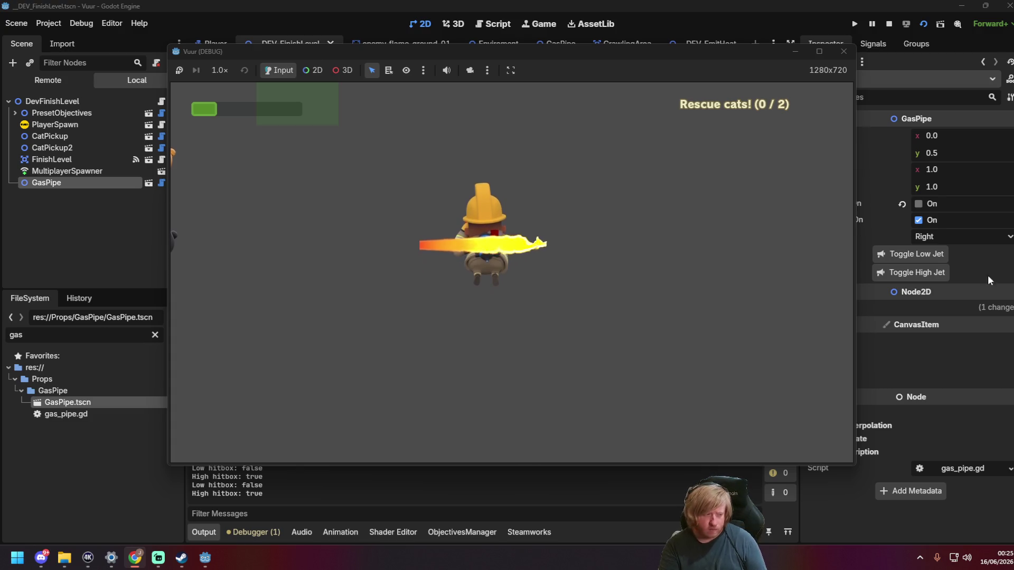
click(843, 51)
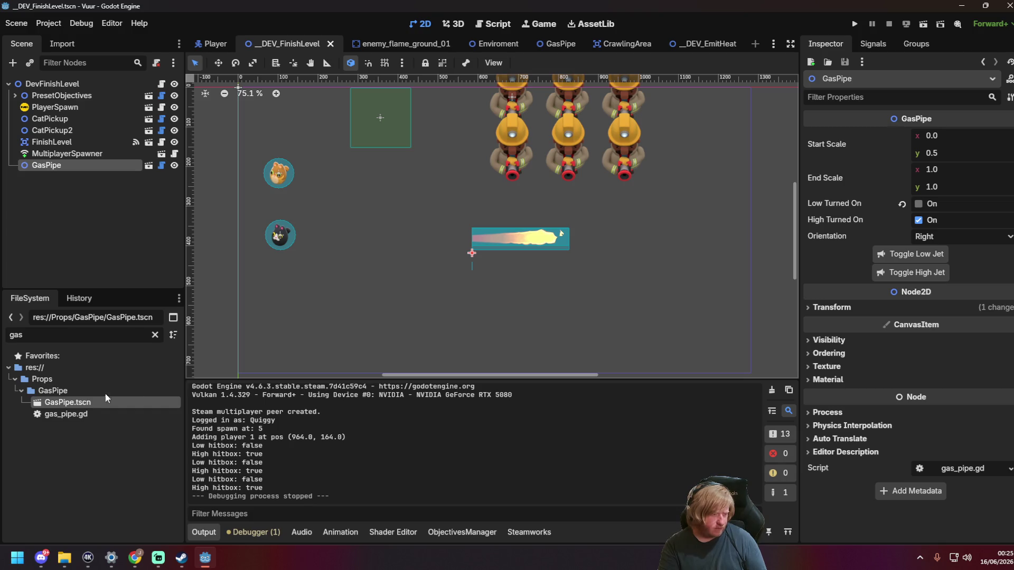
Open the GasPipe node's script gas_pipe.gd.
click(346, 274)
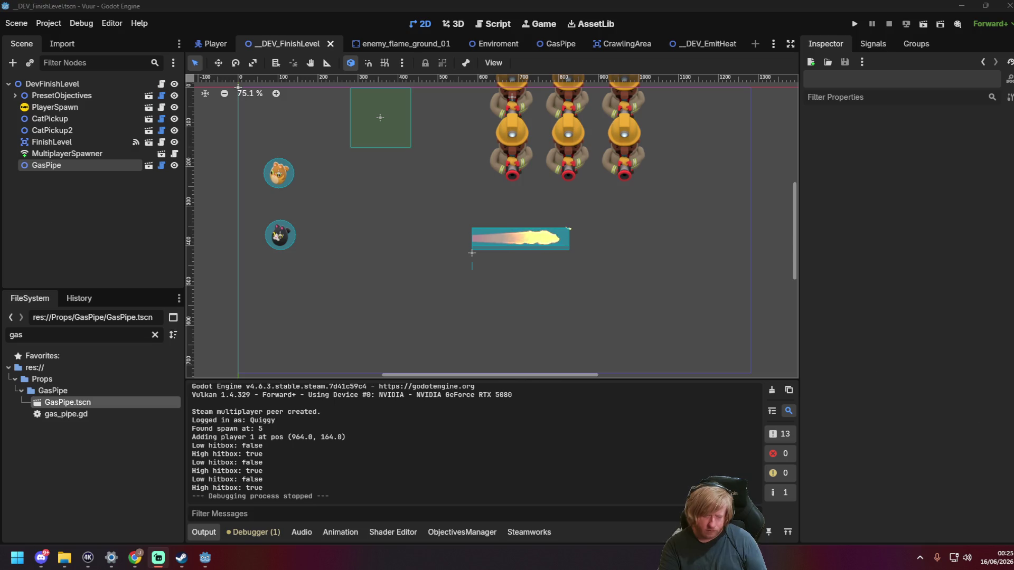
click(467, 201)
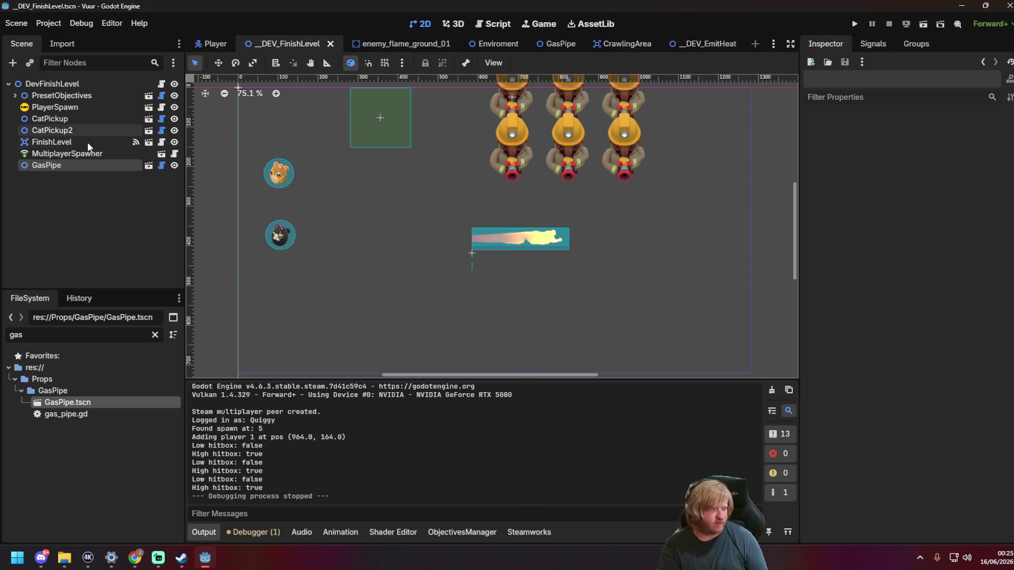
click(161, 166)
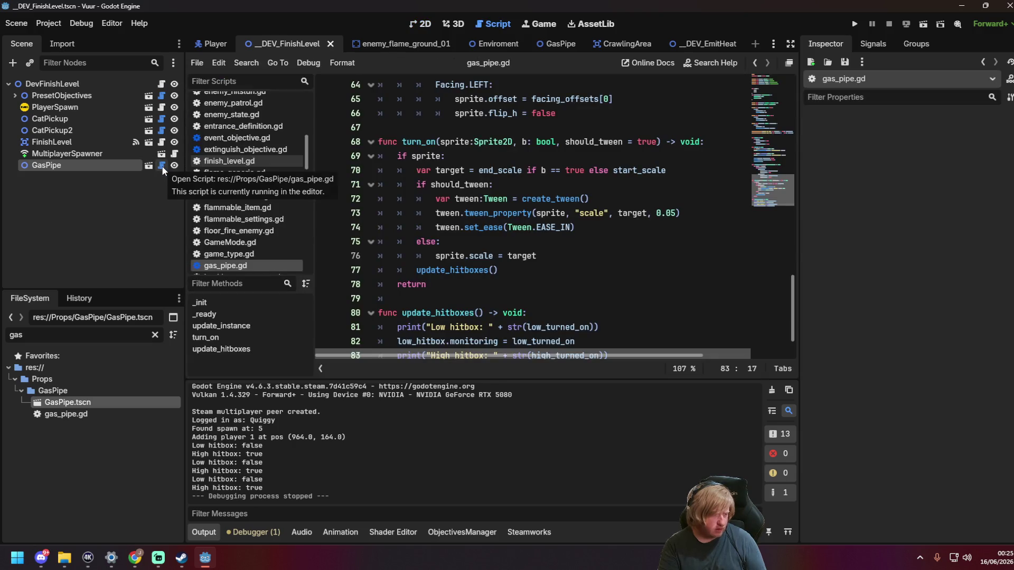
scroll(347, 204, up, 15)
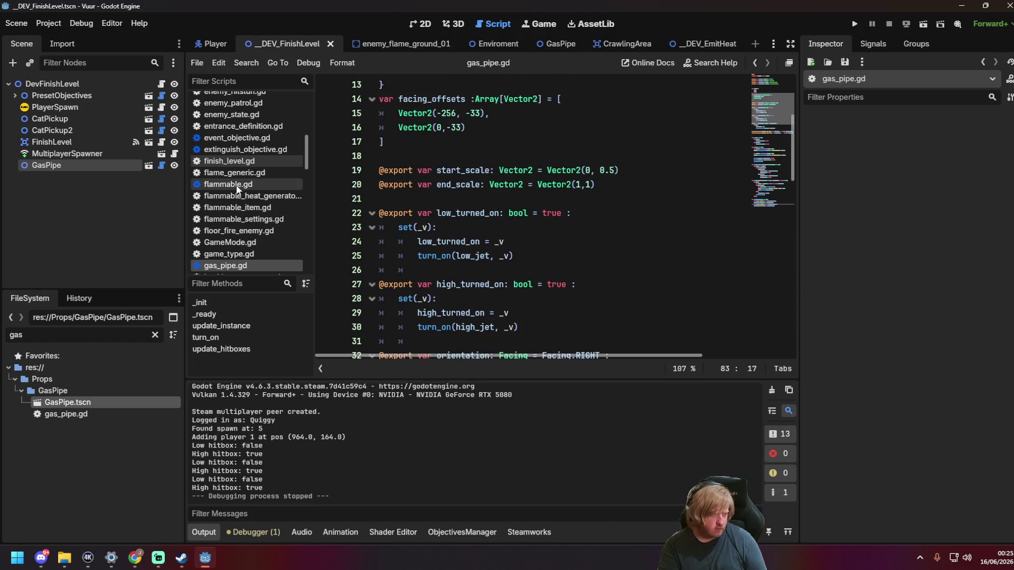
Open CrawlingArea's script and jump from its set_can_stand call to the definition in player.gd.
click(148, 166)
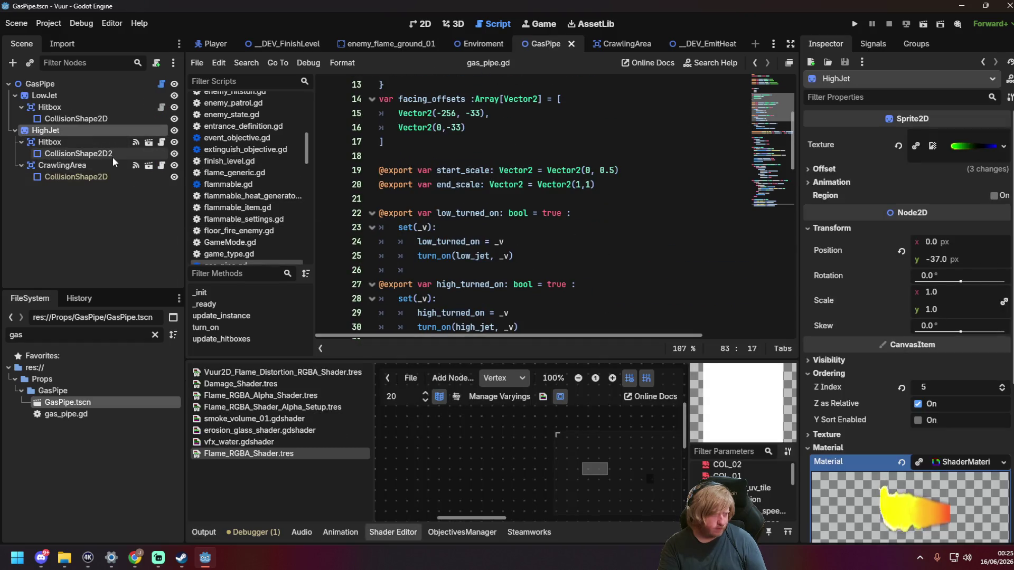
click(63, 165)
click(161, 165)
click(600, 151)
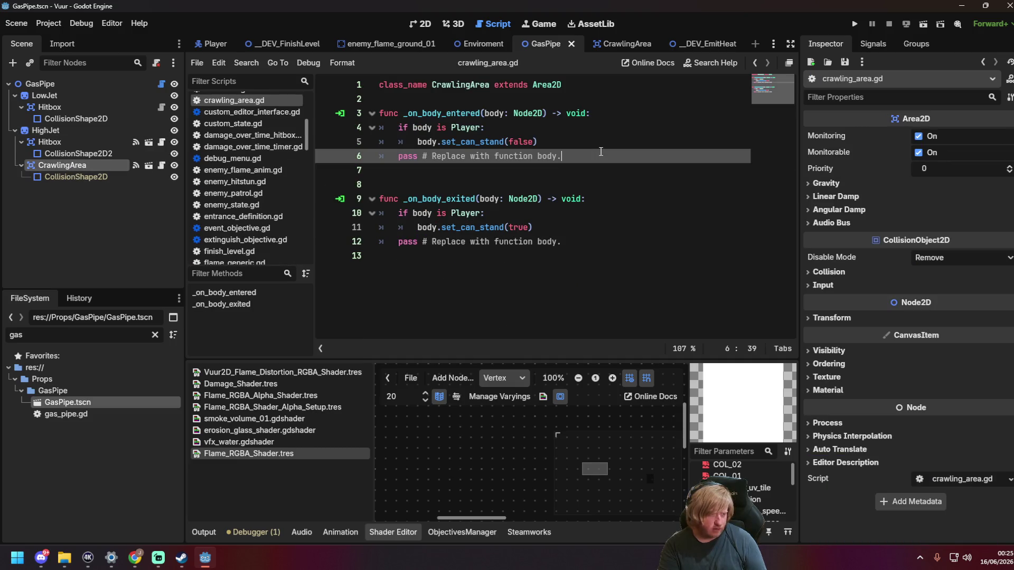
click(551, 138)
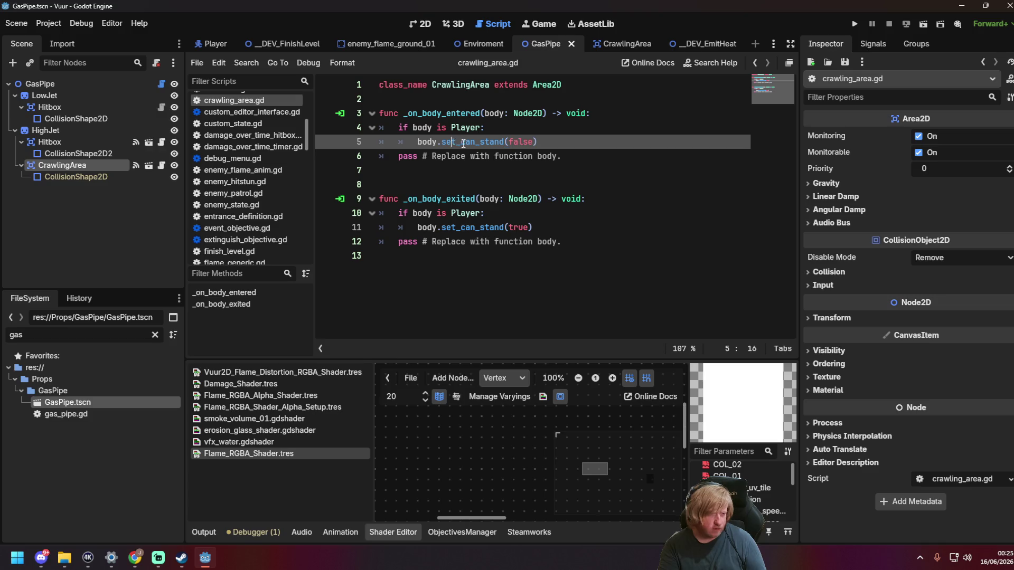
ctrl+click(471, 142)
scroll(535, 159, up, 2)
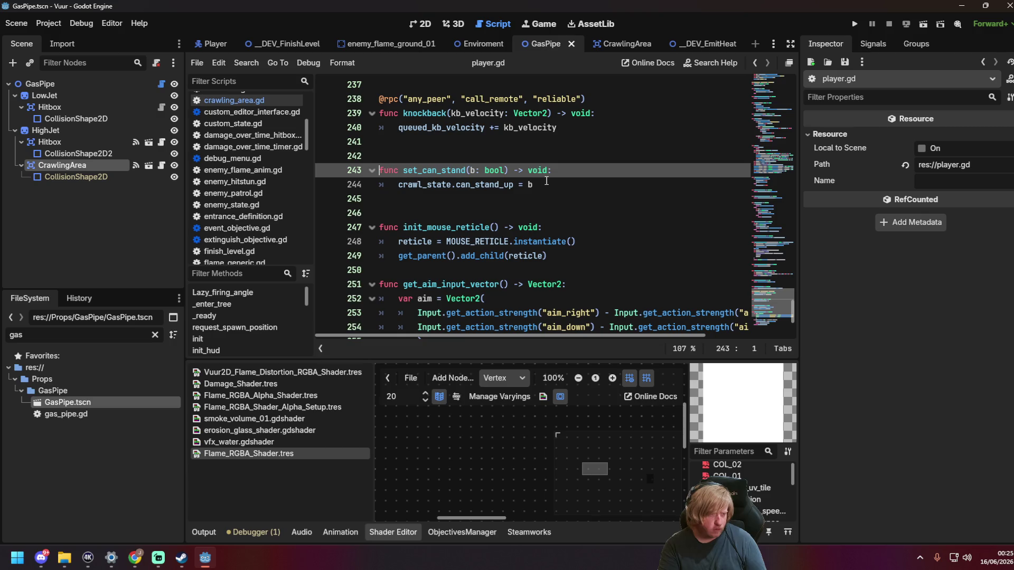
Add 'z_index = 5 if b == true else 4' below line 244 in player.gd and save.
click(547, 181)
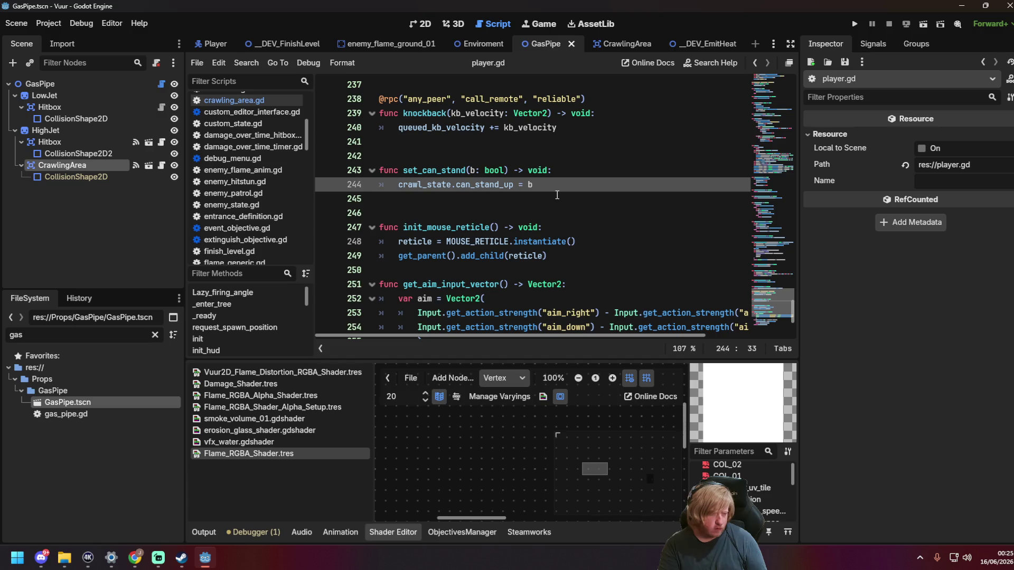
key(Return)
text(z)
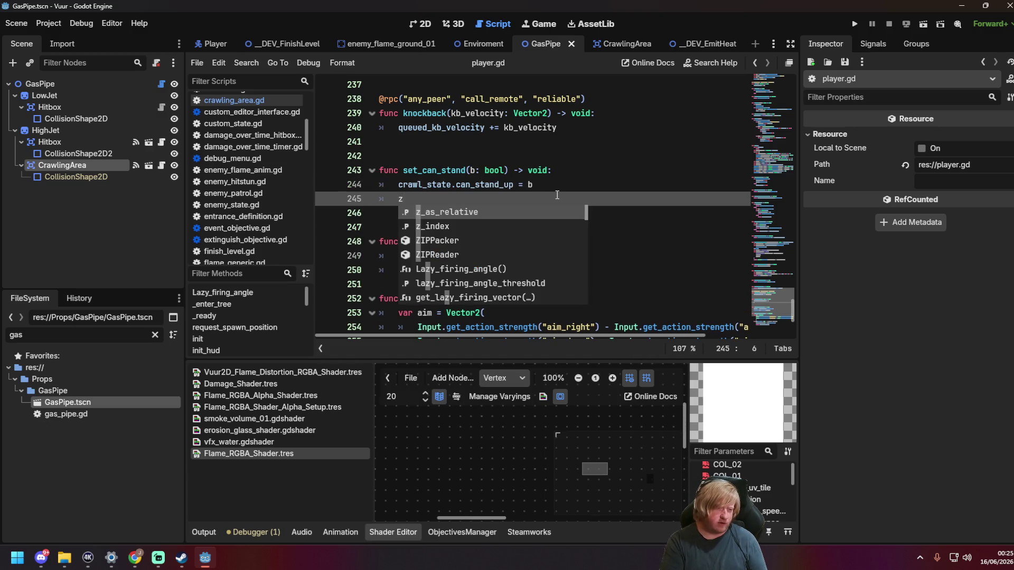
text(_ind)
key(Return)
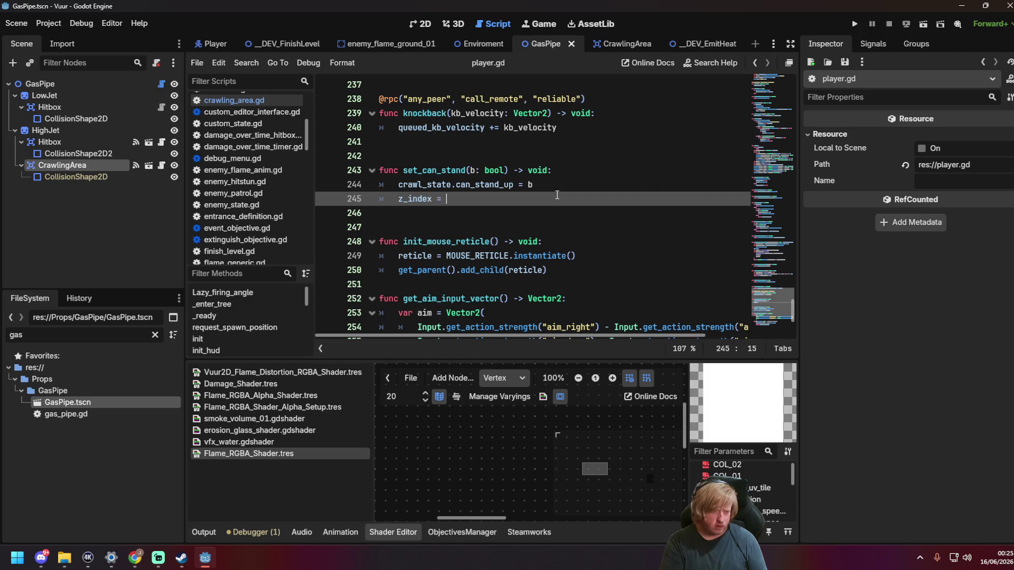
text(= 5 if b == tru)
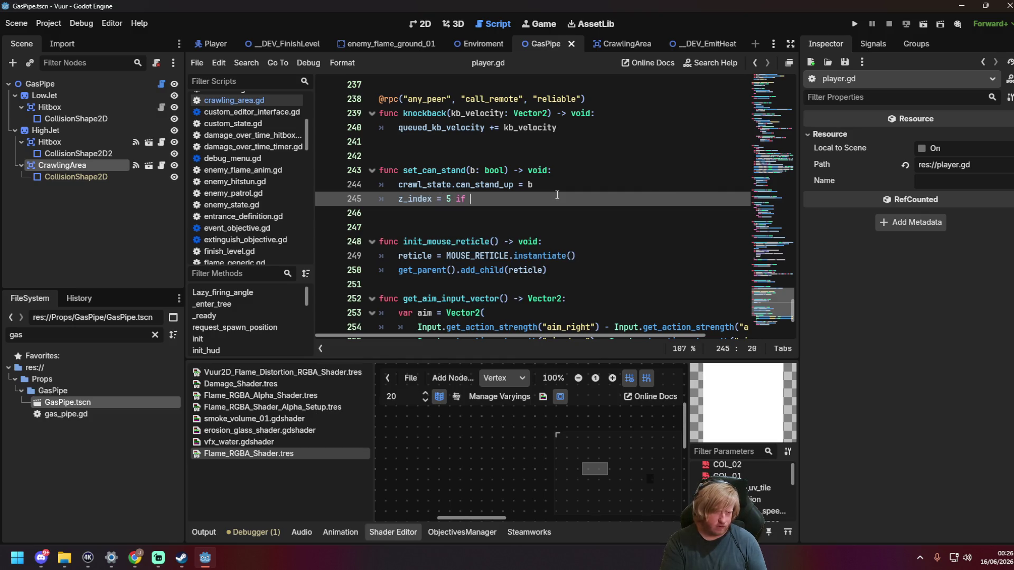
text(e else 4)
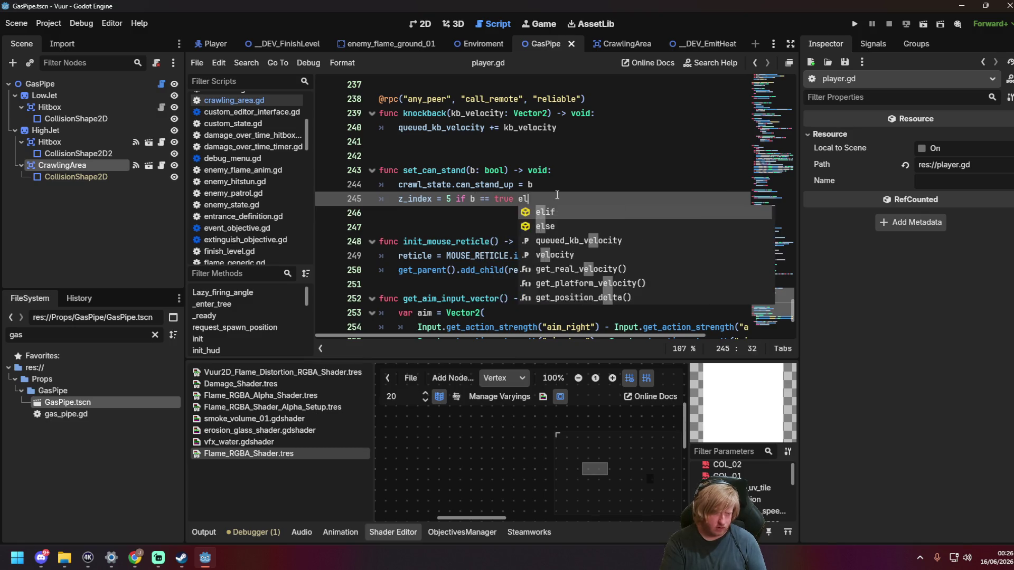
key(ctrl+s)
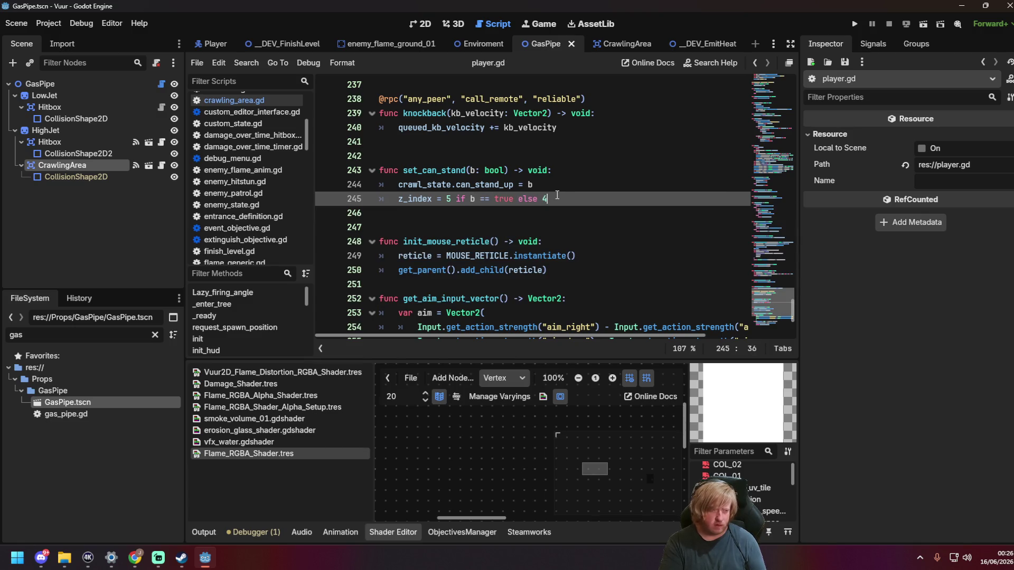
click(272, 44)
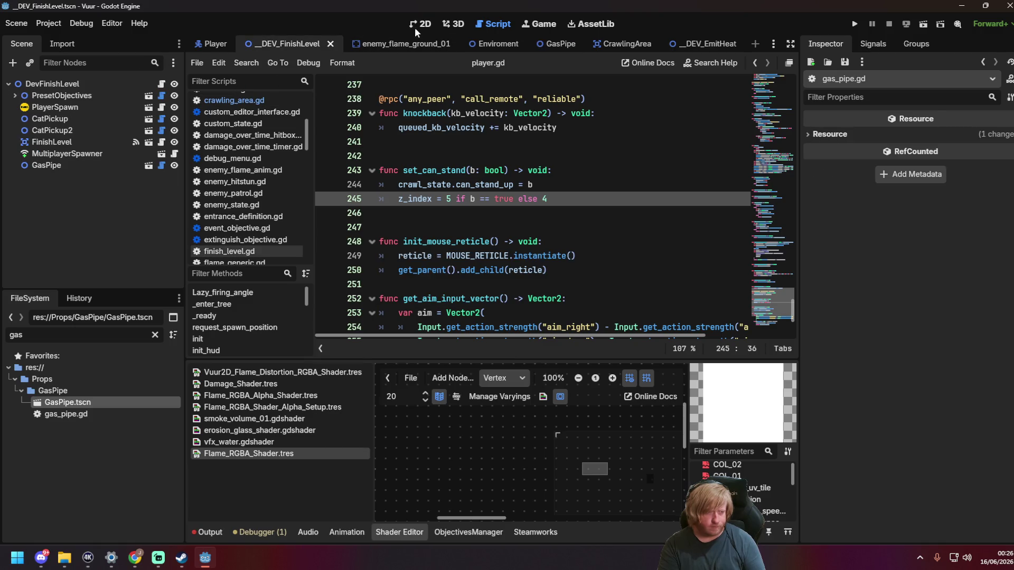
Run __DEV_FinishLevel, walk the firefighter up and down through the gas jet, then close the game.
click(417, 25)
key(F6)
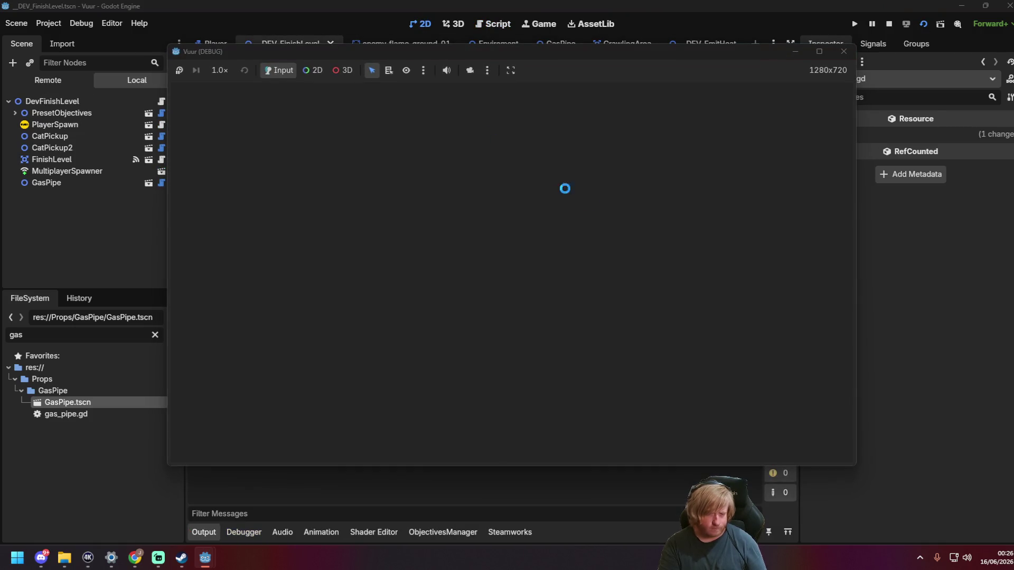
key(s)
key(a)
key(w)
key(a)
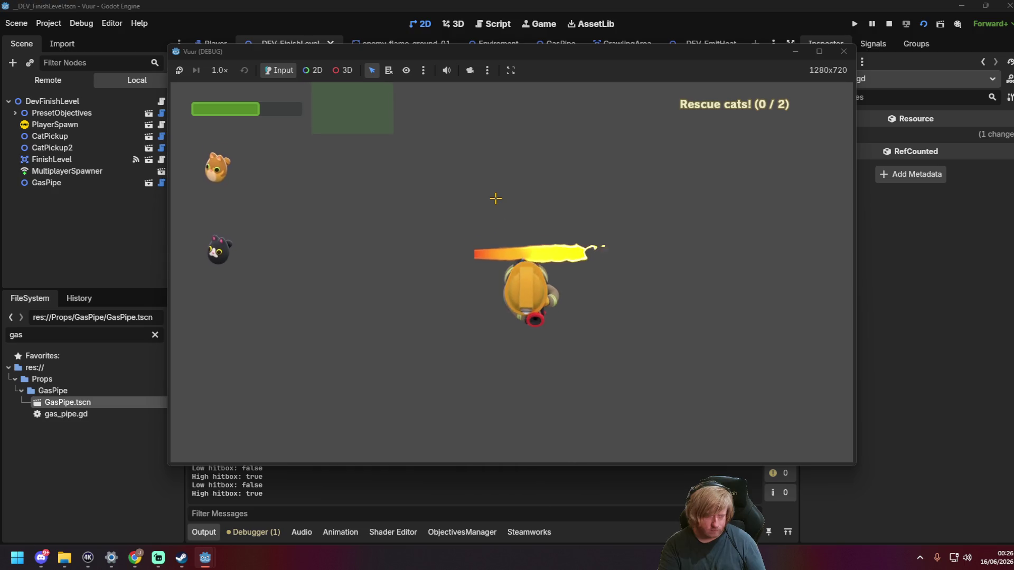
key(w)
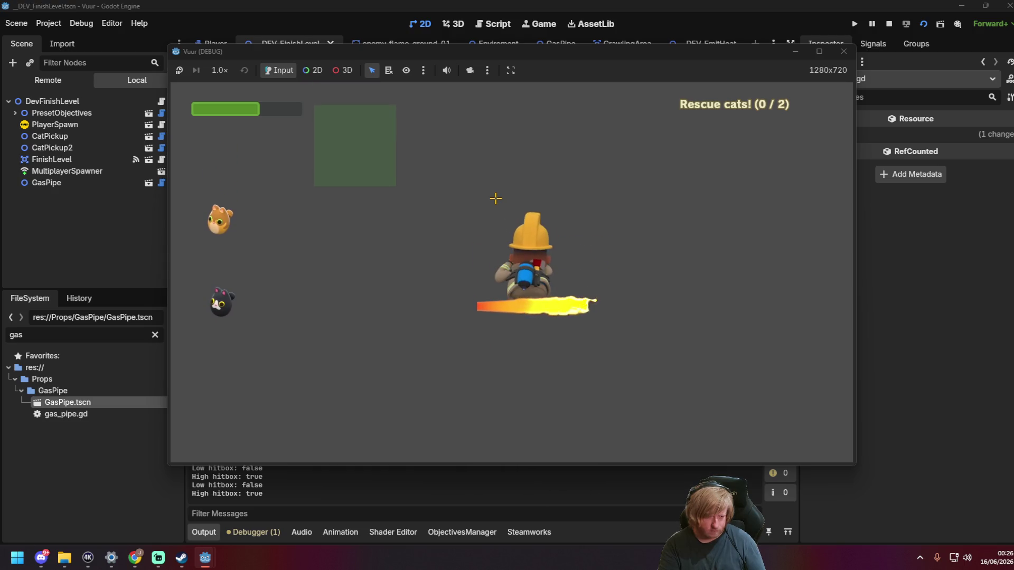
key(w)
key(s)
key(s)
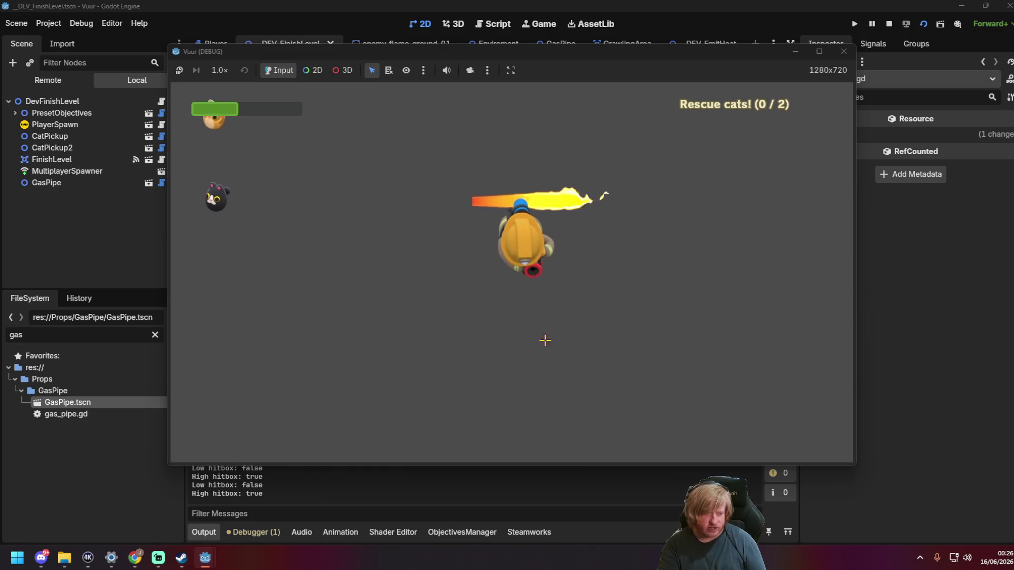
click(843, 51)
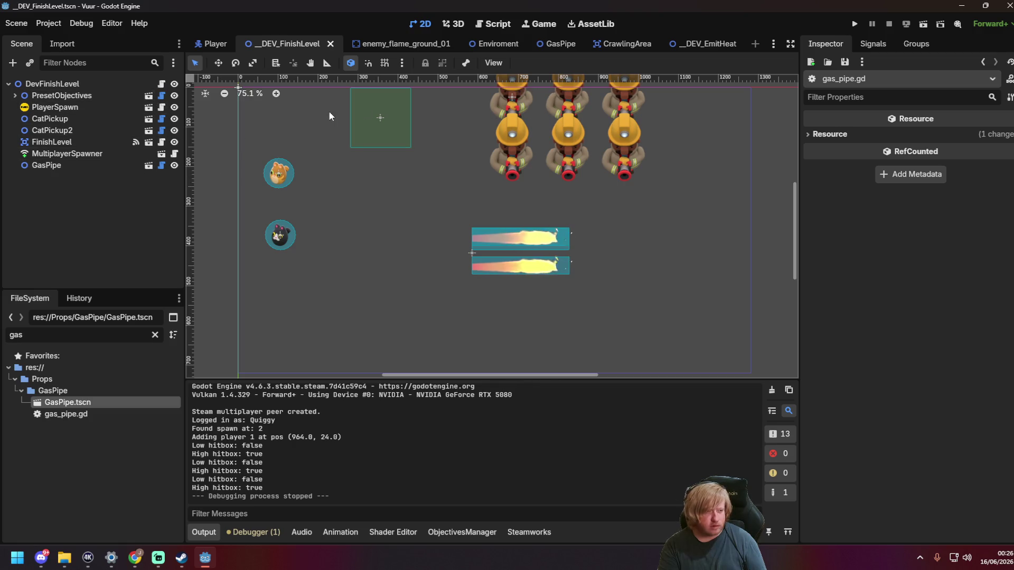
Make GasPipe's CrawlingArea collision rectangle 59 px tall instead of 55 and save the scene.
click(148, 166)
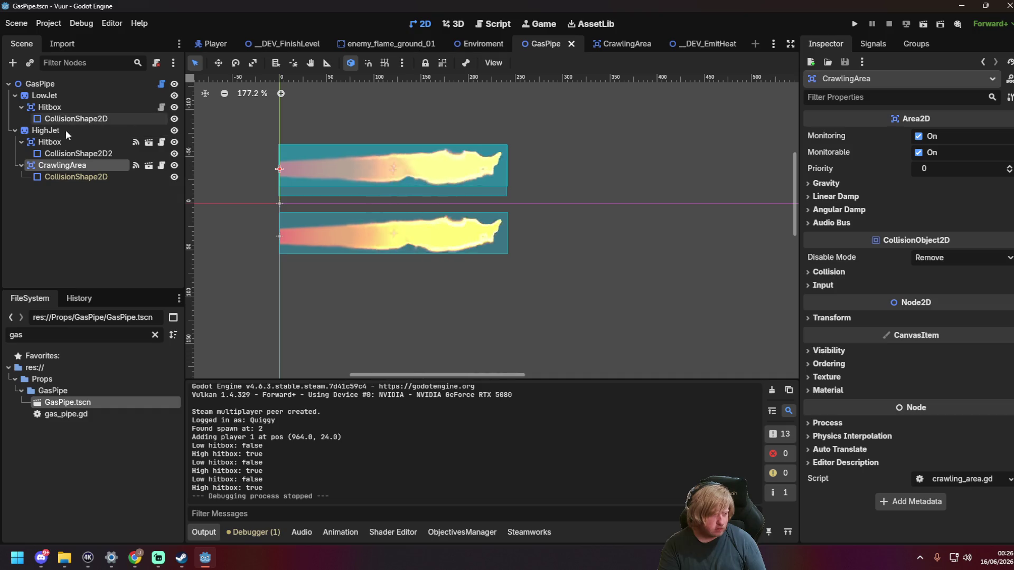
click(84, 174)
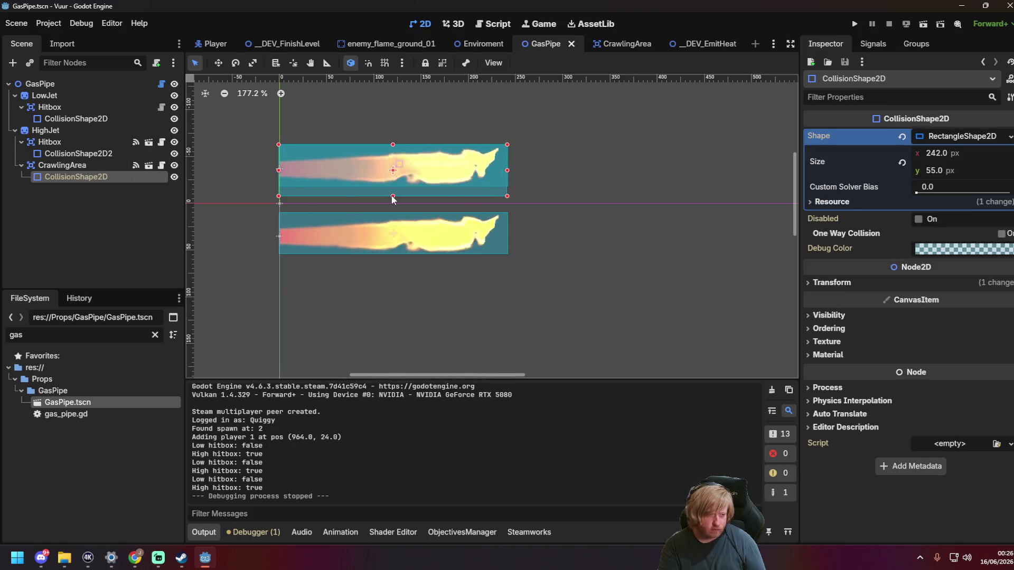
drag(391, 195, 392, 199)
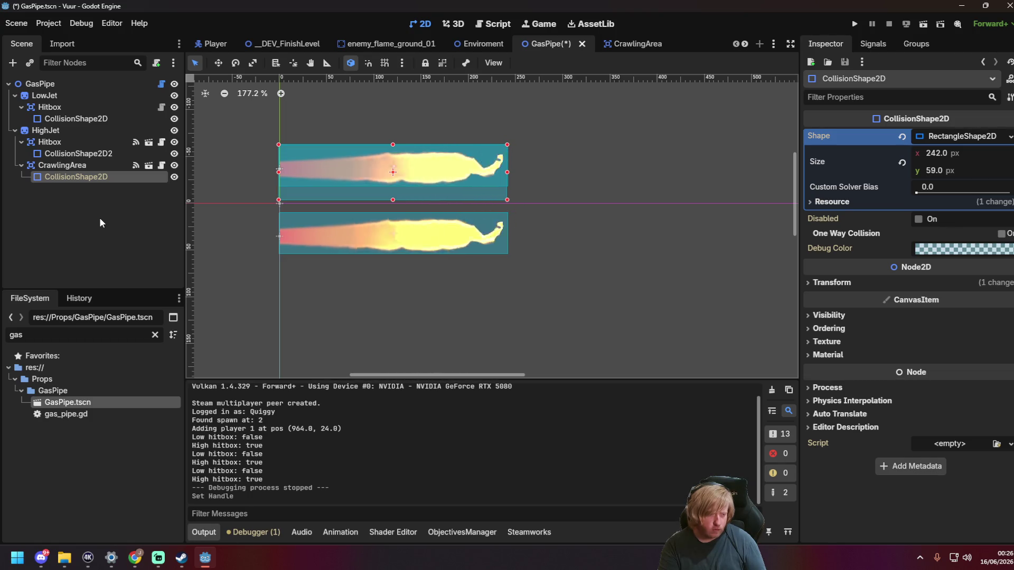
key(ctrl+s)
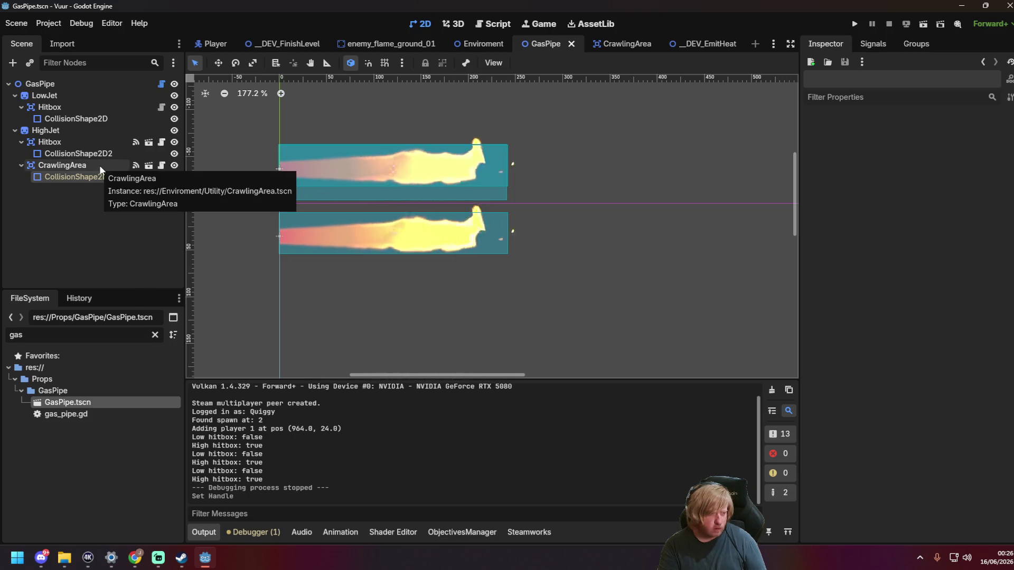
Open crawling_area.gd and follow its set_can_stand call.
click(113, 165)
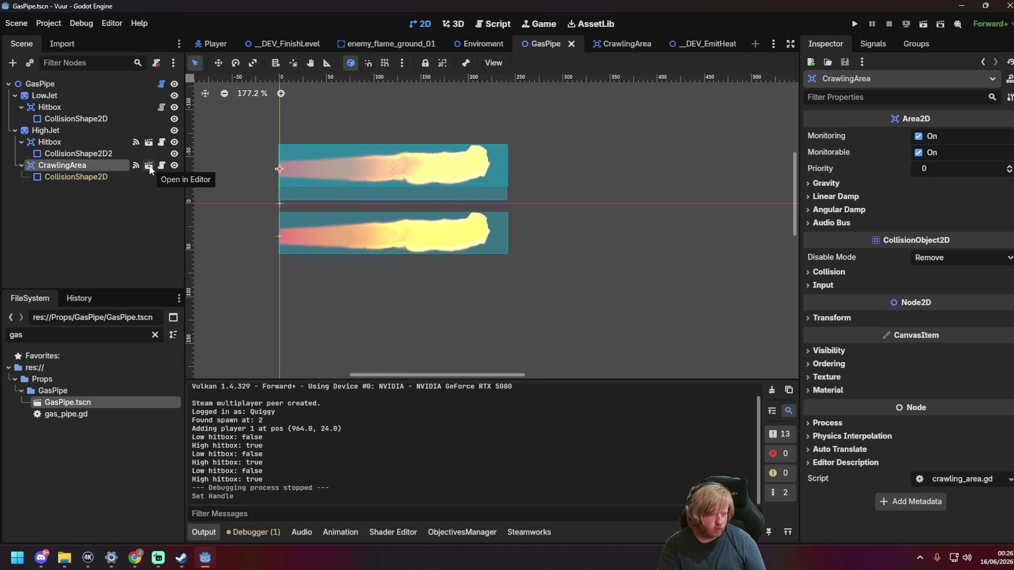
click(148, 166)
click(543, 224)
click(463, 141)
Add an 'affect_z: bool = false' parameter to set_can_stand in player.gd.
ctrl+click(463, 142)
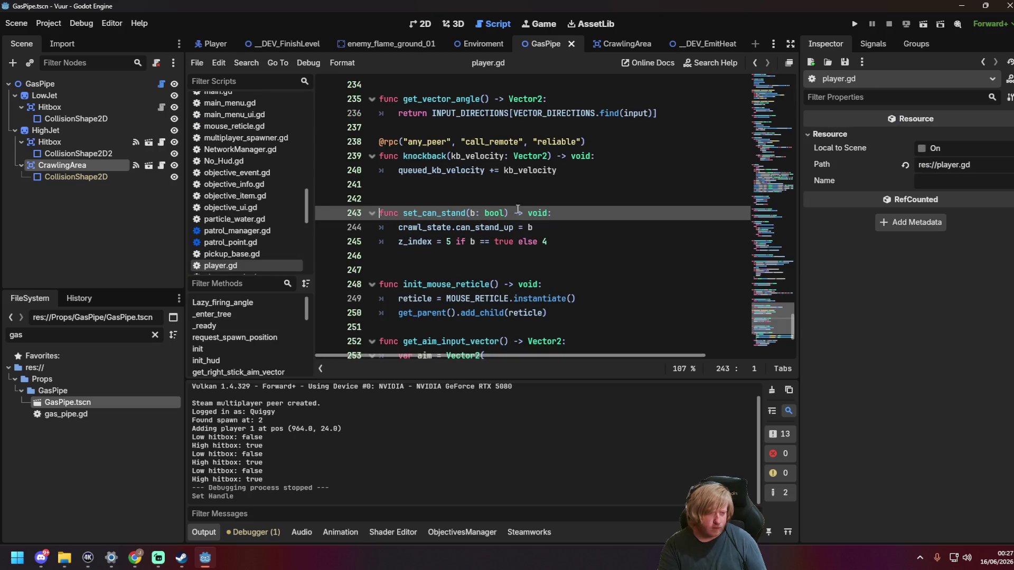
text(,affe)
key(BackSpace)
key(BackSpace)
key(BackSpace)
text(affect)
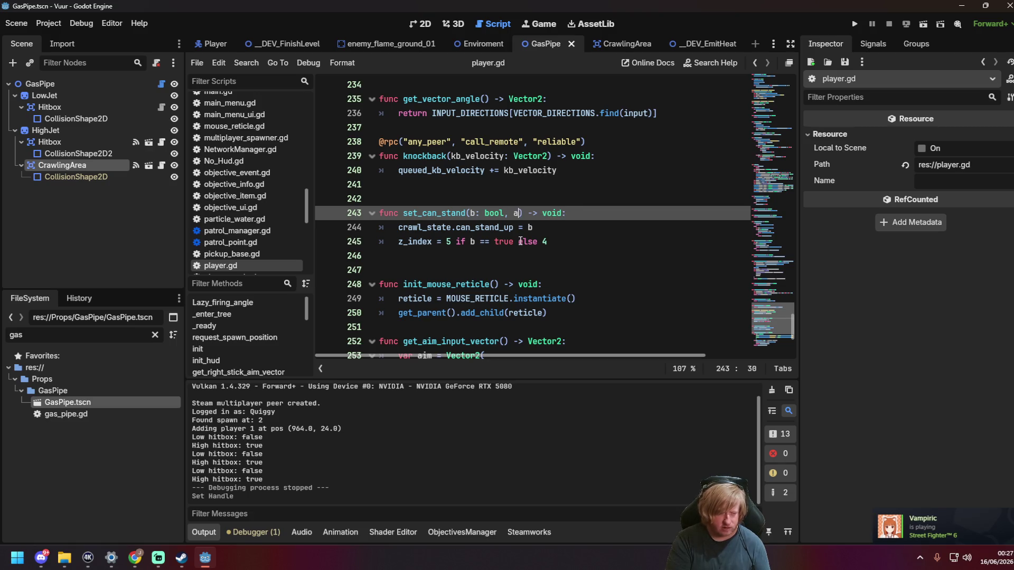
text(_z: bool )
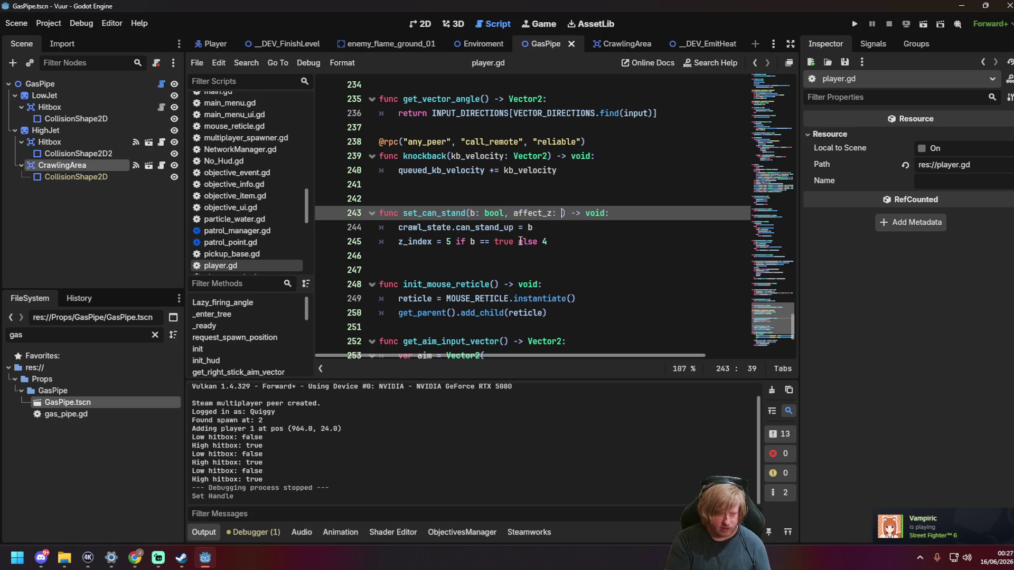
text(= fa)
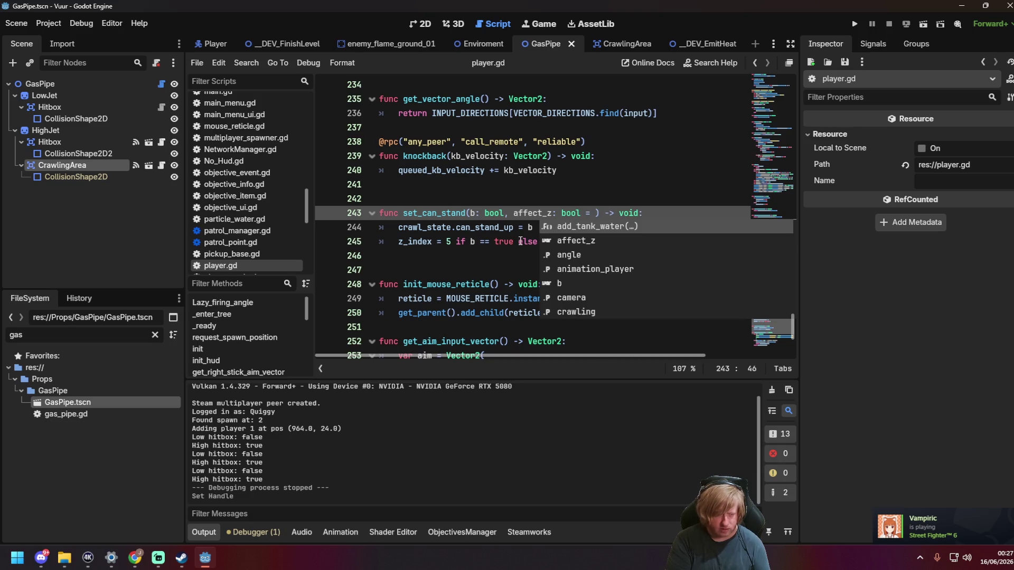
key(Return)
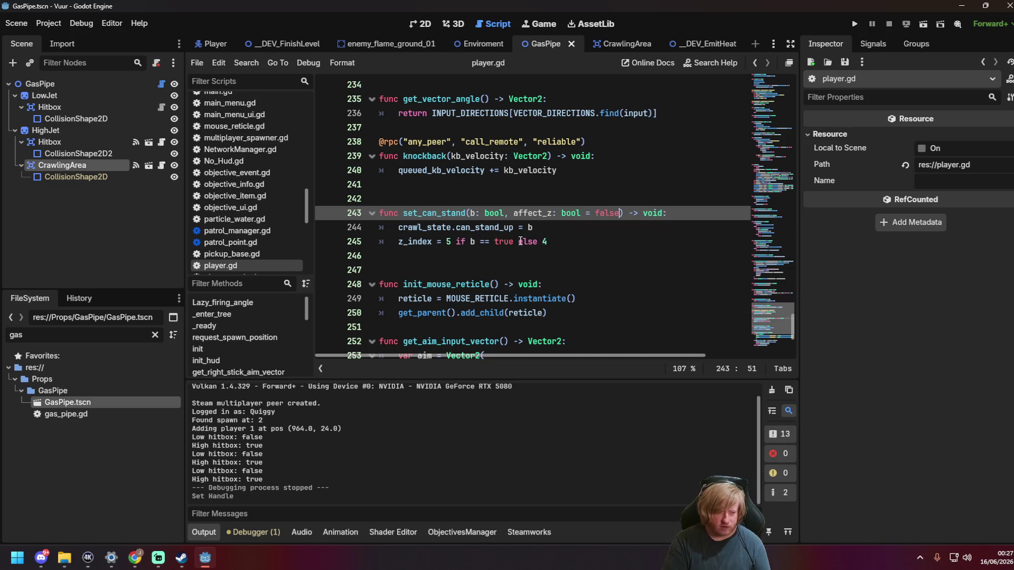
Wrap the z_index assignment in 'if affect_z:' and save player.gd.
click(547, 232)
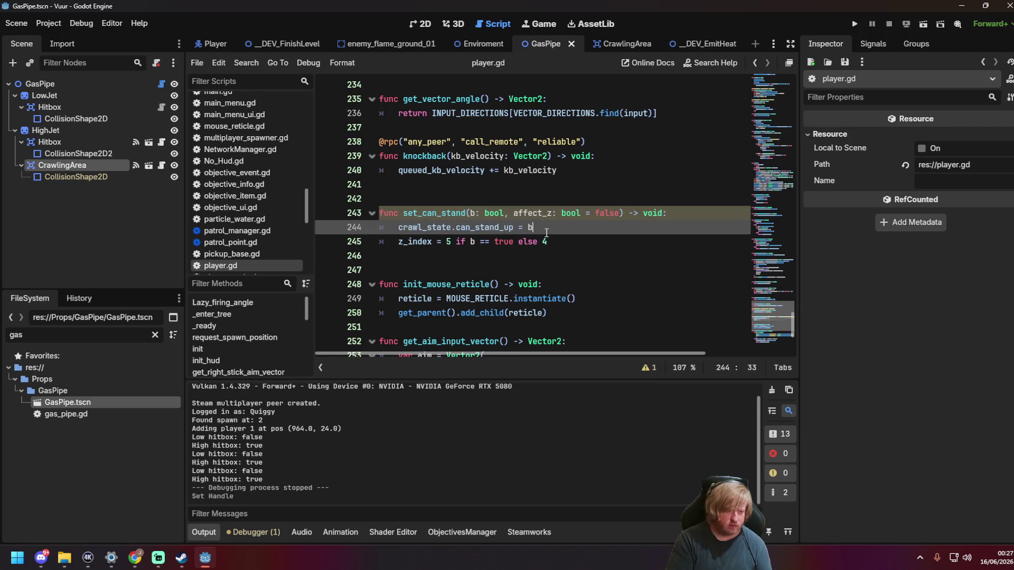
key(Return)
text(if affect_z:)
click(398, 256)
key(Tab)
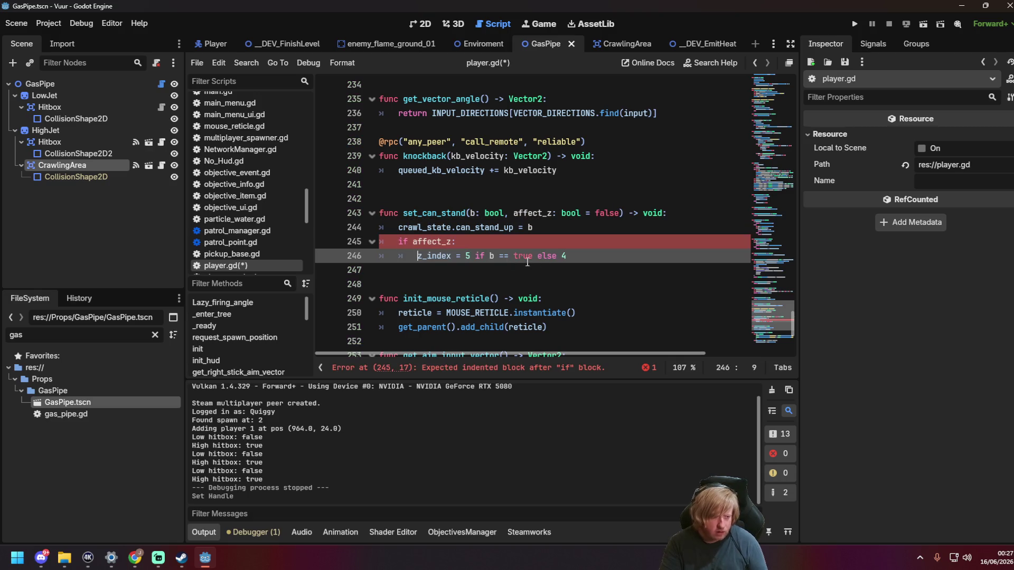
key(End)
key(ctrl+s)
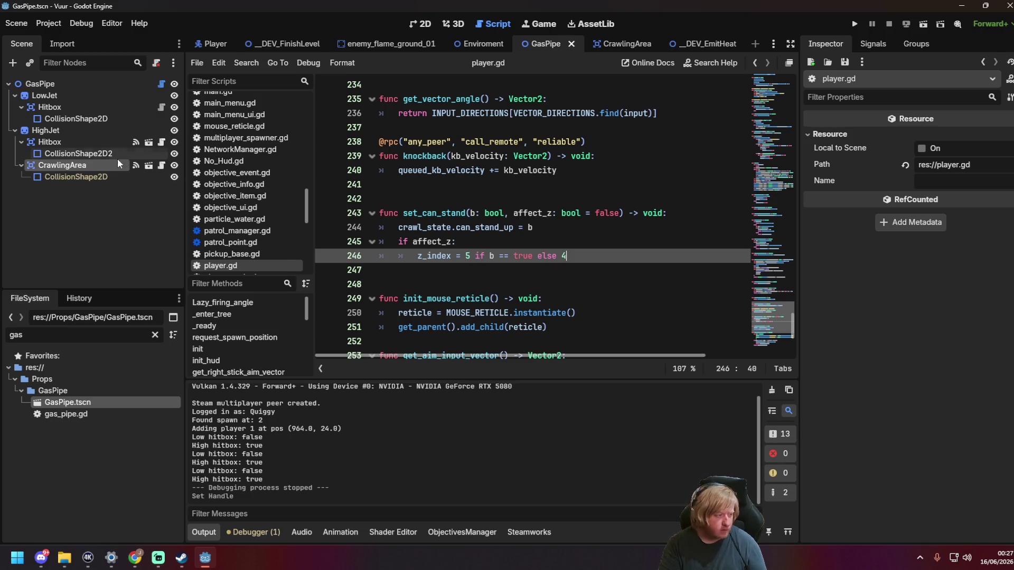
click(149, 166)
click(419, 101)
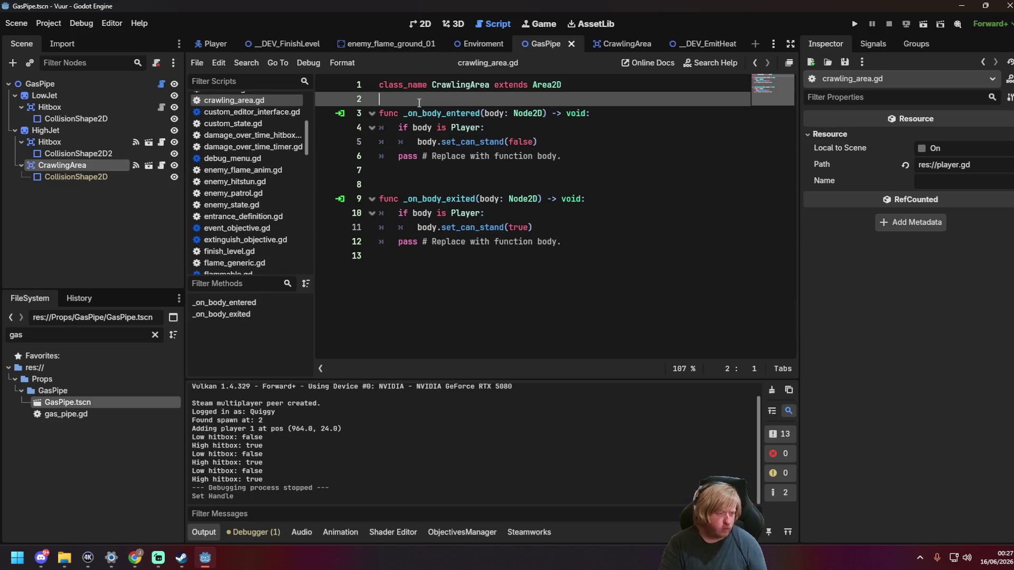
key(Return)
key(Return)
key(Up)
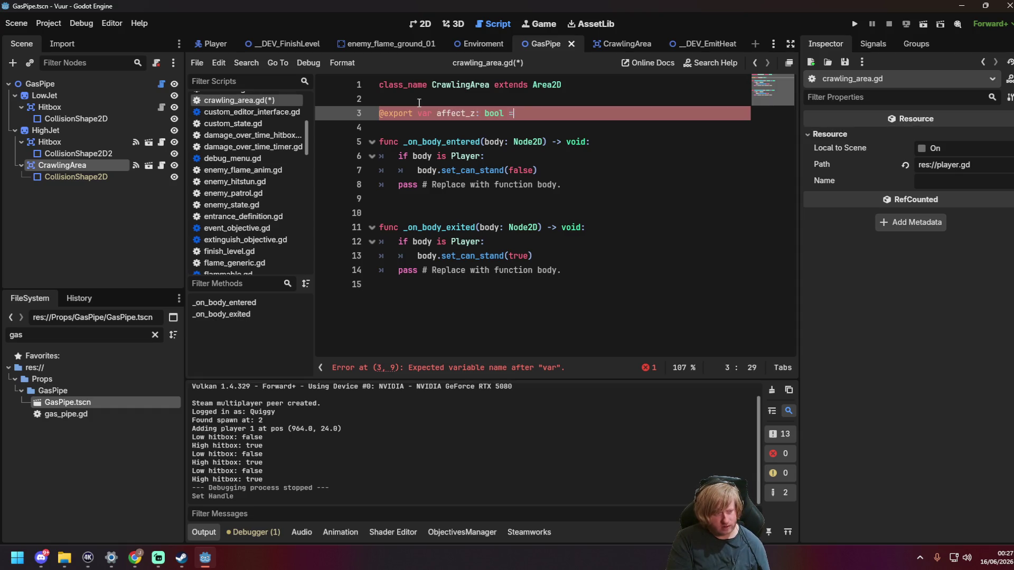
text(e)
key(ctrl+s)
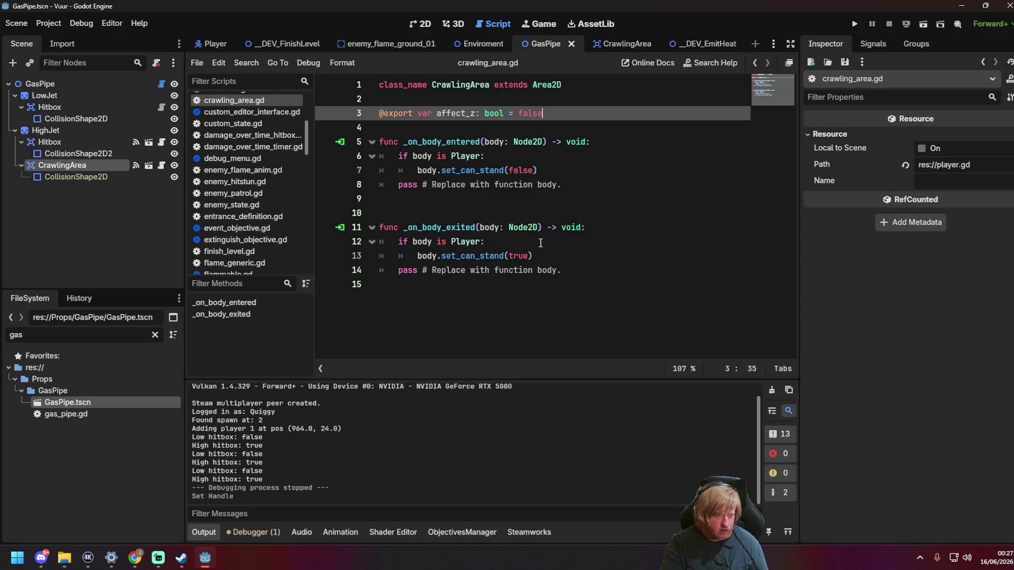
Pass affect_z as an extra argument to both set_can_stand calls and save.
click(533, 170)
text(, affect_z)
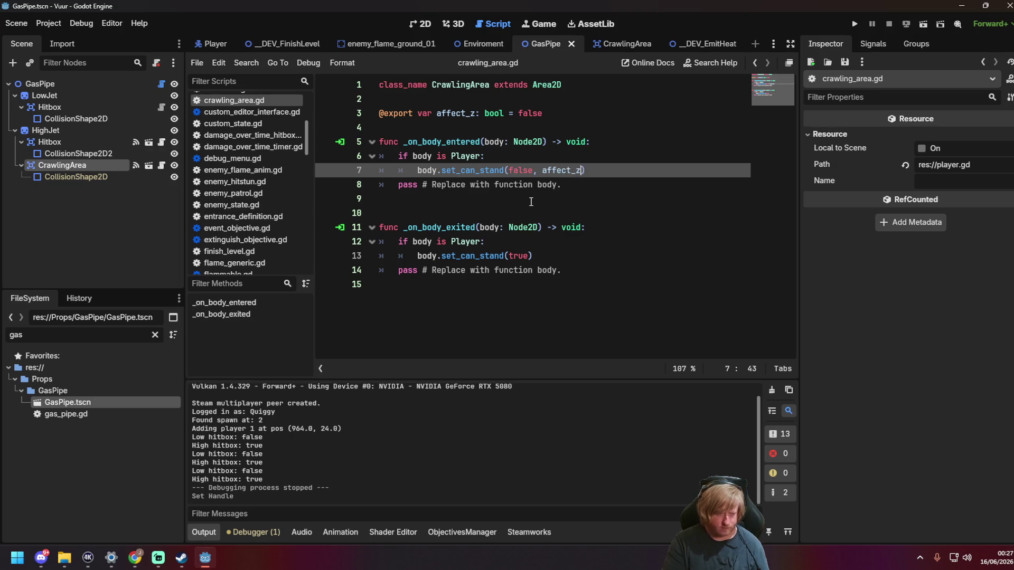
double_click(539, 168)
shift+click(535, 173)
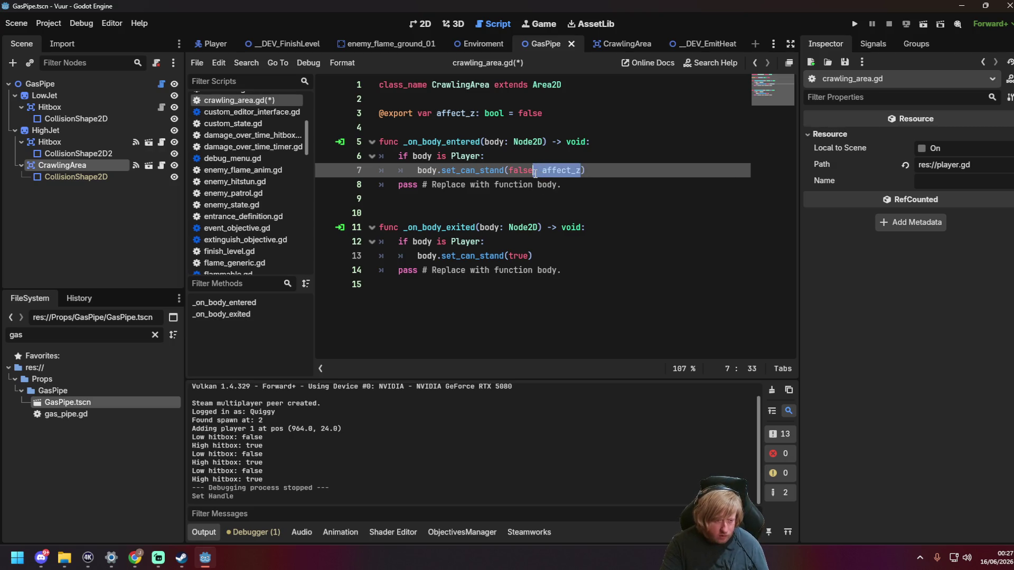
click(529, 255)
text(, affect_z)
key(ctrl+s)
Delete both placeholder pass lines from crawling_area.gd and save the script.
key(Down)
key(shift+Home)
key(shift+Home)
key(BackSpace)
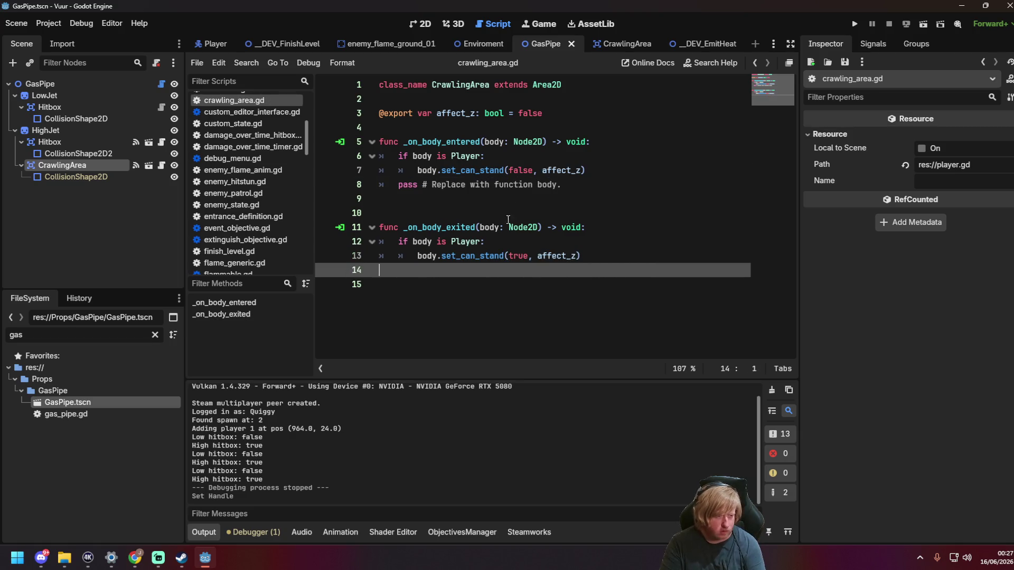
key(BackSpace)
click(642, 184)
key(shift+Home)
key(shift+Home)
key(BackSpace)
key(BackSpace)
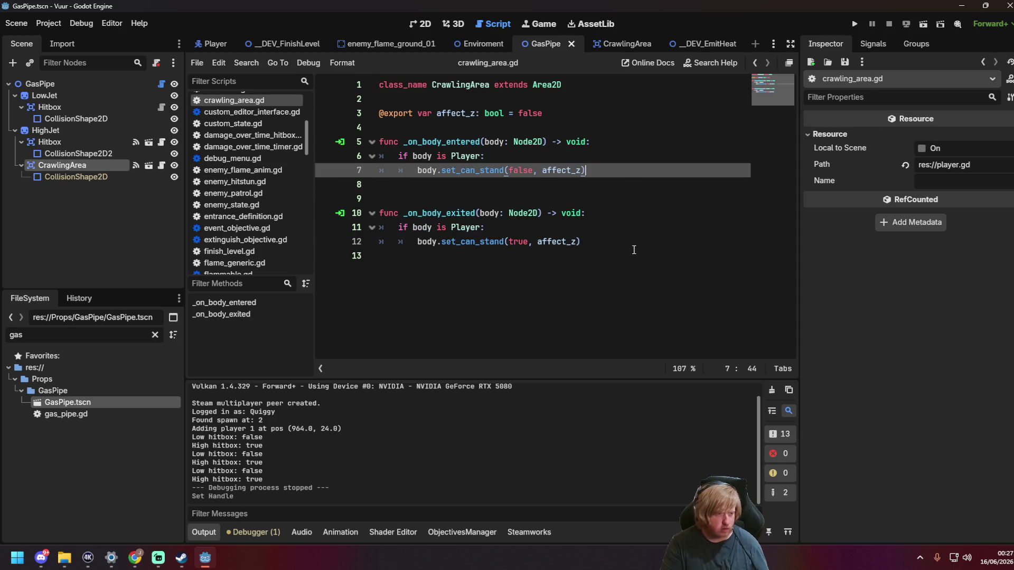
click(633, 249)
key(ctrl+s)
Turn on Affect Z for the CrawlingArea node in the Inspector and save the GasPipe scene.
click(79, 167)
click(84, 177)
click(88, 164)
click(914, 136)
click(558, 171)
key(ctrl+s)
click(298, 43)
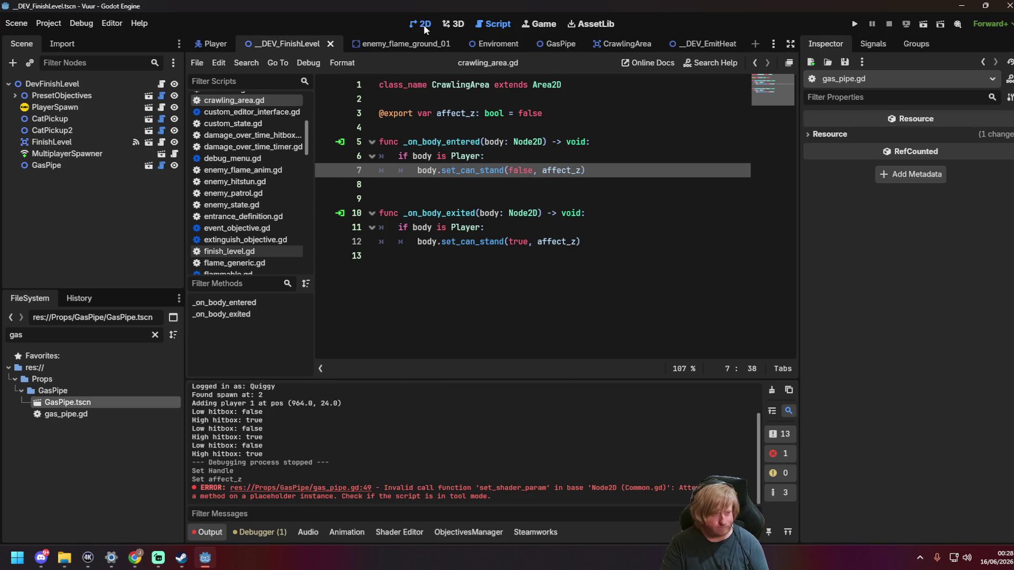
Run _DEV_FinishLevel with F6, walk the firefighter around with WASD, then stop the game.
click(424, 24)
key(F6)
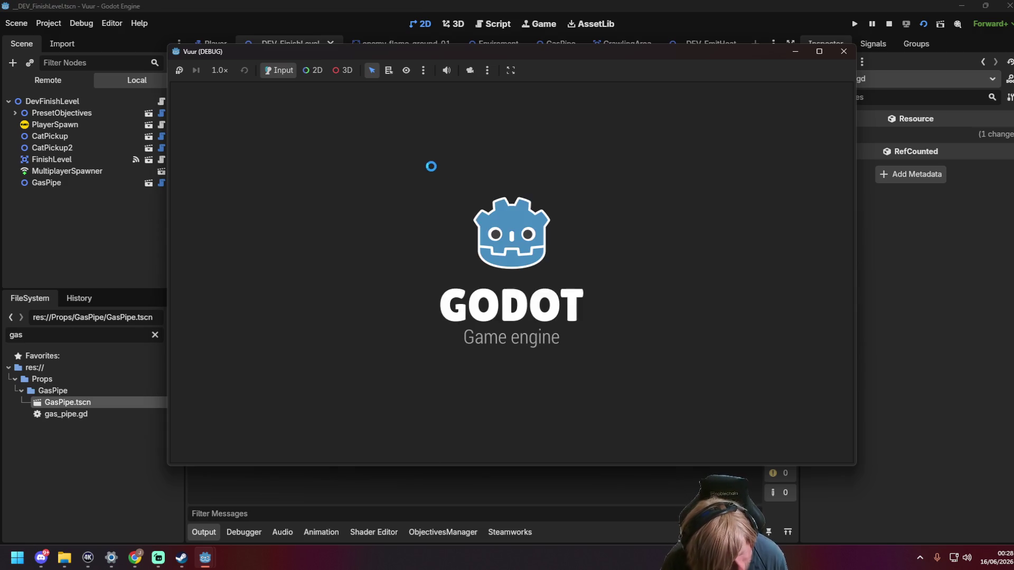
key(s)
key(a)
key(w)
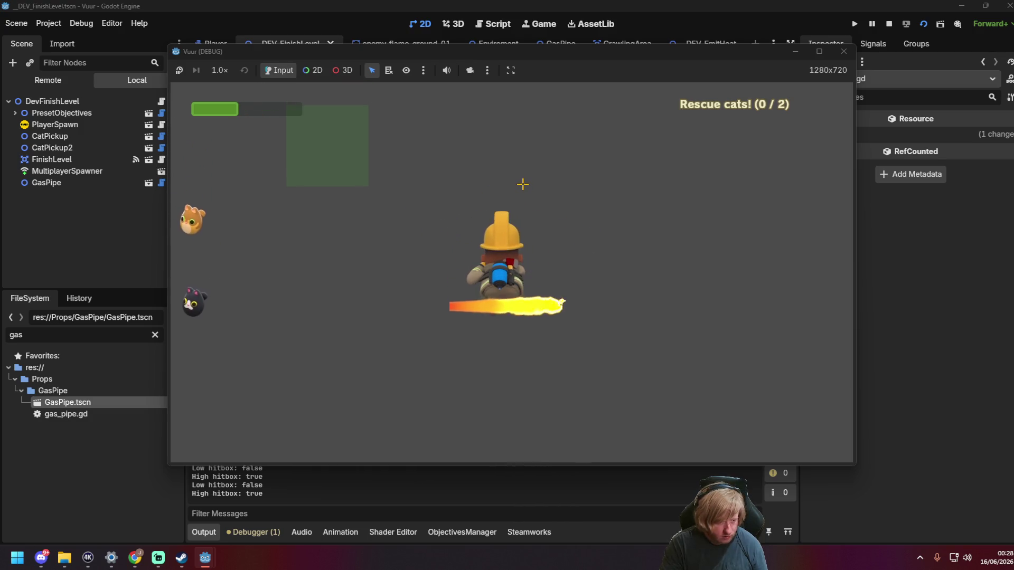
key(s)
key(s)
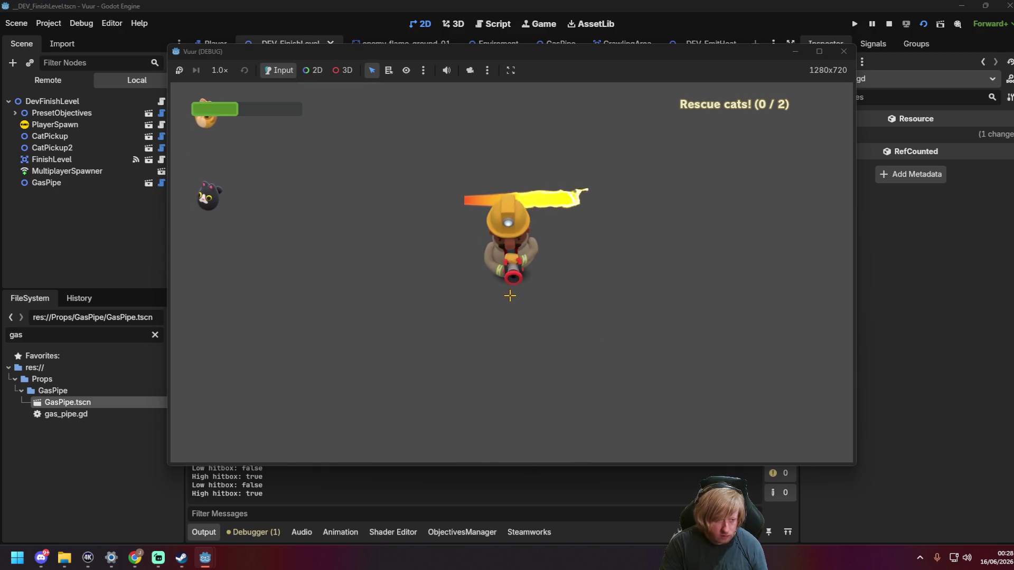
click(843, 51)
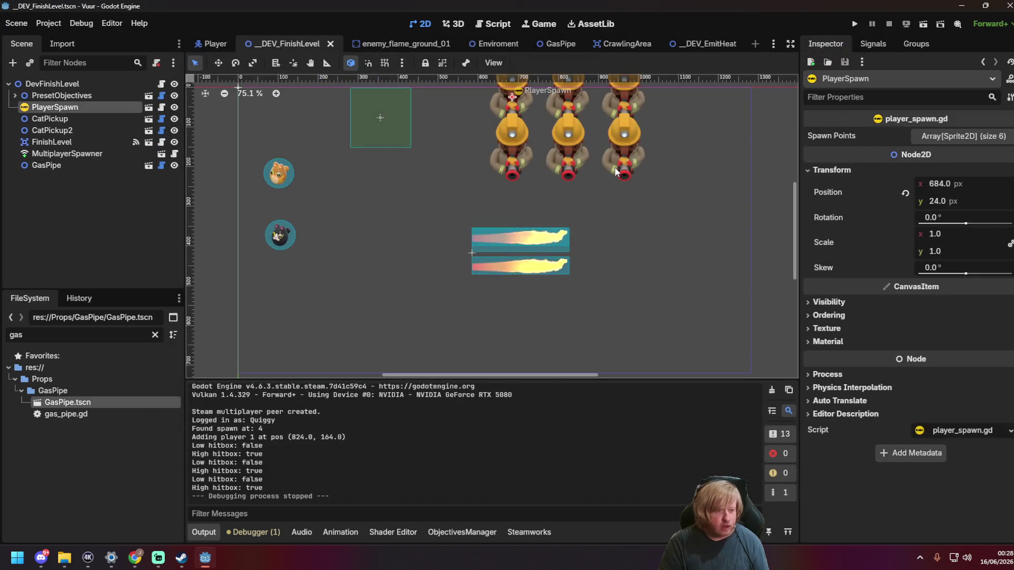
Open the GasPipe scene and select its CrawlingArea node.
click(599, 244)
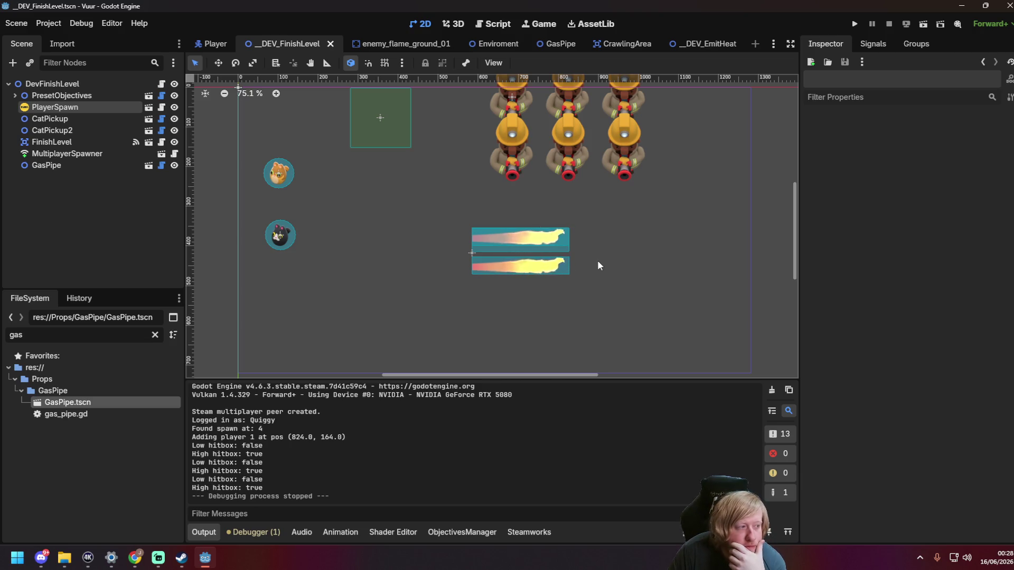
click(97, 166)
click(162, 166)
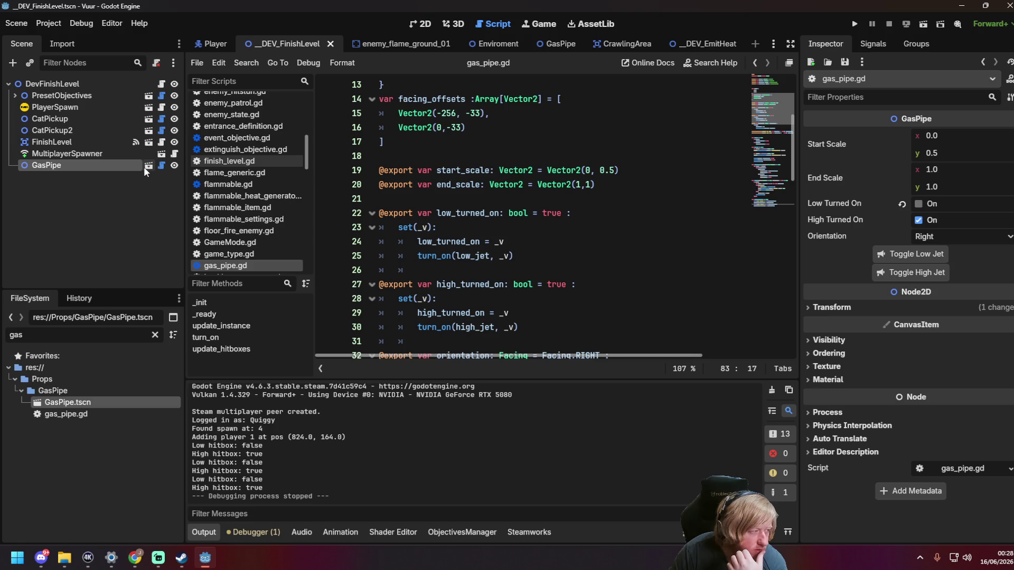
click(144, 167)
double_click(96, 164)
Lower the crawl collision box's top edge to make it 242 × 51 px, then run with F5.
click(426, 24)
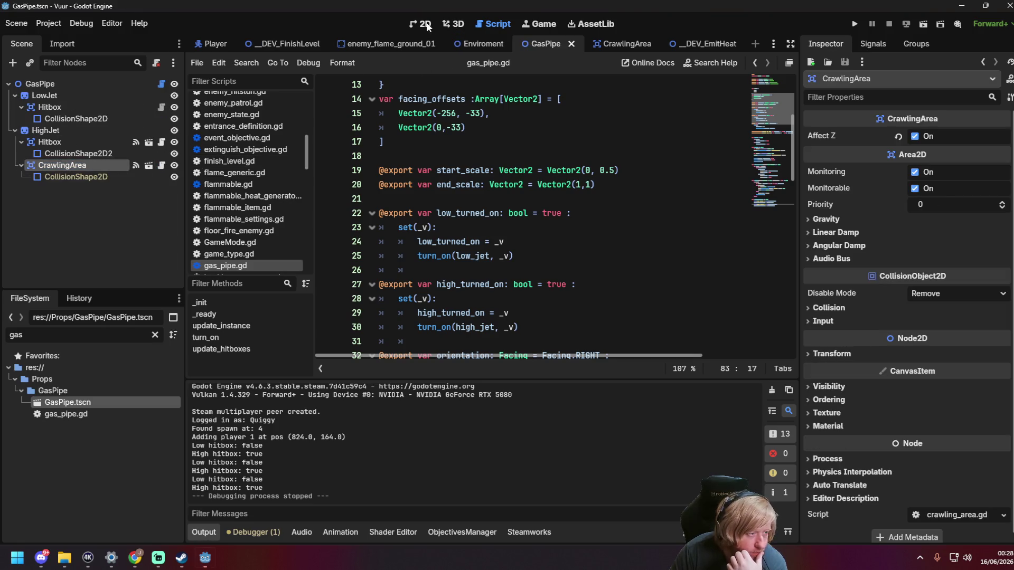
click(426, 24)
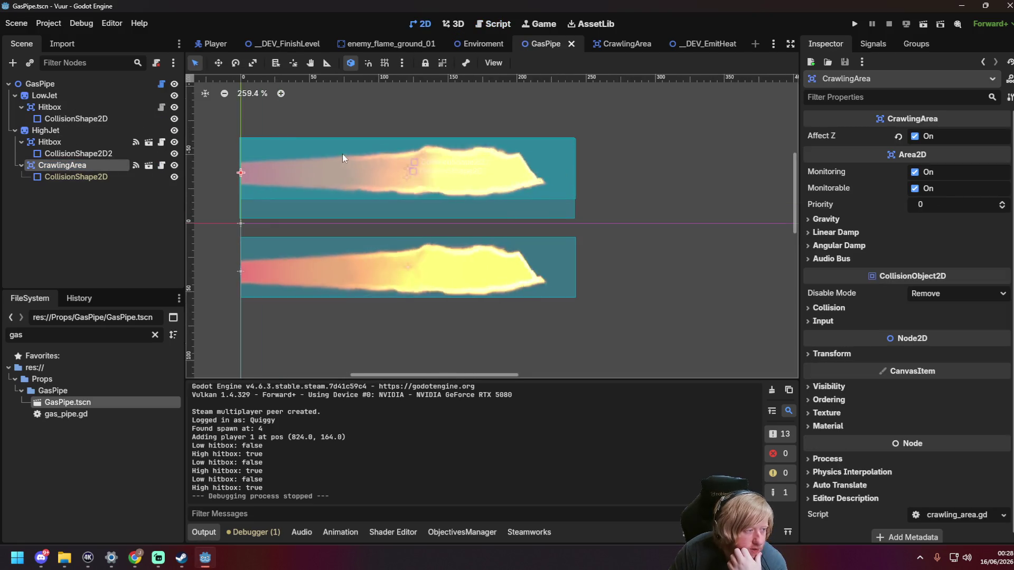
scroll(274, 169, up, 3)
click(255, 210)
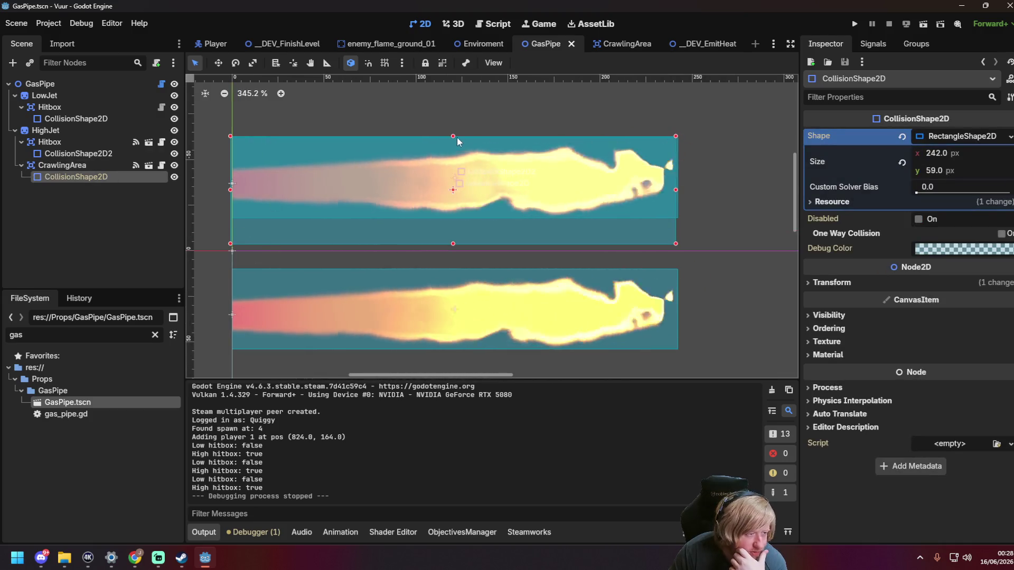
drag(453, 135, 452, 151)
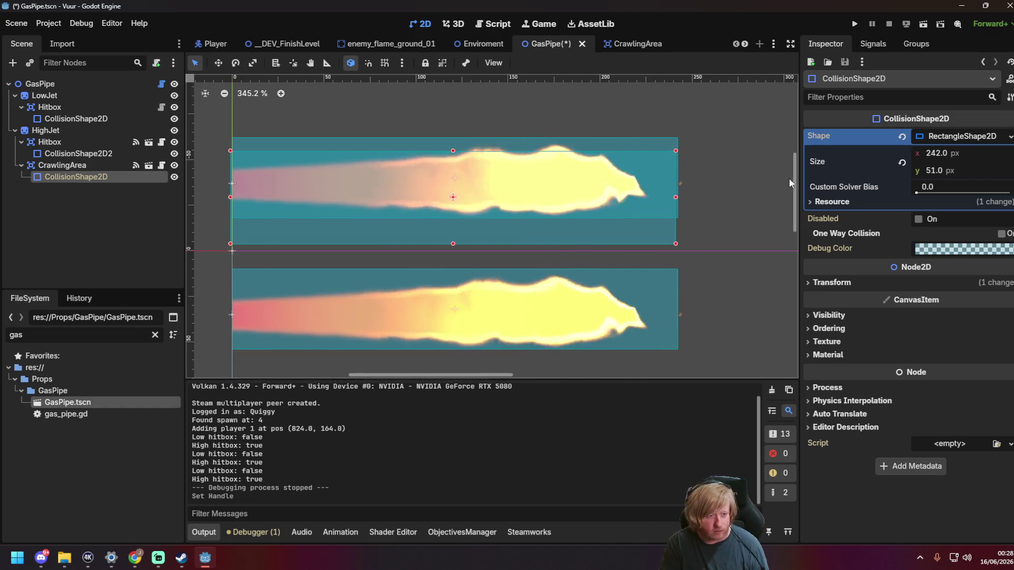
key(F5)
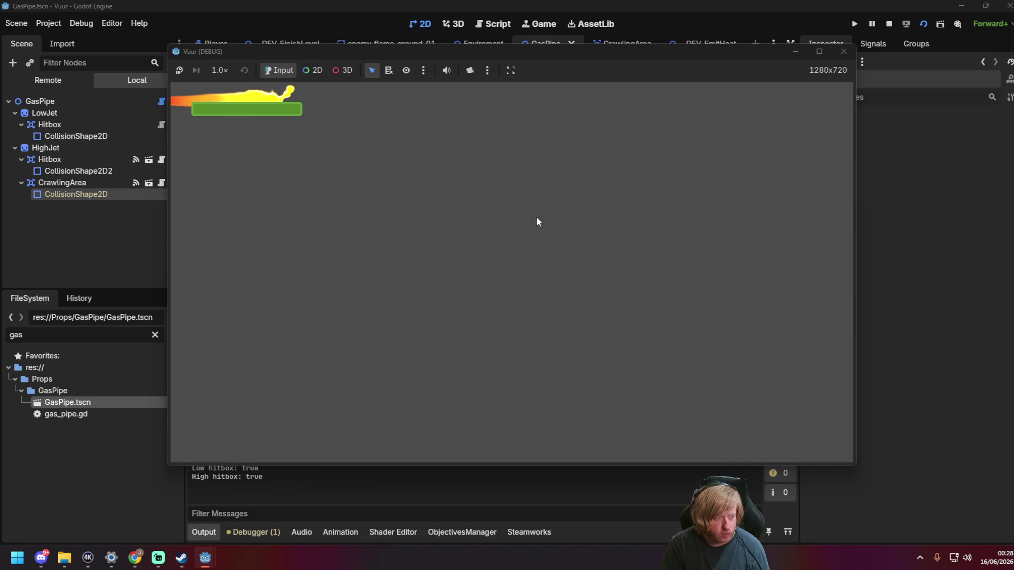
Stop the game, return to _DEV_FinishLevel and save the level scene.
click(843, 51)
click(290, 43)
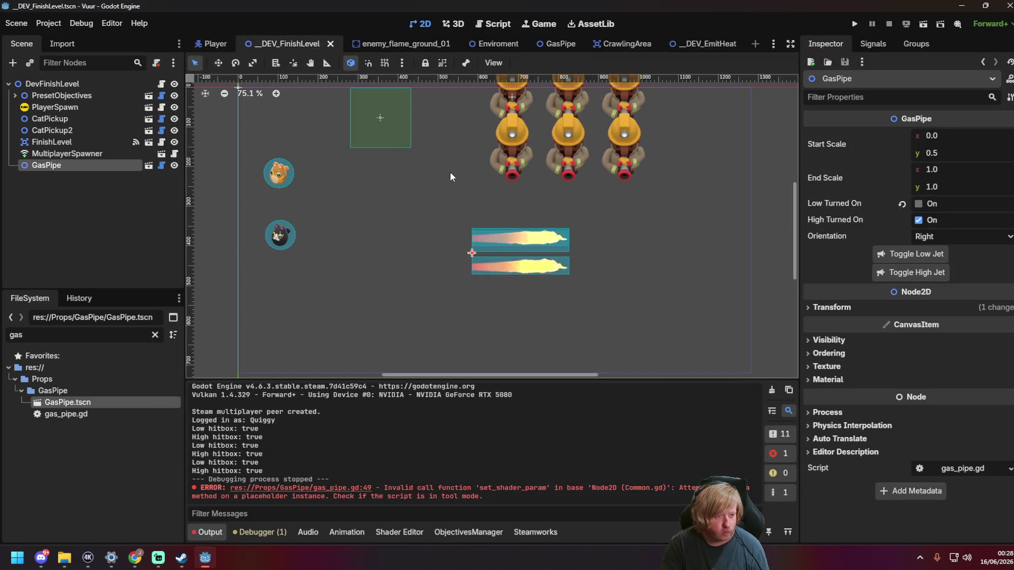
click(161, 166)
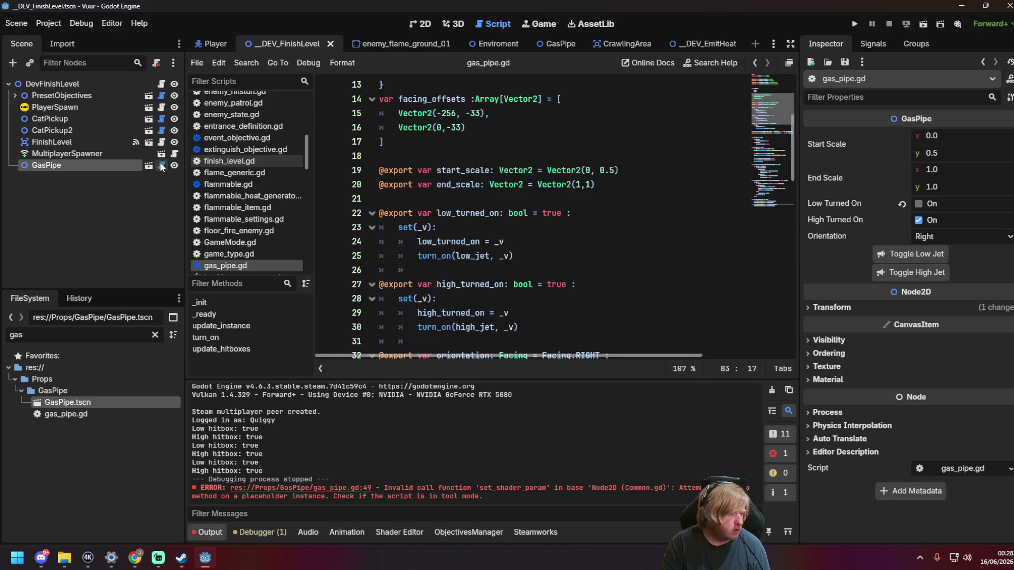
click(419, 24)
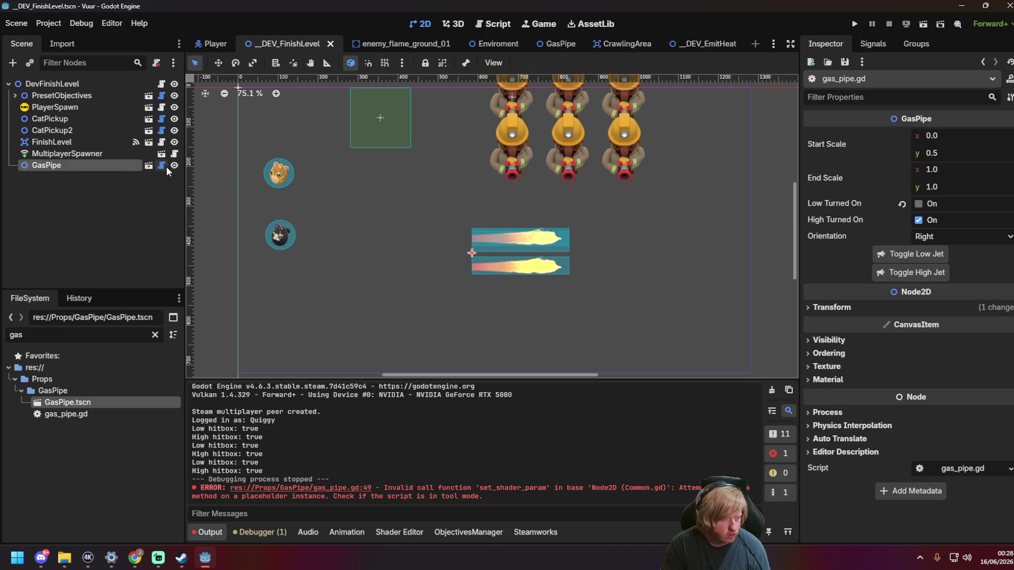
key(ctrl+s)
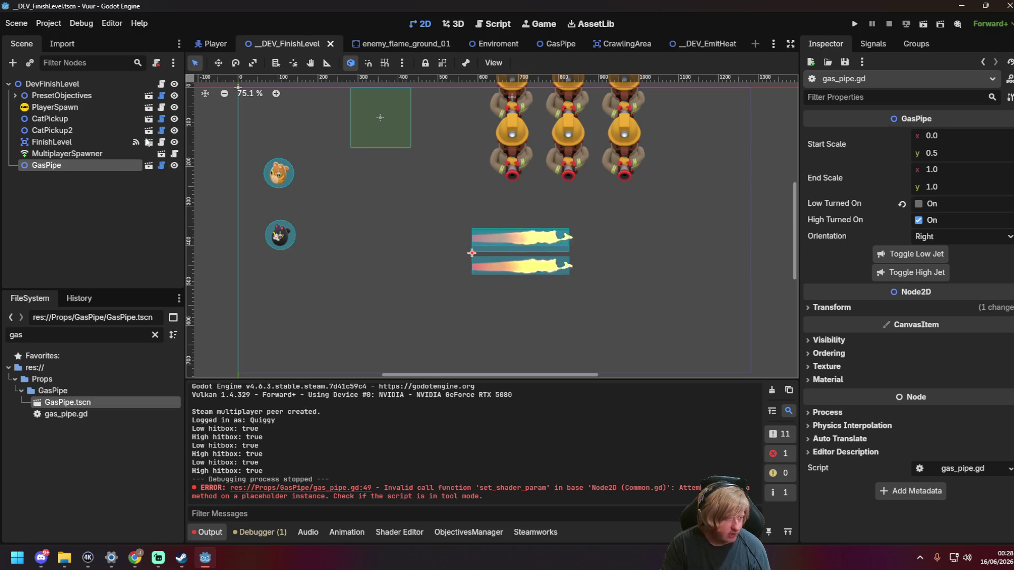
Open gas_pipe.gd and find its _ready function behind the set_shader_param error.
click(161, 165)
scroll(481, 257, up, 4)
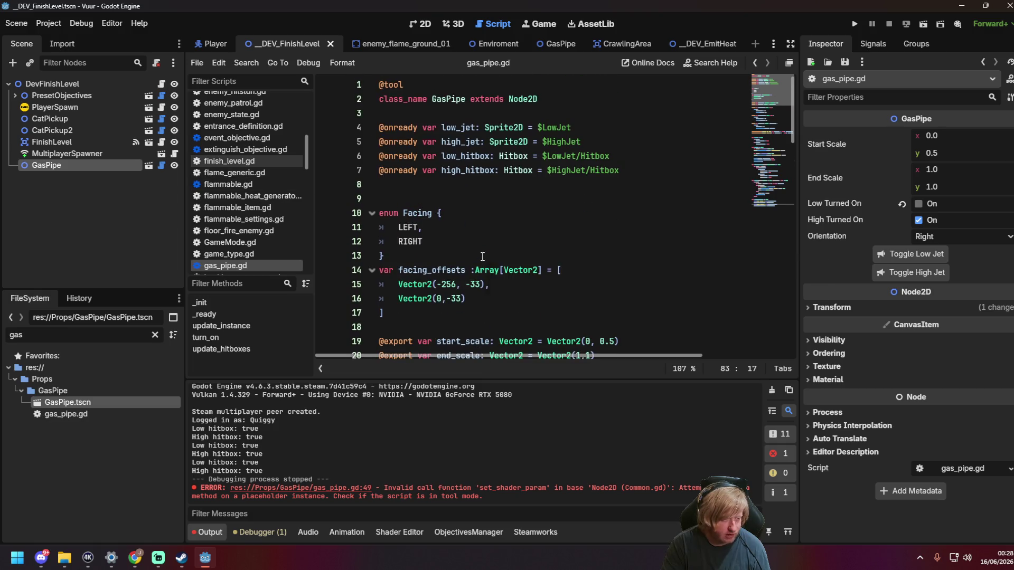
scroll(490, 255, down, 7)
scroll(490, 255, down, 5)
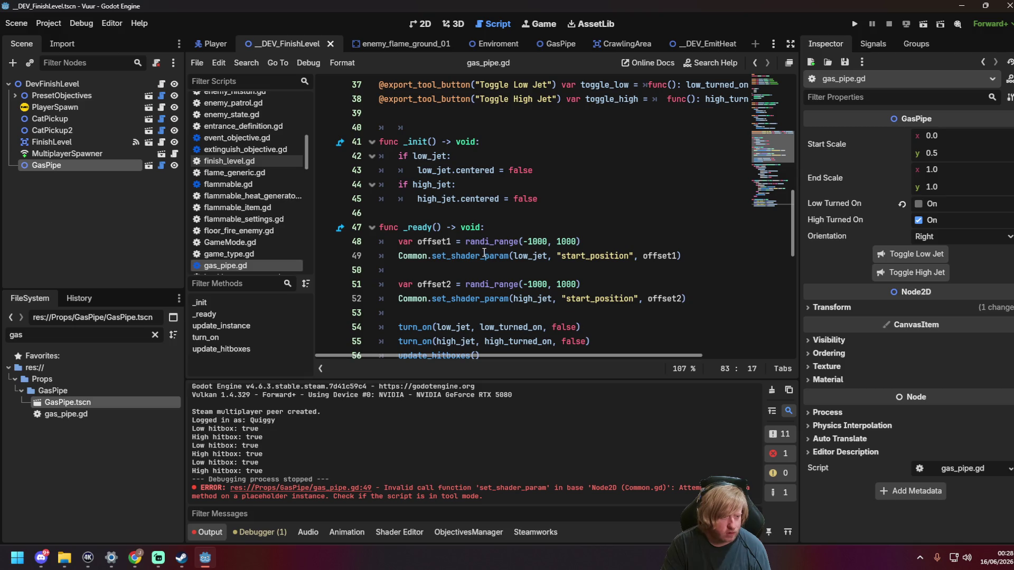
Start a new init_jets function below _ready in gas_pipe.gd.
scroll(485, 254, down, 2)
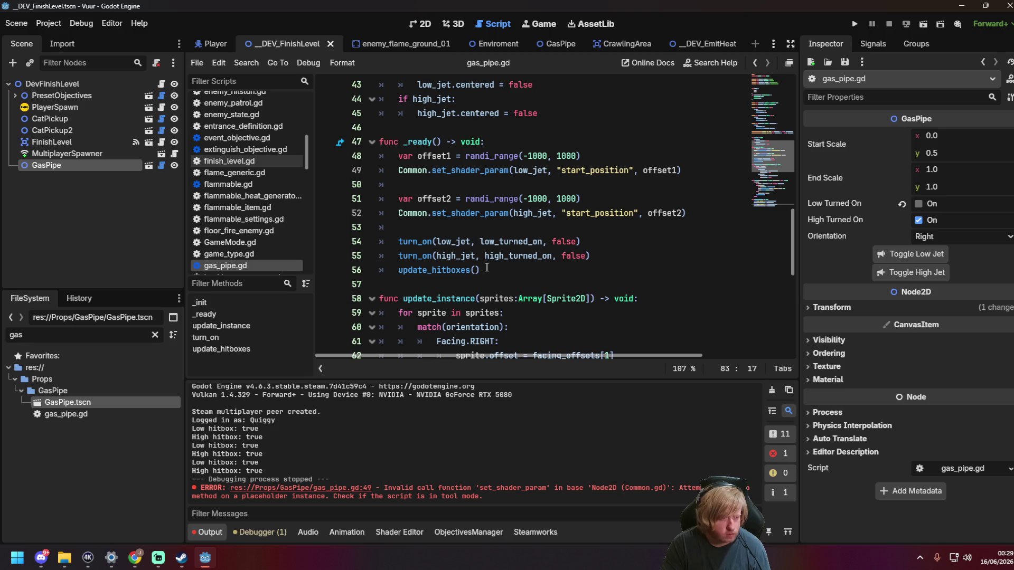
click(415, 284)
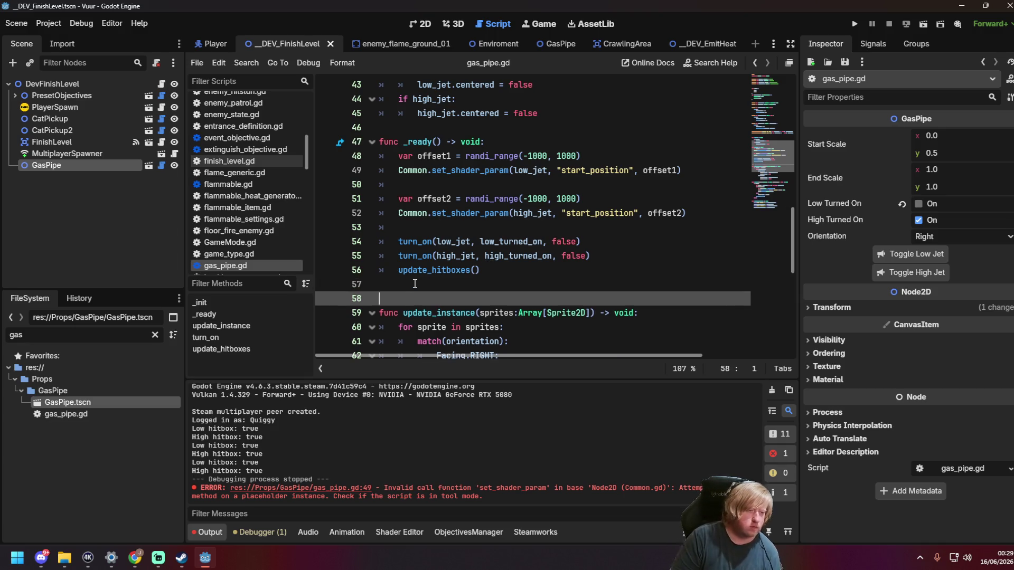
key(Return)
key(Return)
key(Up)
text(func init_jets() -> void:)
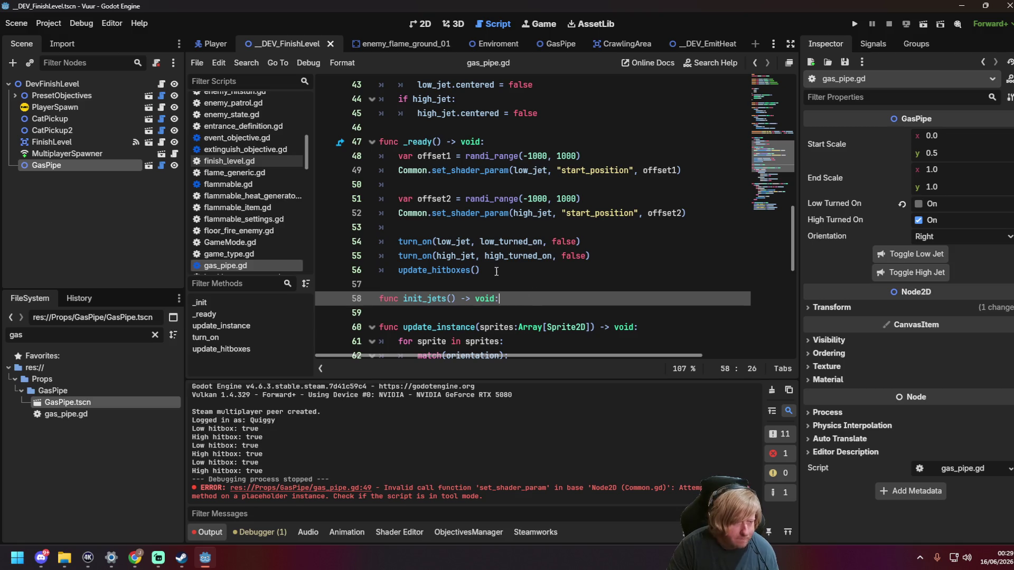
Move the _ready setup code into init_jets and indent it.
mouse_move(496, 271)
mouse_down()
mouse_move(422, 208)
mouse_move(404, 159)
mouse_up()
key(ctrl+x)
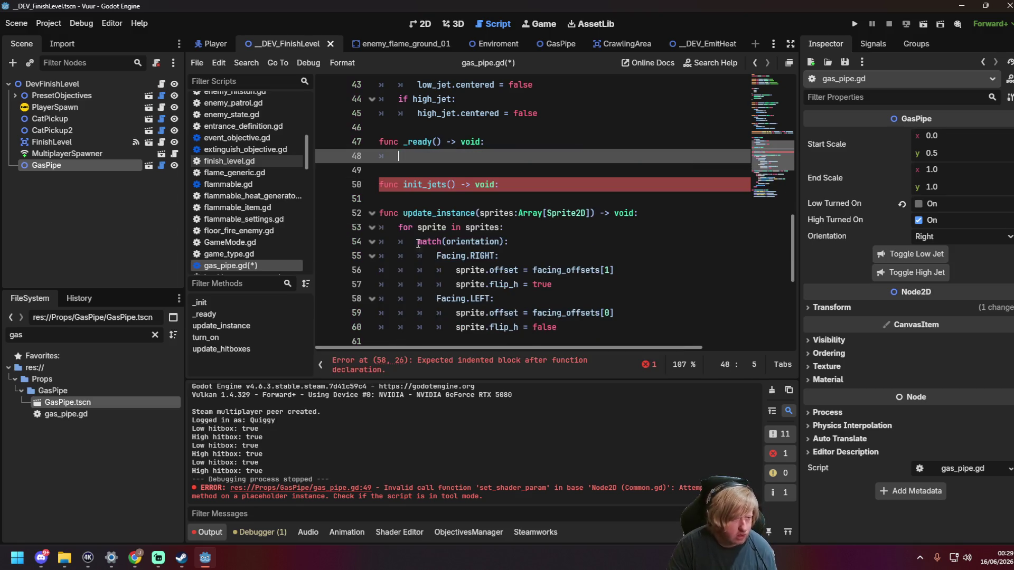
click(408, 196)
key(ctrl+v)
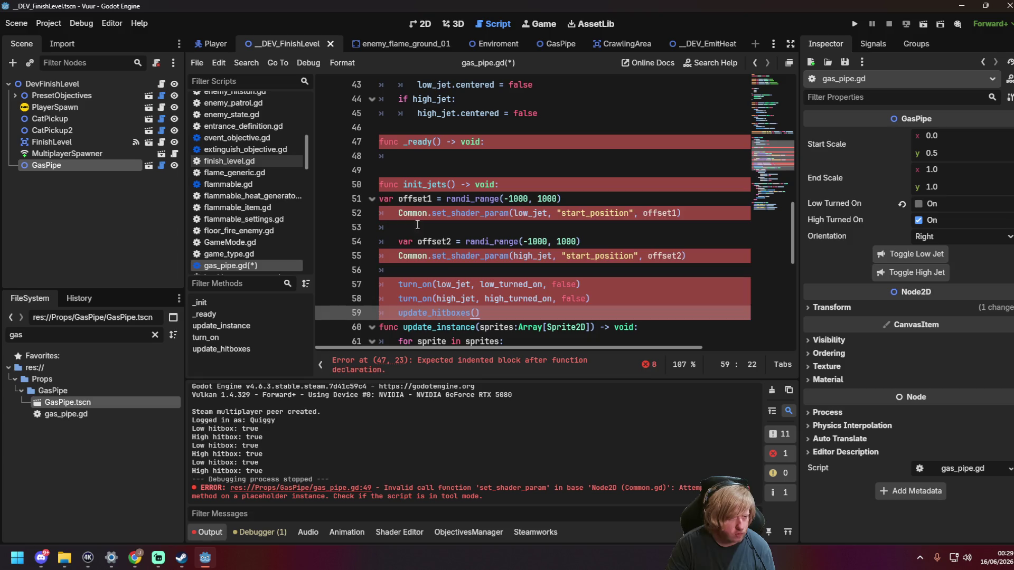
scroll(409, 195, down, 1)
mouse_move(479, 270)
mouse_down()
mouse_move(400, 211)
mouse_move(381, 168)
mouse_up()
key(Tab)
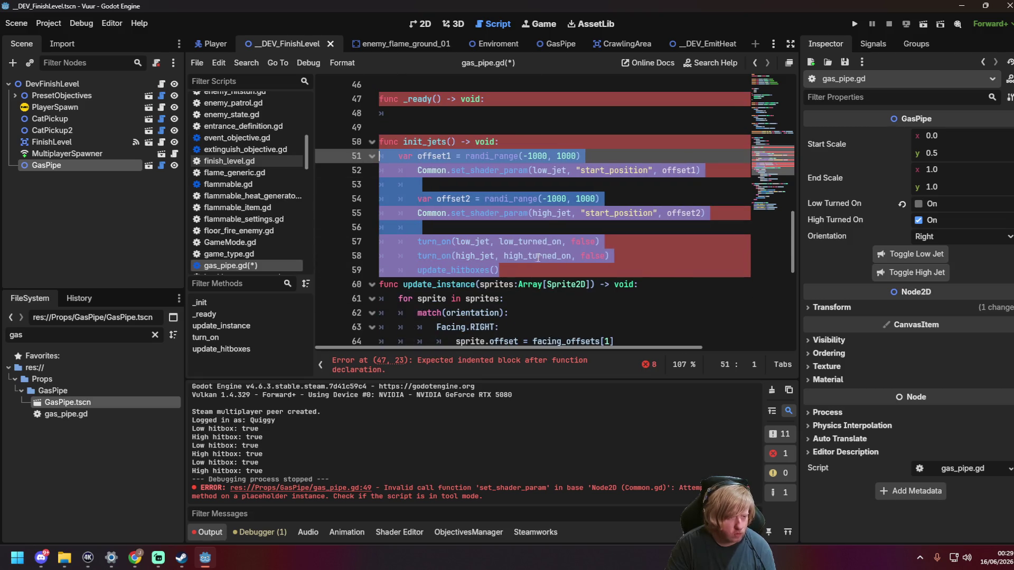
click(507, 270)
key(Return)
Call init_jets() from both _ready and _init, then save gas_pipe.gd.
scroll(493, 207, up, 1)
click(448, 158)
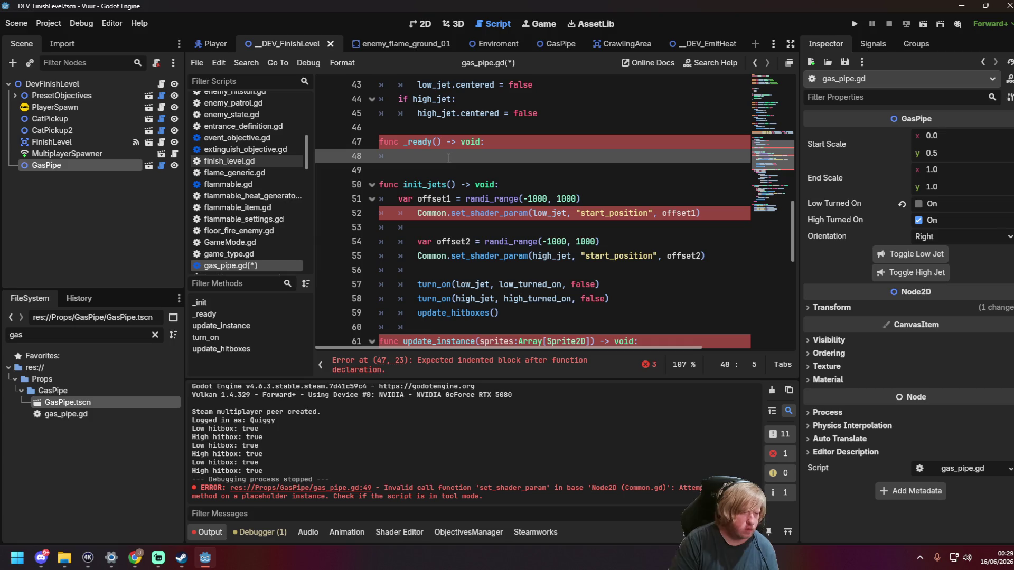
text(it_jets())
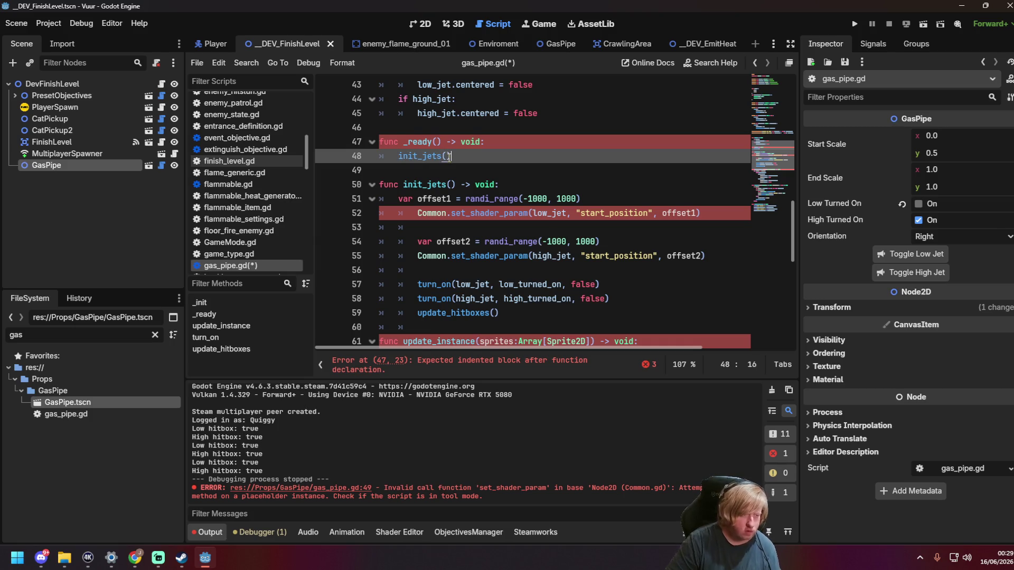
scroll(528, 238, up, 4)
click(556, 292)
key(Return)
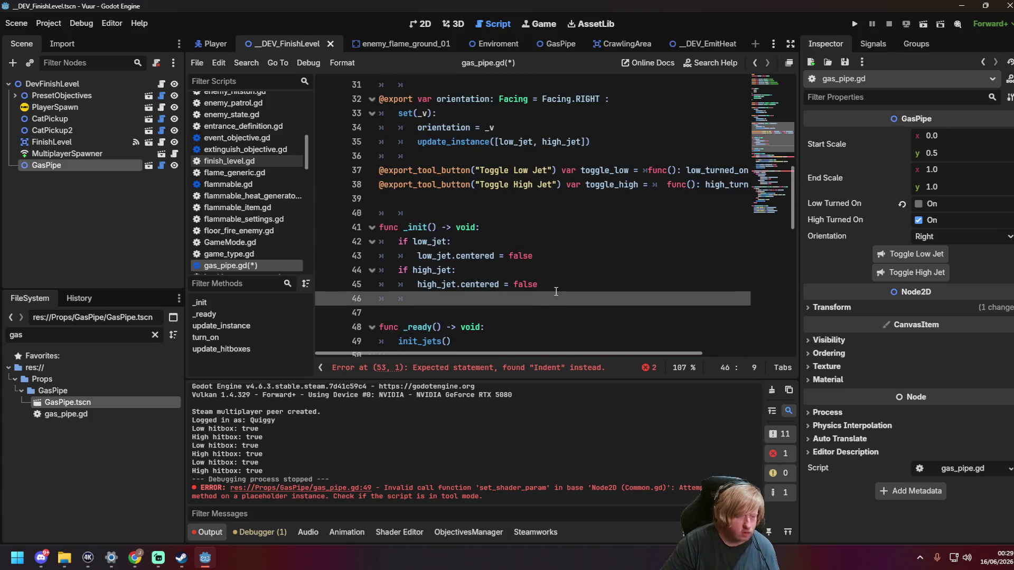
text(init_jets())
key(ctrl+s)
Reload the current project from the Project menu and show the output log's errors.
click(419, 213)
click(48, 23)
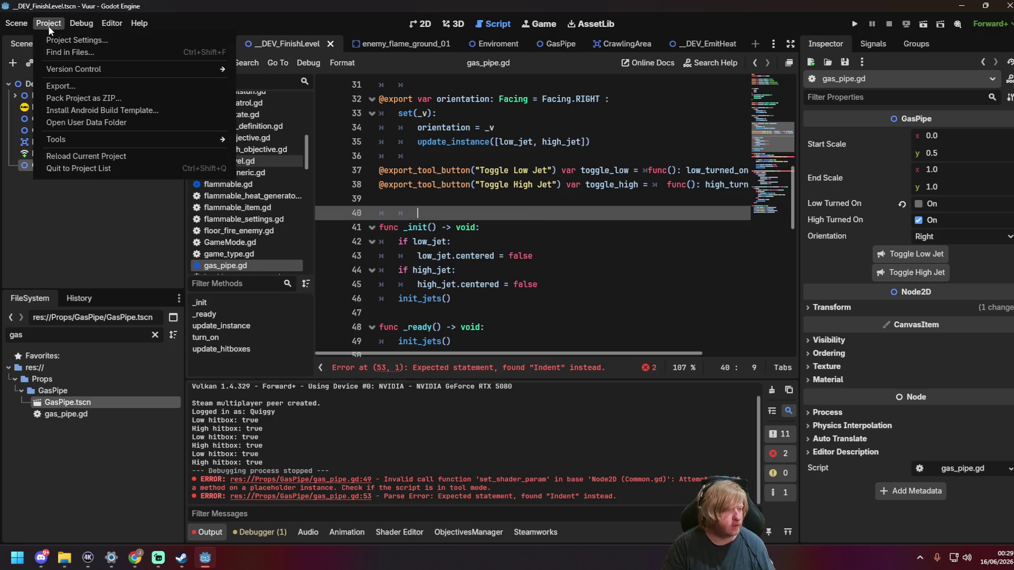
click(74, 155)
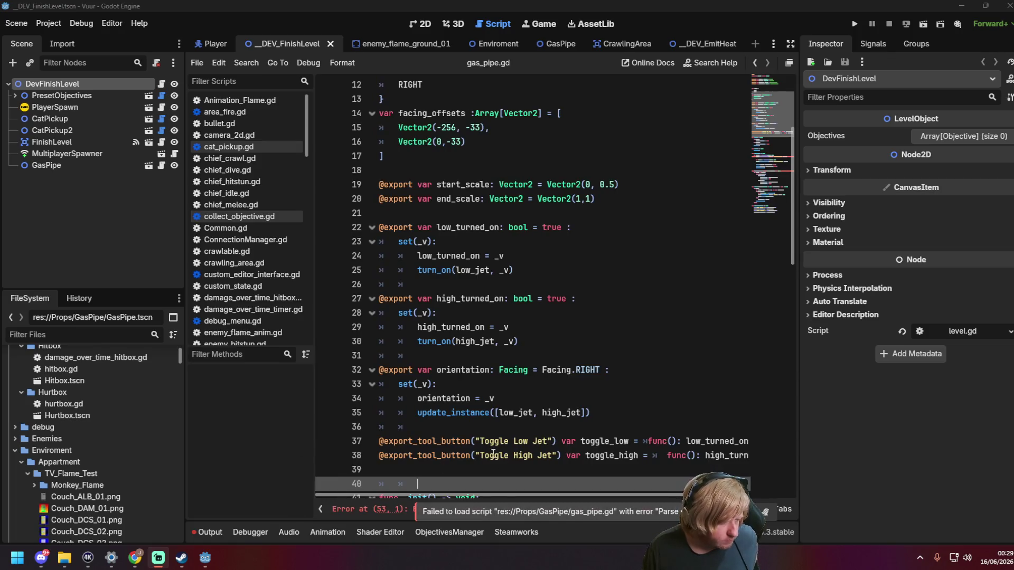
click(210, 532)
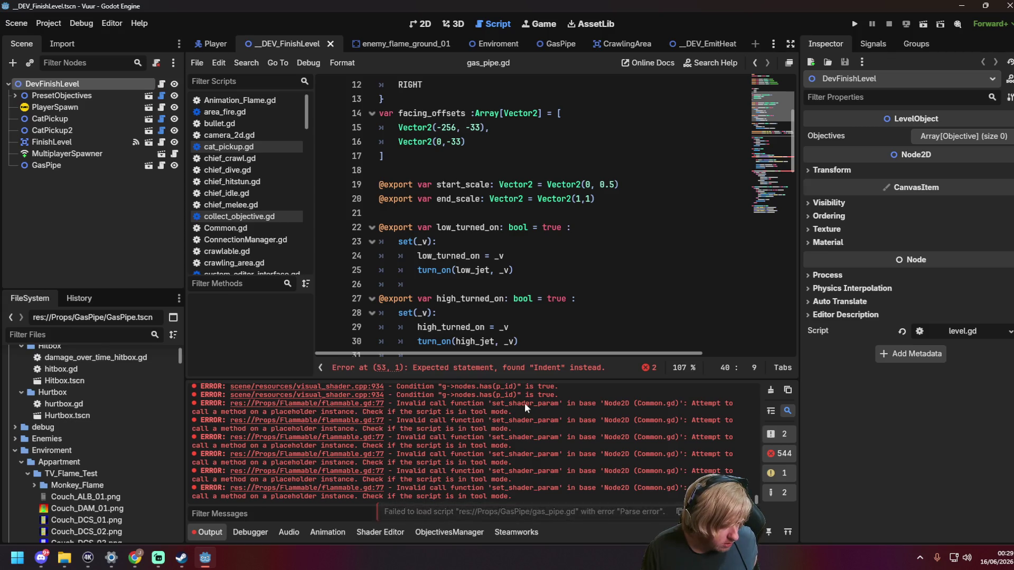
click(348, 404)
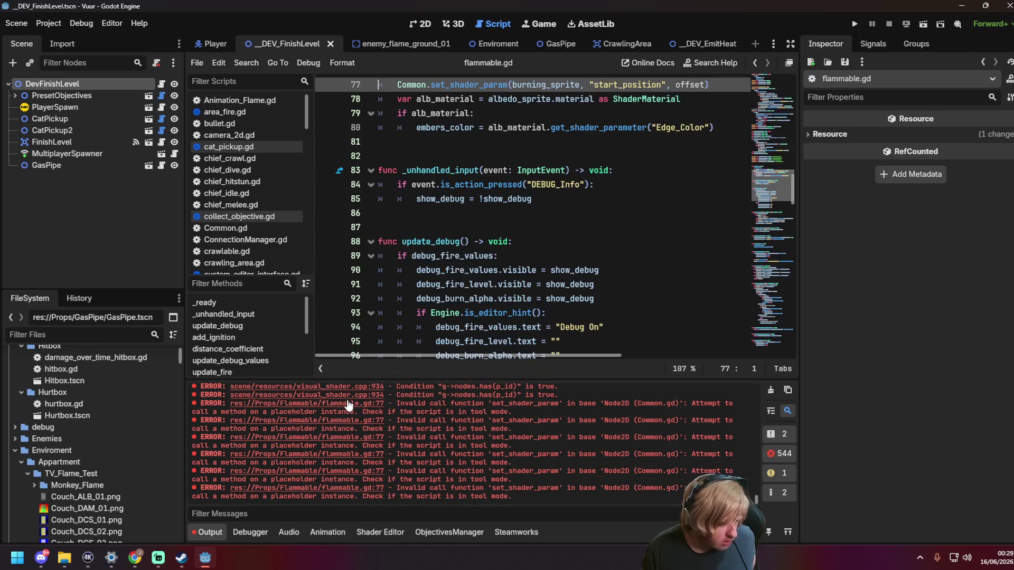
scroll(400, 347, up, 2)
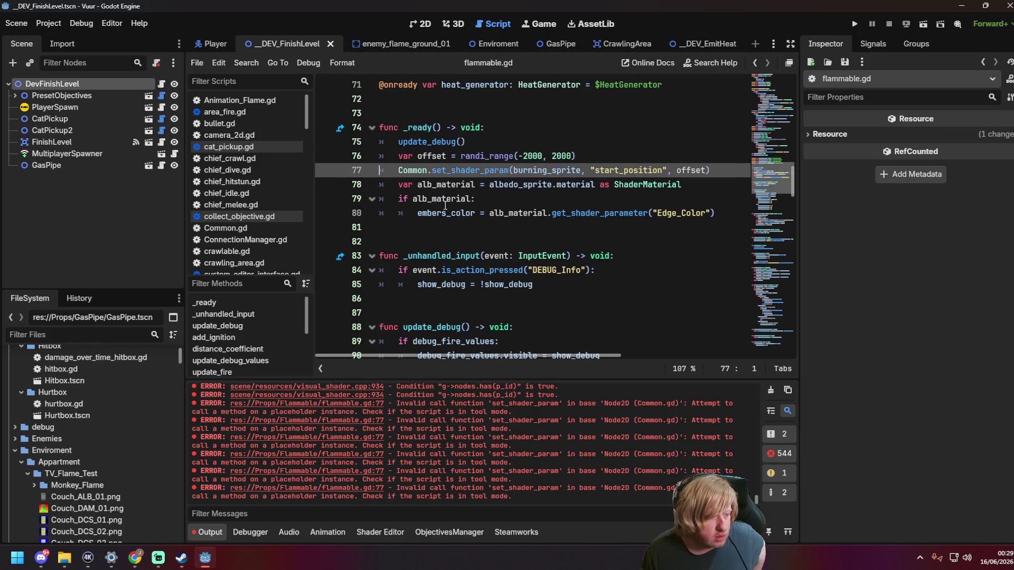
ctrl+click(416, 170)
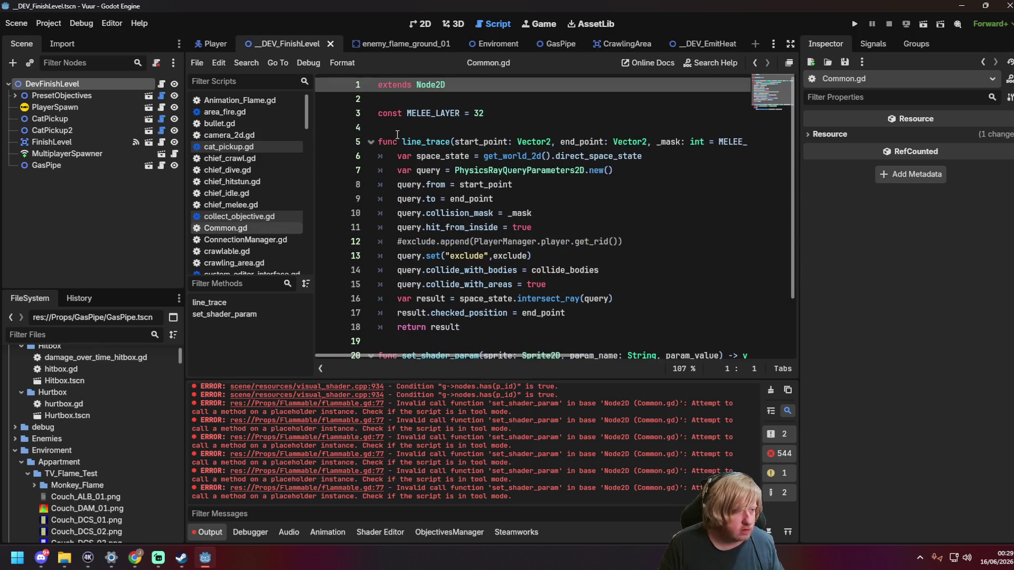
key(Return)
key(Up)
text(@tool)
key(ctrl+s)
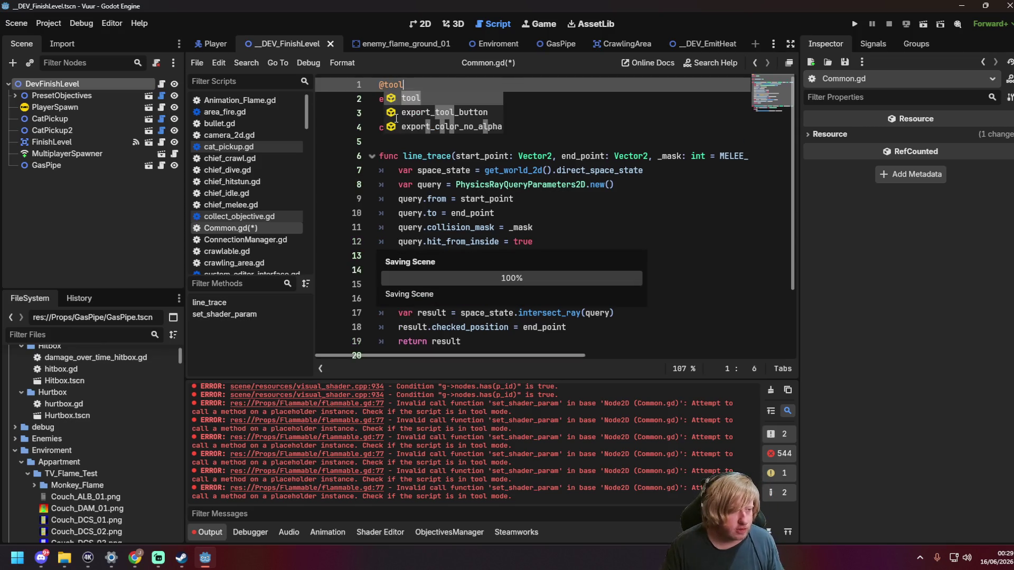
click(533, 184)
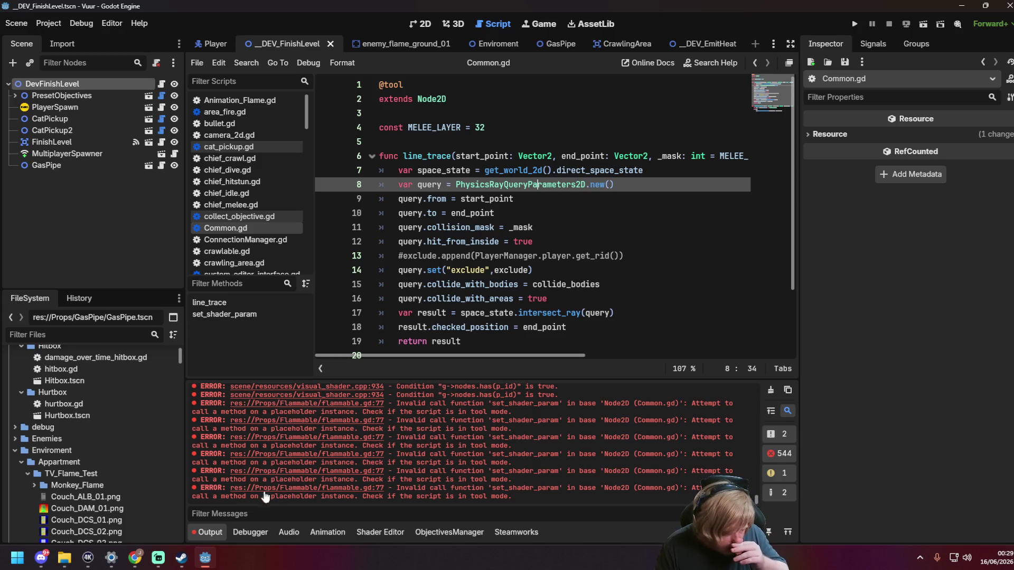
scroll(402, 237, down, 2)
scroll(402, 238, up, 2)
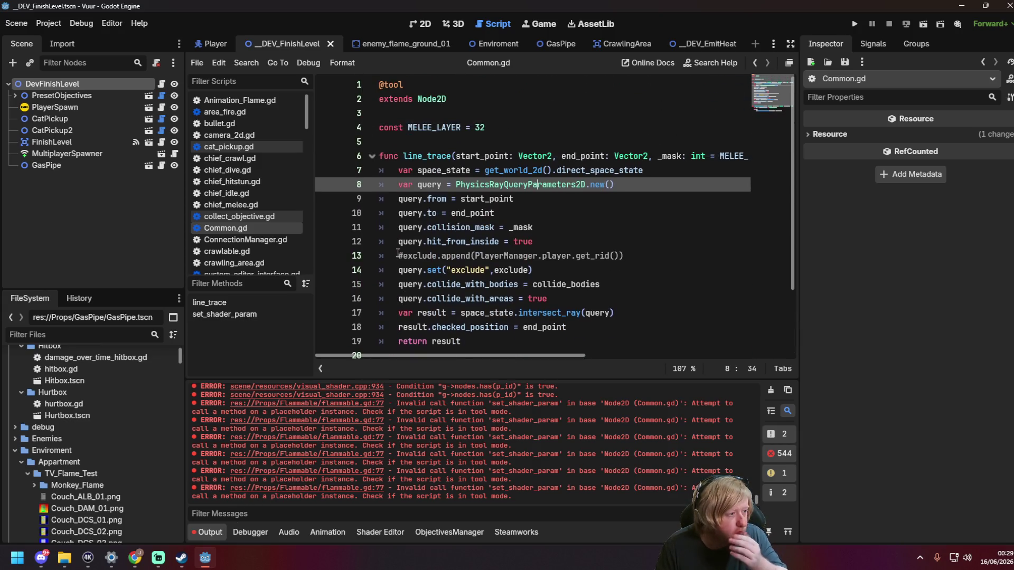
Open gas_pipe.gd from the GasPipe node and go to the init_jets code.
click(421, 23)
click(85, 167)
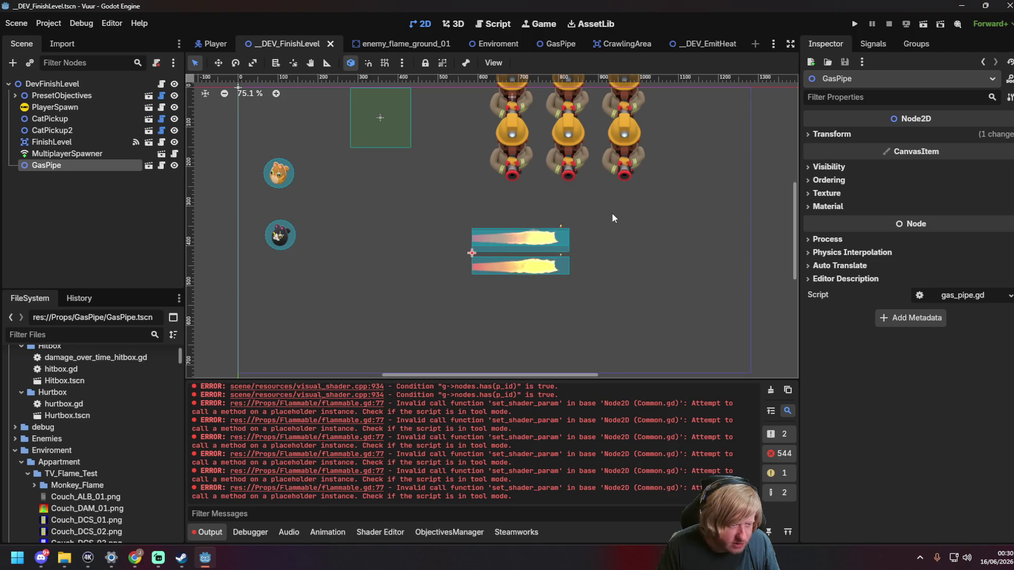
click(118, 153)
click(107, 165)
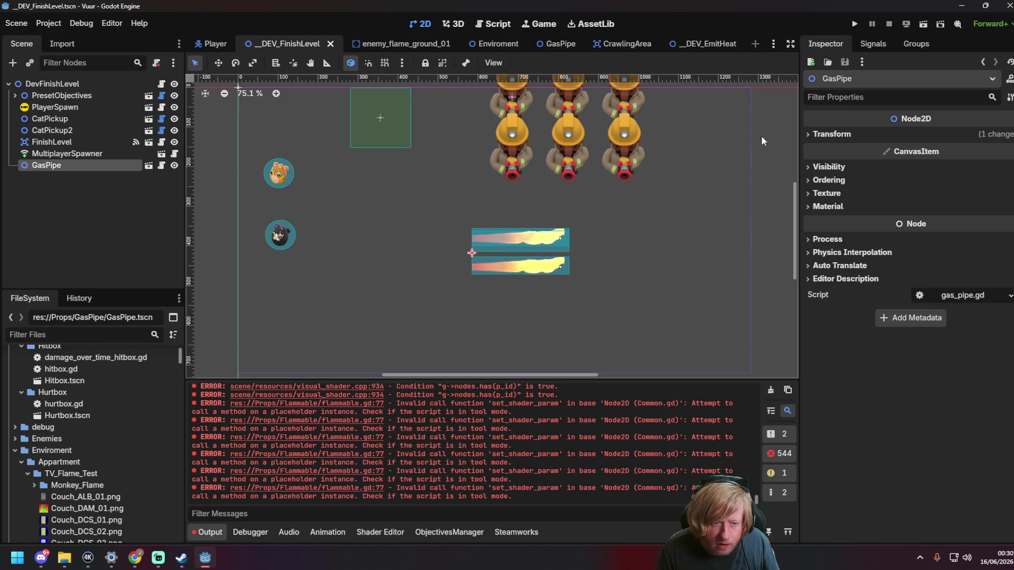
click(161, 166)
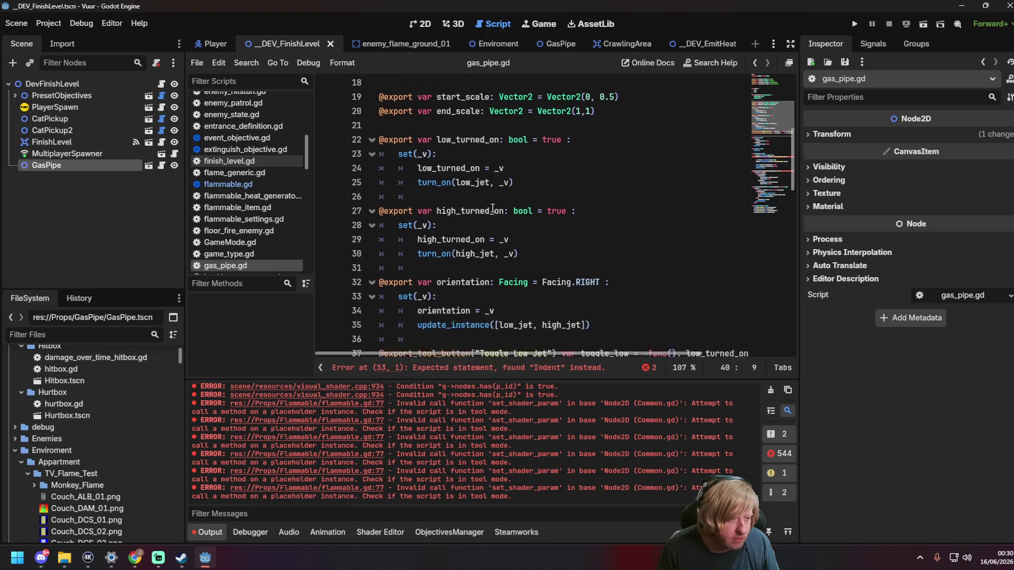
scroll(488, 216, down, 6)
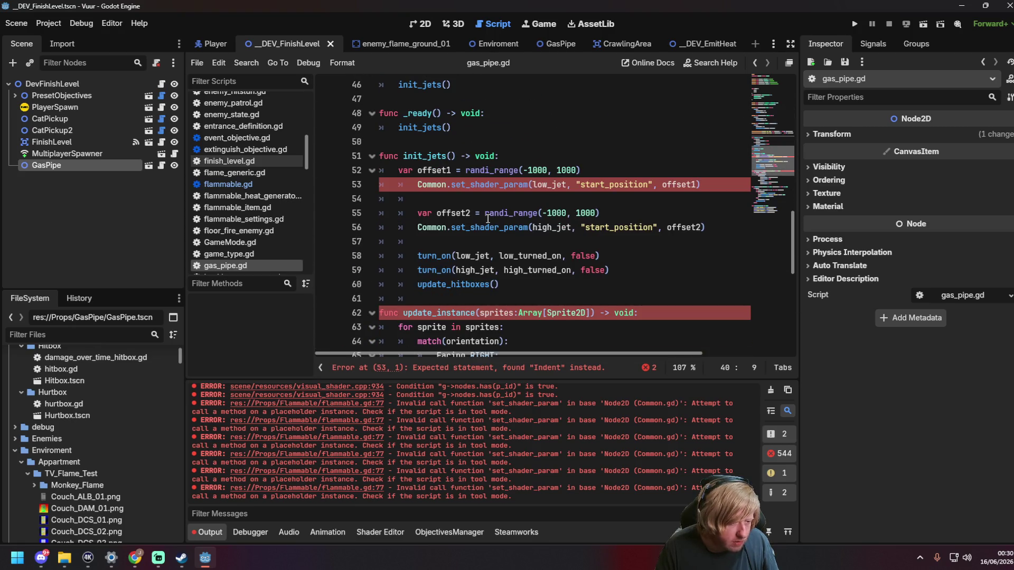
click(489, 211)
key(ctrl+s)
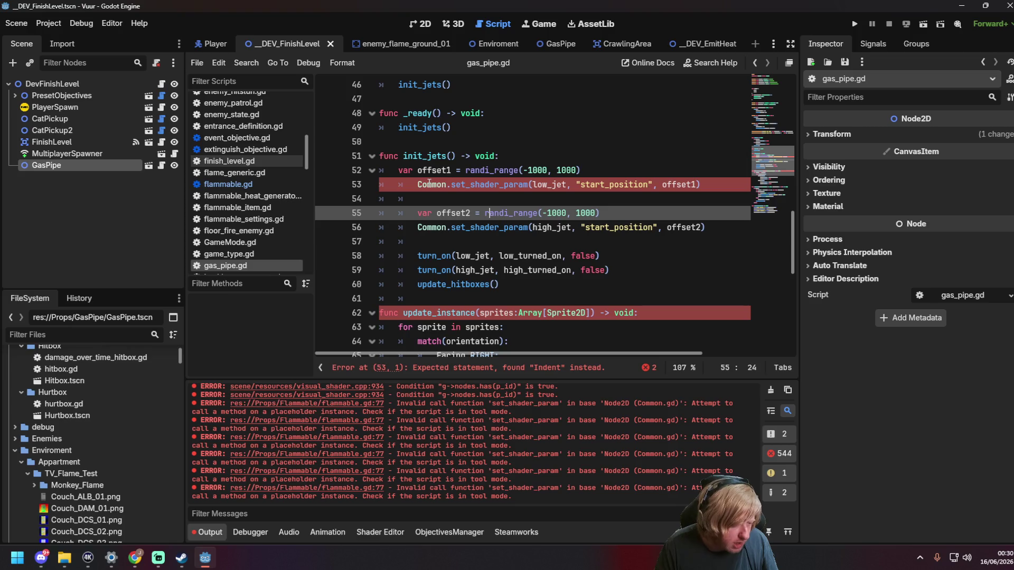
Unindent the over-indented init_jets lines 53–60 with Shift+Tab and save gas_pipe.gd.
click(415, 186)
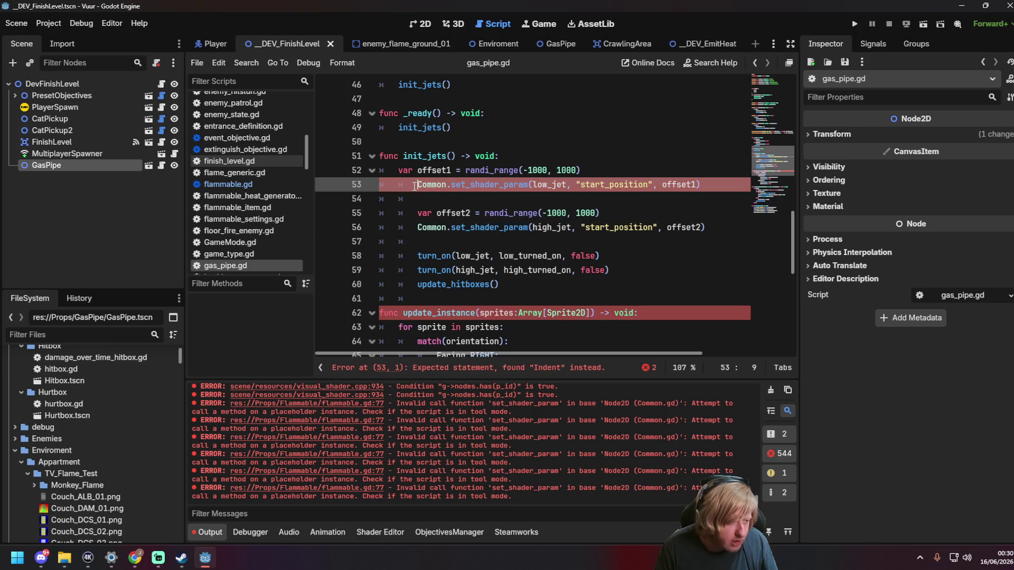
mouse_move(507, 283)
mouse_down()
mouse_move(401, 221)
mouse_move(388, 172)
mouse_up()
key(shift+Tab)
click(510, 257)
scroll(509, 259, down, 3)
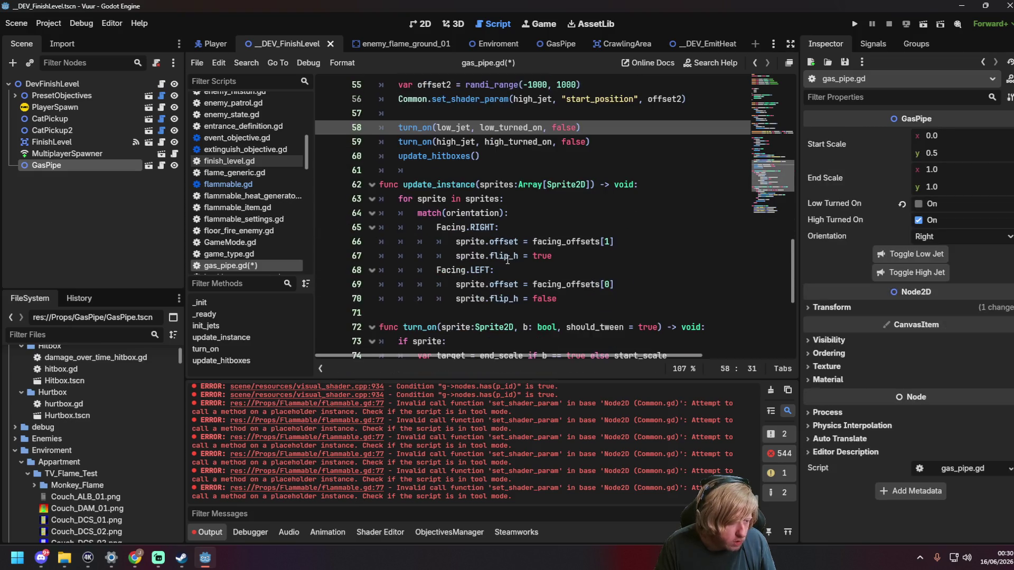
key(ctrl+s)
scroll(485, 256, up, 10)
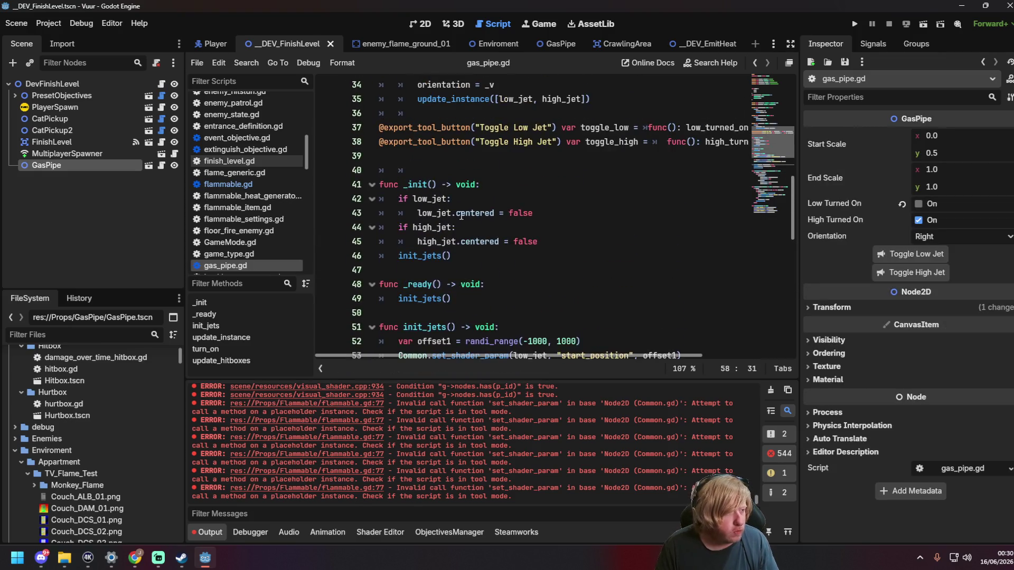
click(420, 27)
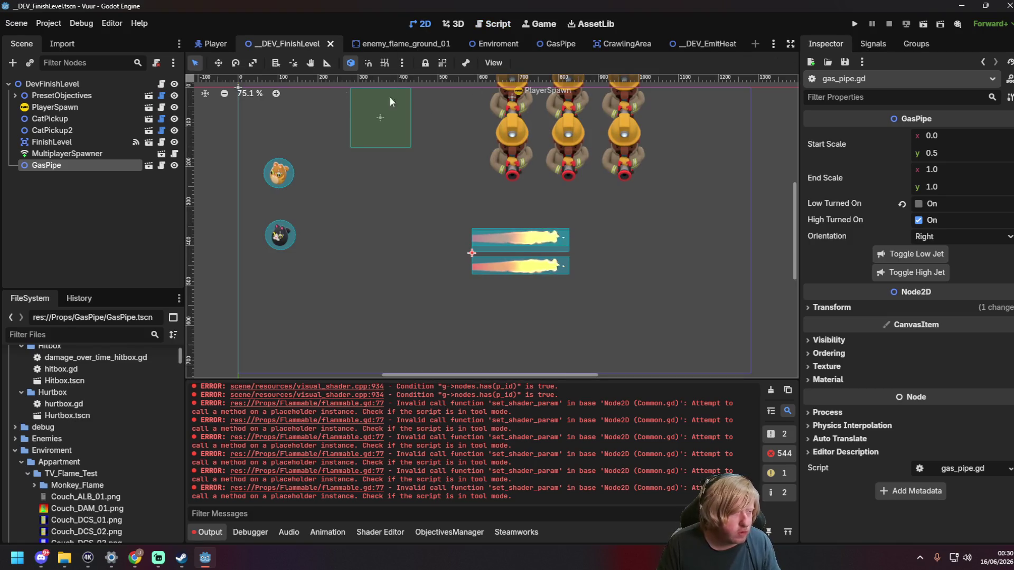
Reload the current Vuur project, then select GasPipe and save the __DEV_FinishLevel scene.
click(49, 23)
click(94, 155)
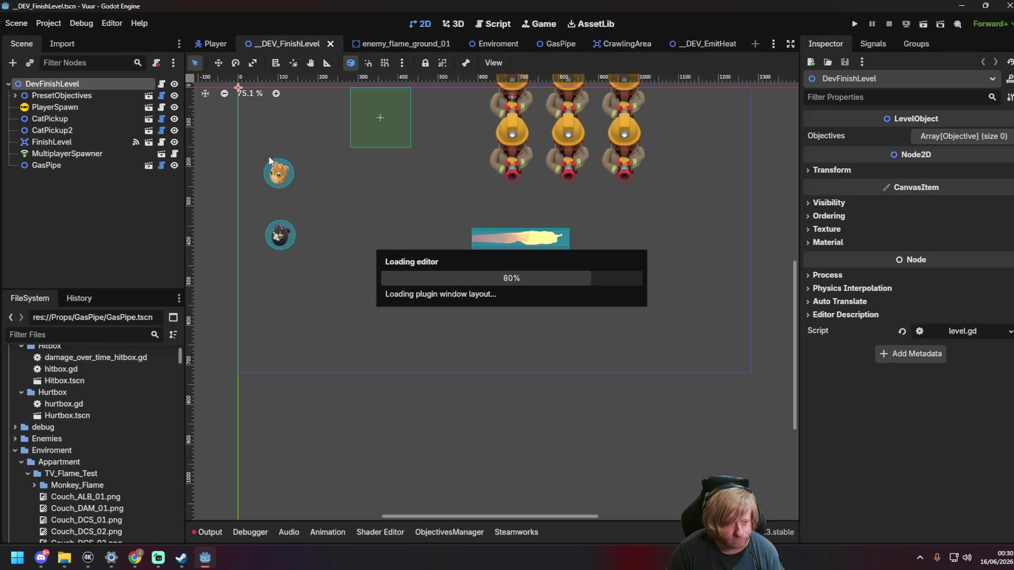
click(80, 166)
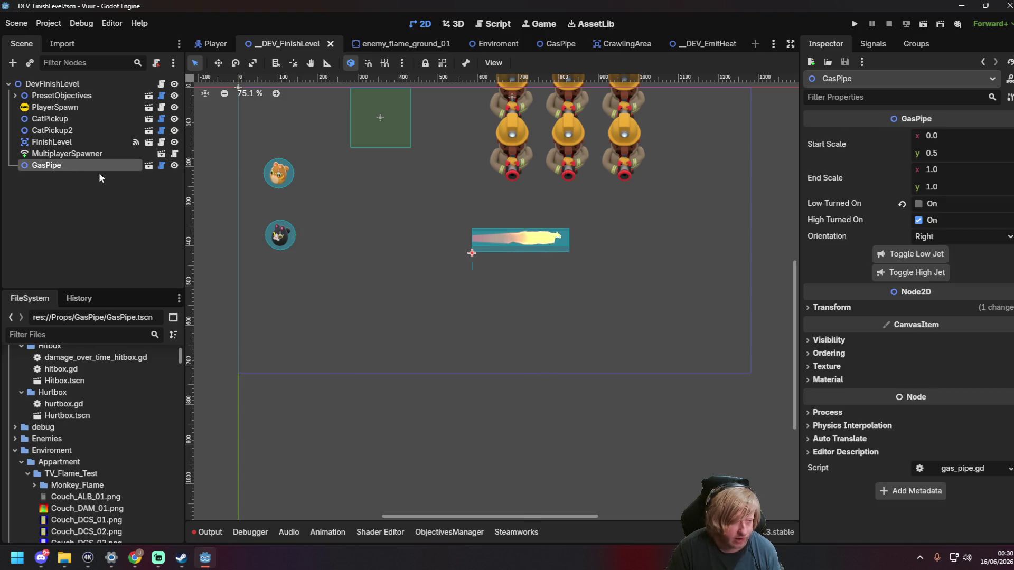
key(ctrl+s)
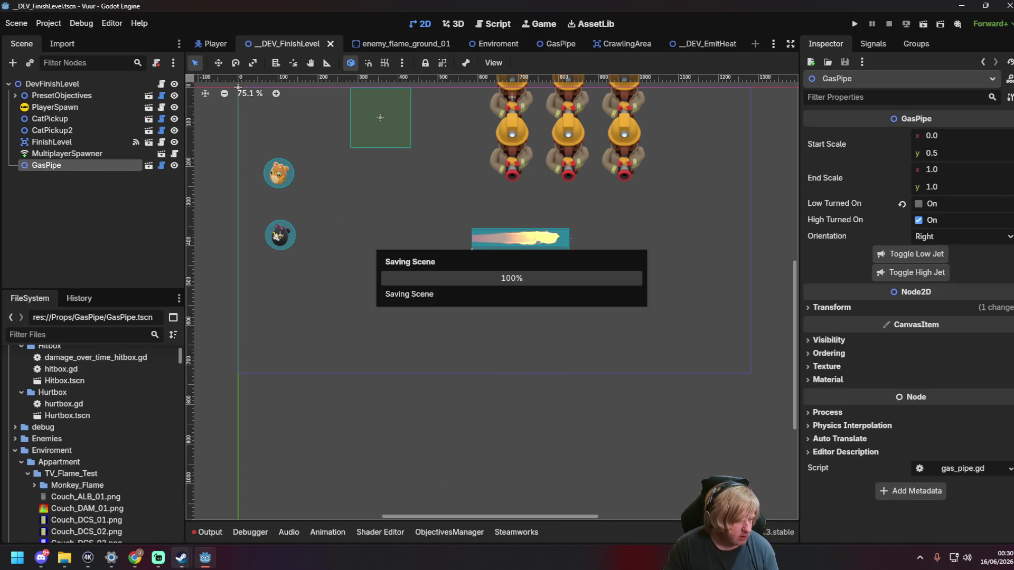
Bring the editor back and show gas_pipe.gd's init_jets code in the Script editor.
click(206, 558)
click(206, 558)
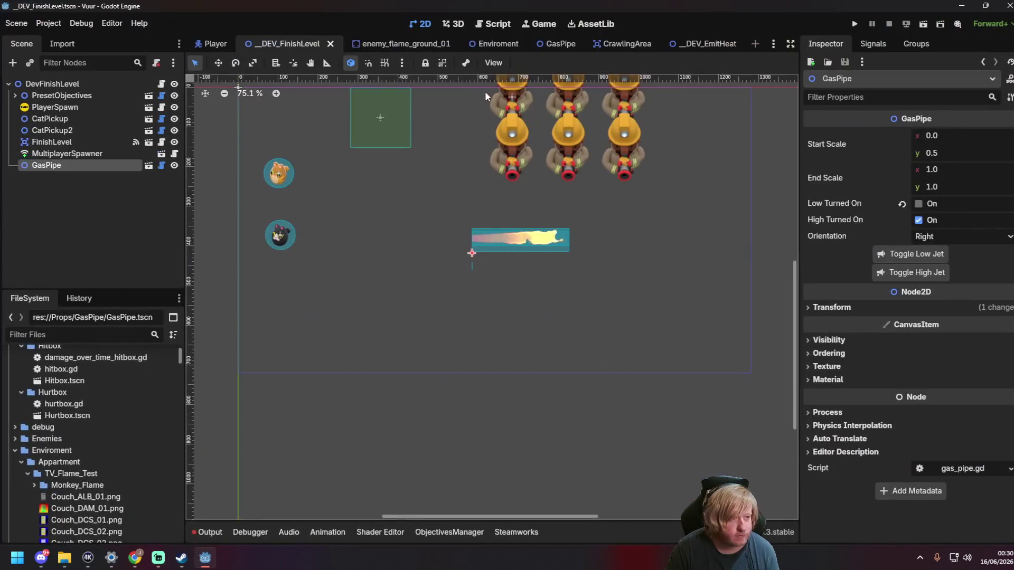
click(491, 23)
scroll(495, 344, up, 7)
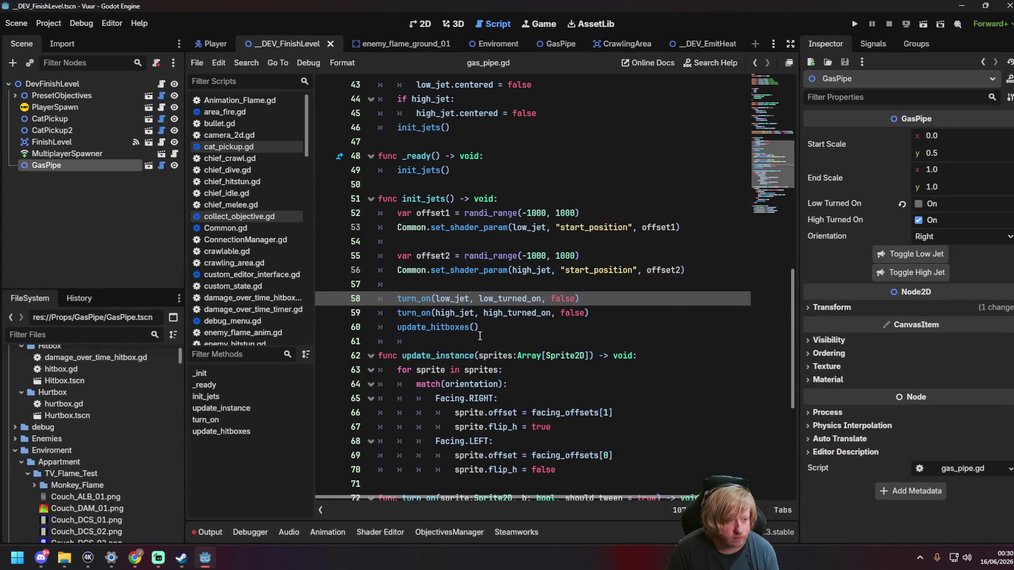
scroll(477, 331, up, 3)
click(458, 244)
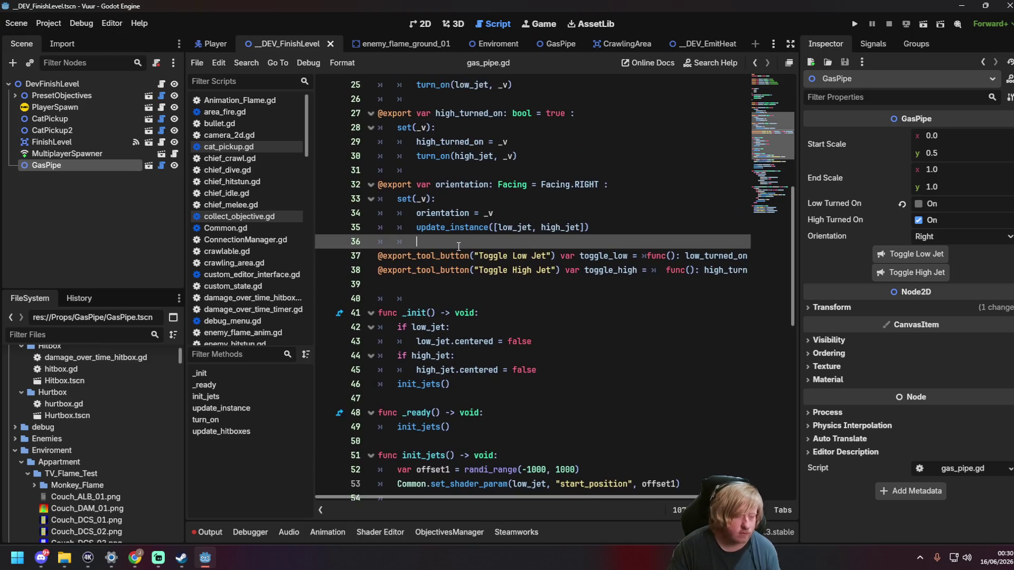
key(Return)
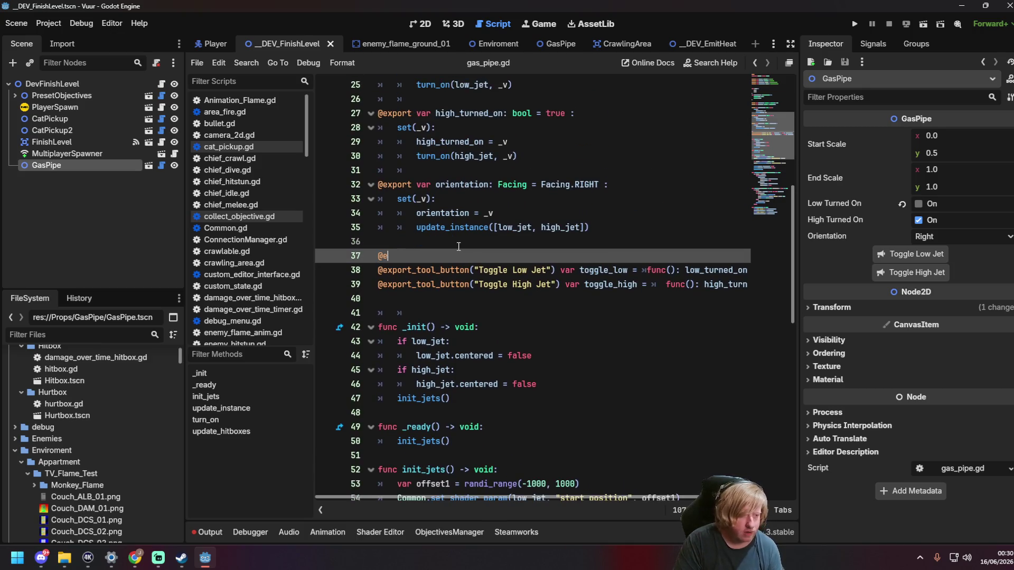
text(_tool_btuton("Manually Refresh") var refresh_visuals =)
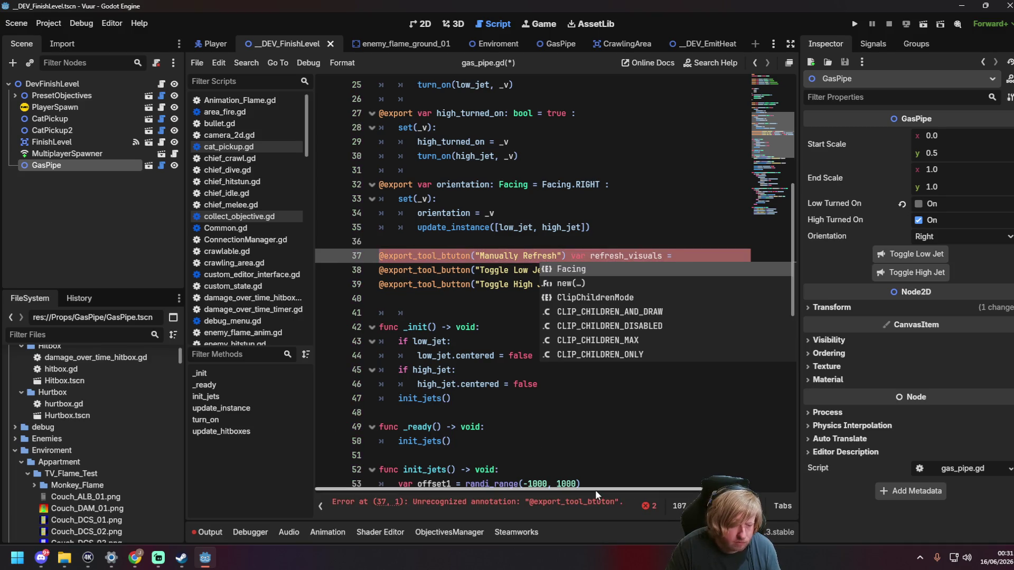
click(689, 253)
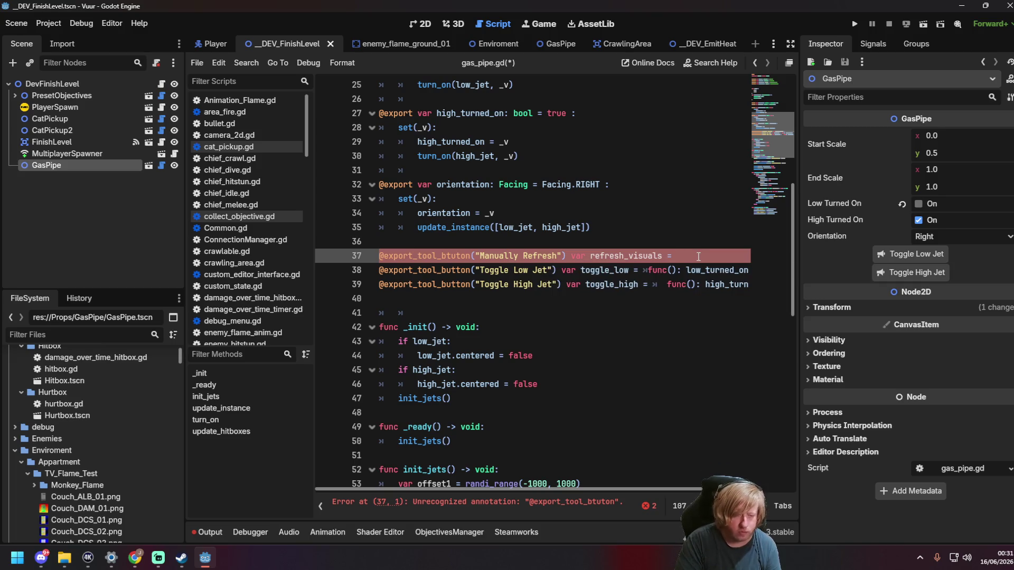
text(t)
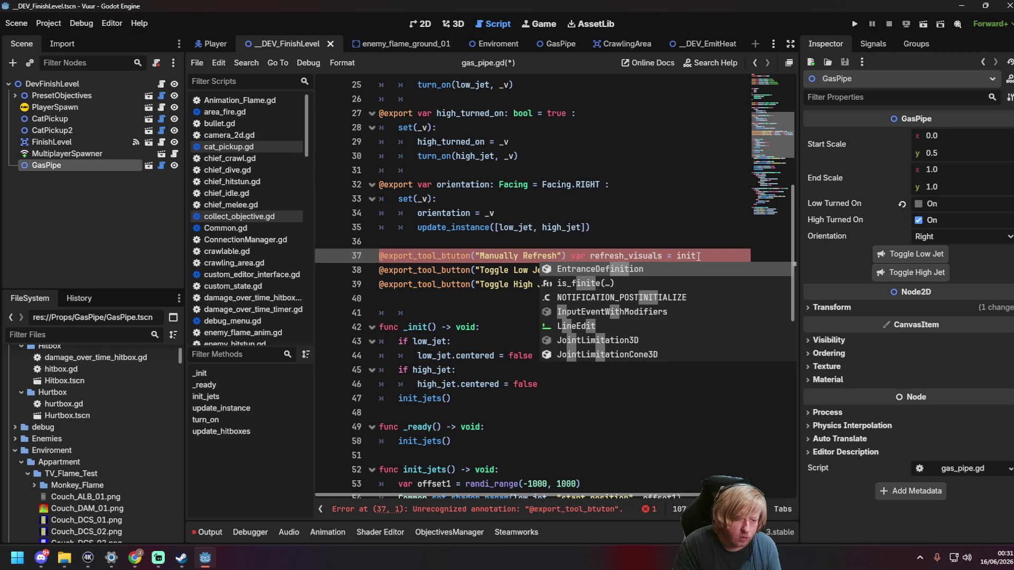
key(BackSpace)
key(BackSpace)
key(BackSpace)
text(_init)
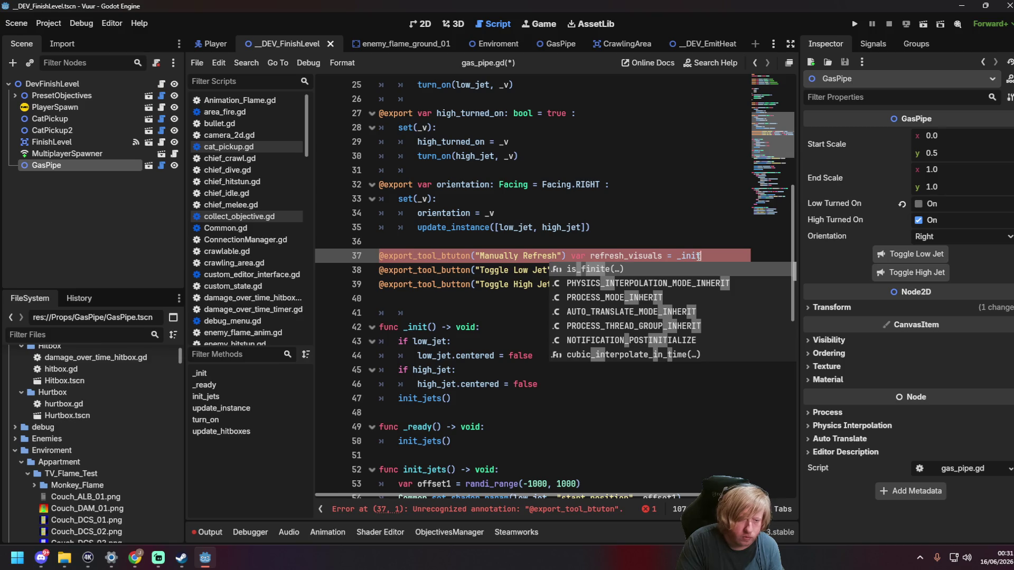
Fix the typo in the export_tool_button annotation and save gas_pipe.gd.
click(694, 244)
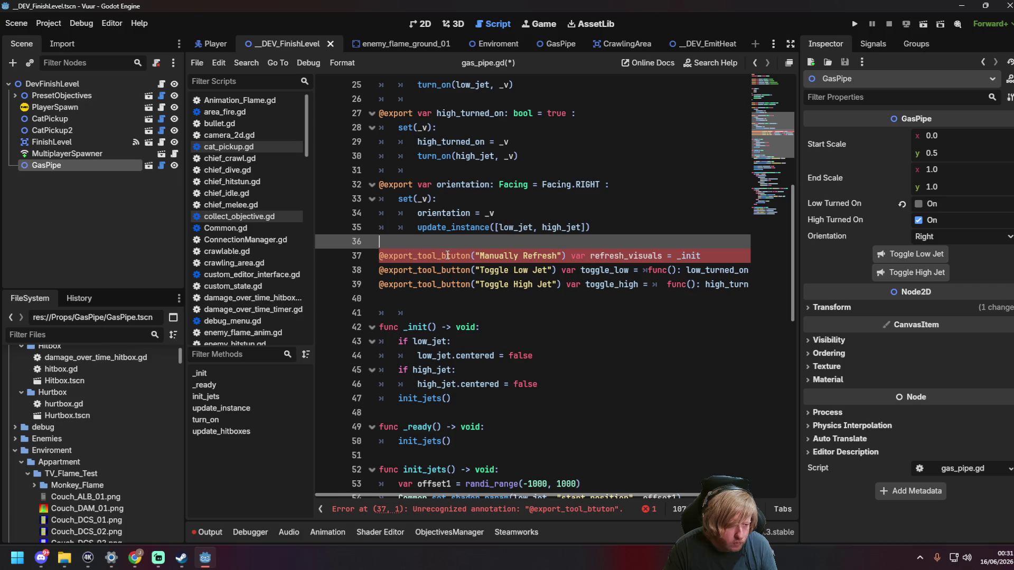
drag(398, 271, 355, 276)
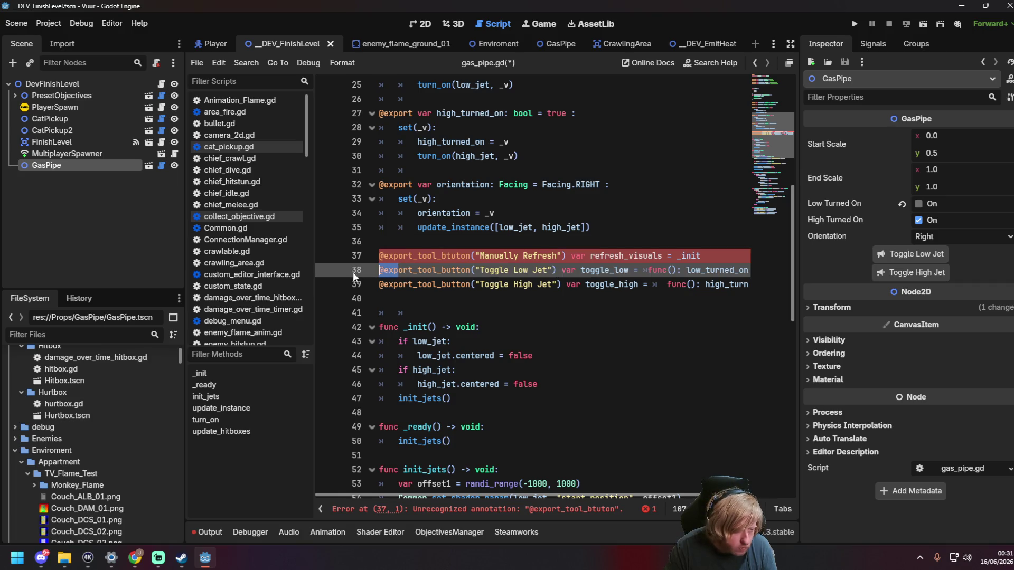
click(451, 255)
mouse_move(437, 272)
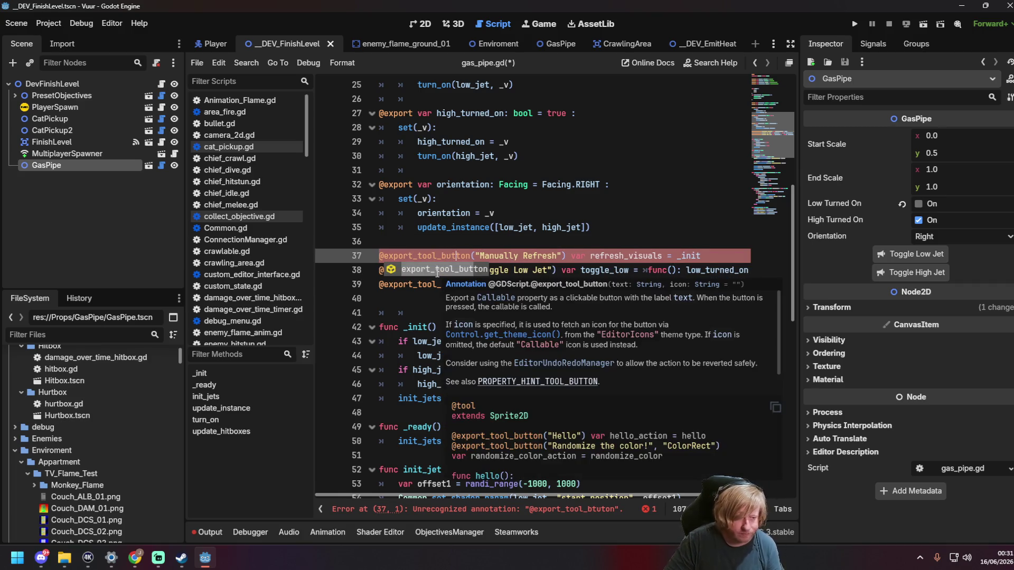
key(ctrl+s)
key(Up)
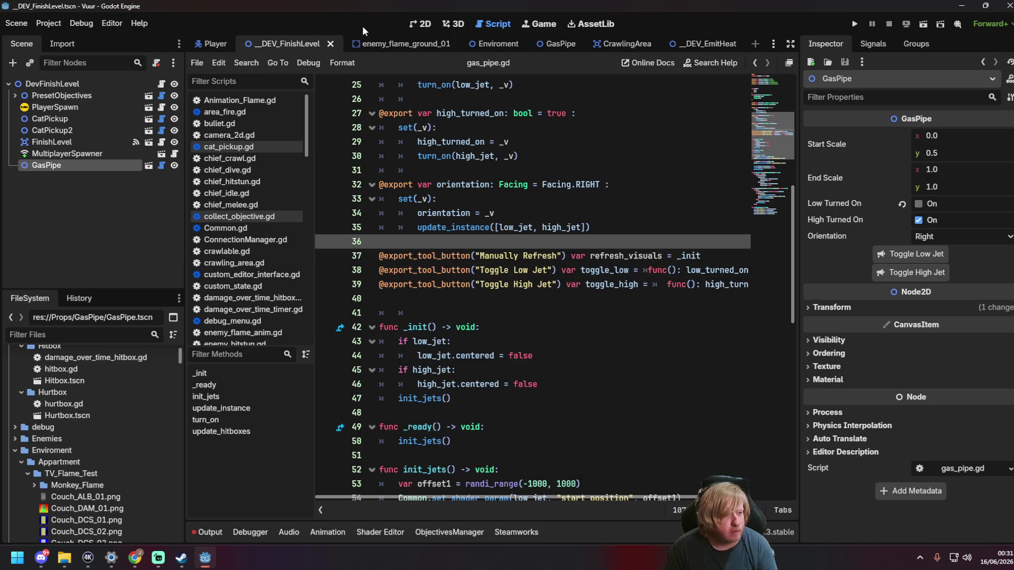
In the 2D view, reselect GasPipe and use its new Manually Refresh button.
click(425, 26)
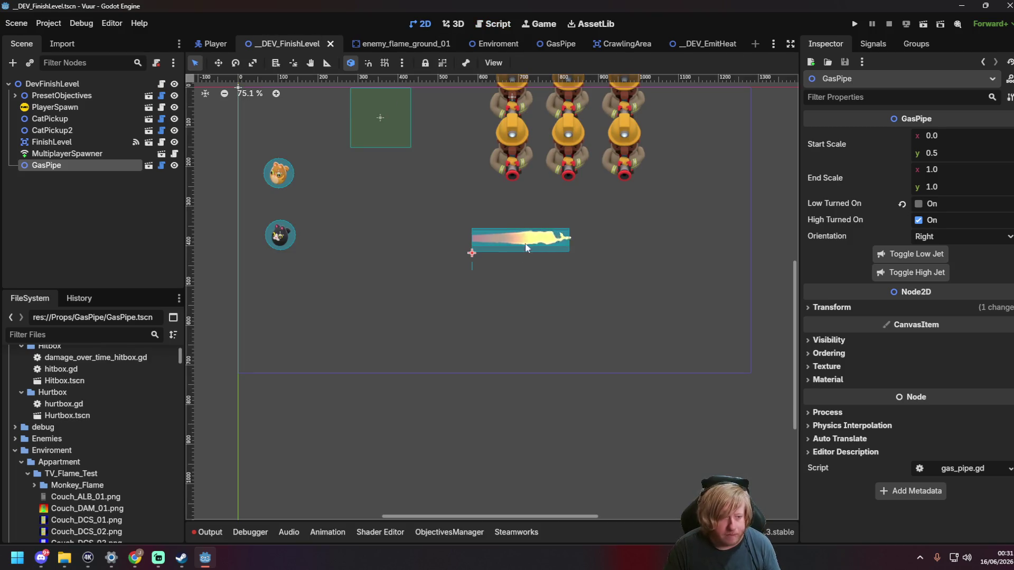
click(31, 154)
click(32, 166)
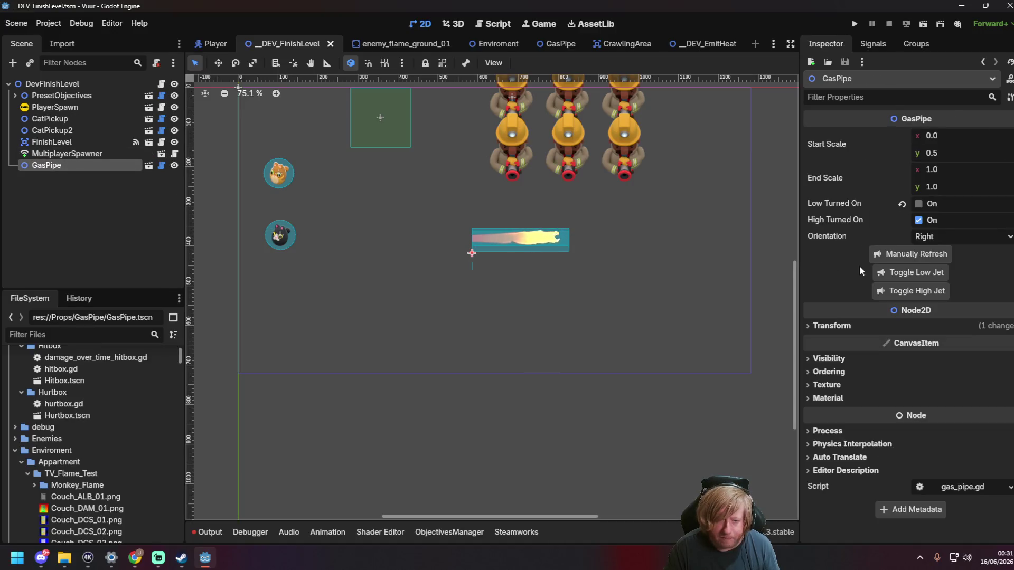
click(902, 256)
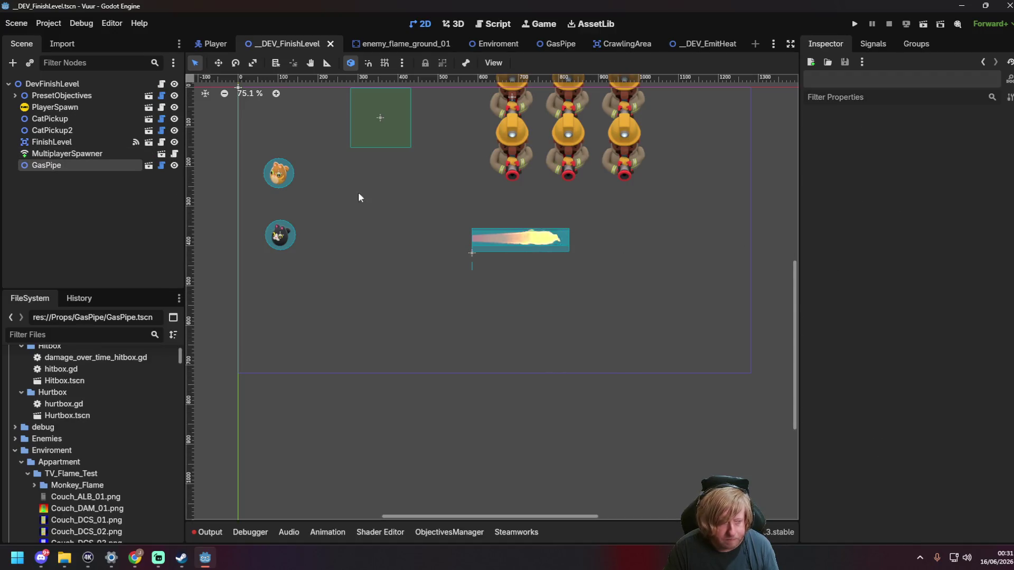
Refresh the gas pipe visuals again and run the current scene with F6.
click(74, 165)
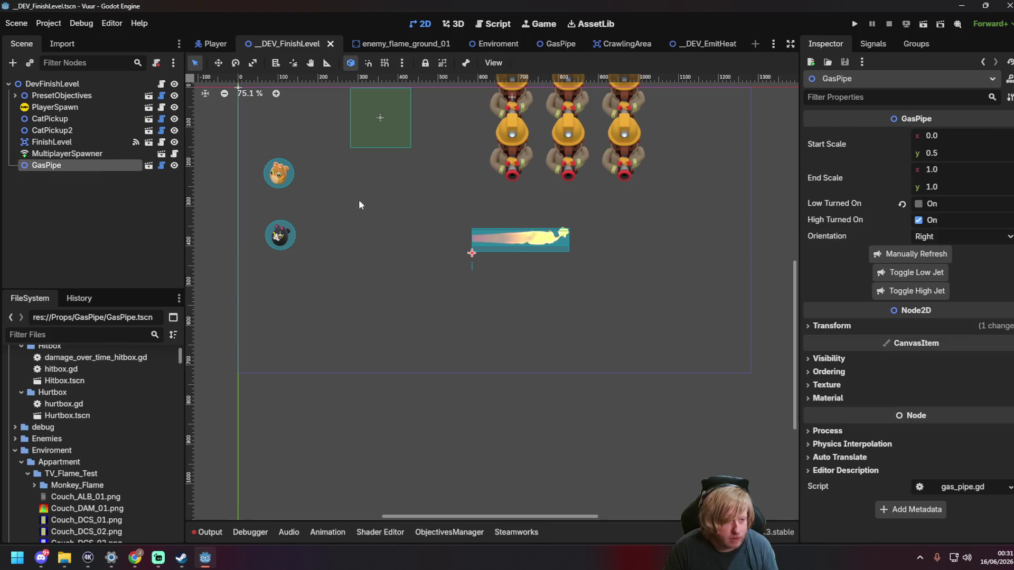
click(898, 255)
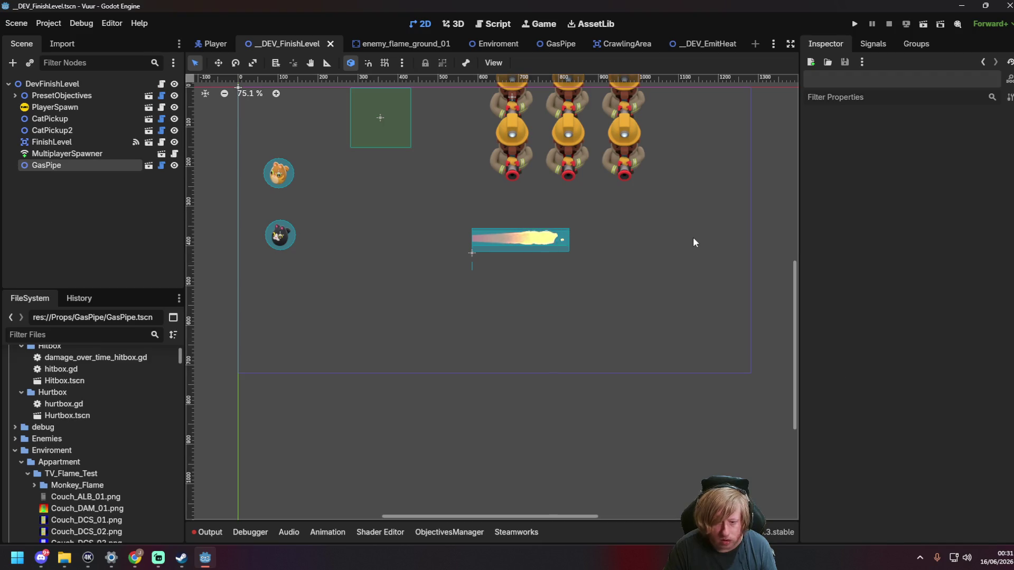
key(F6)
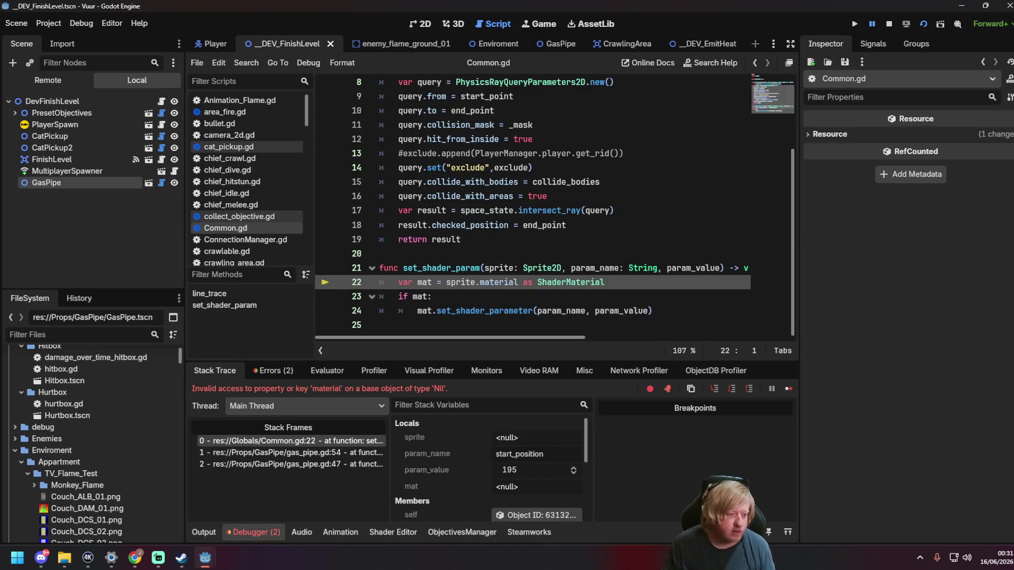
Insert an 'if sprite:' line above the material lookup in set_shader_param.
click(464, 299)
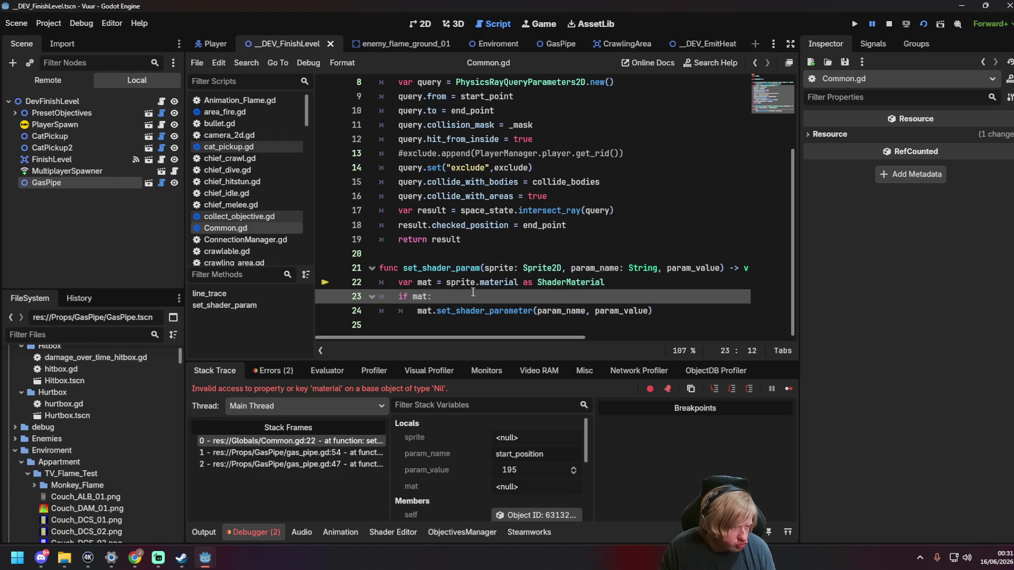
click(399, 282)
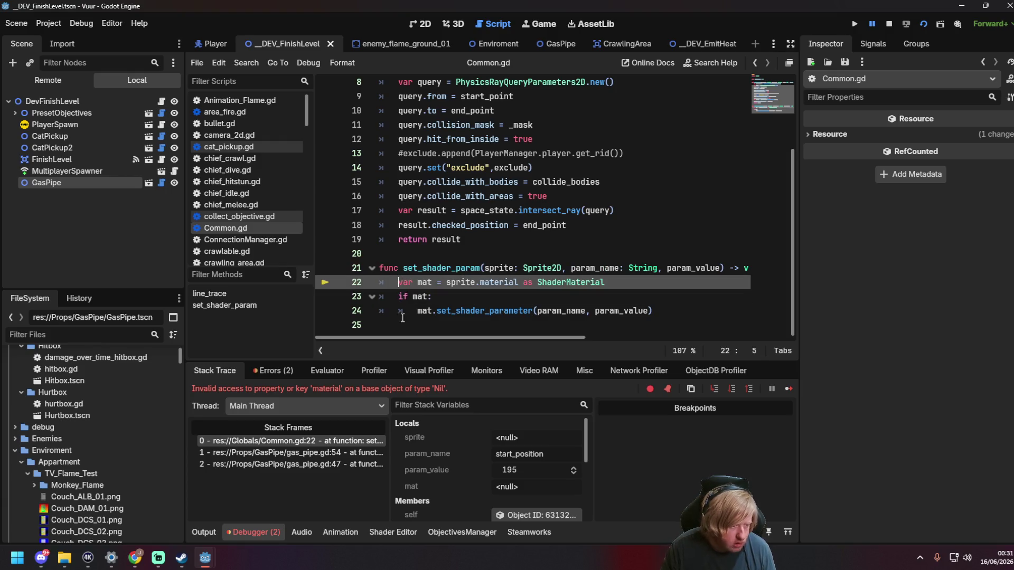
key(Return)
key(Up)
text(if s)
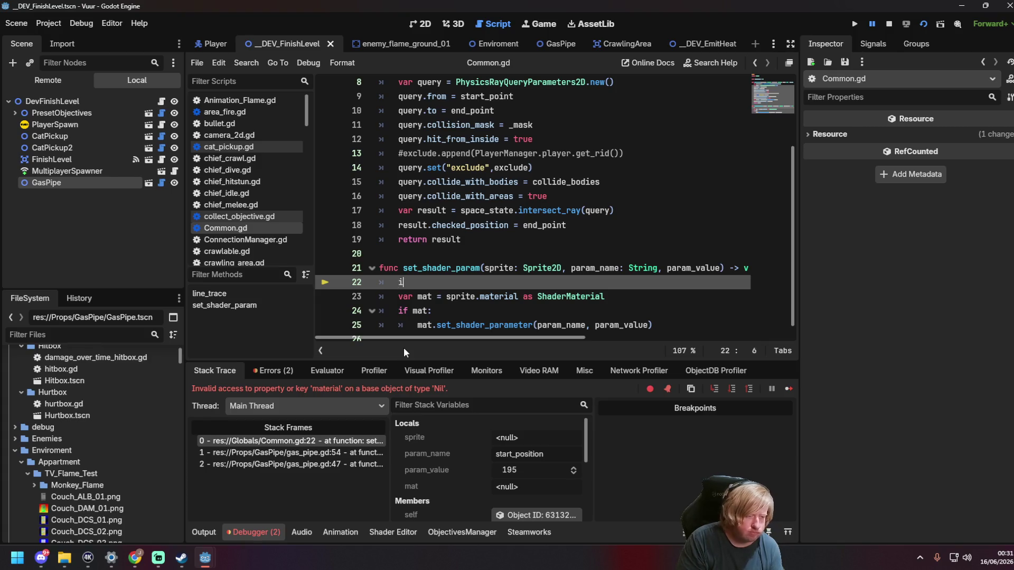
text(prite:)
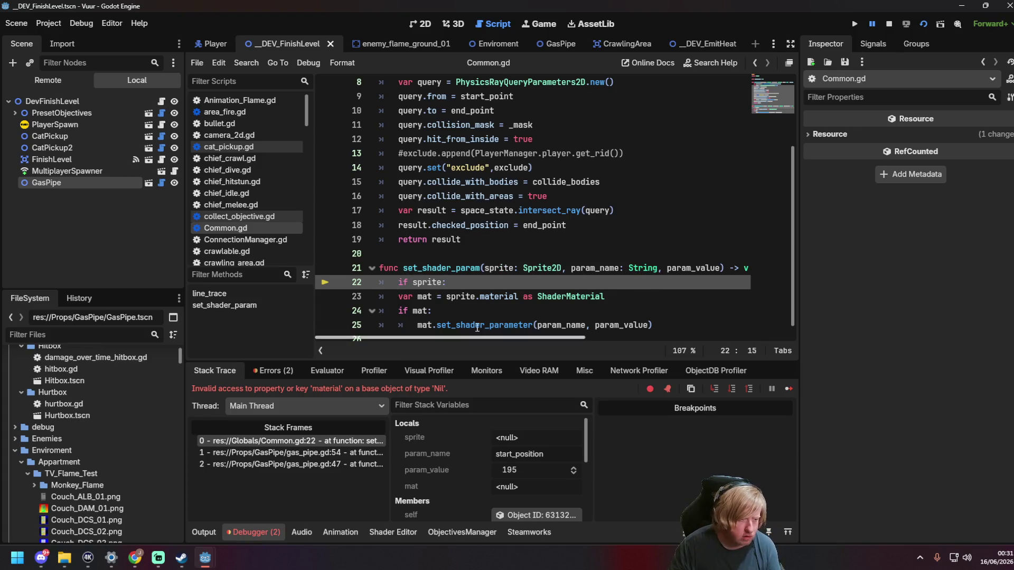
Indent the material lines under the sprite guard, save Common.gd, and return to 2D.
scroll(631, 274, down, 1)
drag(655, 316, 391, 285)
key(Tab)
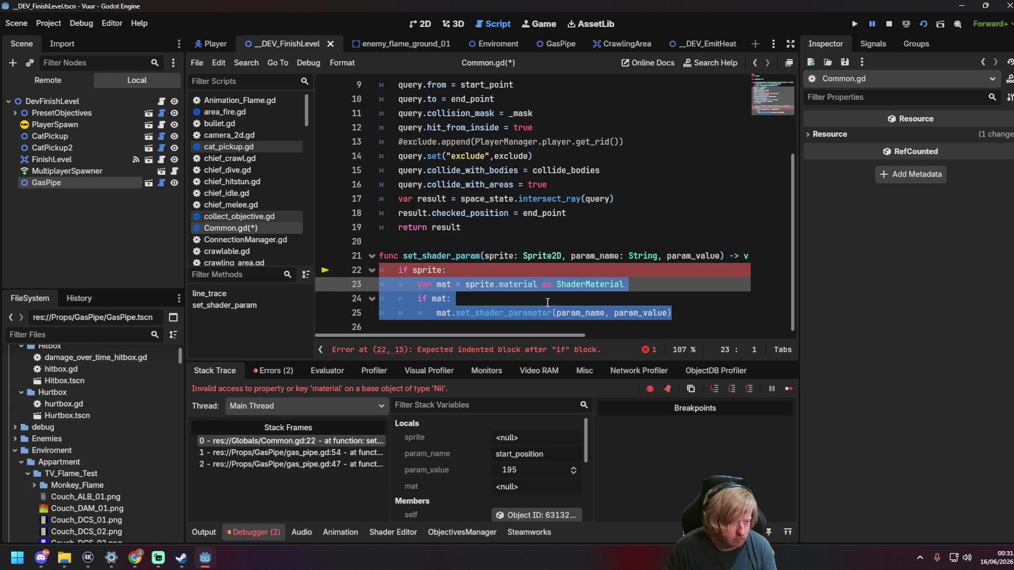
click(548, 298)
key(ctrl+s)
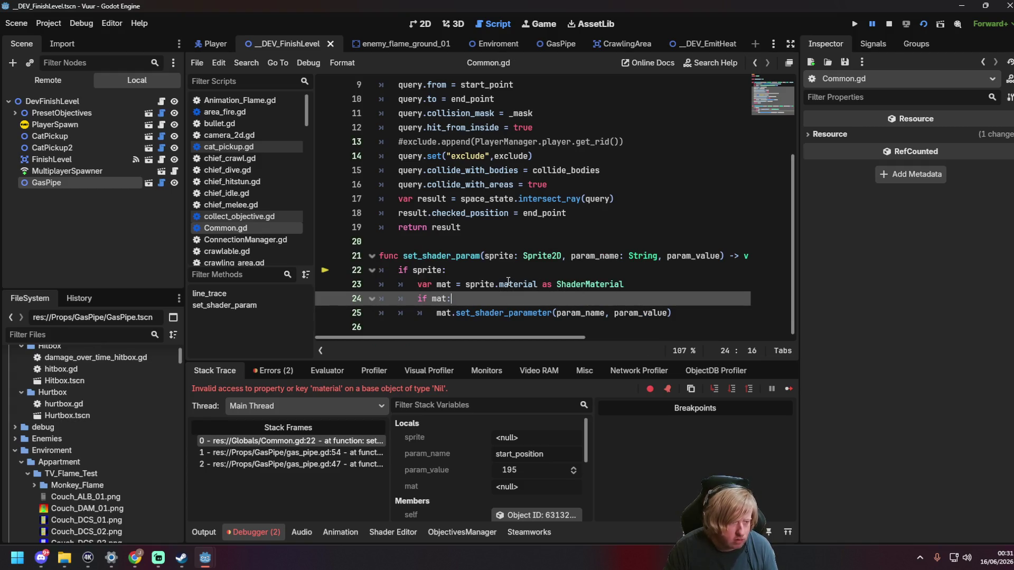
click(677, 313)
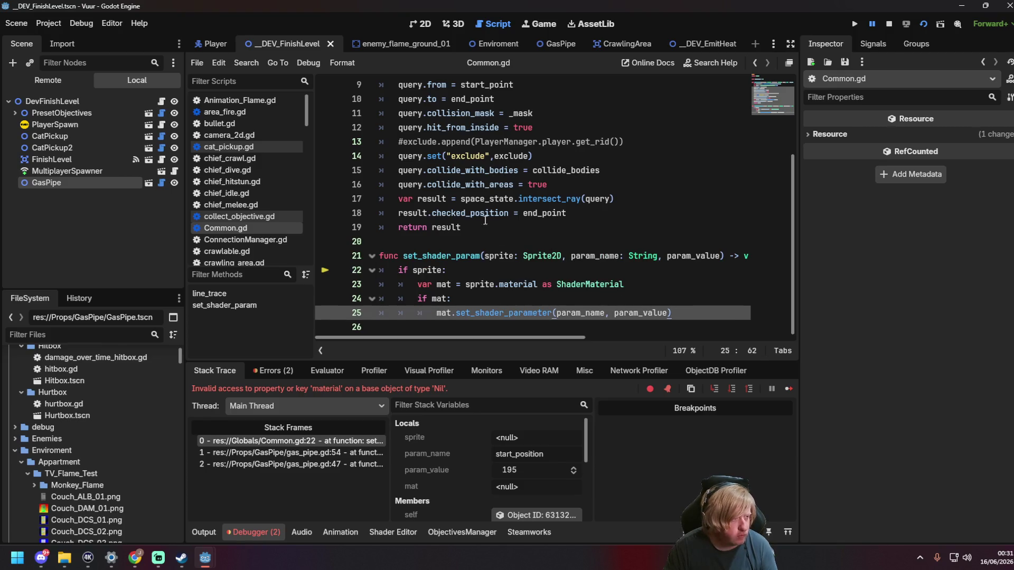
click(419, 23)
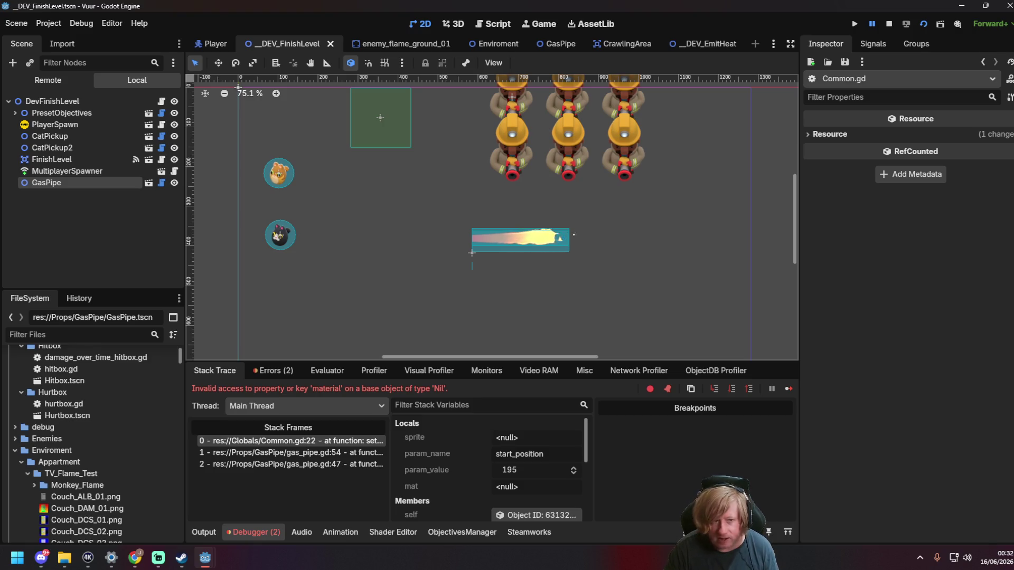
Toggle GasPipe's high jet, save the scene, and run it again with F6.
click(63, 171)
click(97, 182)
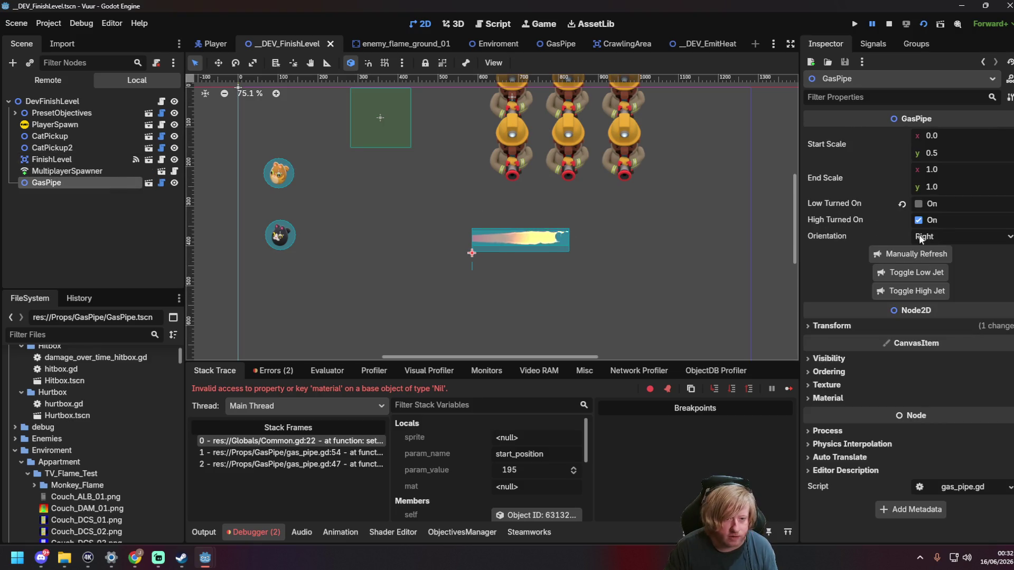
click(913, 293)
key(ctrl+s)
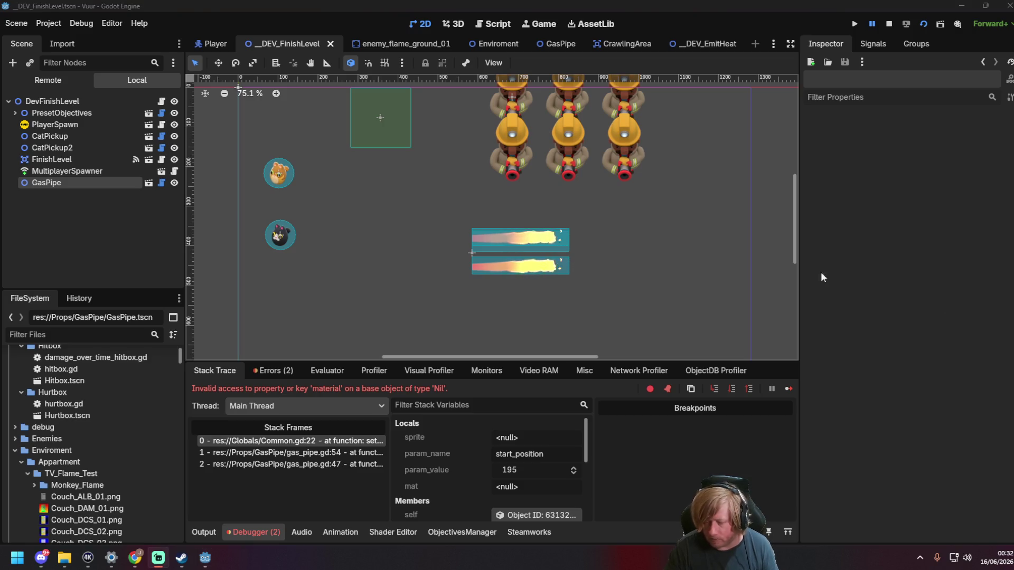
key(F6)
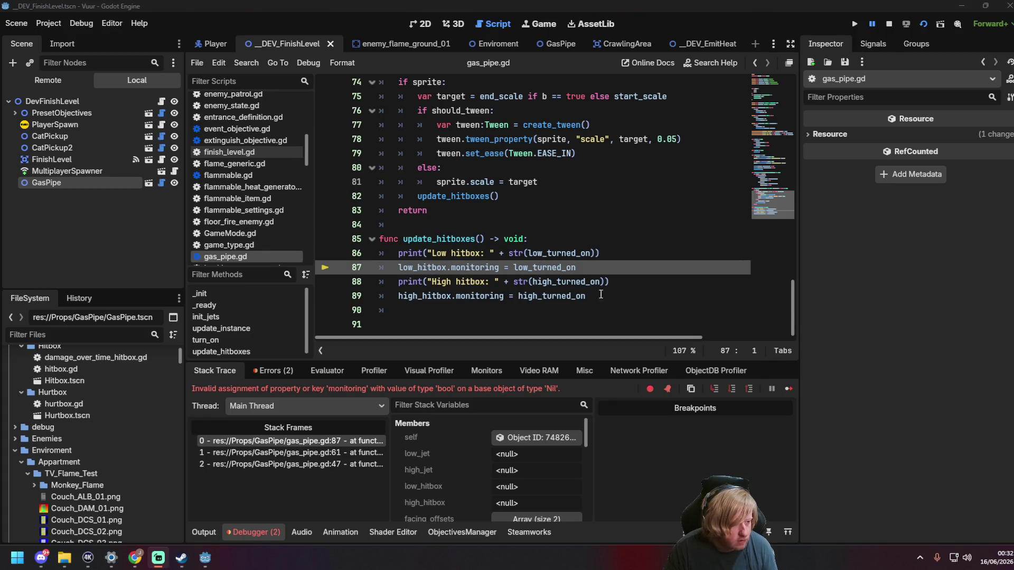
Nest the low hitbox print and monitoring lines under 'if low_hitbox:' in update_hitboxes.
click(619, 294)
click(559, 239)
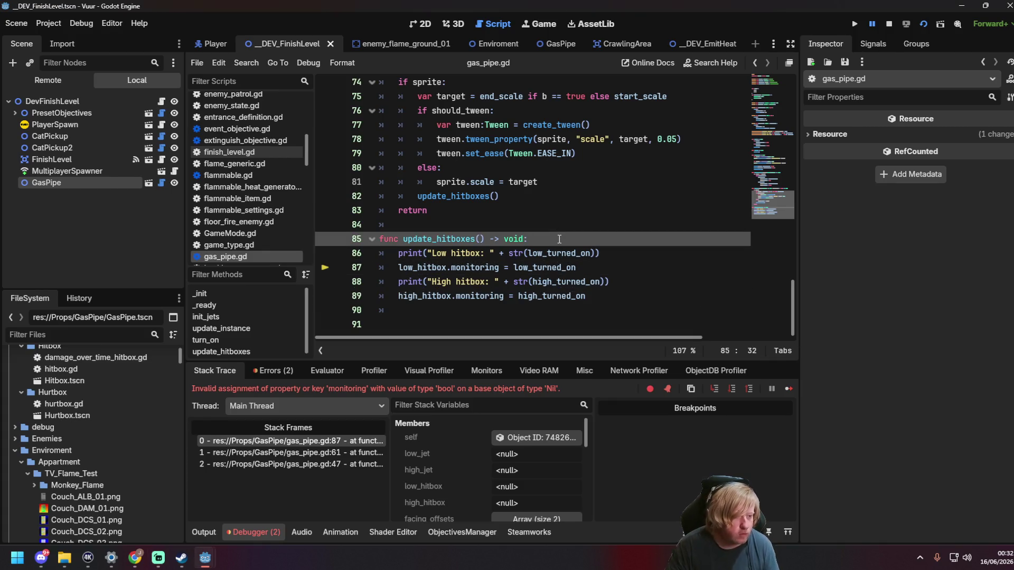
key(Return)
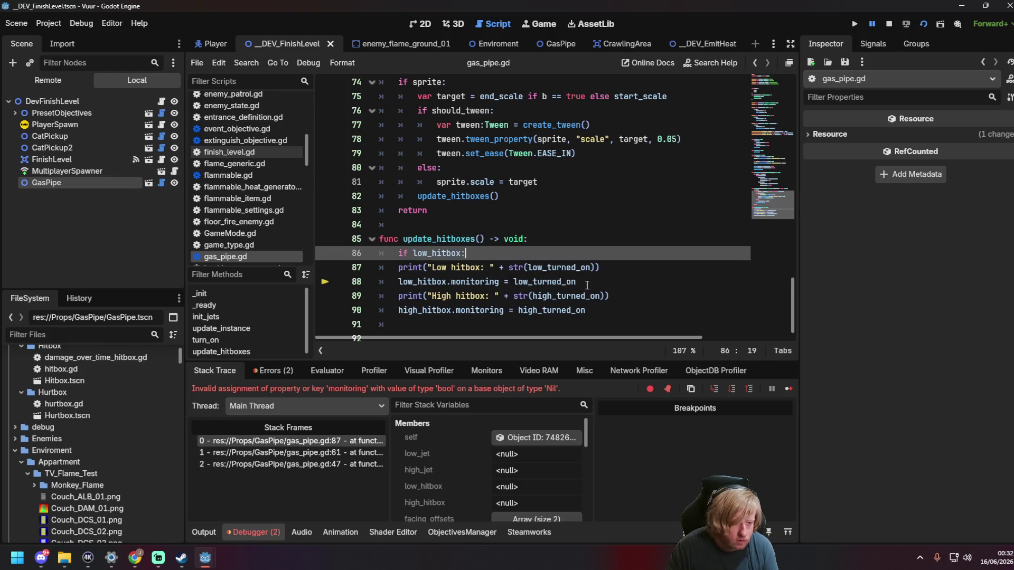
drag(587, 285, 393, 268)
key(Tab)
Nest the high hitbox print and monitoring lines under 'if high_hitbox:'.
click(625, 285)
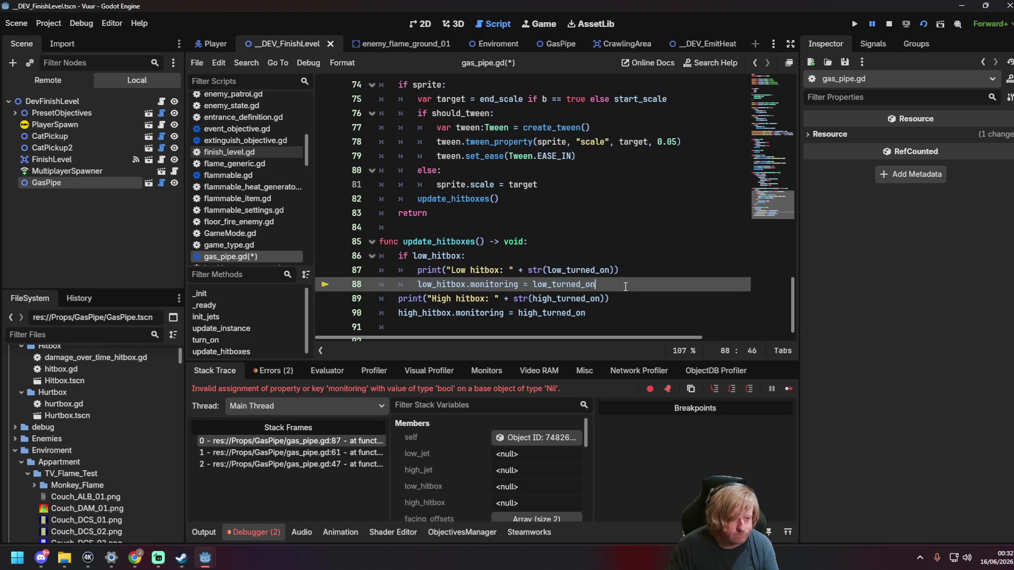
key(Return)
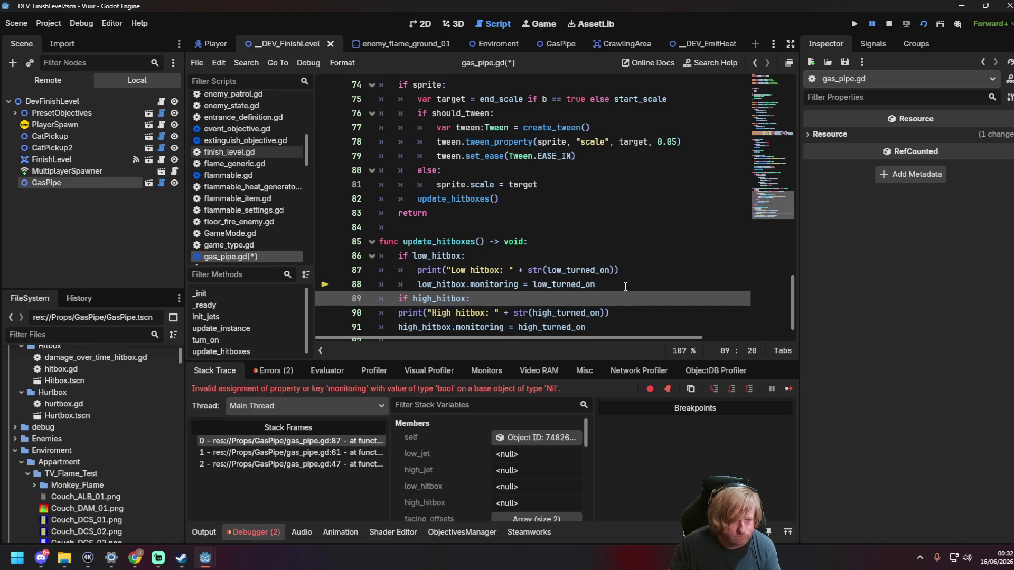
drag(587, 327, 394, 312)
key(Tab)
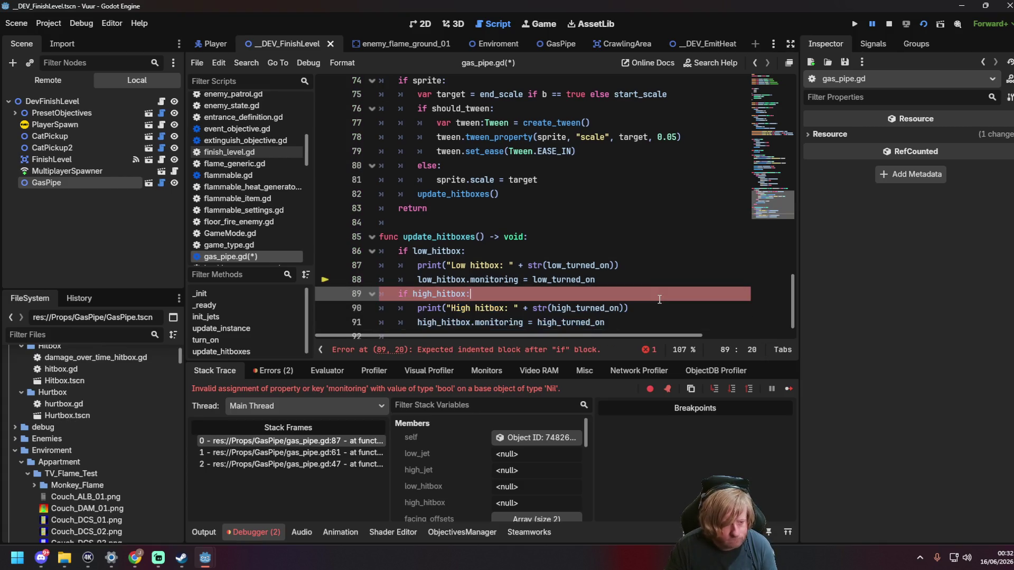
click(652, 295)
key(ctrl+s)
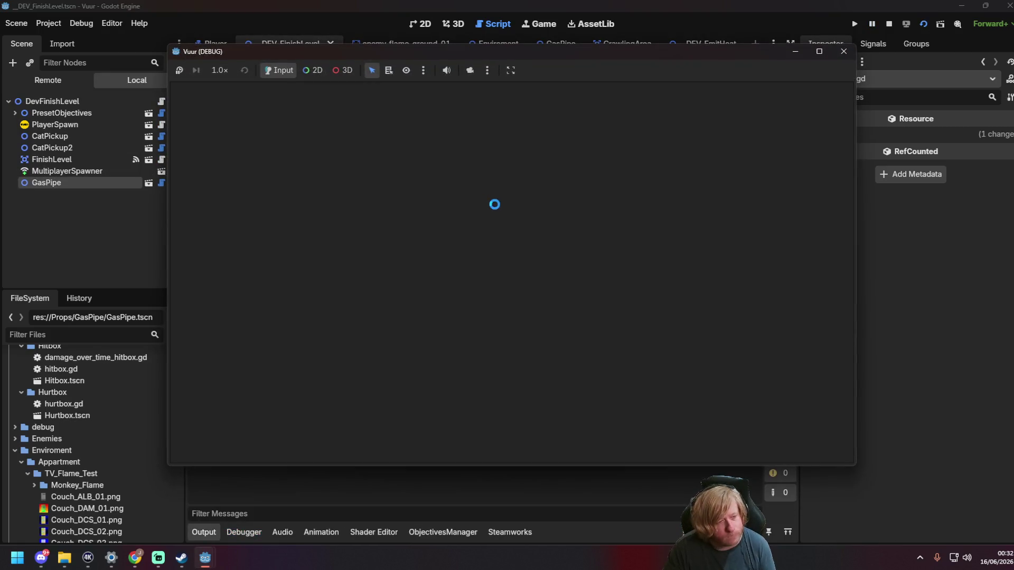
Walk the firefighter through the flame jets in-game, then close the game and stop debugging.
key(s)
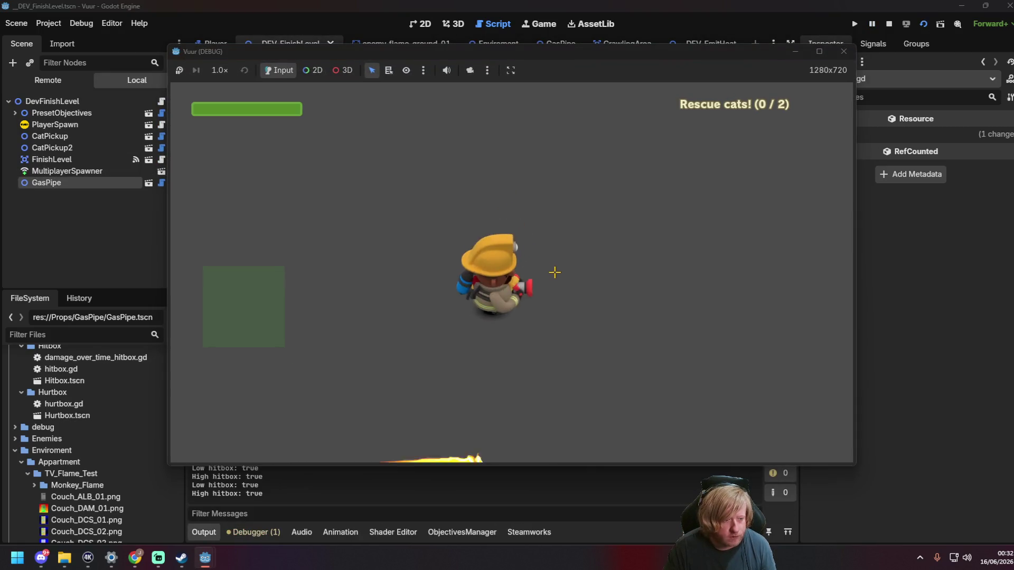
key(s)
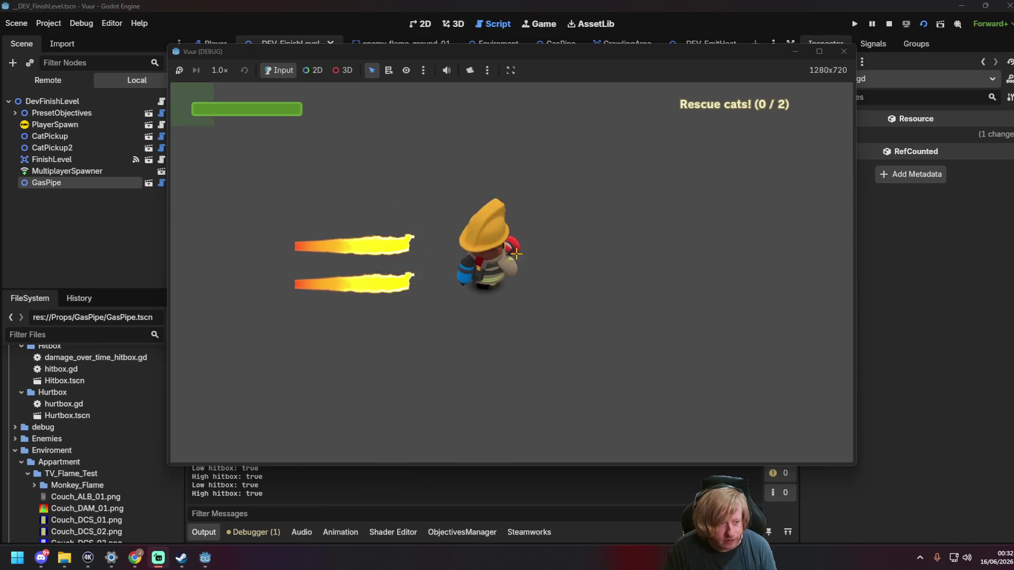
key(s)
key(a)
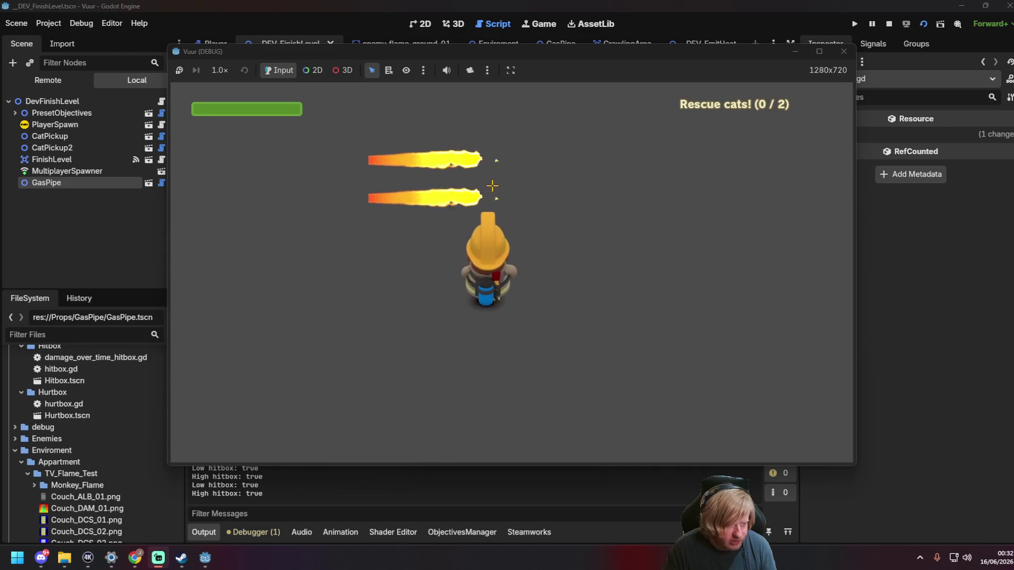
key(w)
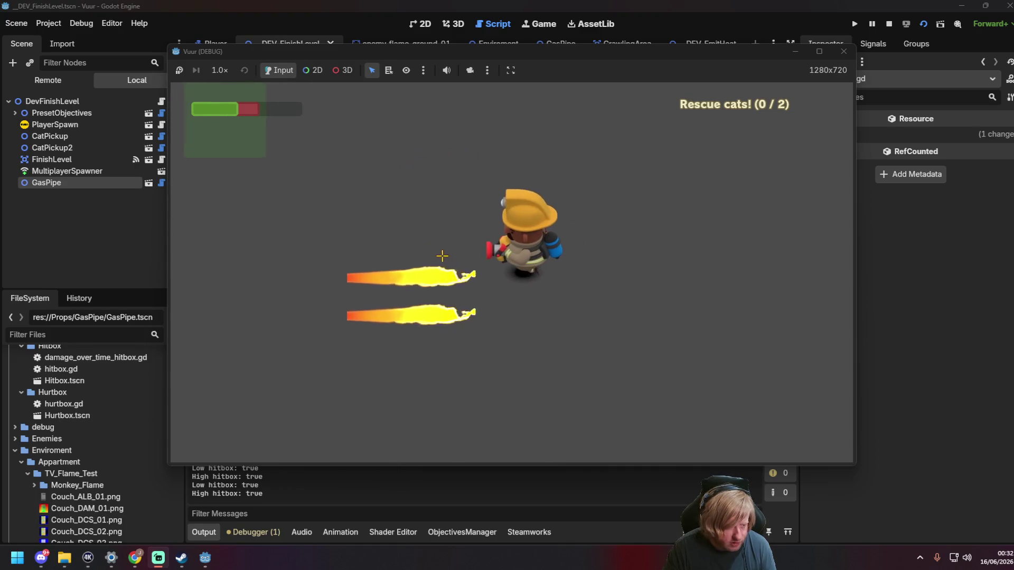
click(842, 52)
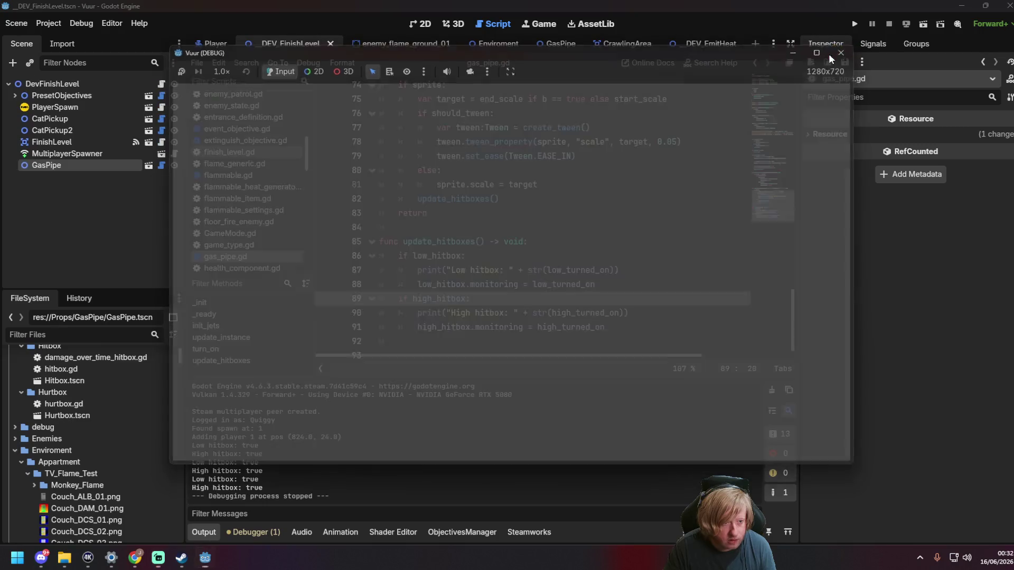
key(ctrl+s)
Turn off GasPipe's Low Turned On jet in the Inspector, keeping the high jet on.
click(421, 24)
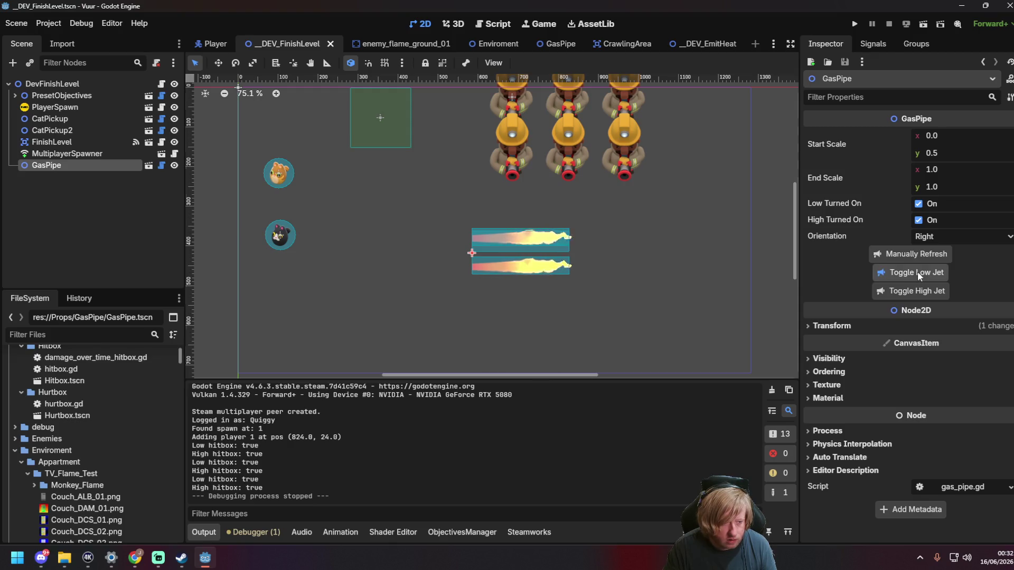
click(917, 271)
click(915, 290)
click(915, 290)
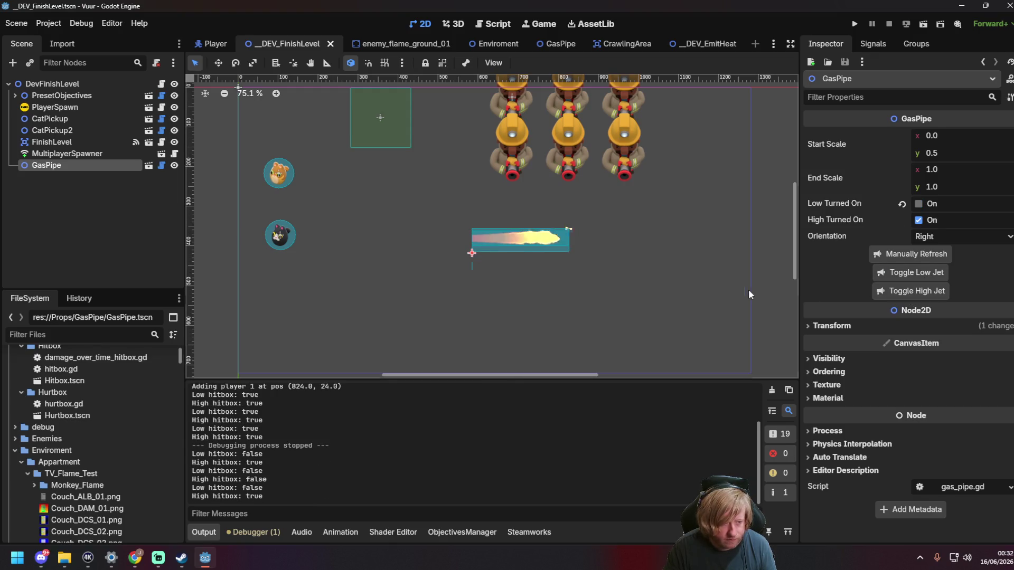
Play the scene again, walking through the single remaining jet, then close the game.
key(F6)
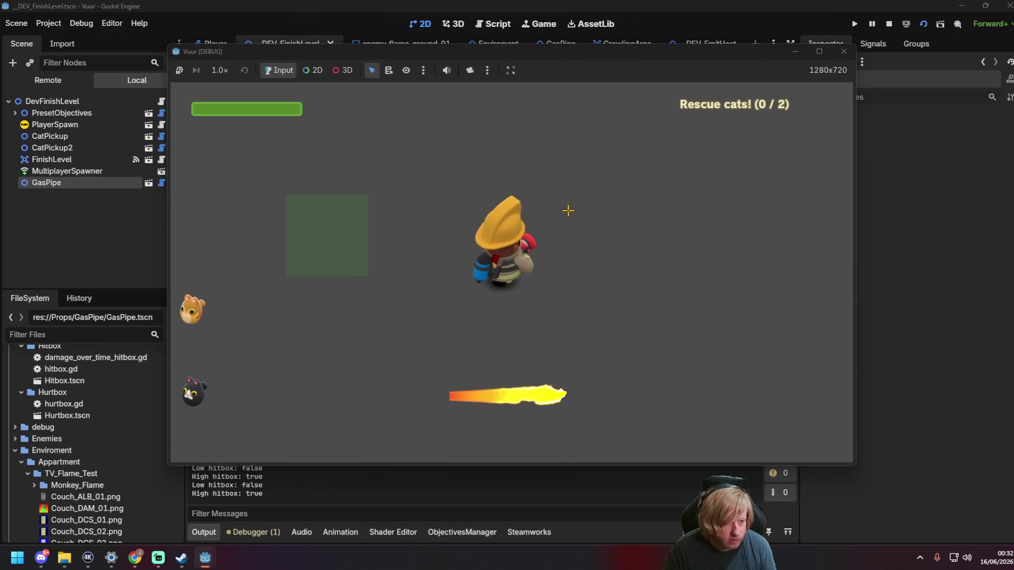
key(s)
key(d)
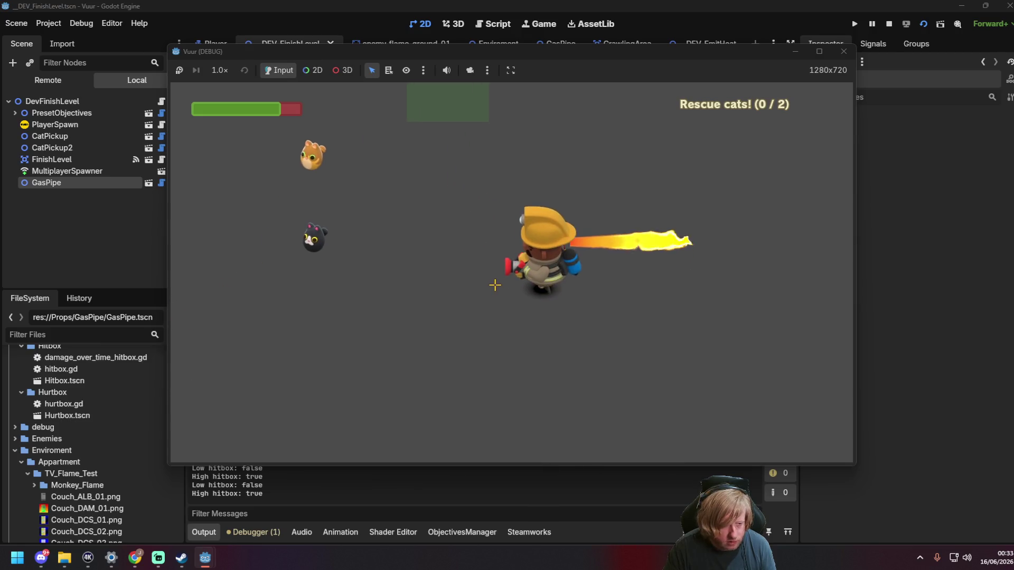
key(s)
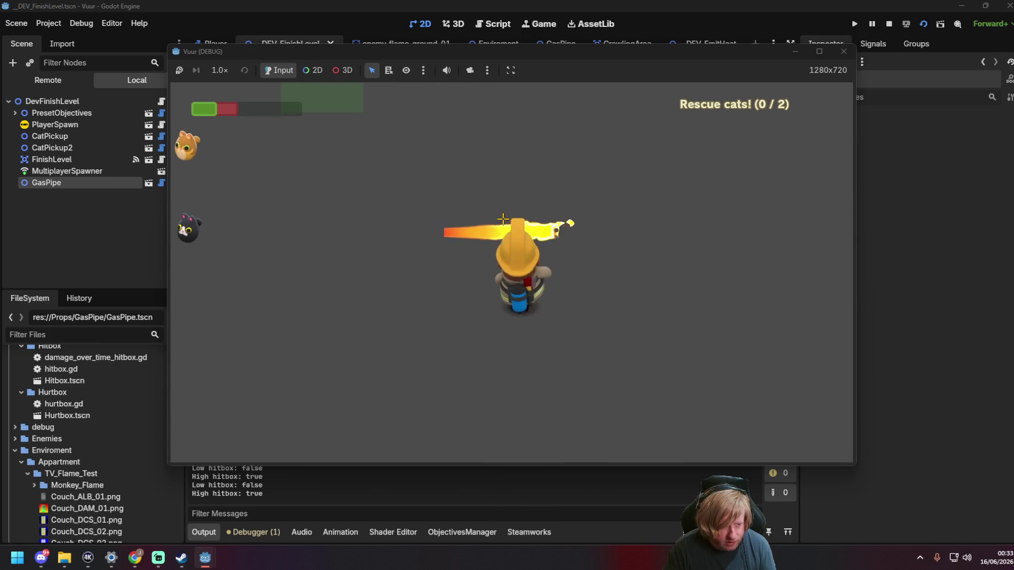
key(w)
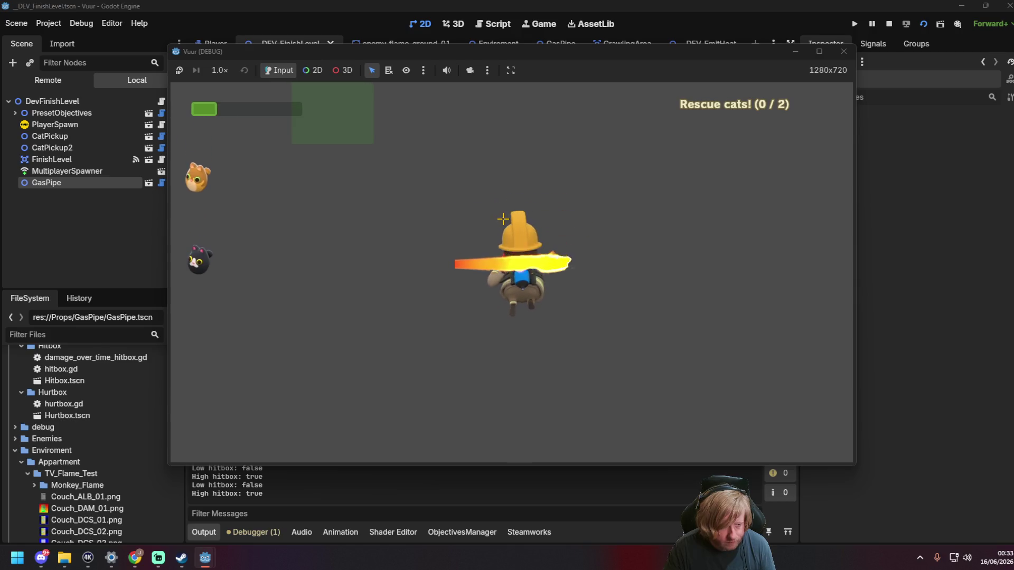
key(w)
key(d)
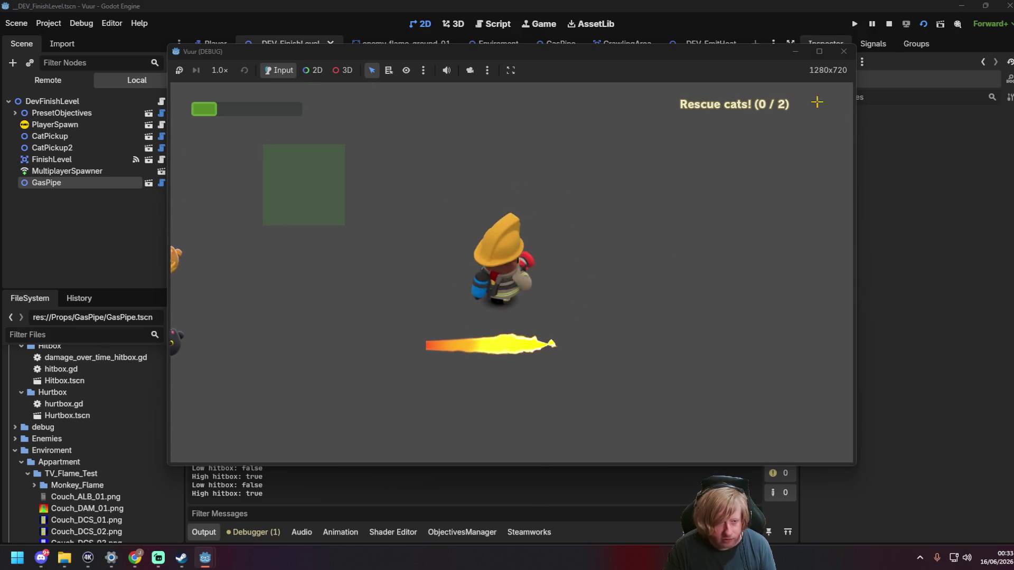
key(s)
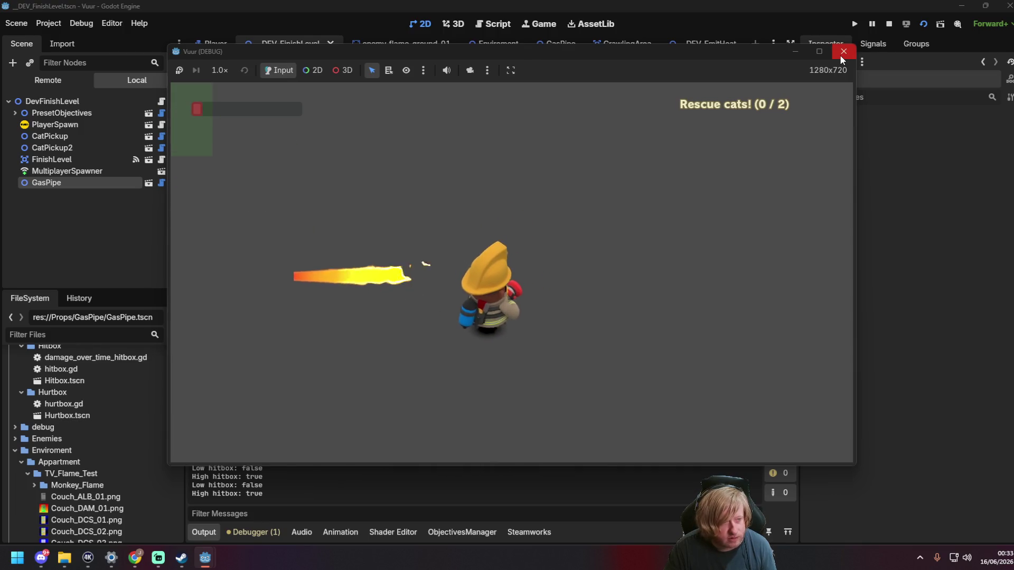
click(842, 51)
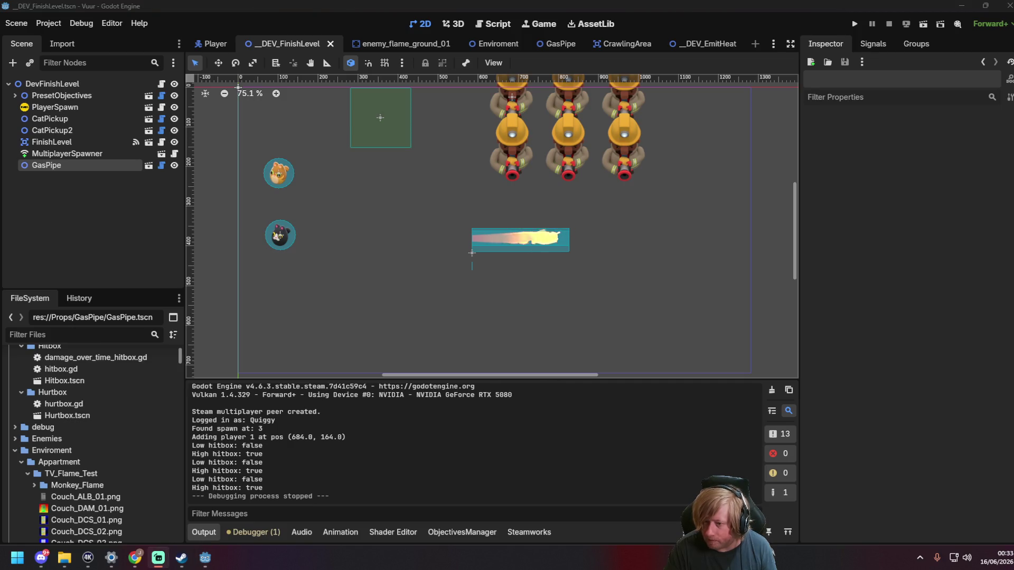
click(64, 558)
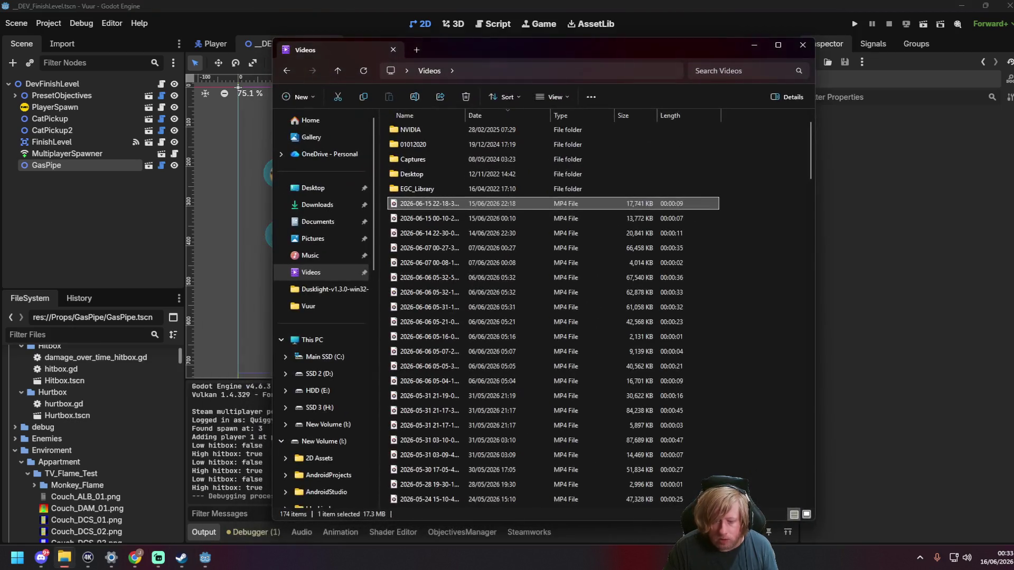
Drag the File Explorer Videos window onto the other monitor.
drag(491, 42, 1013, 42)
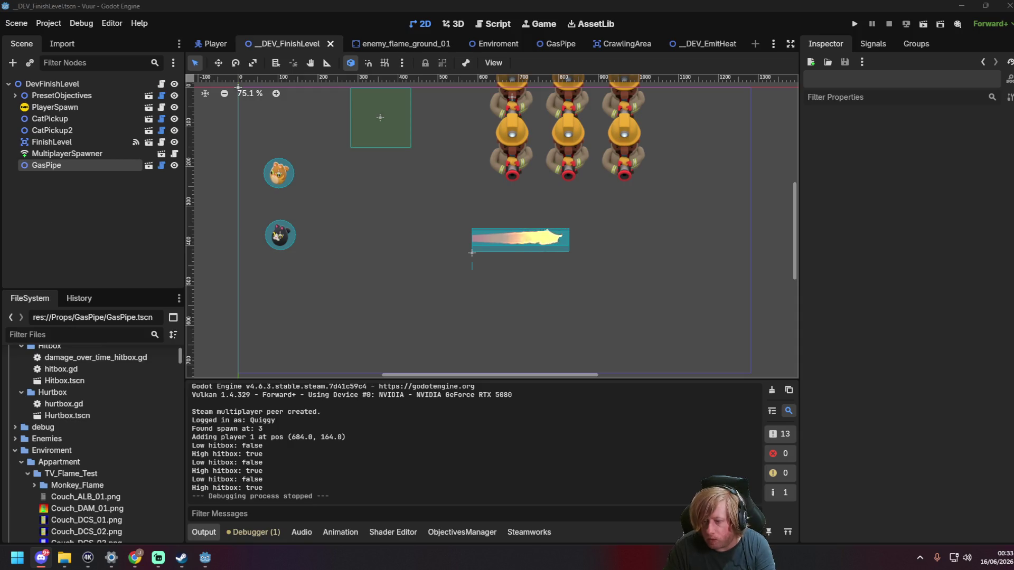
Open the GasPipe scene and view crawling_area.gd's body-entered and body-exited handlers.
click(611, 253)
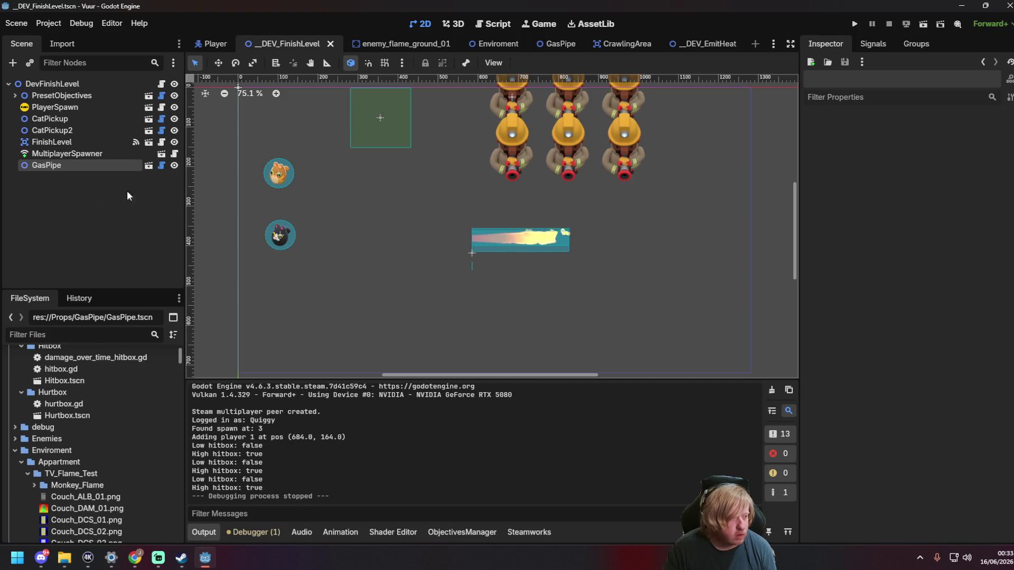
click(473, 247)
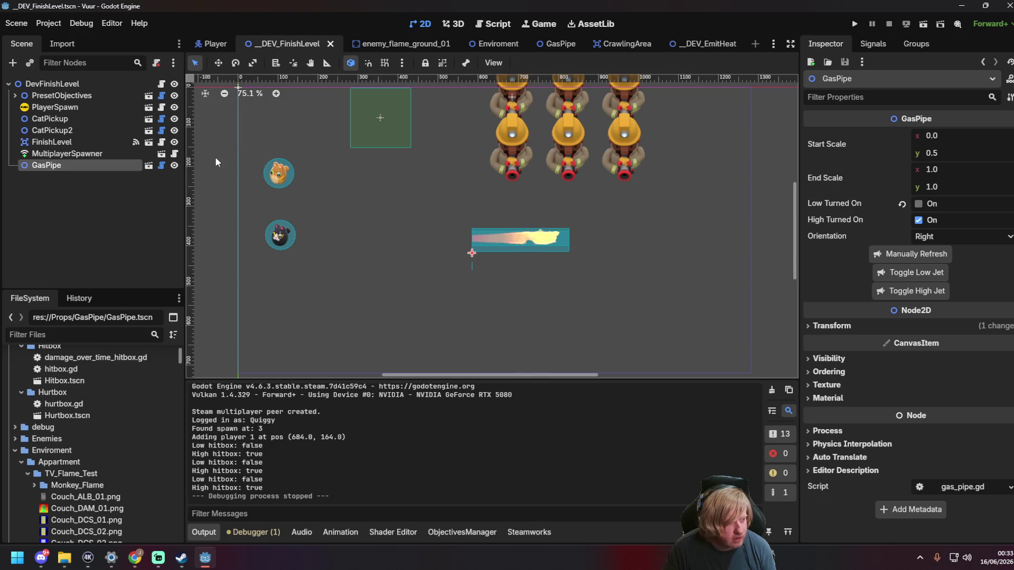
click(150, 165)
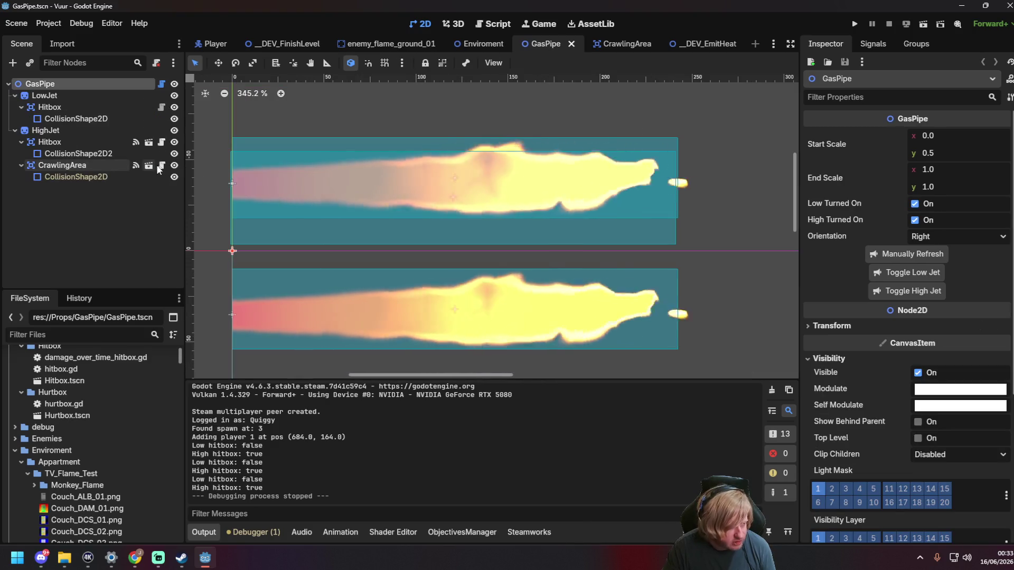
click(161, 165)
click(613, 240)
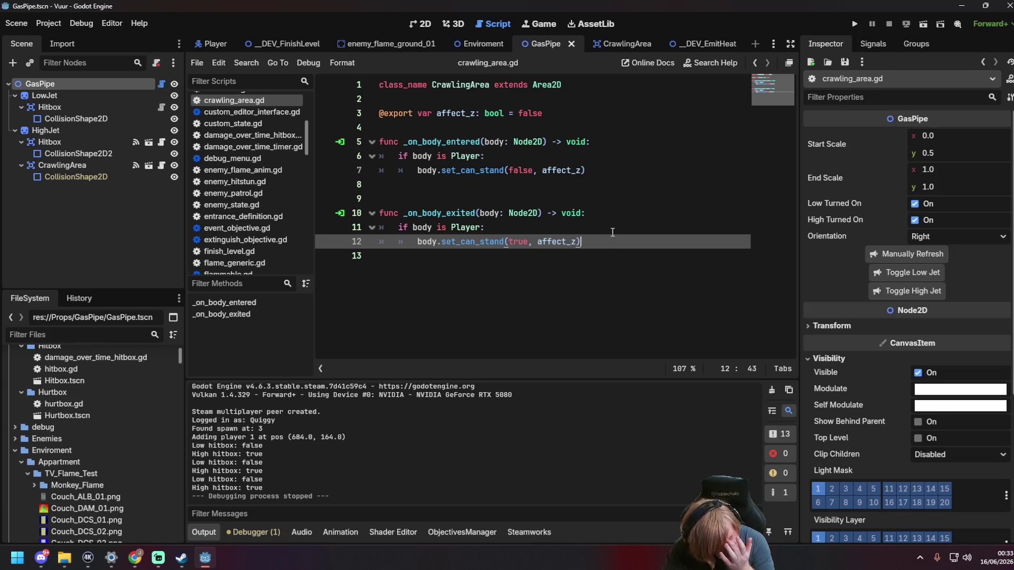
click(504, 154)
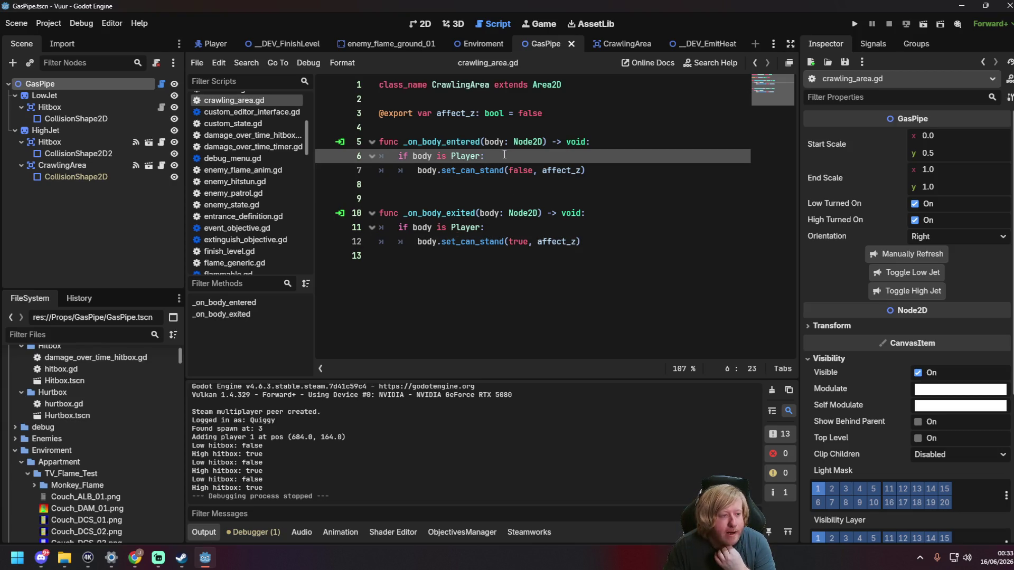
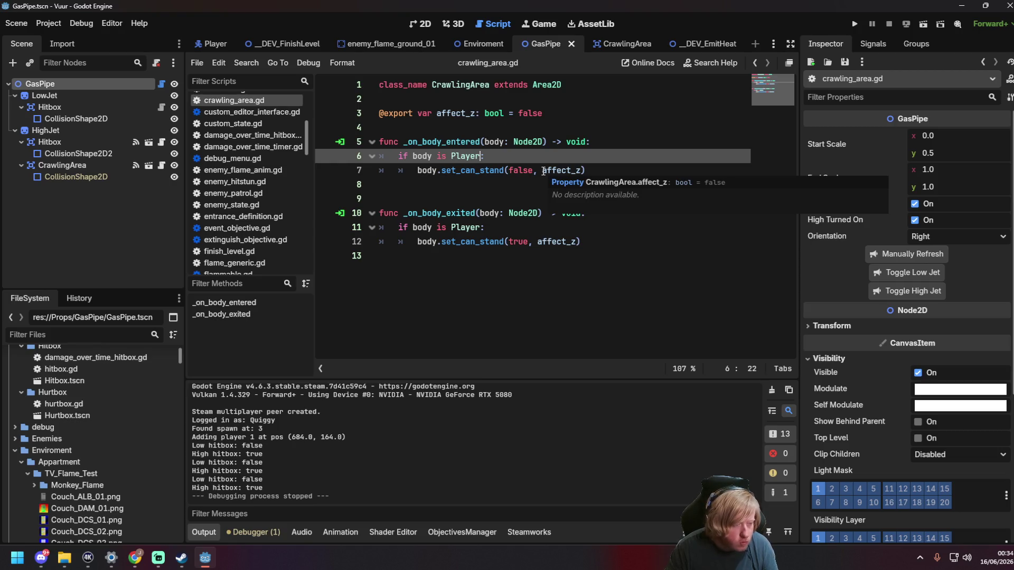
In player.gd's set_can_stand, add 'and crawling' to the if affect_z condition and save.
click(596, 167)
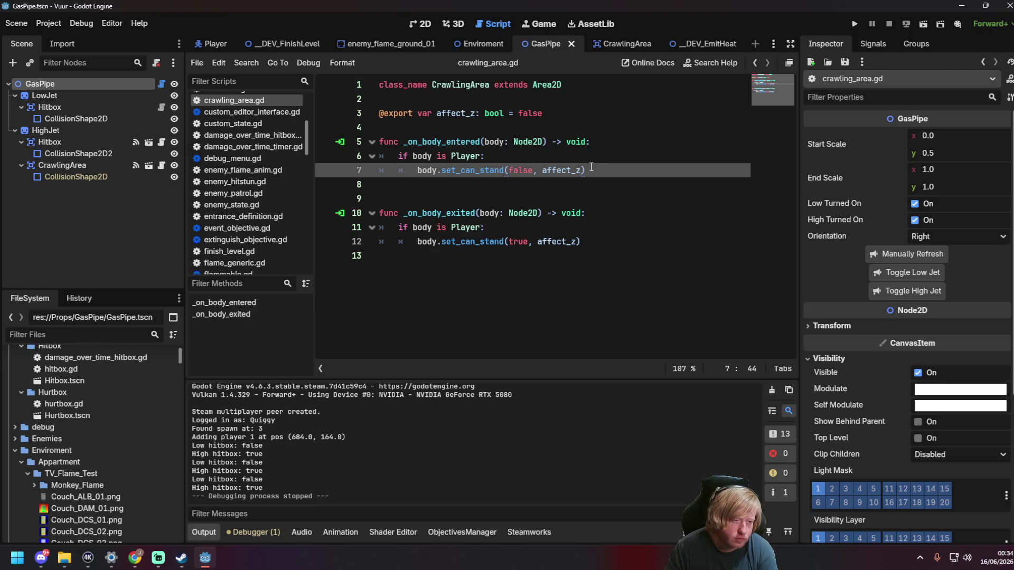
click(480, 169)
ctrl+click(481, 170)
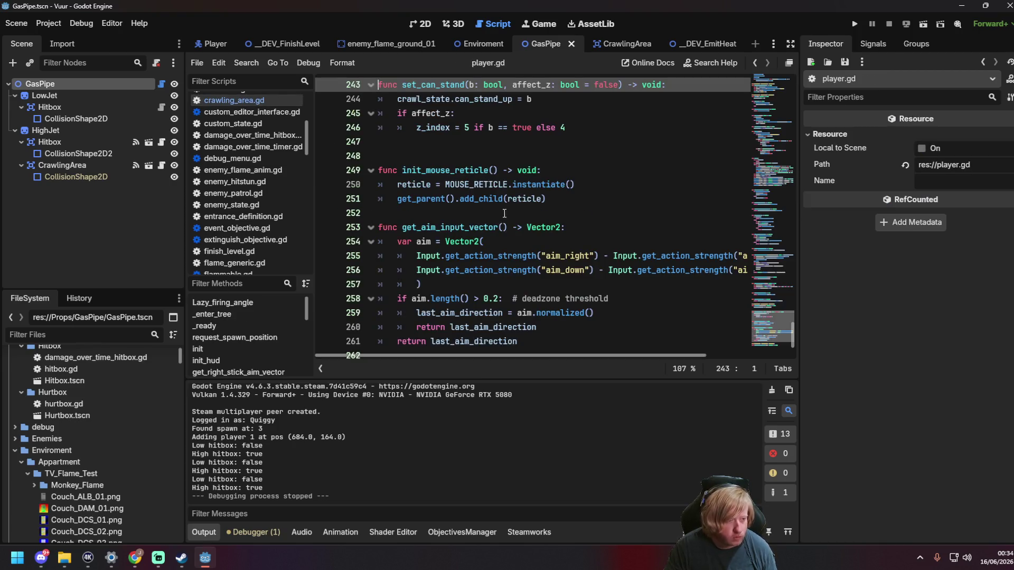
scroll(512, 195, down, 1)
scroll(513, 195, up, 3)
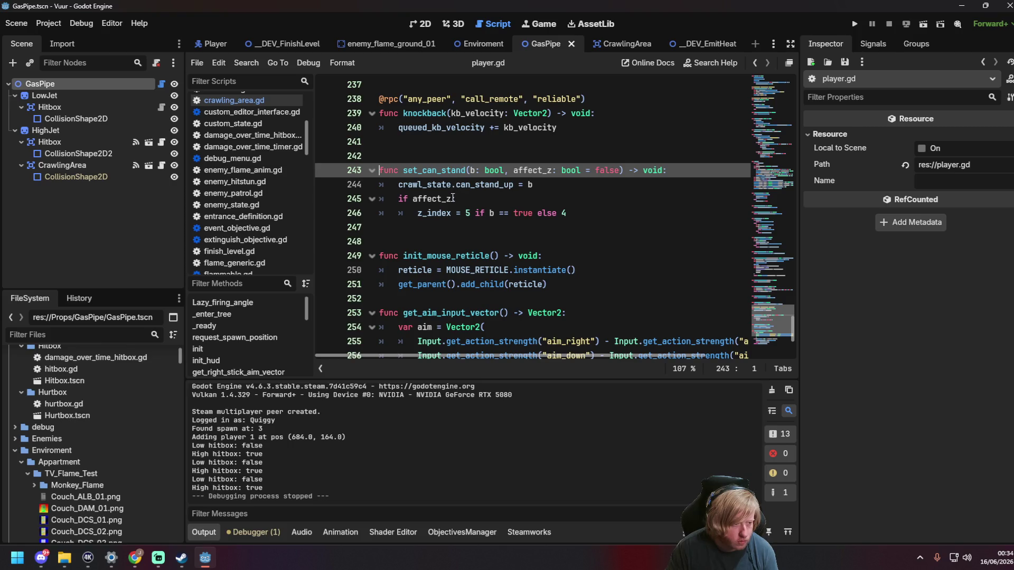
click(454, 198)
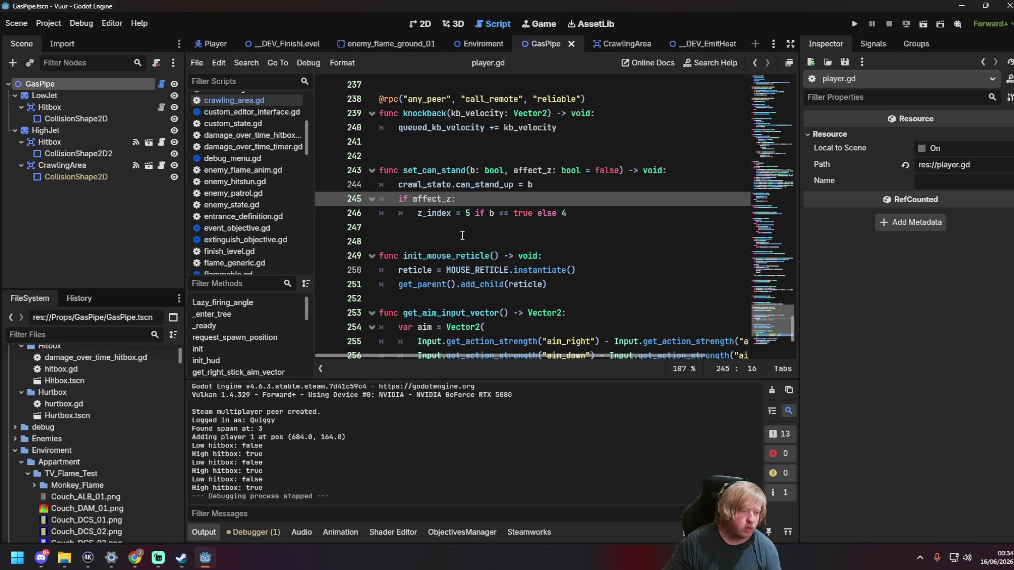
text(and crawling)
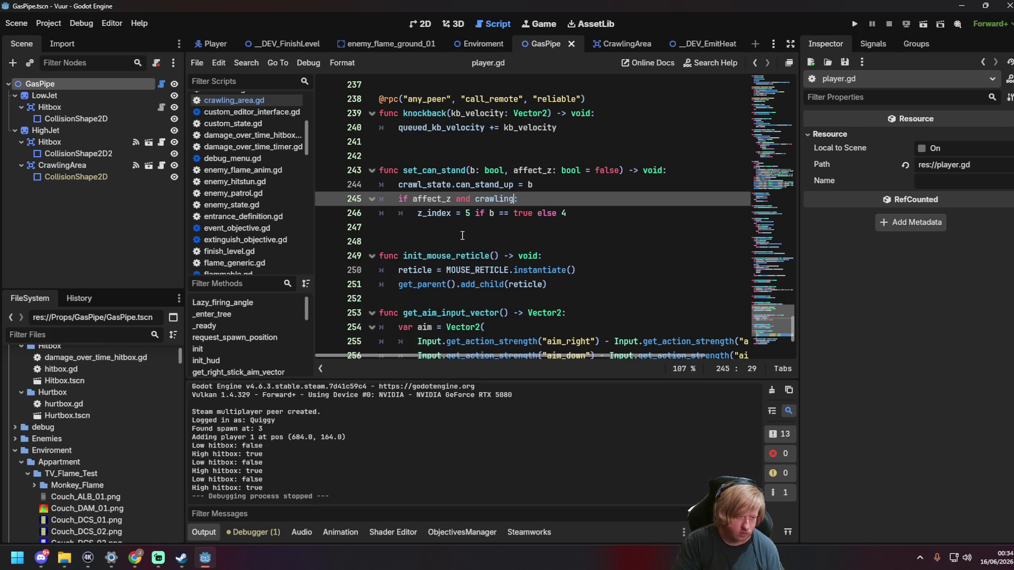
key(ctrl+s)
Run the _DEV_FinishLevel scene with F6 to test the change.
click(505, 184)
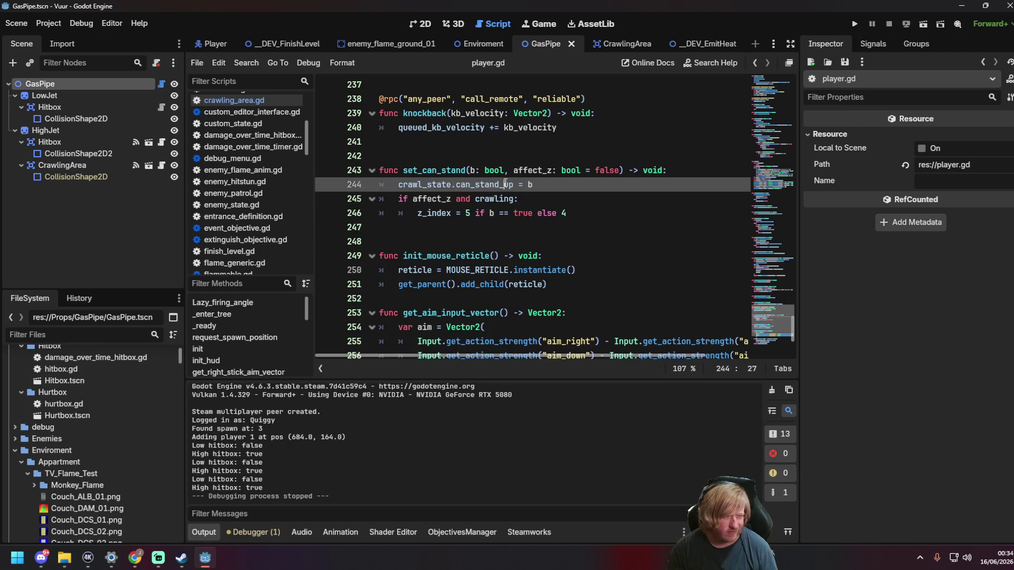
click(296, 44)
key(F6)
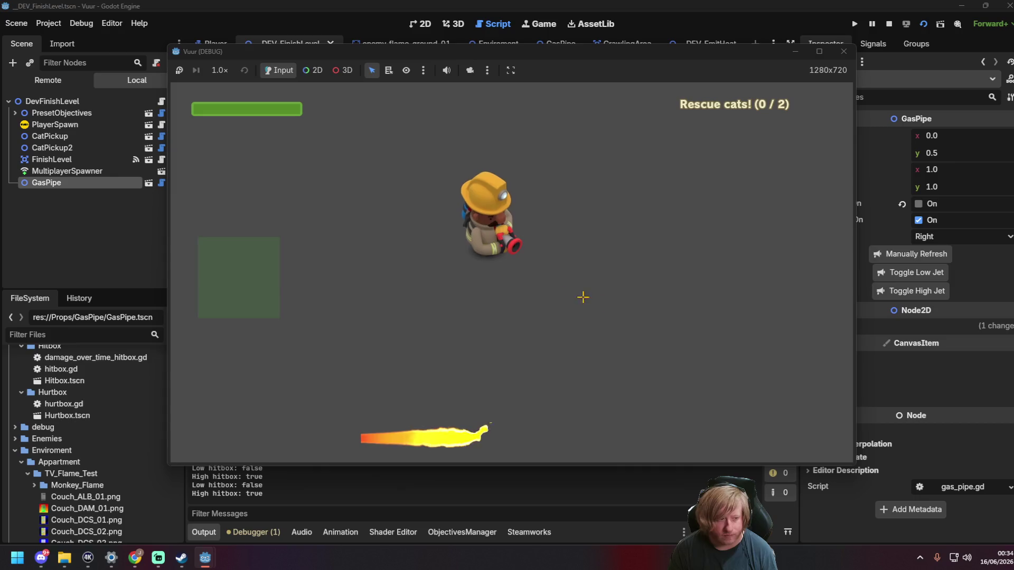
Walk the firefighter in and out of the gas-pipe flame, toward the cats, then crawl left.
key(s)
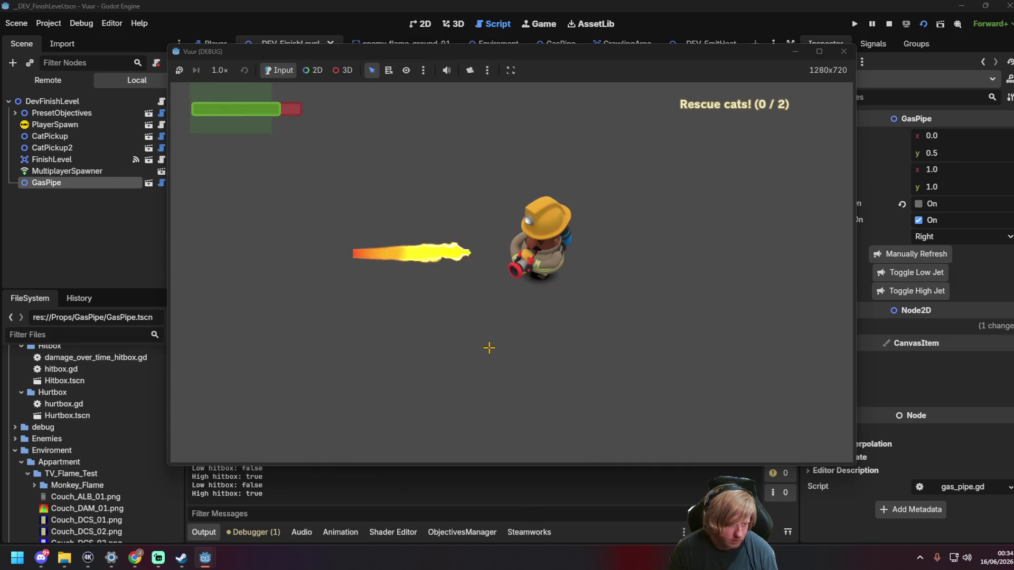
key(w)
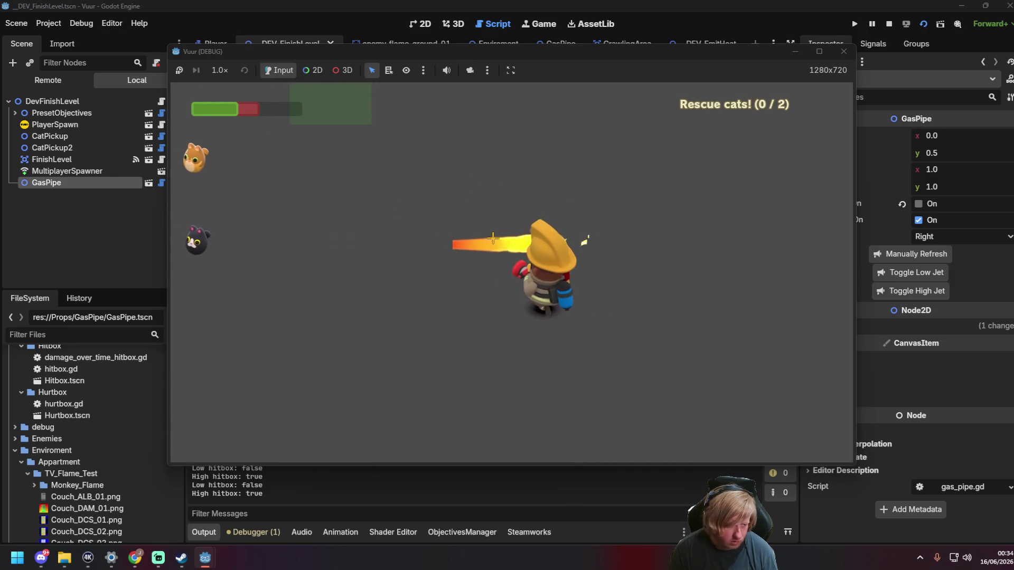
key(w)
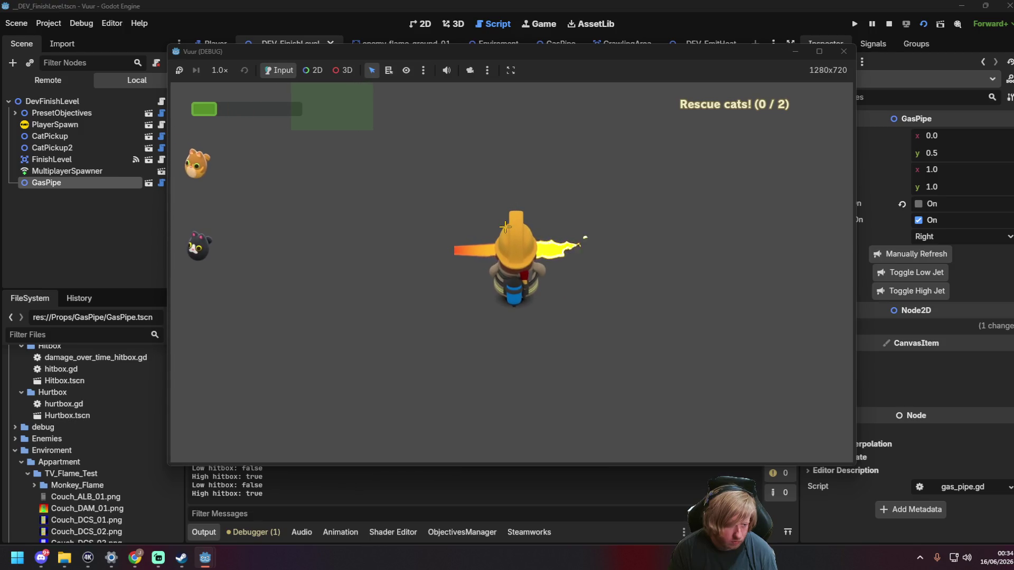
key(s)
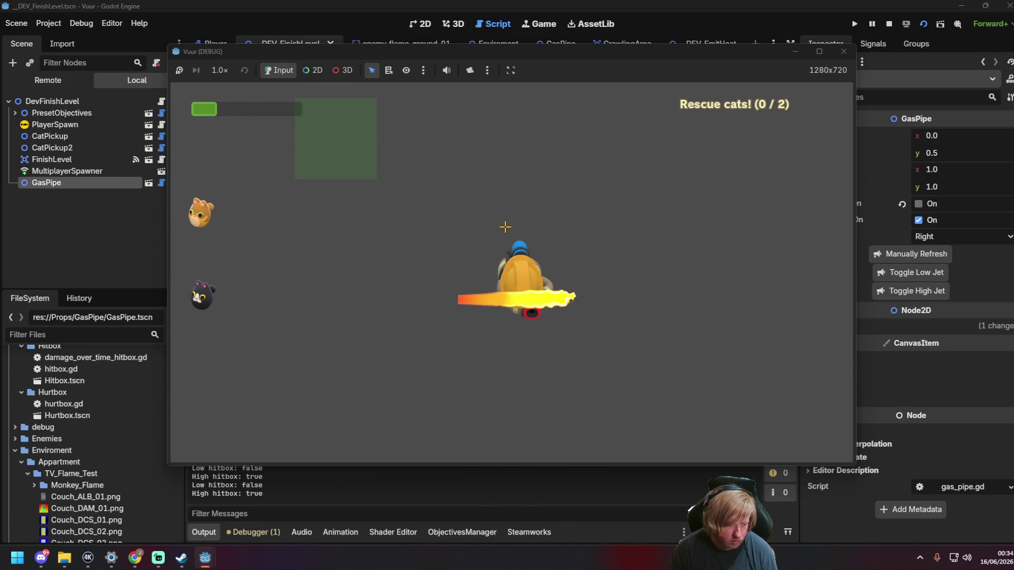
key(w)
key(w)
key(a)
key(s)
key(d)
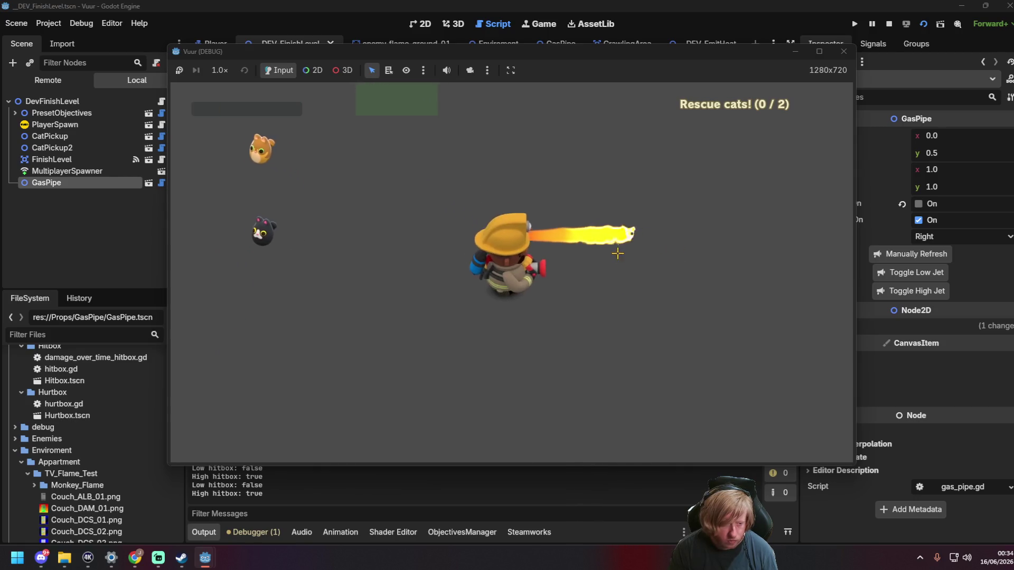
key(a)
key(w)
key(a)
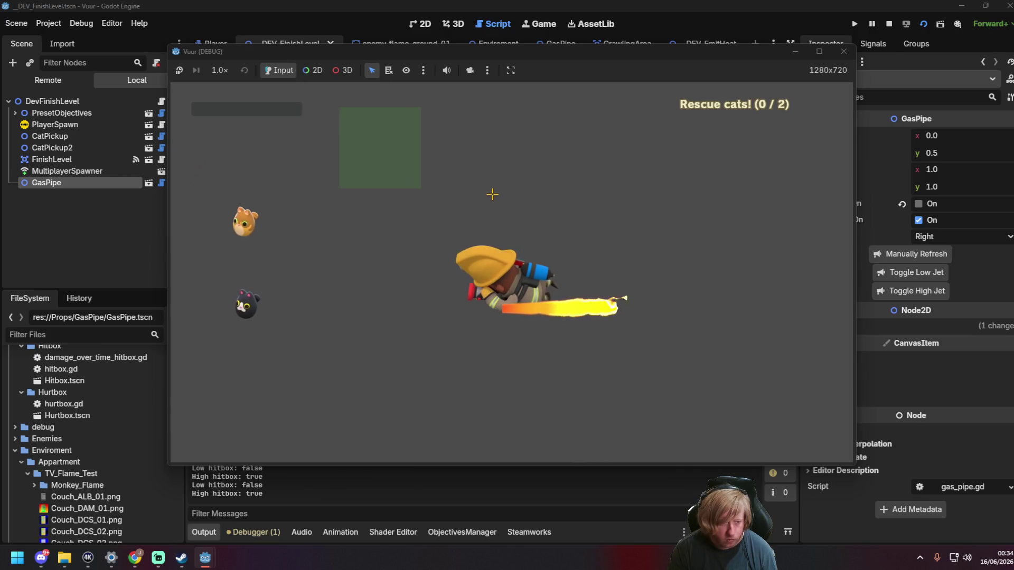
Close the Vuur (DEBUG) game window to end the test run.
click(843, 51)
key(Down)
key(Down)
key(Down)
key(ctrl+s)
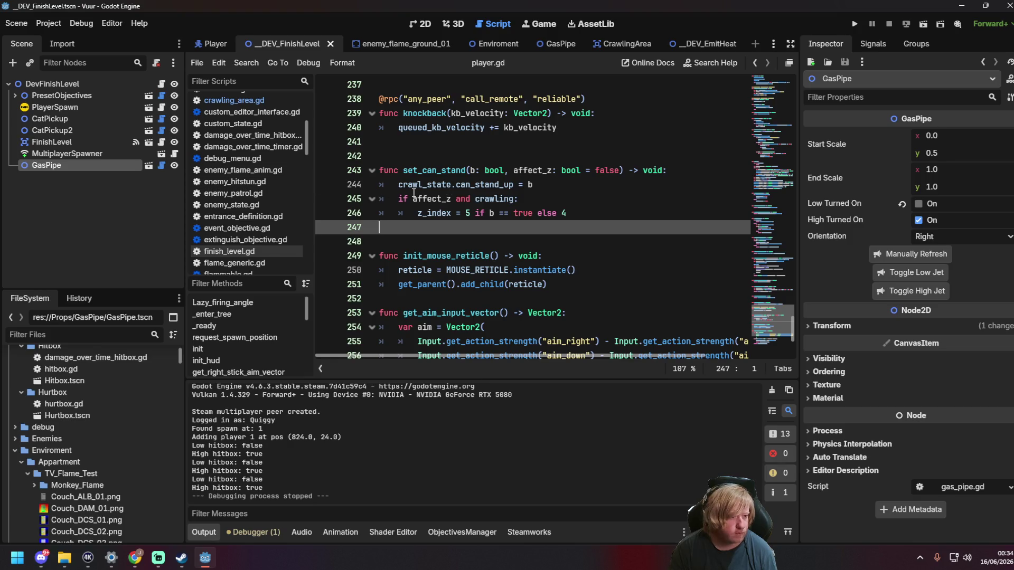
Remove the 'and crawling' condition from the if affect_z line in set_can_stand.
click(597, 214)
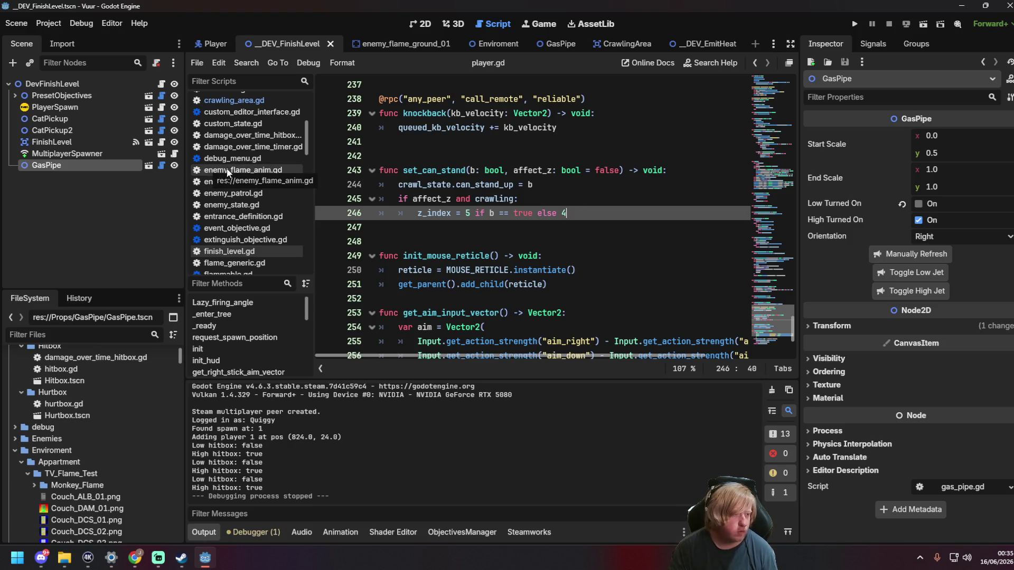
scroll(240, 152, up, 3)
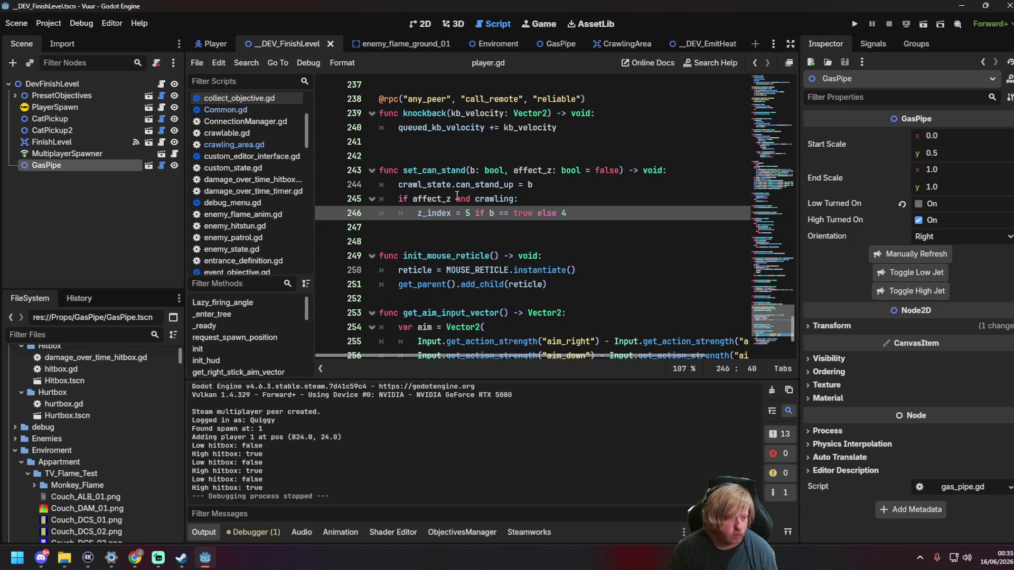
drag(457, 197, 515, 199)
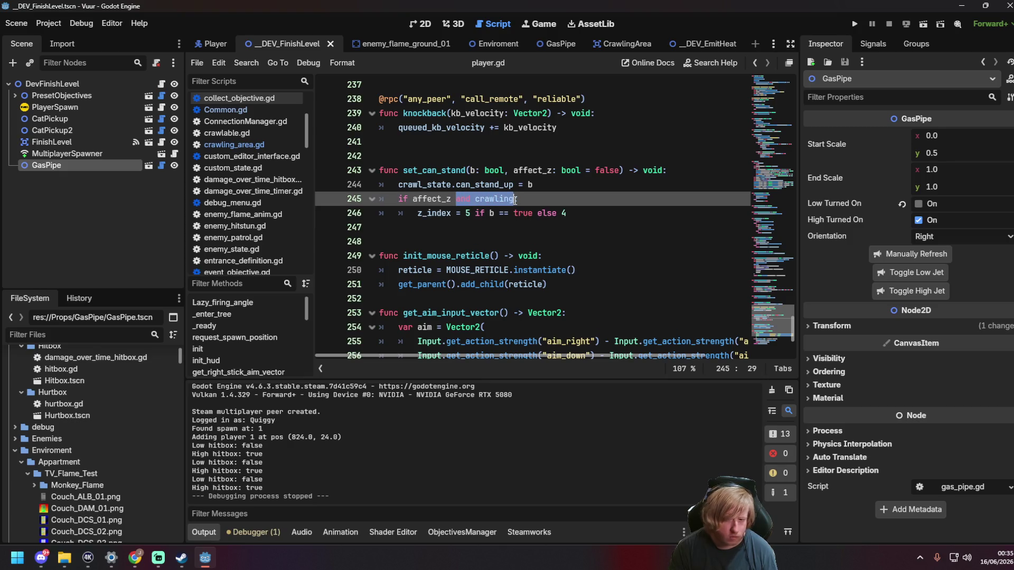
key(BackSpace)
key(BackSpace)
Delete the if affect_z block with its z_index line and save player.gd.
click(496, 212)
mouse_move(567, 213)
mouse_down()
mouse_move(411, 213)
mouse_move(338, 192)
mouse_move(334, 201)
mouse_up()
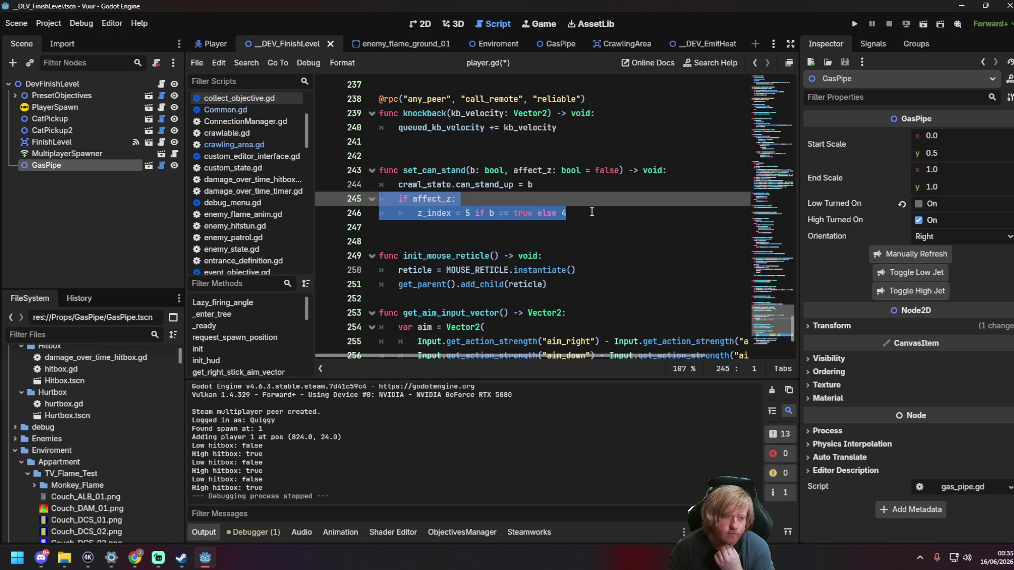
mouse_move(565, 213)
mouse_down()
mouse_move(540, 212)
mouse_move(540, 185)
mouse_up()
key(BackSpace)
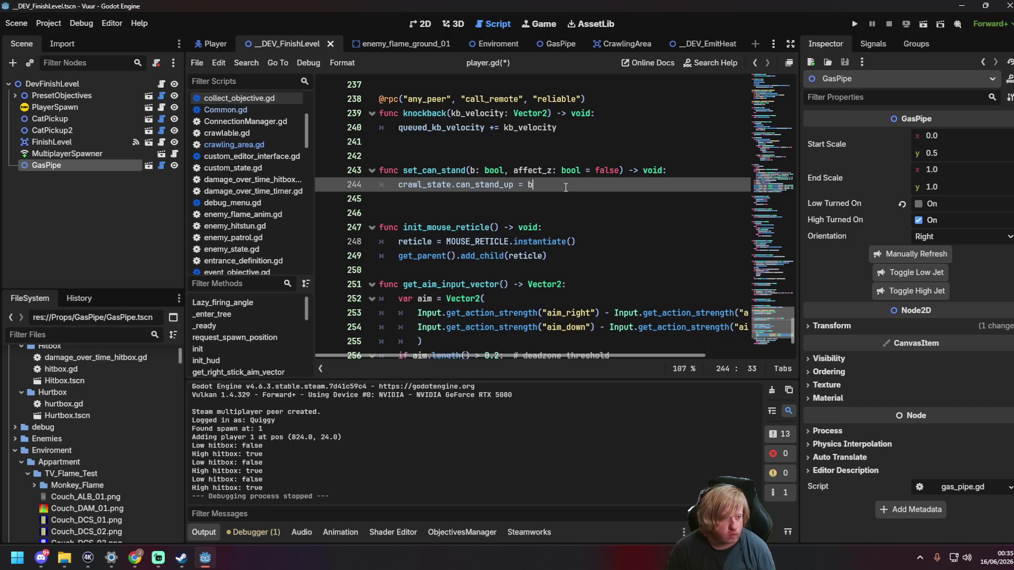
key(ctrl+s)
scroll(239, 243, down, 3)
scroll(239, 243, down, 10)
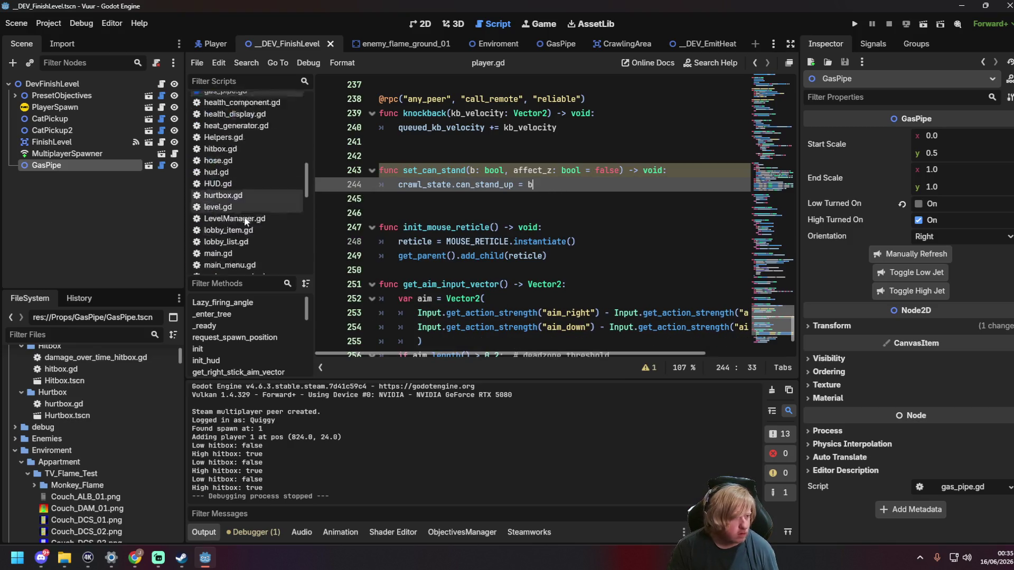
Filter files for 'player', open the Player scene and the Crawl state's chief_crawl.gd.
click(110, 336)
text(player)
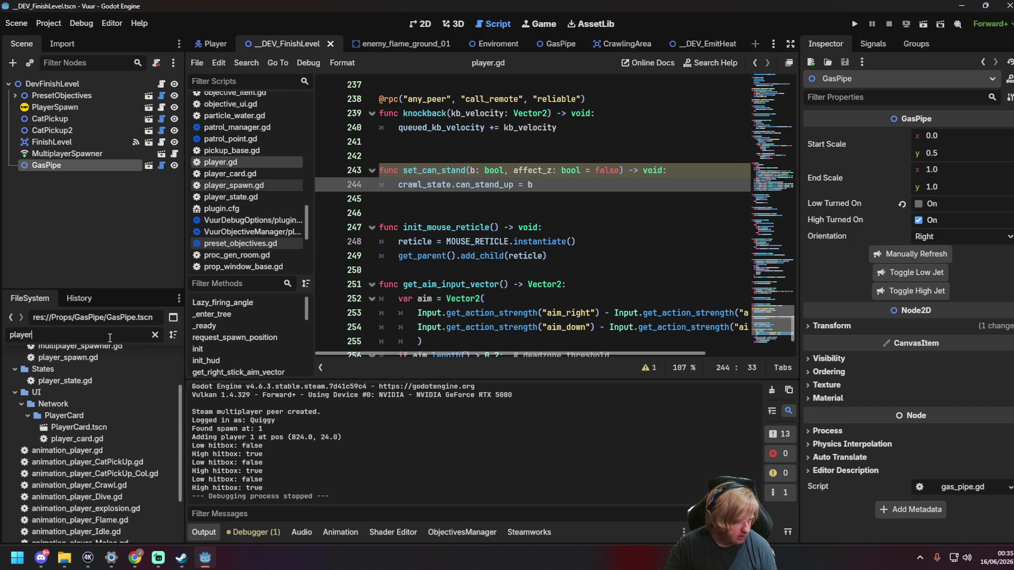
scroll(107, 465, down, 3)
double_click(82, 519)
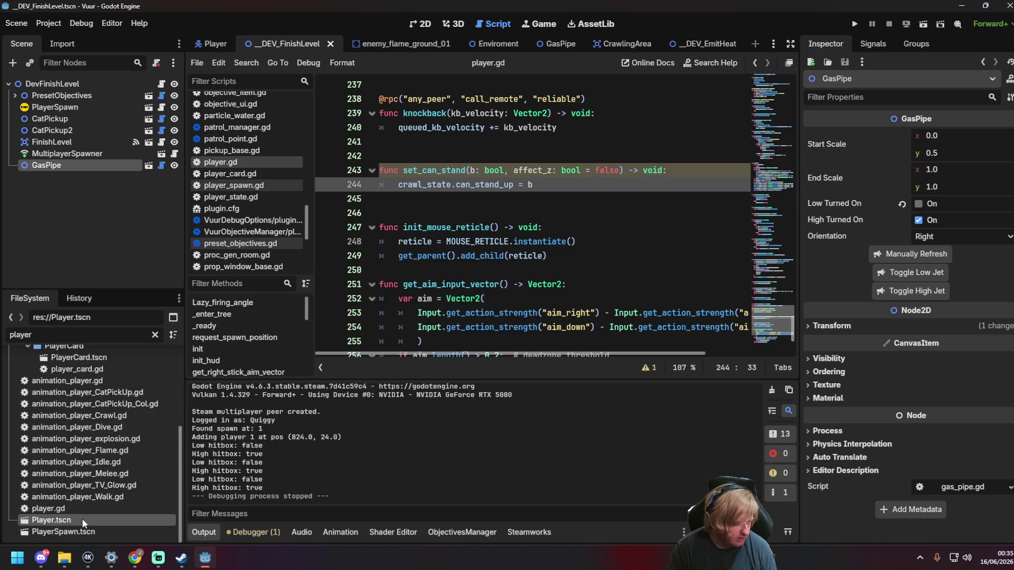
scroll(117, 201, down, 2)
click(169, 219)
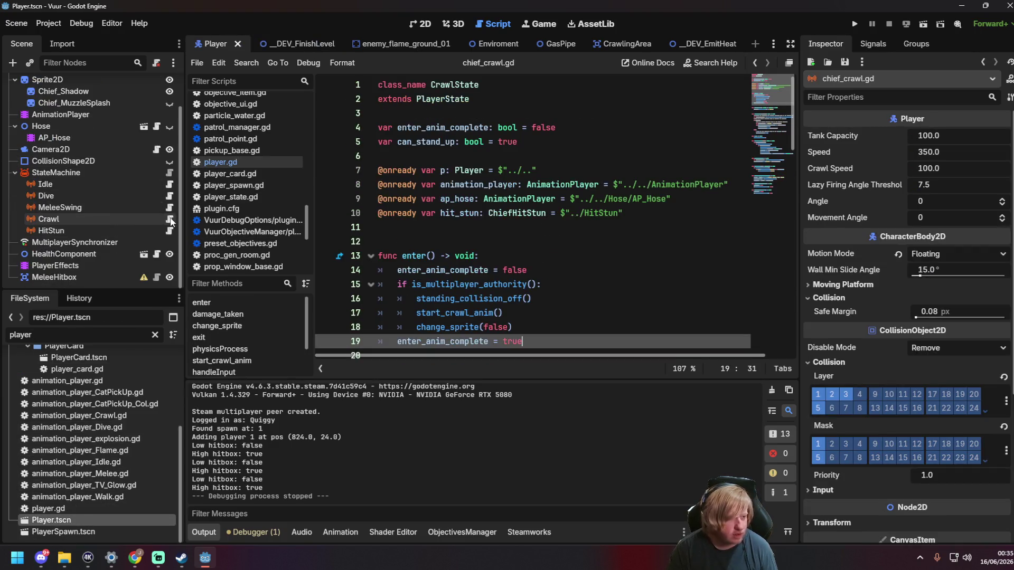
scroll(466, 236, down, 4)
scroll(465, 236, down, 8)
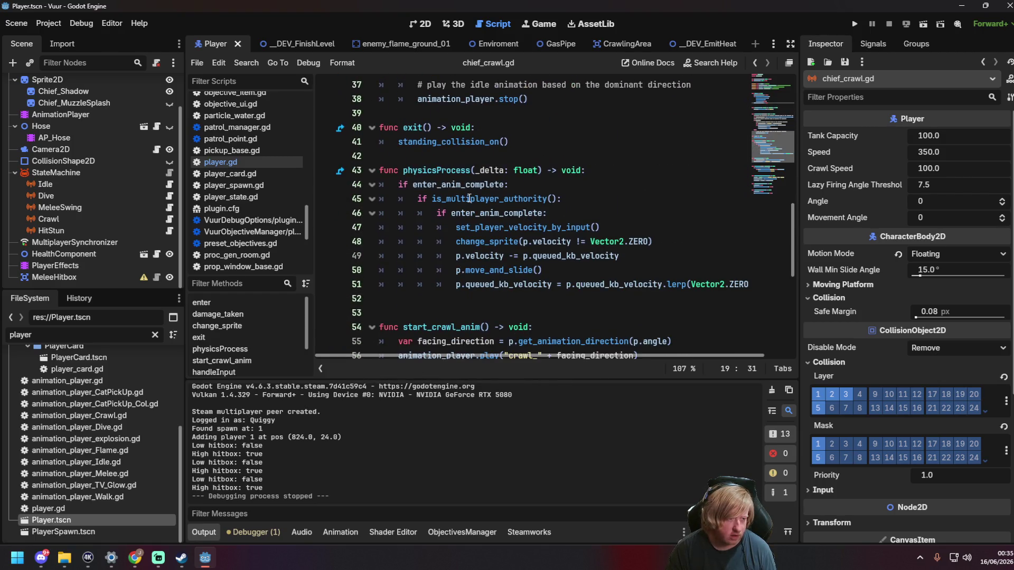
mouse_move(469, 199)
scroll(469, 198, down, 3)
scroll(468, 214, up, 2)
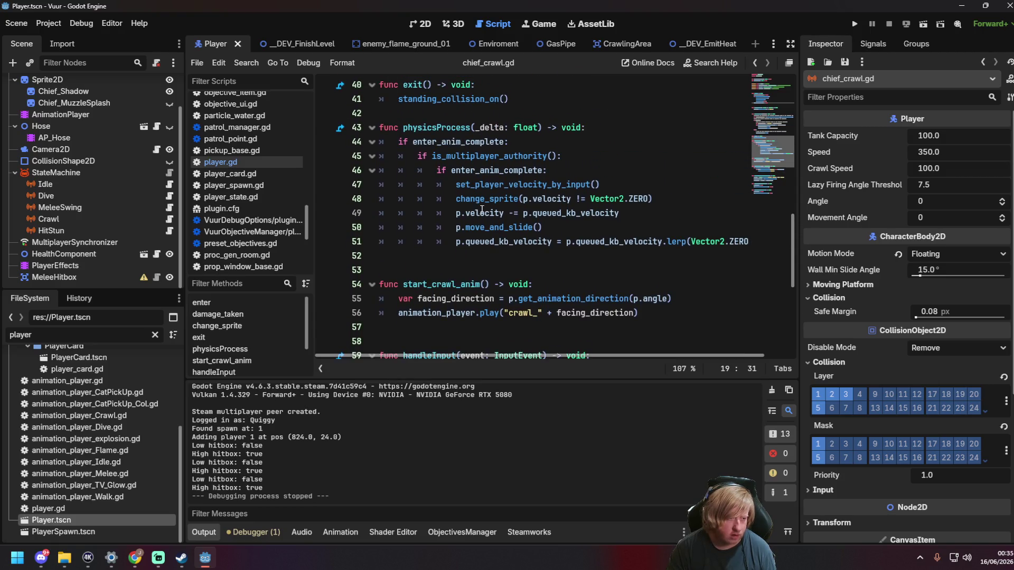
scroll(517, 349, right, 2)
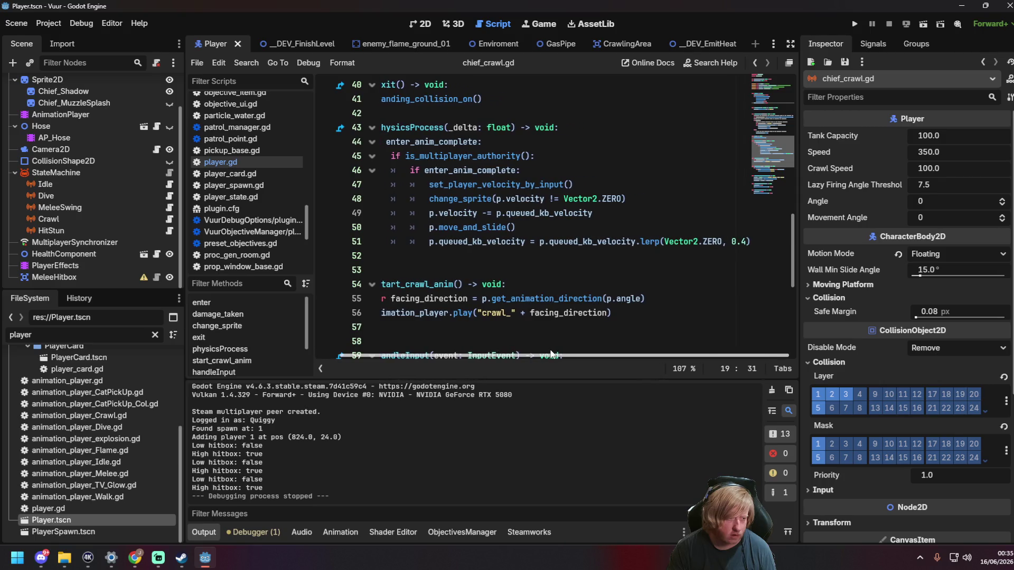
scroll(520, 350, right, 1)
Add an indented line after line 51 and make room before start_crawl_anim.
click(750, 241)
key(Return)
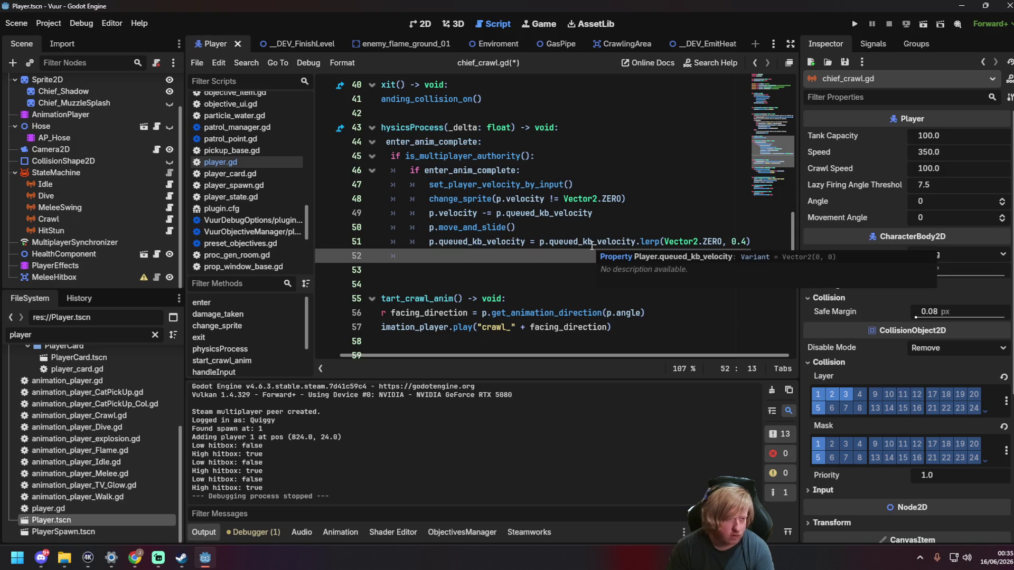
key(Tab)
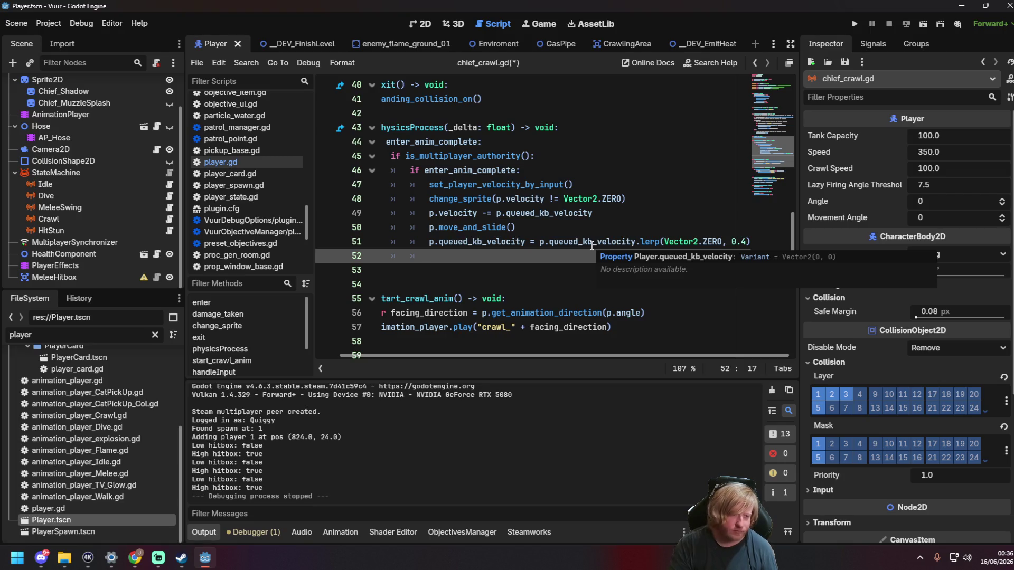
click(380, 282)
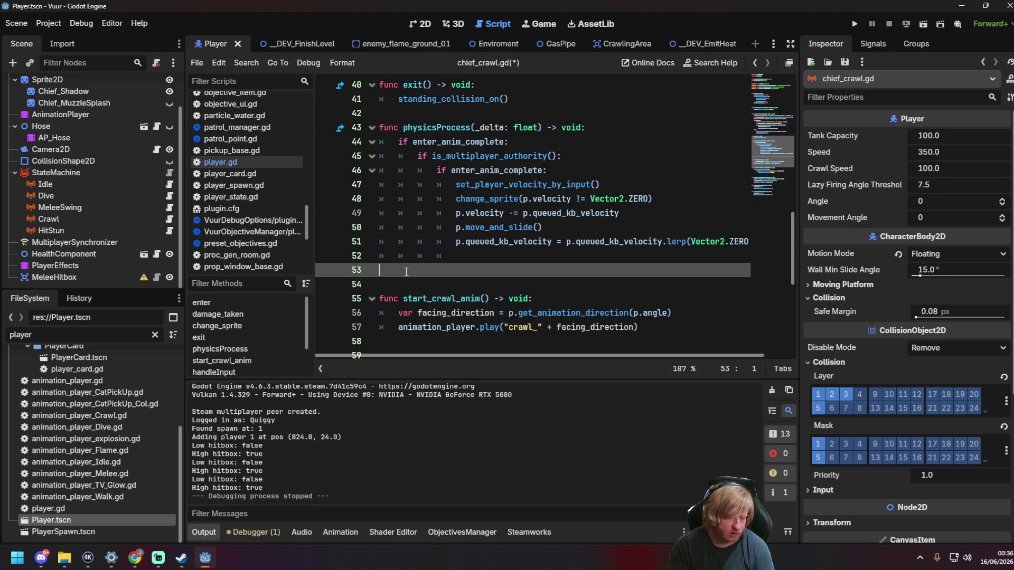
key(Return)
key(Up)
Declare func in_crawling_area() -> bool: with a pass body and save chief_crawl.gd.
text(func )
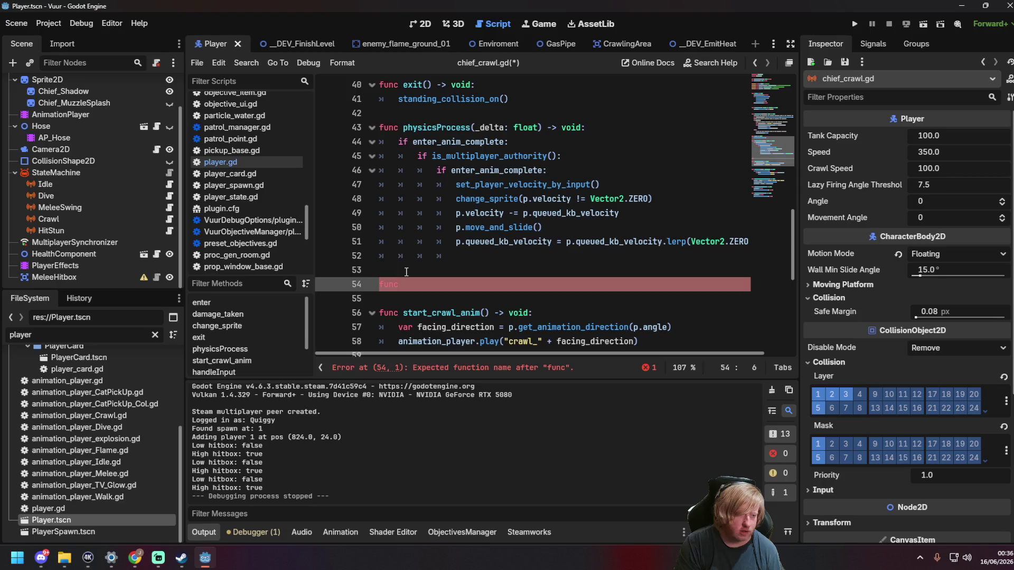
text(in_crawling_)
text(area() -> )
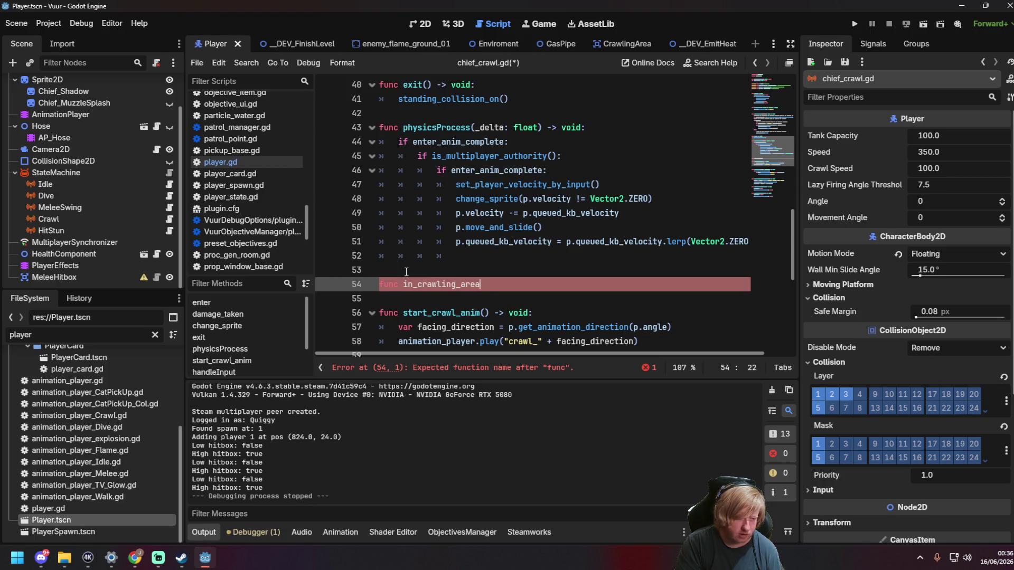
text(bool:)
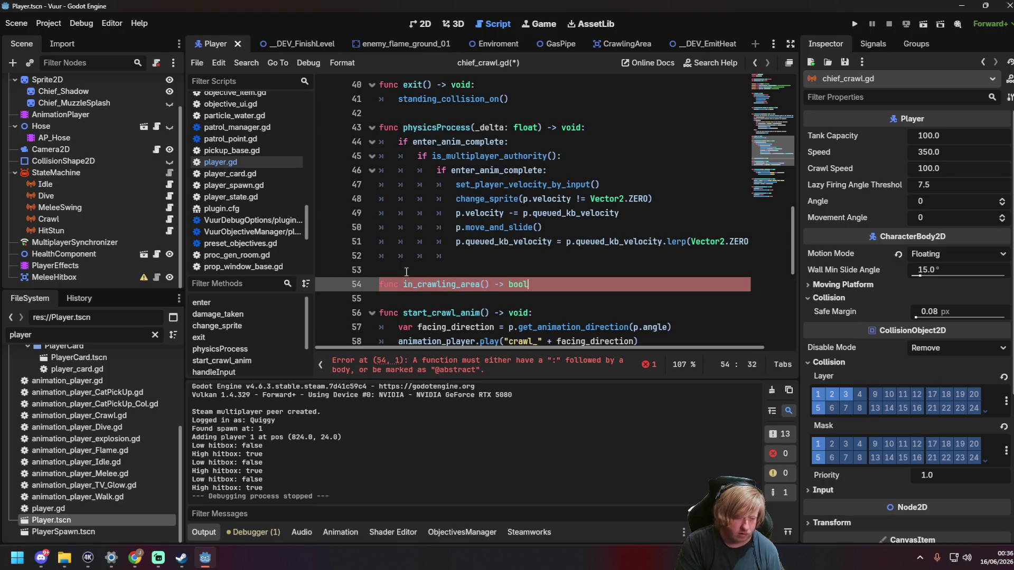
key(Return)
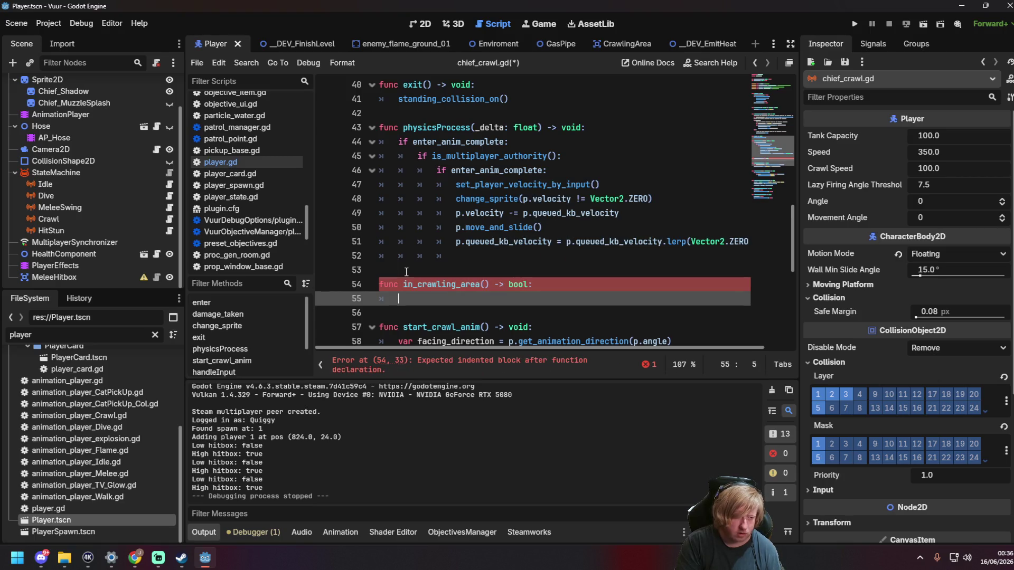
key(Return)
text(pass)
key(Up)
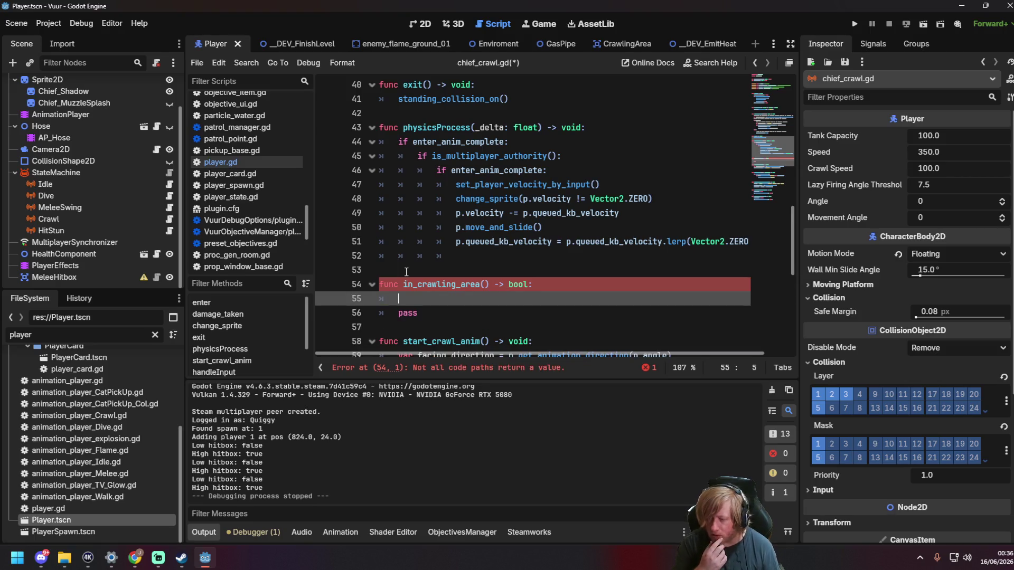
key(ctrl+s)
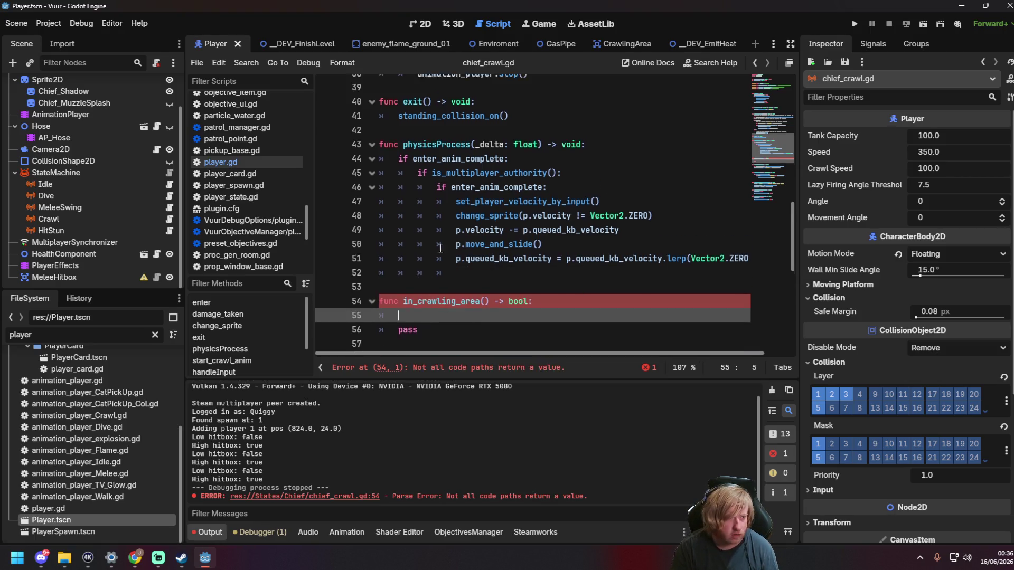
Insert 'p.z_index = 5' above standing_collision_on() in exit() and save chief_crawl.gd.
scroll(475, 212, up, 2)
click(515, 185)
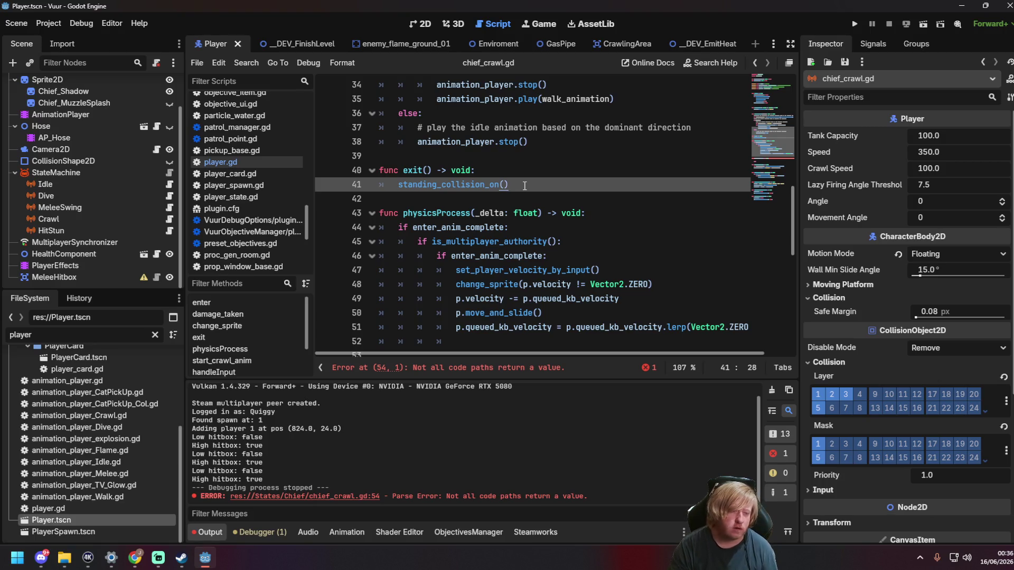
key(ctrl+shift+Return)
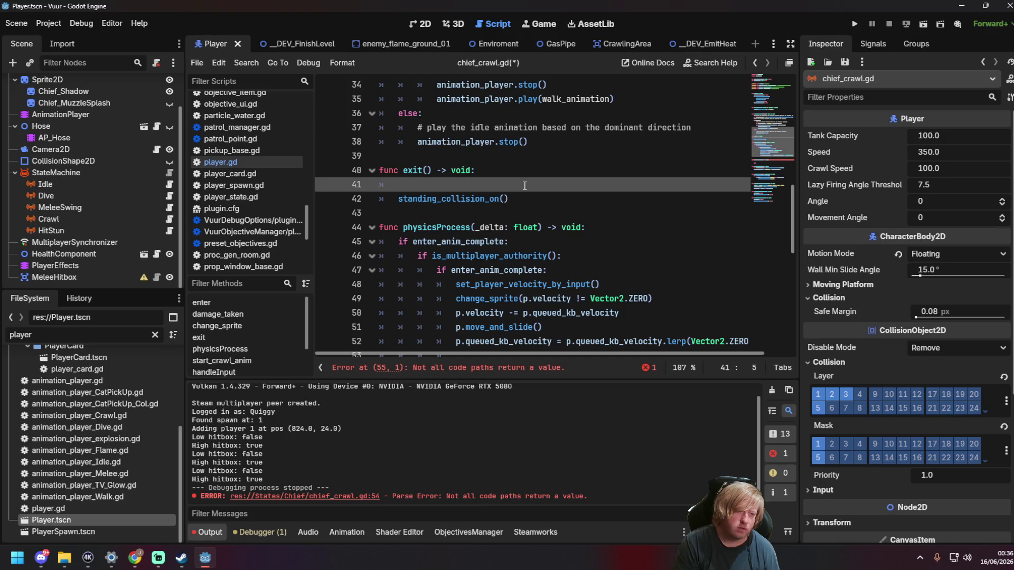
text(player.)
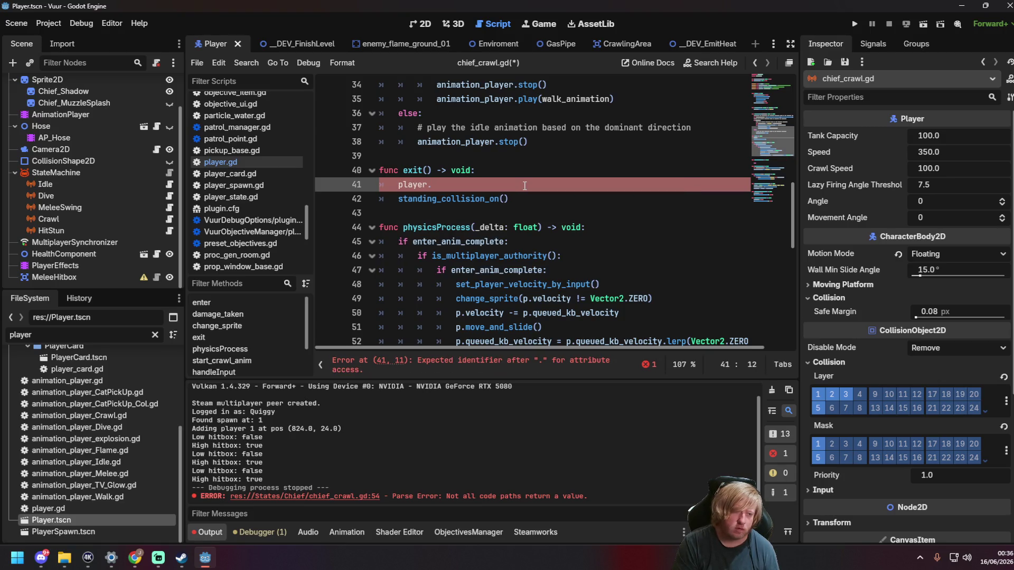
key(BackSpace)
key(BackSpace)
key(BackSpace)
text(.z_index)
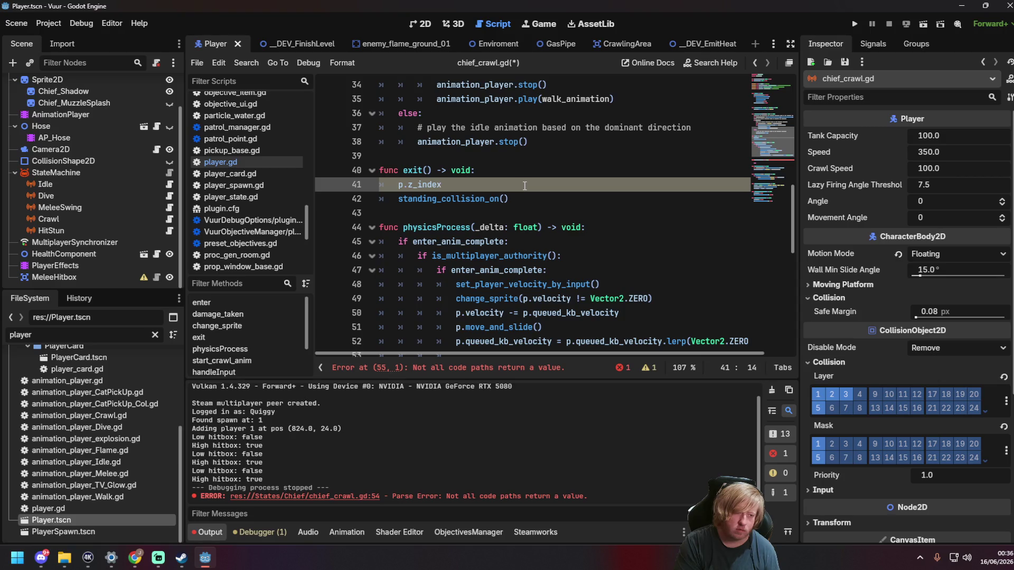
key(BackSpace)
key(BackSpace)
text(= 5)
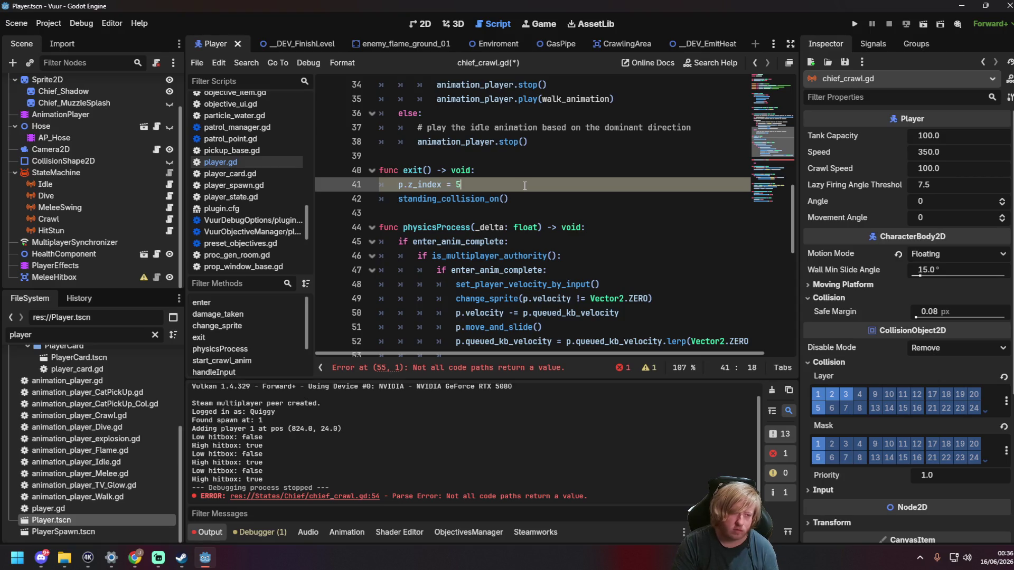
click(525, 198)
key(ctrl+s)
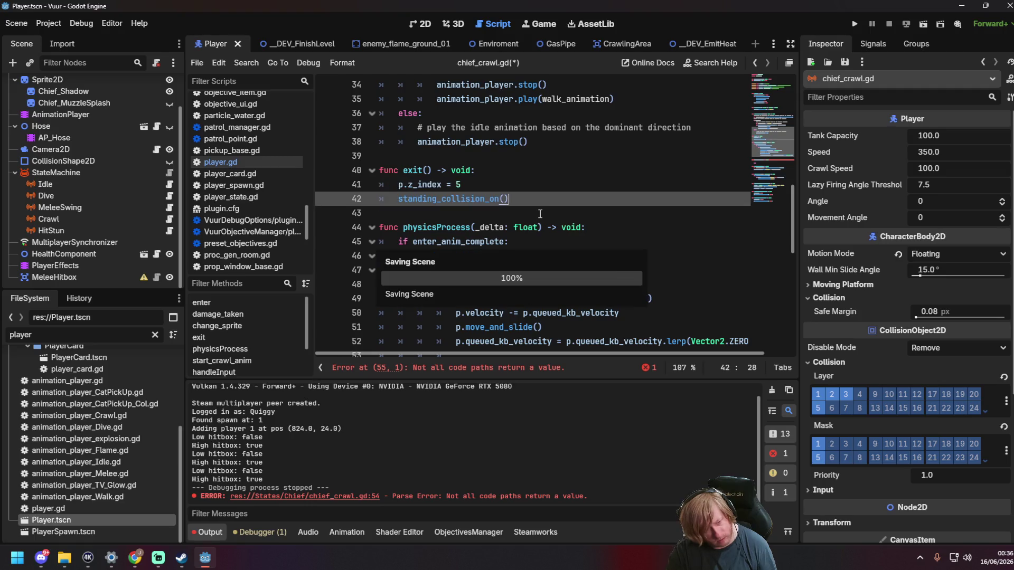
scroll(534, 204, up, 4)
scroll(536, 204, up, 7)
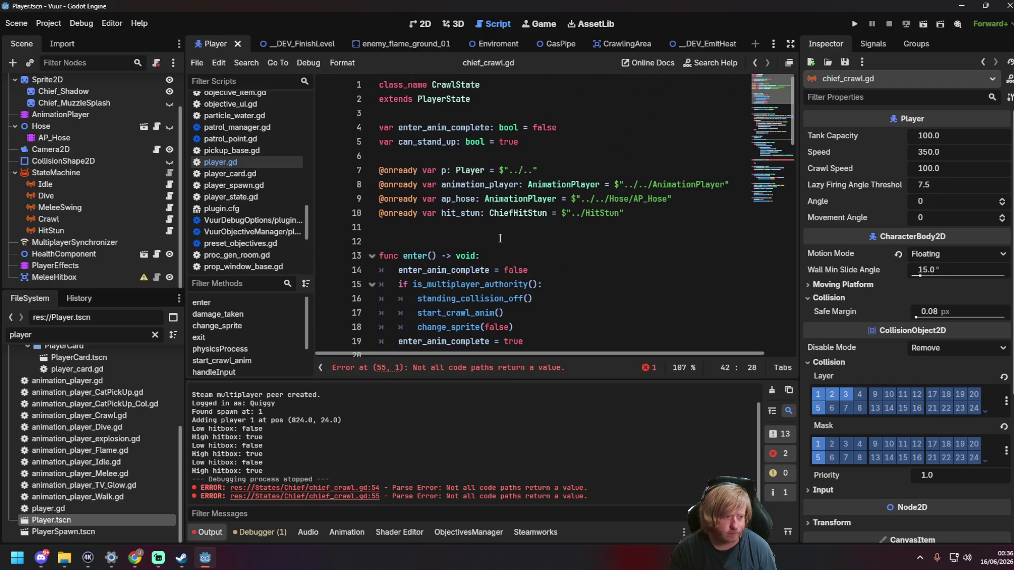
scroll(458, 265, down, 15)
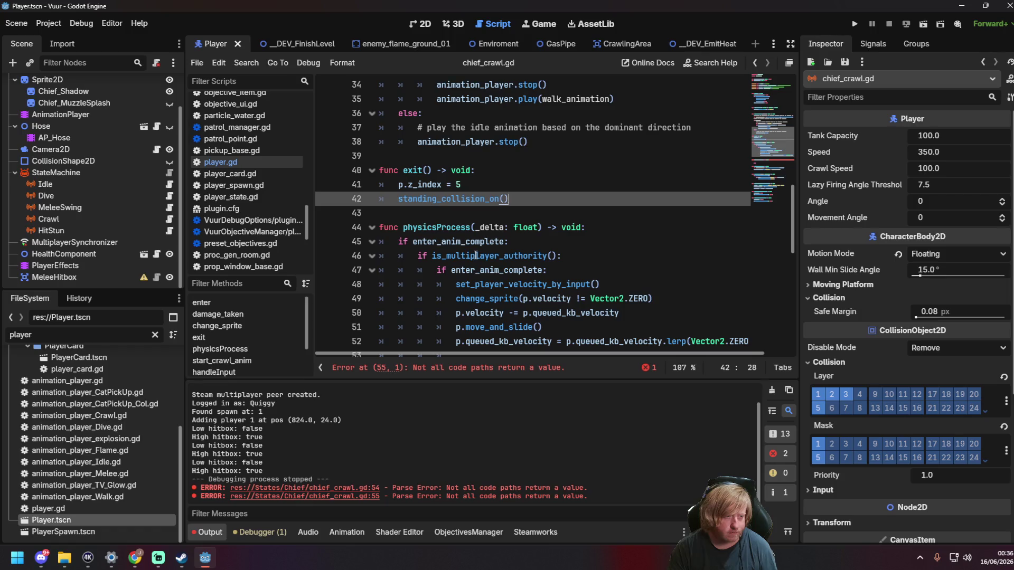
click(448, 222)
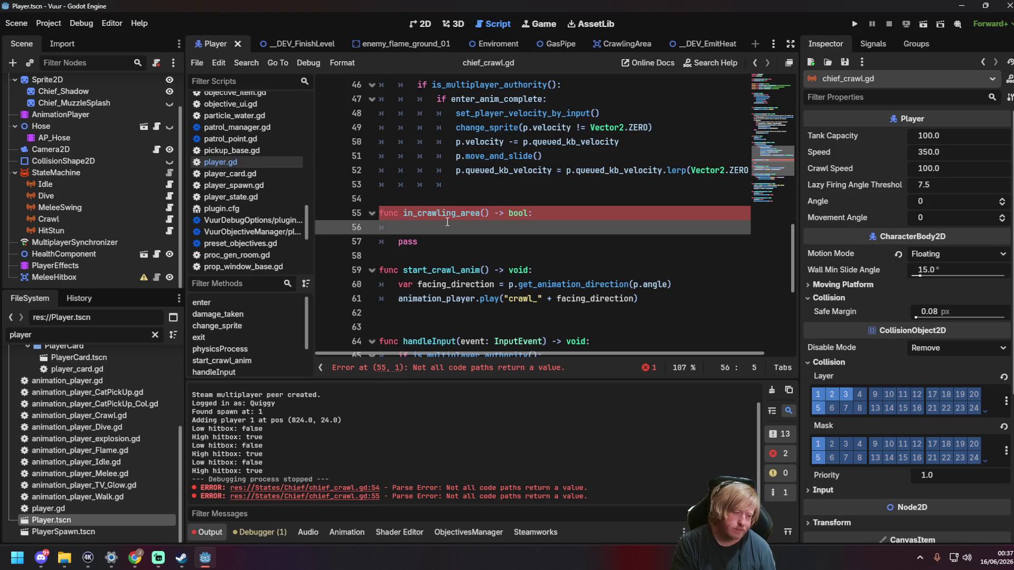
text(get_o)
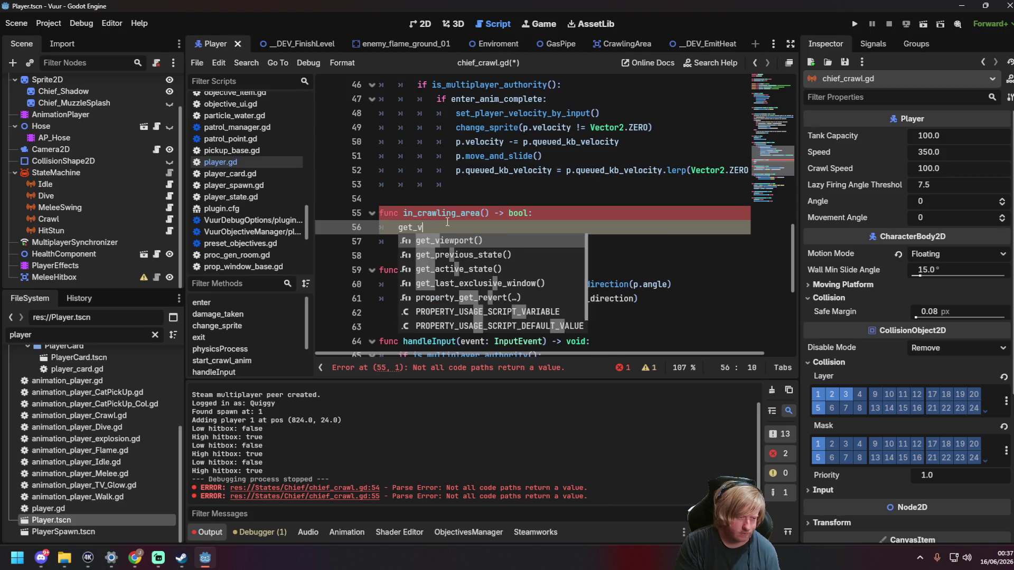
key(Escape)
key(BackSpace)
key(BackSpace)
key(BackSpace)
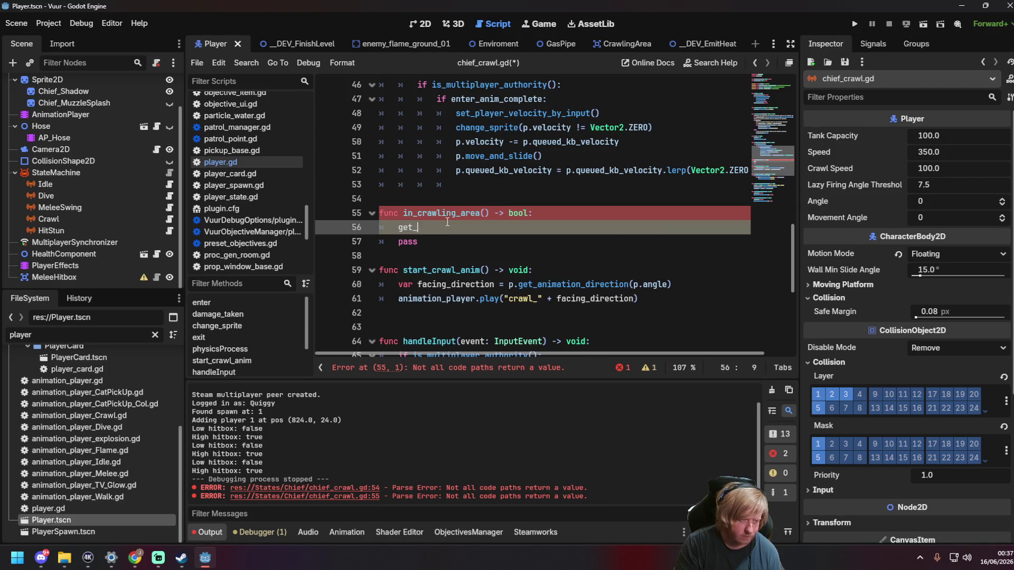
key(BackSpace)
text(overla)
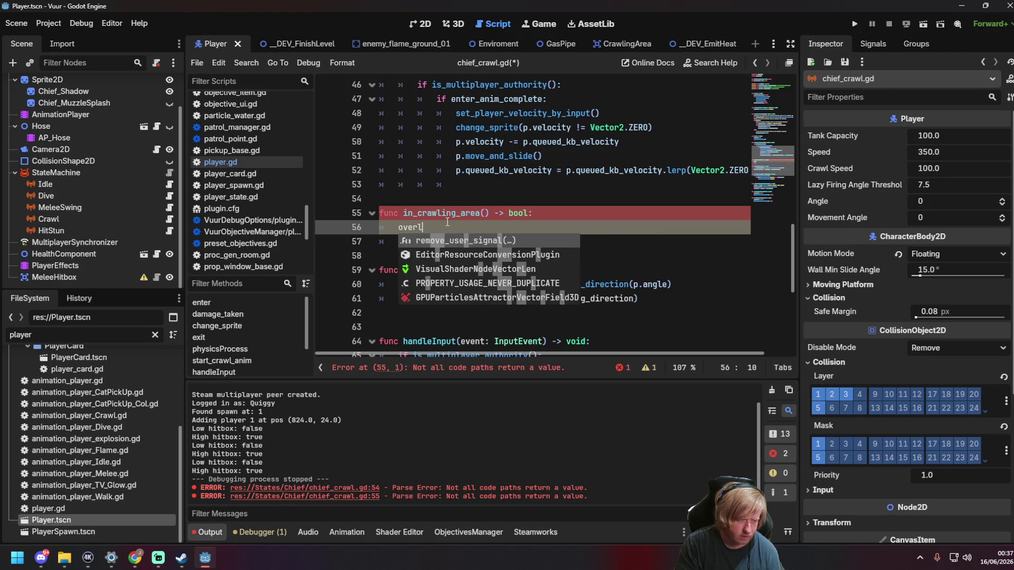
key(BackSpace)
key(BackSpace)
key(BackSpace)
text(p.)
key(Escape)
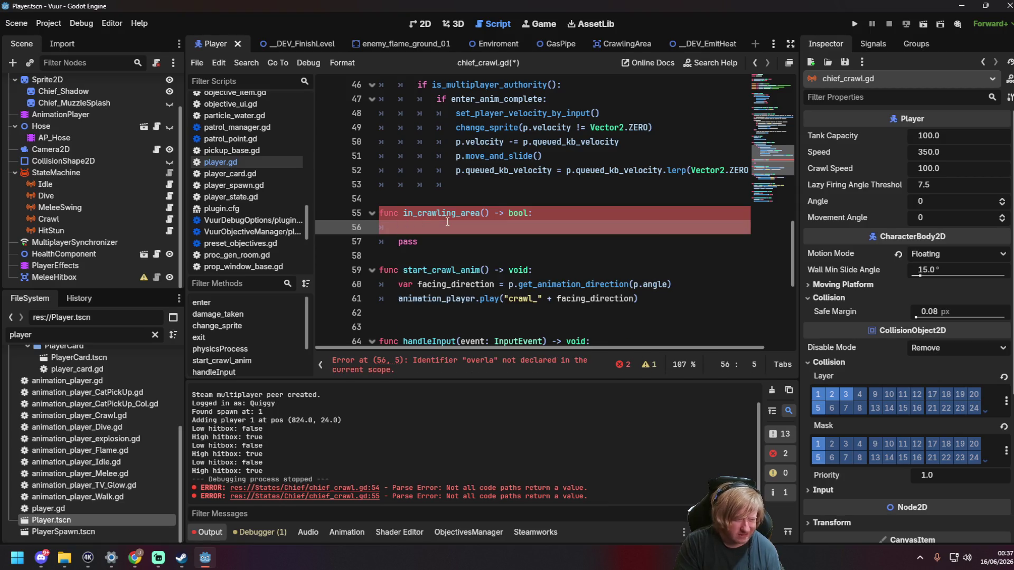
key(ctrl+space)
text(_o)
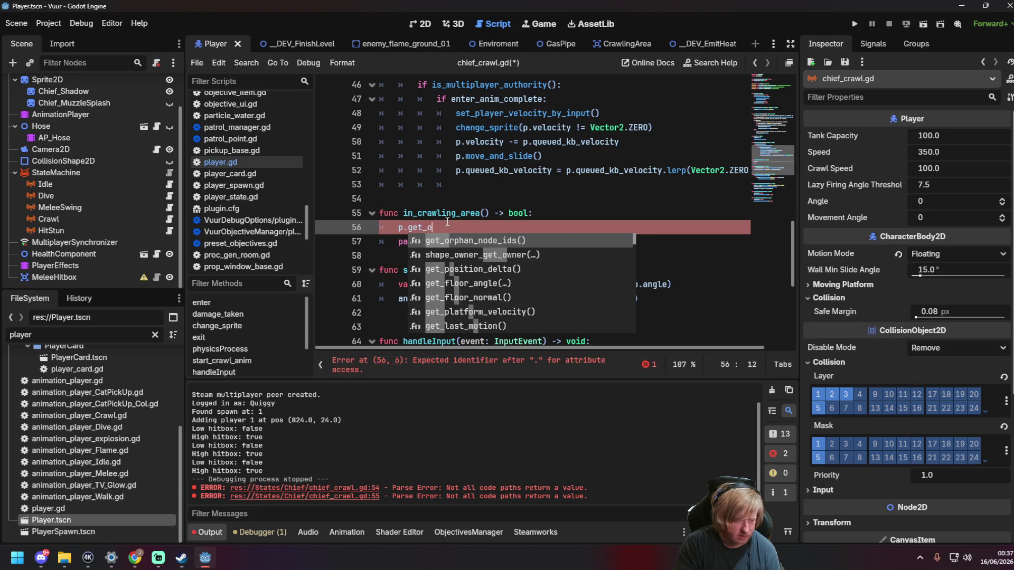
key(BackSpace)
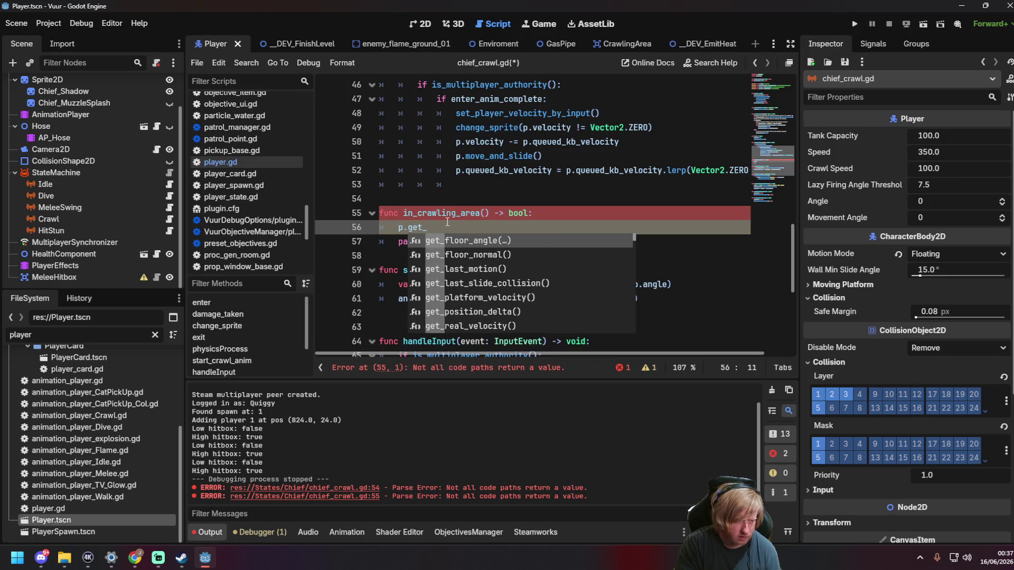
key(BackSpace)
key(BackSpace)
key(BackSpace)
text(overla)
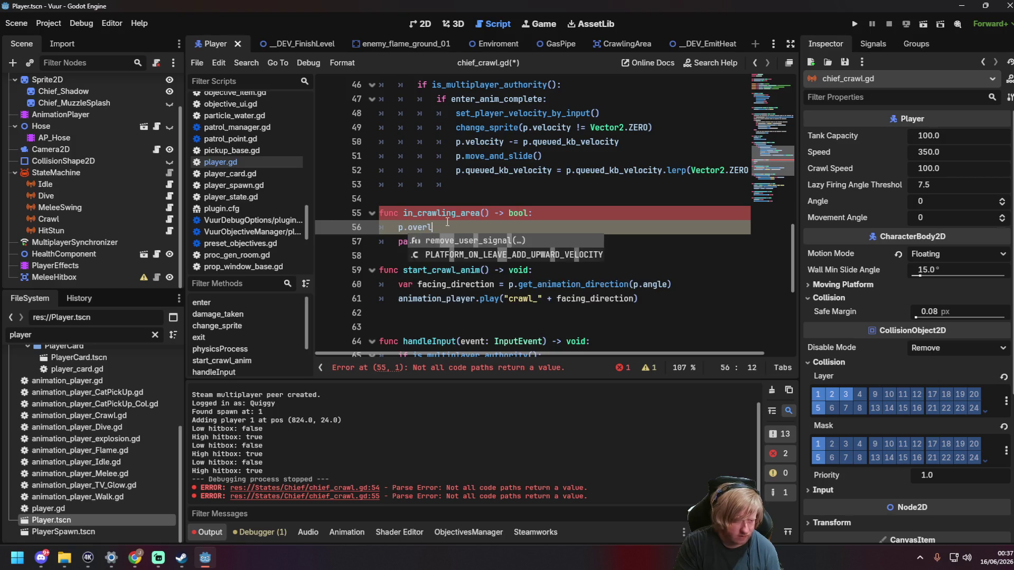
key(BackSpace)
key(BackSpace)
key(BackSpace)
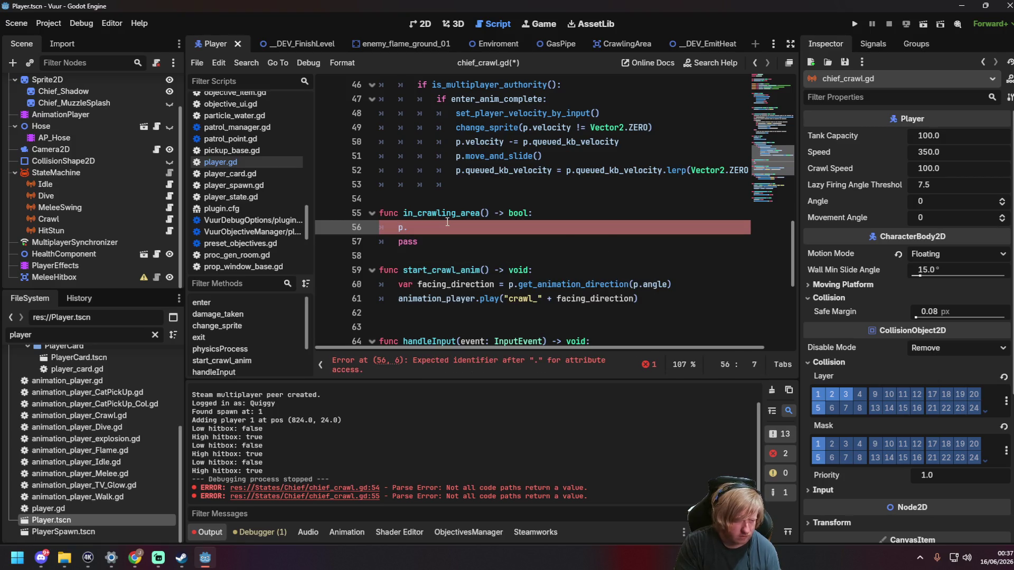
key(BackSpace)
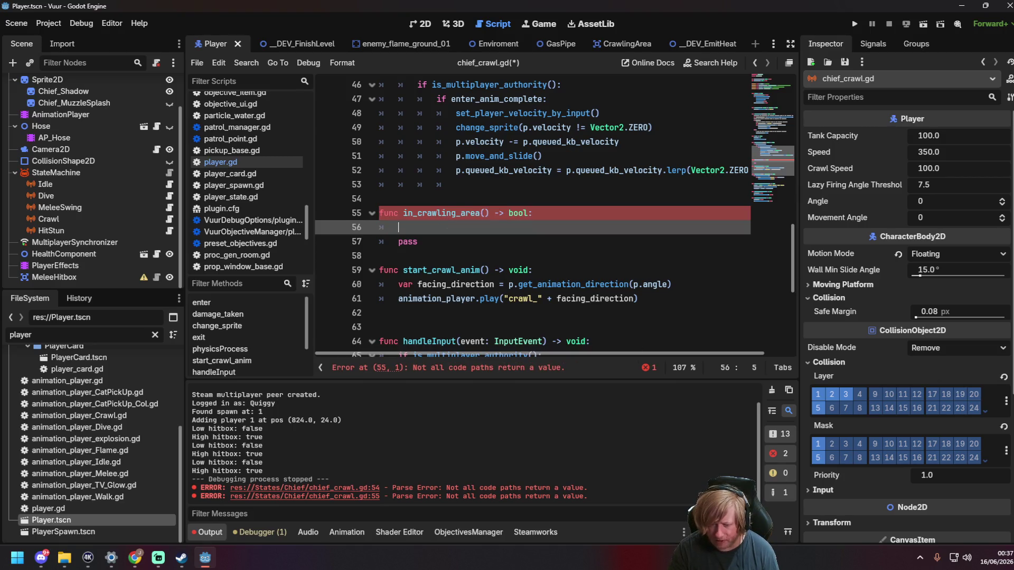
key(alt+Tab)
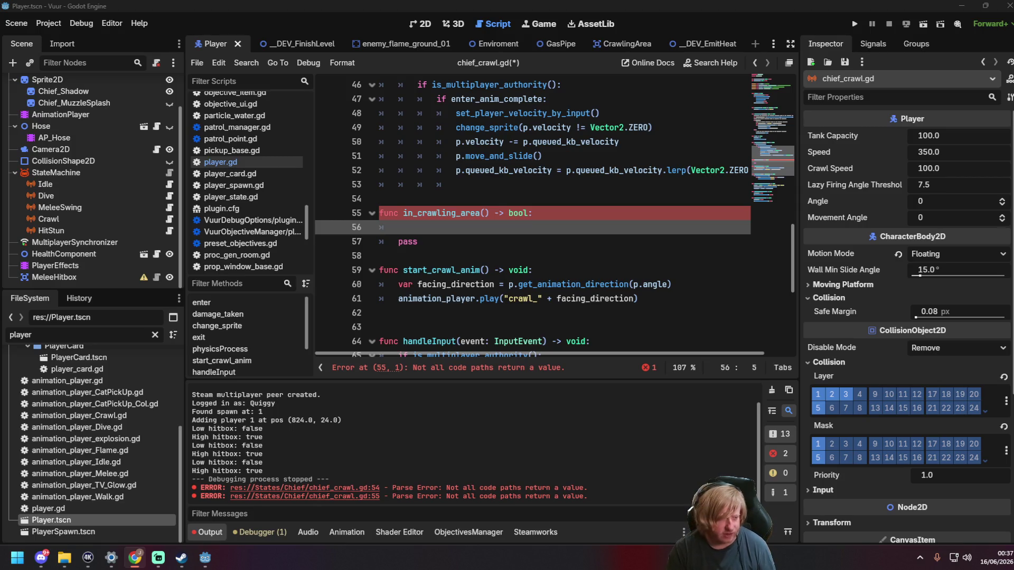
Review chief_crawl.gd and save it again with the unfinished in_crawling_area() stub.
click(449, 214)
scroll(466, 241, up, 3)
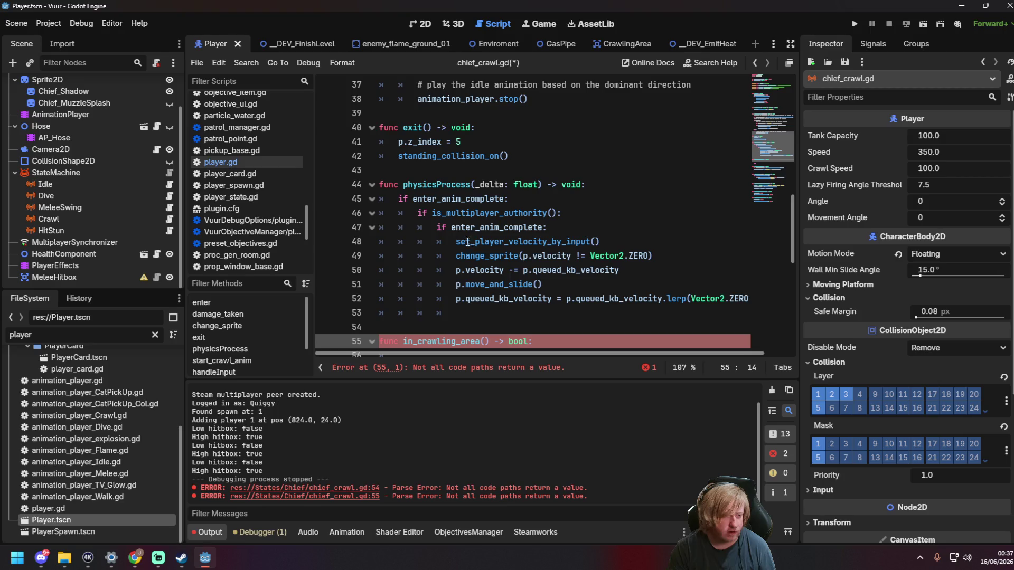
scroll(589, 284, up, 6)
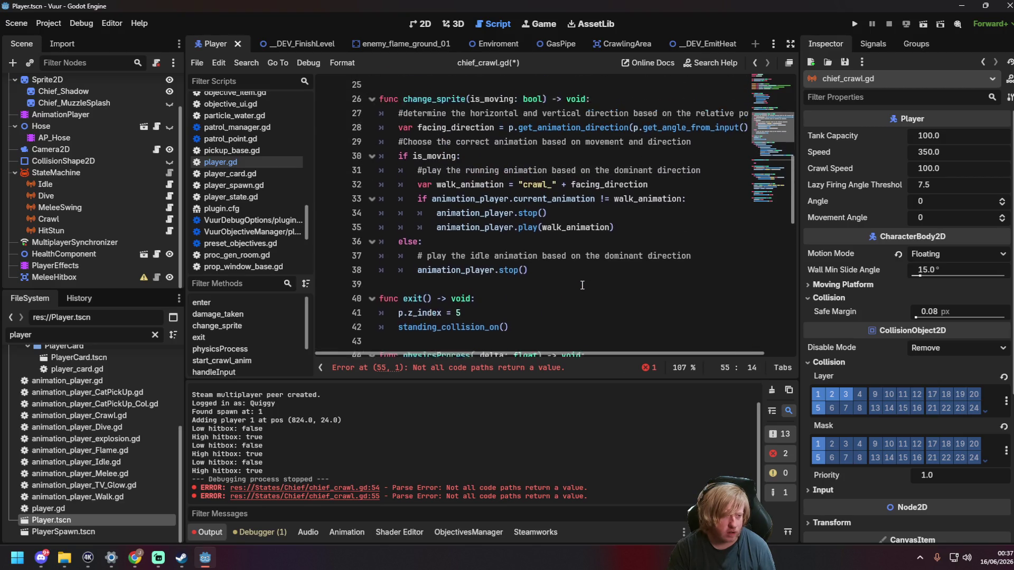
scroll(572, 289, up, 6)
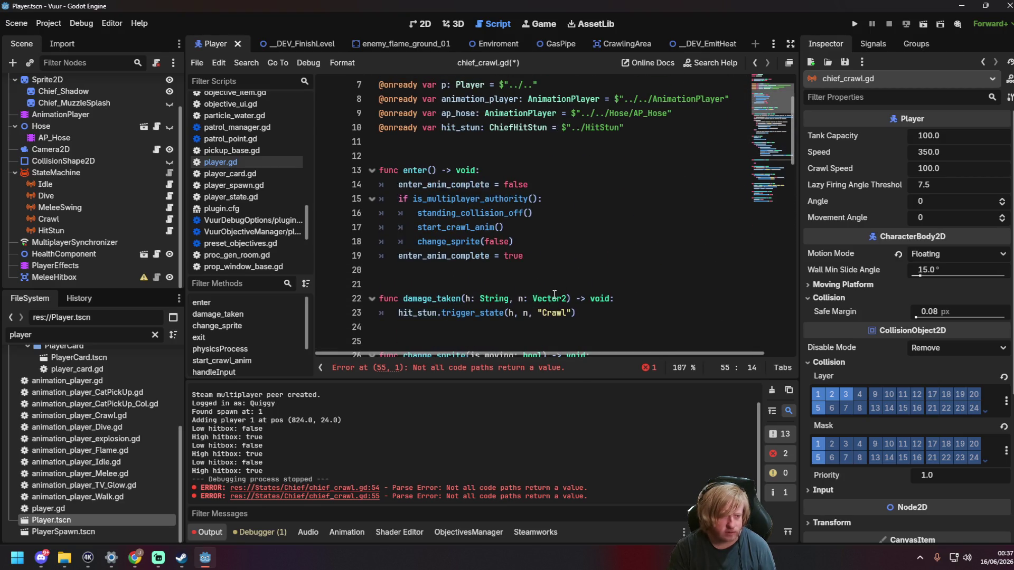
mouse_move(551, 294)
scroll(551, 294, down, 6)
scroll(551, 294, down, 8)
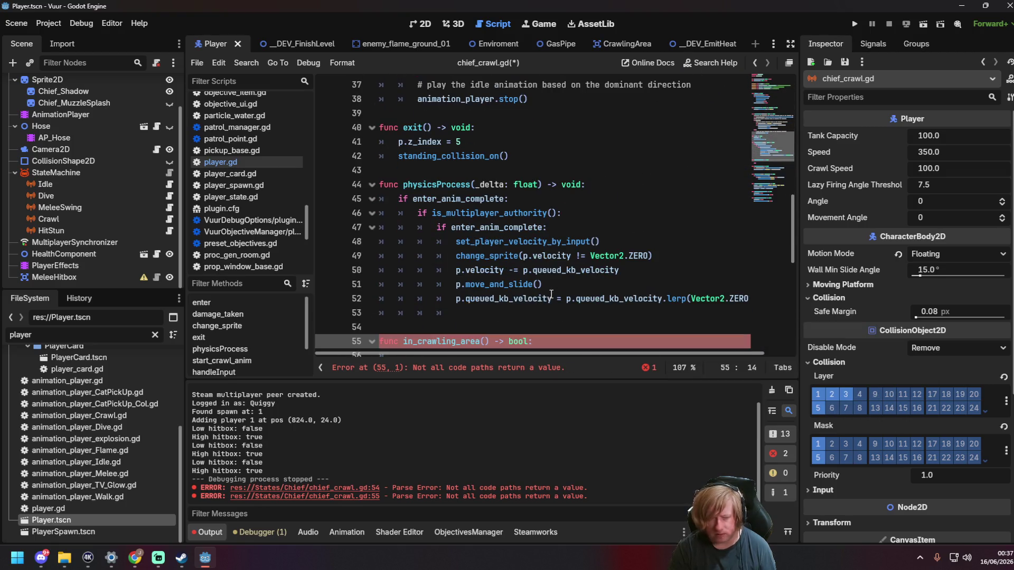
click(450, 273)
key(ctrl+s)
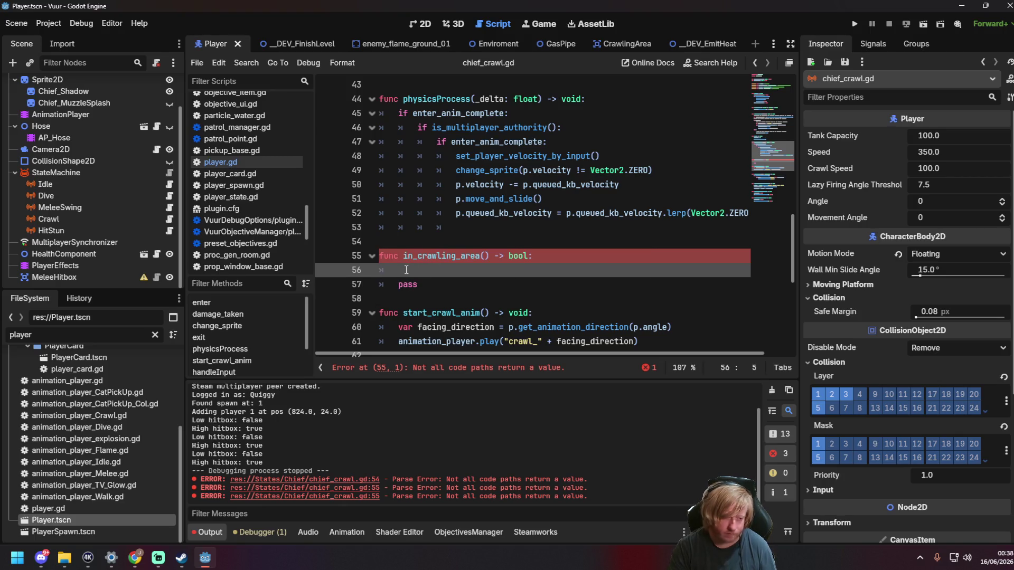
scroll(459, 253, up, 14)
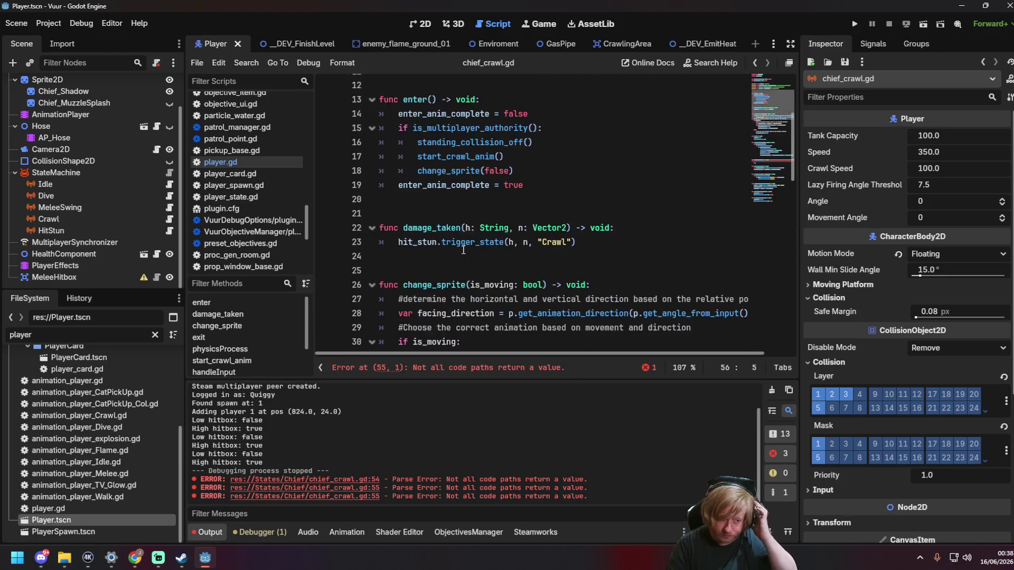
click(467, 170)
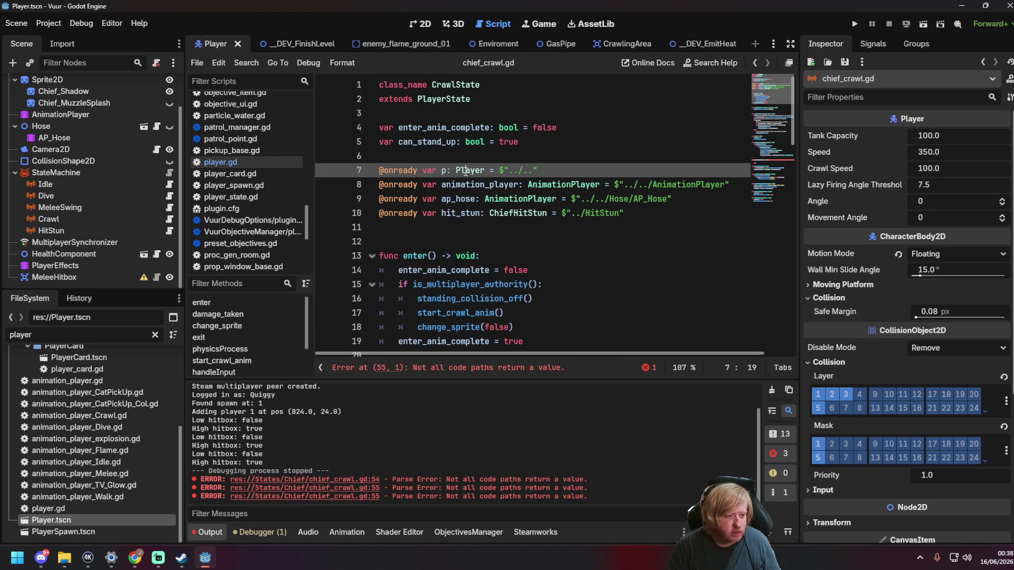
Jump to the Player class in player.gd, check the browser, then switch to pickup_base.gd.
ctrl+click(467, 170)
scroll(113, 149, up, 3)
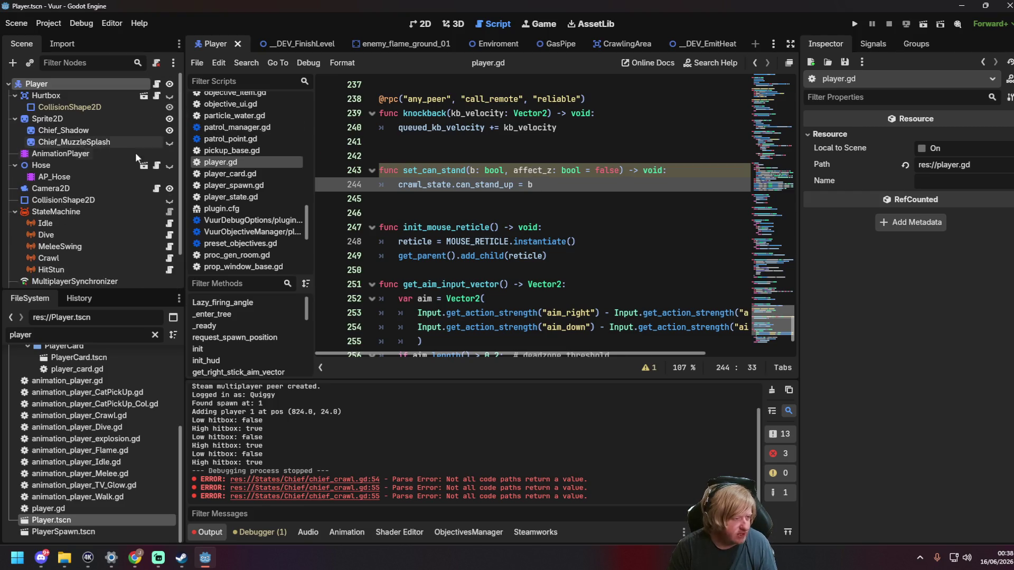
scroll(758, 74, up, 20)
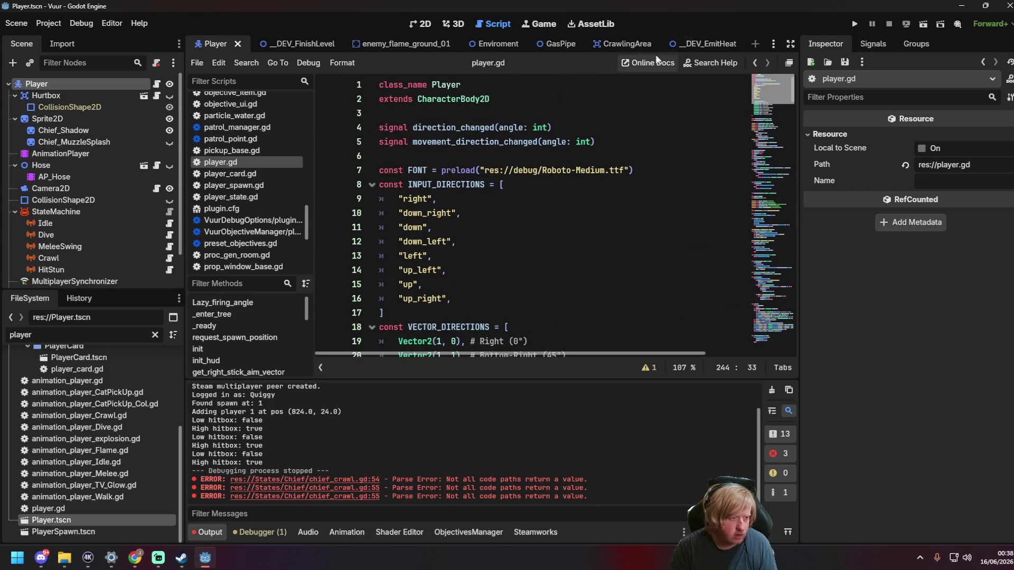
click(528, 99)
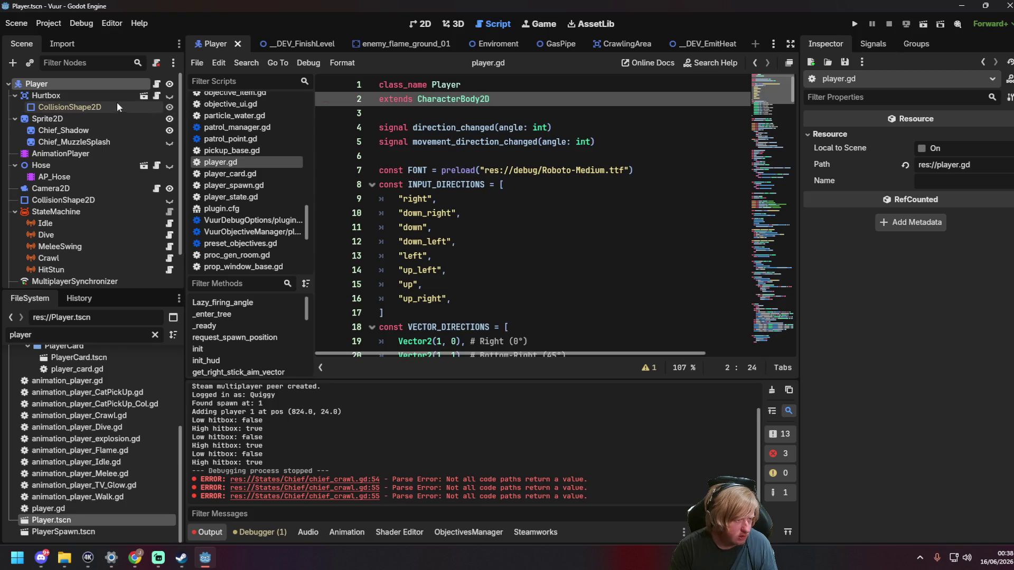
mouse_move(422, 99)
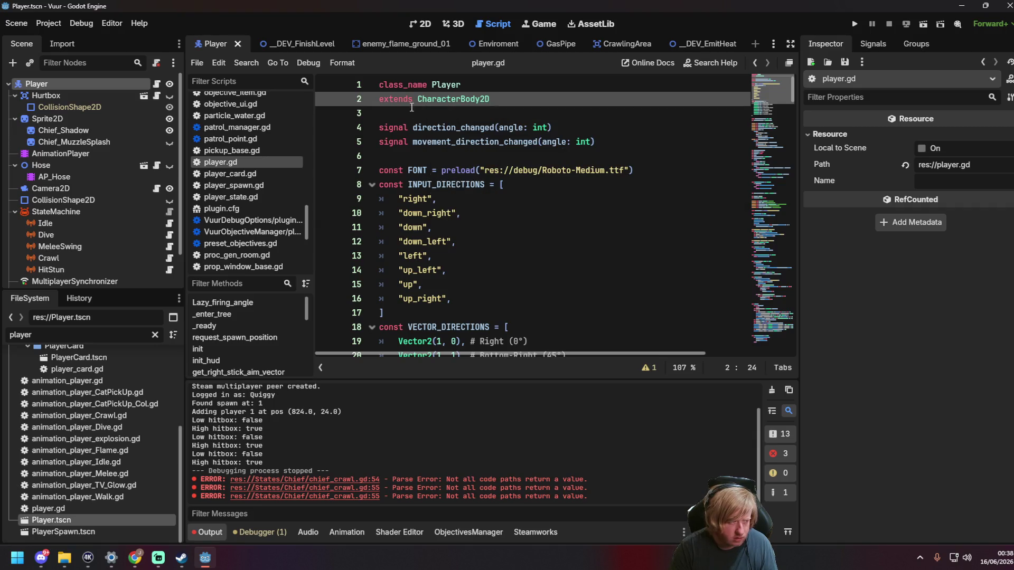
key(alt+Tab)
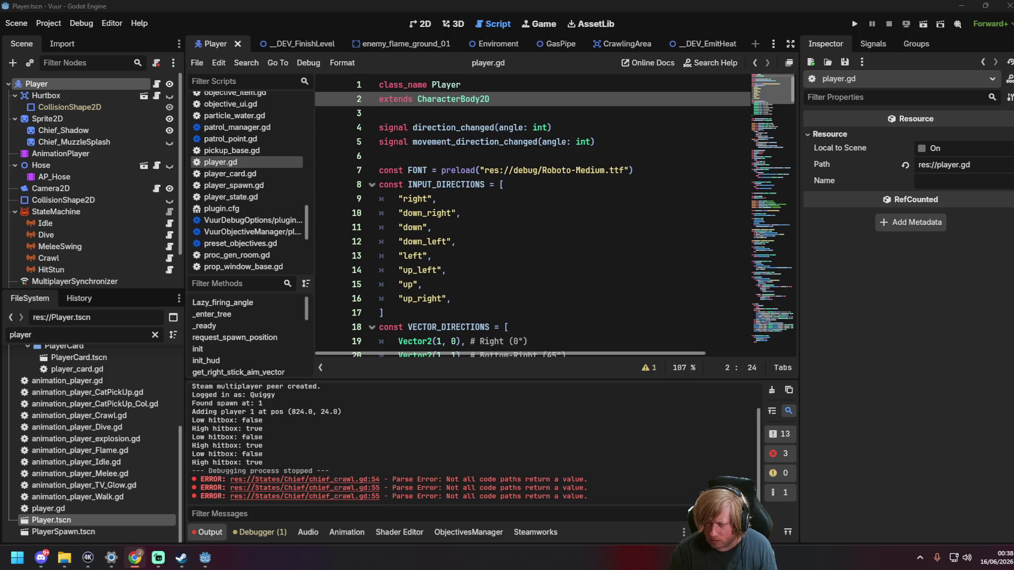
click(232, 152)
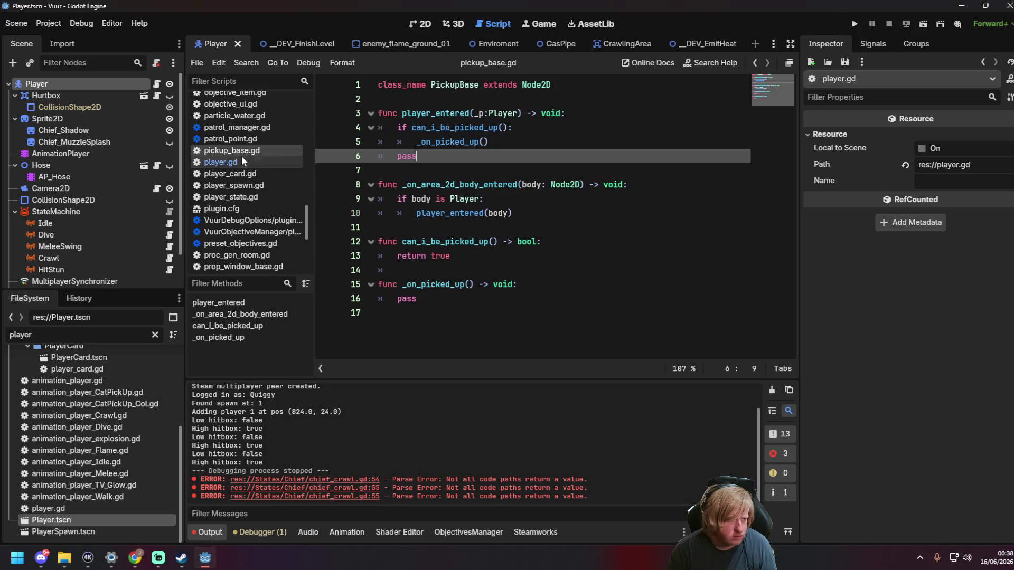
Open the Crawl node's chief_crawl.gd and scroll to the flagged in_crawling_area on line 55.
click(78, 267)
click(81, 257)
click(171, 256)
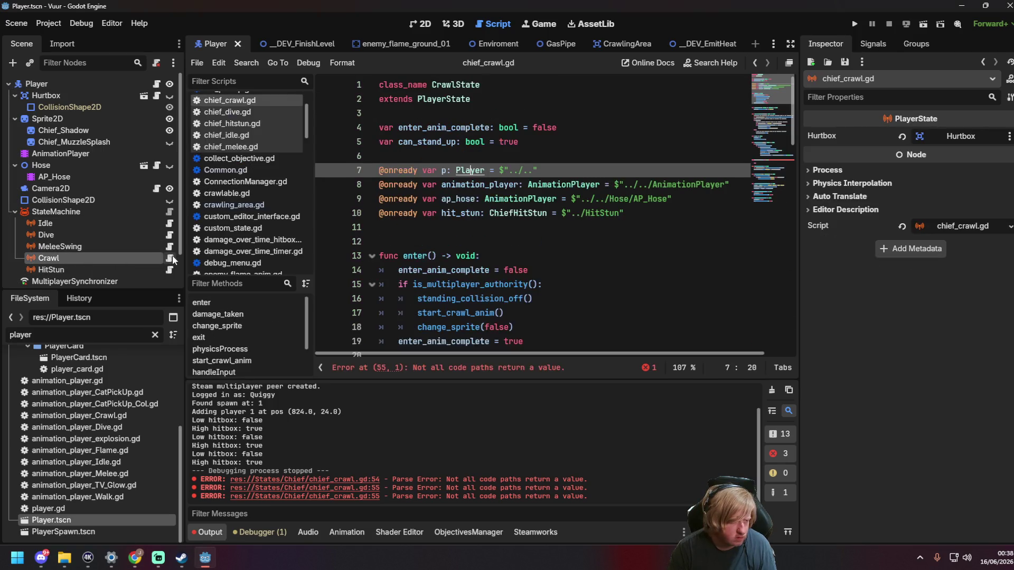
scroll(609, 244, down, 8)
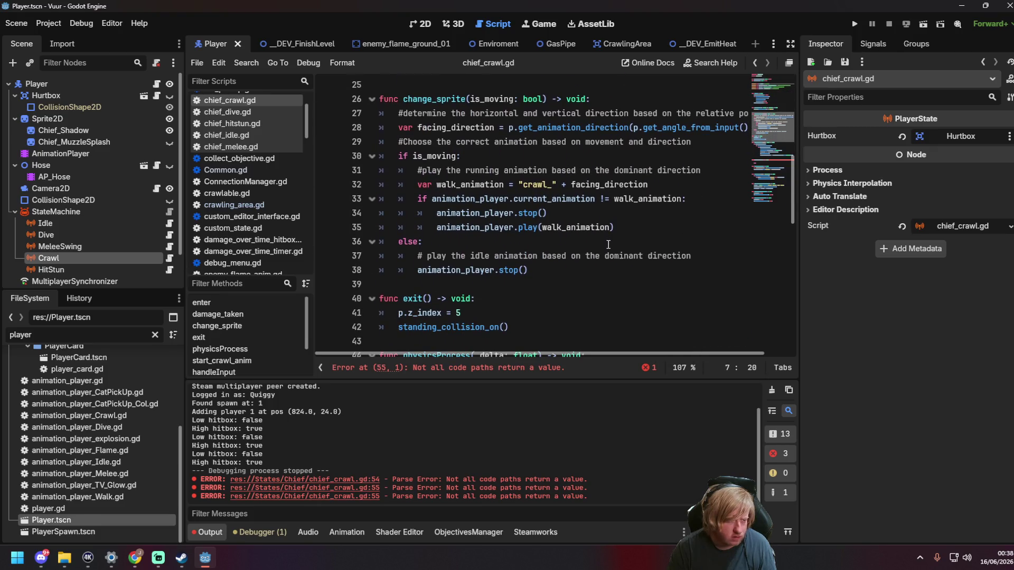
scroll(608, 244, down, 4)
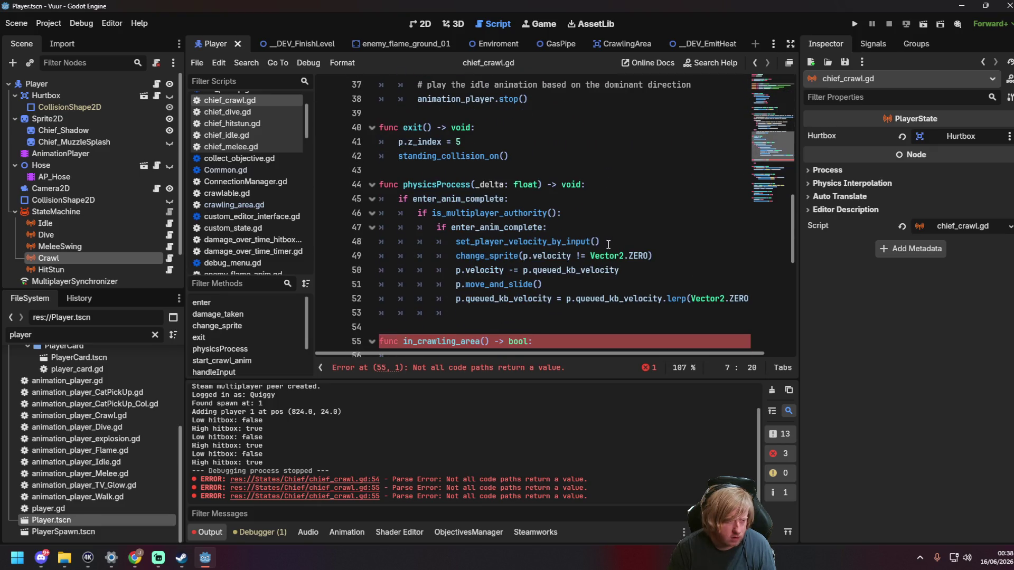
scroll(608, 244, down, 1)
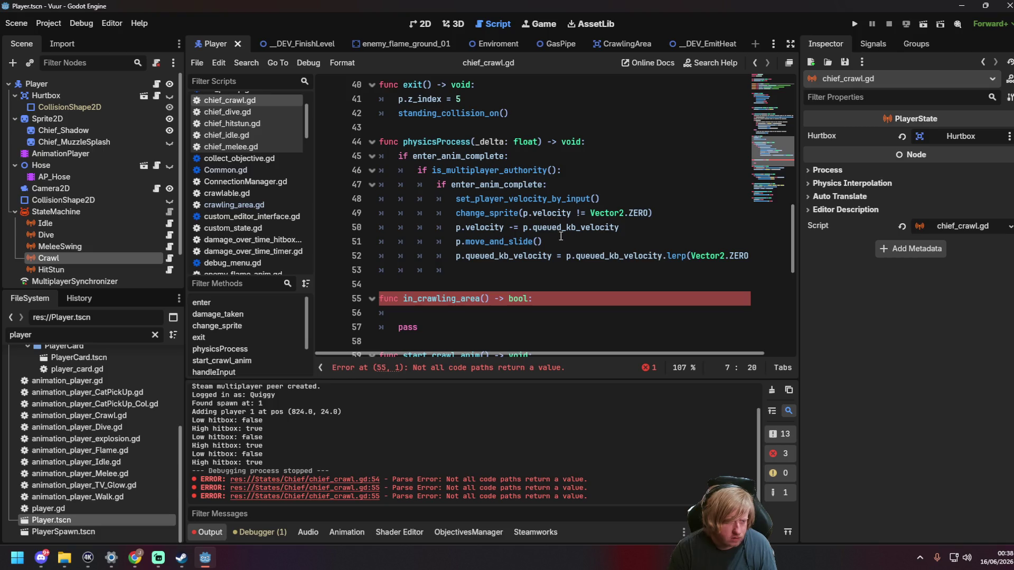
mouse_move(506, 235)
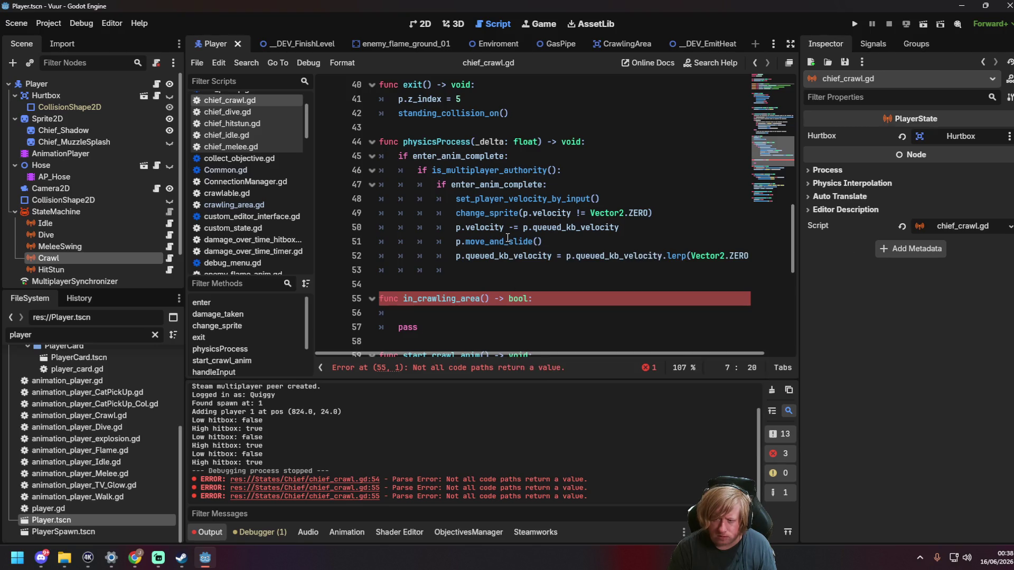
click(572, 236)
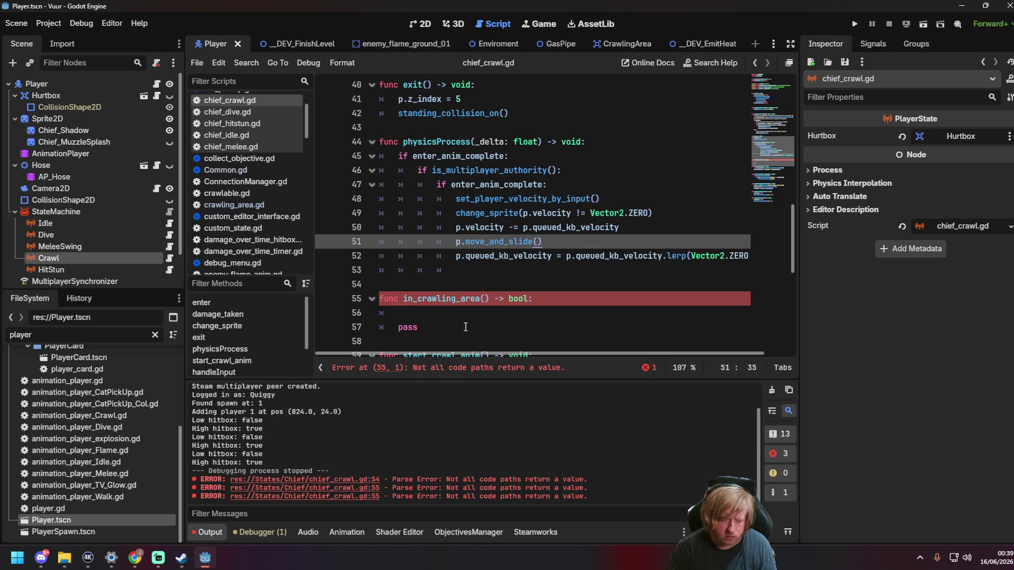
Delete the in_crawling_area() stub from chief_crawl.gd.
mouse_move(429, 322)
mouse_down()
mouse_move(379, 299)
mouse_move(366, 269)
mouse_up()
key(BackSpace)
key(BackSpace)
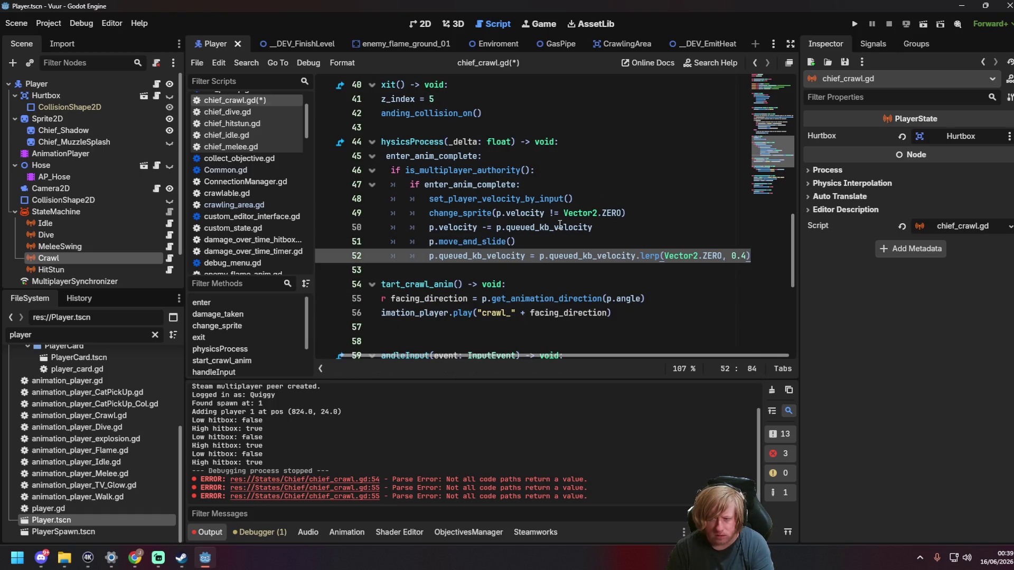
click(526, 245)
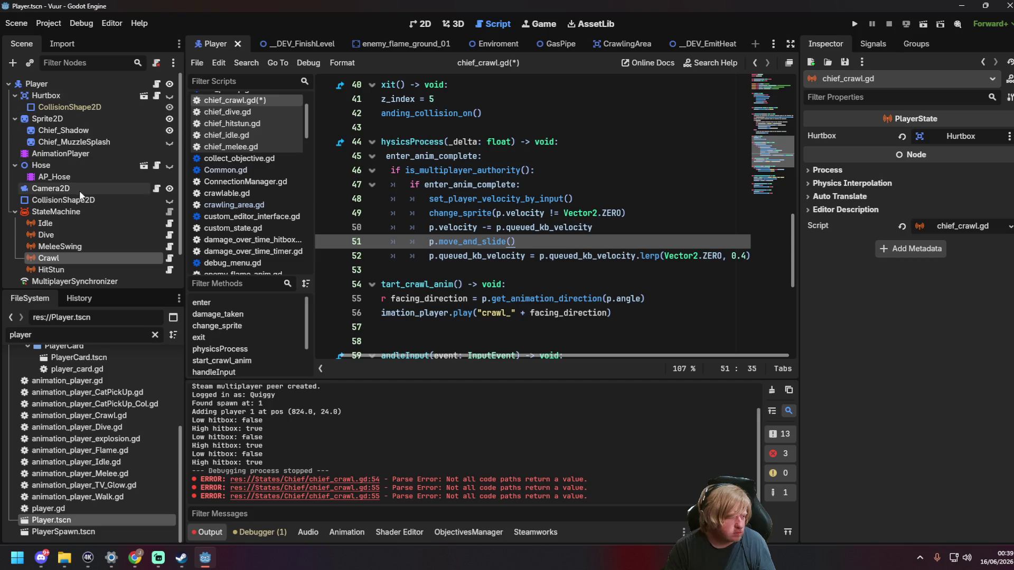
scroll(81, 181, down, 2)
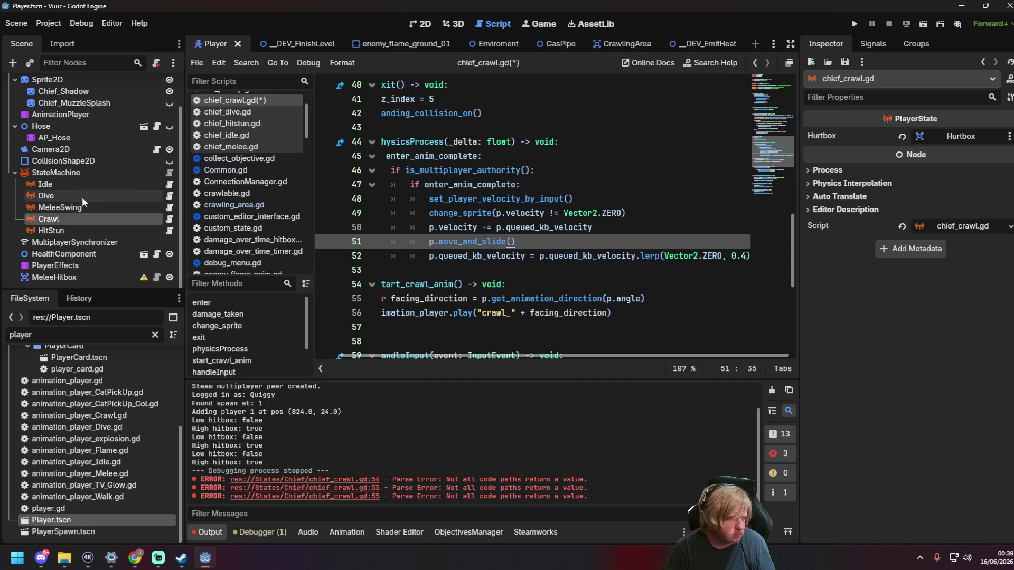
scroll(65, 248, up, 2)
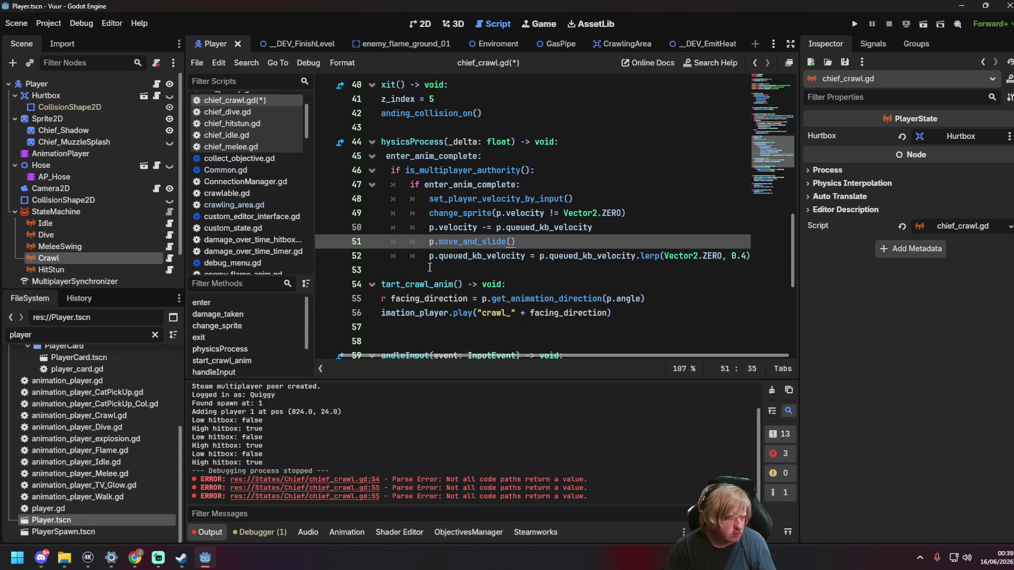
After checking the browser, jump to the change_sprite definition and inspect line 32.
key(alt+Tab)
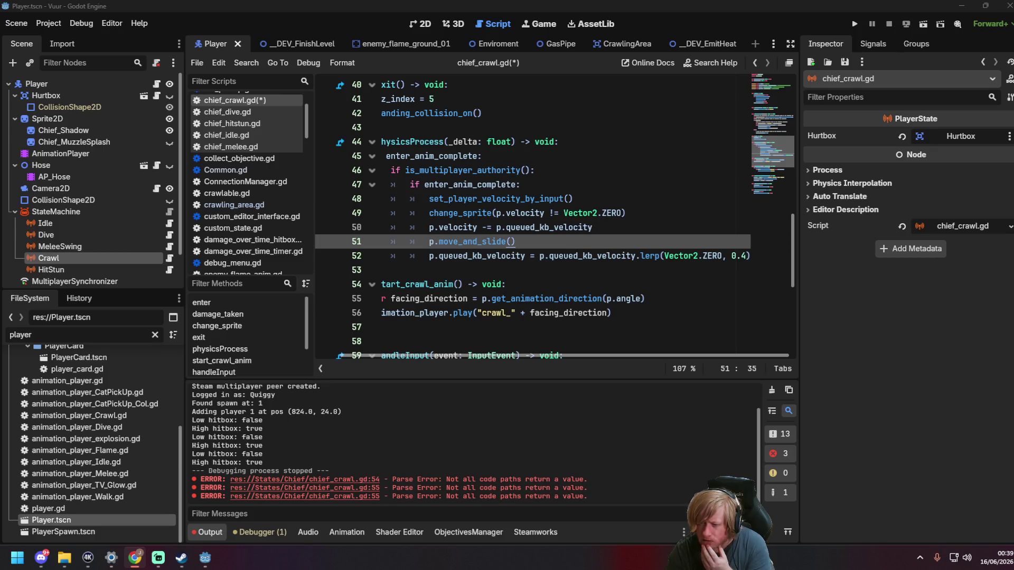
ctrl+click(450, 211)
drag(417, 184, 332, 178)
click(432, 184)
scroll(417, 179, up, 8)
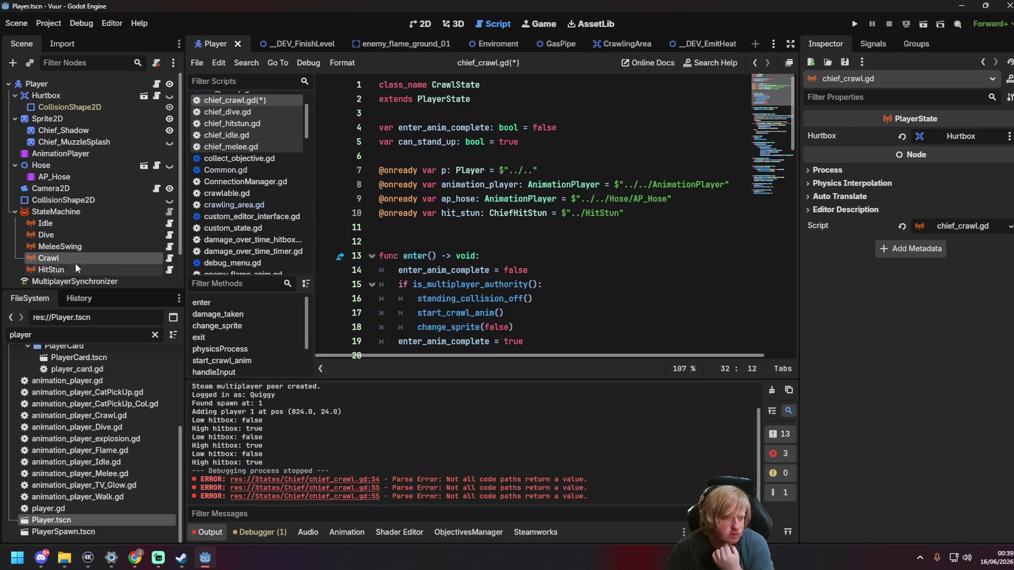
Add an Area2D child under the Crawl state and name it CrawlDetection.
right_click(59, 259)
click(105, 261)
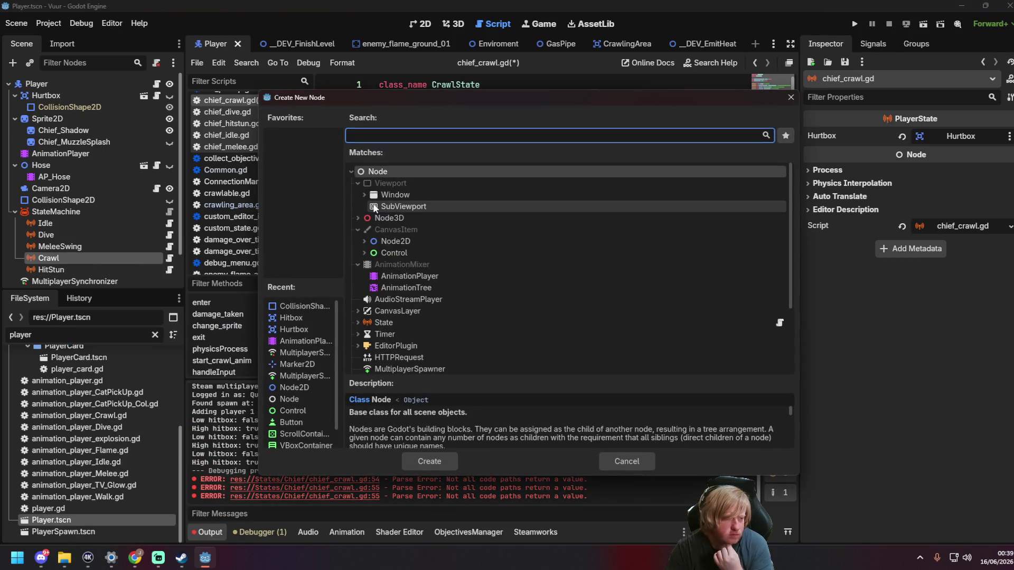
text(Area2D)
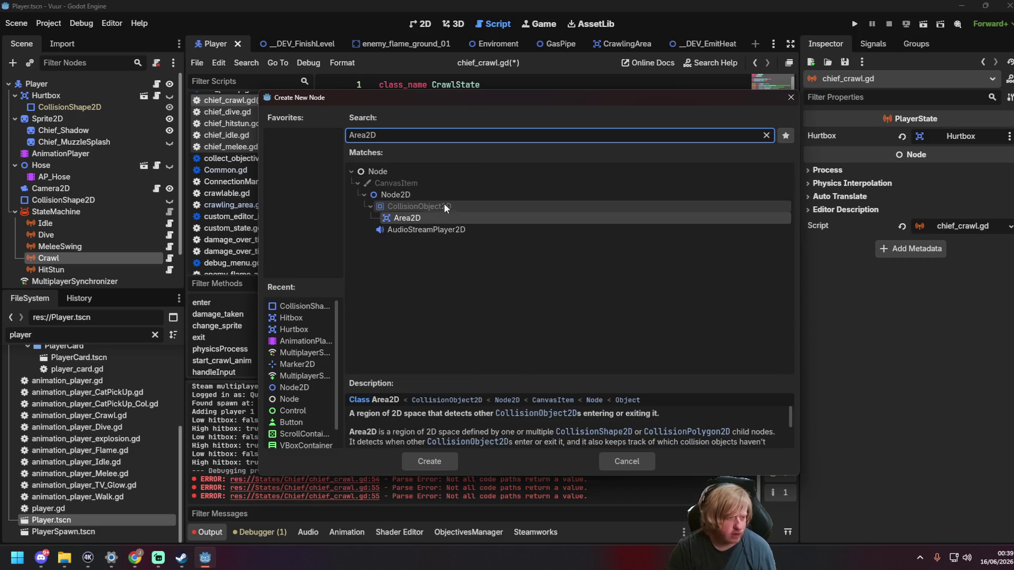
double_click(417, 217)
double_click(78, 270)
key(BackSpace)
key(BackSpace)
key(BackSpace)
text(CrawlDetecti)
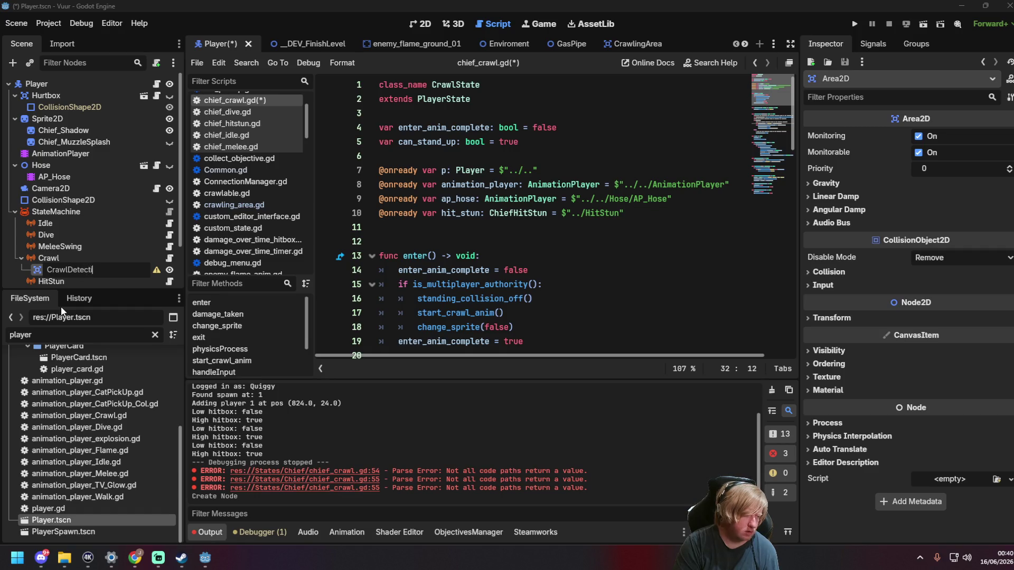
key(Escape)
key(Return)
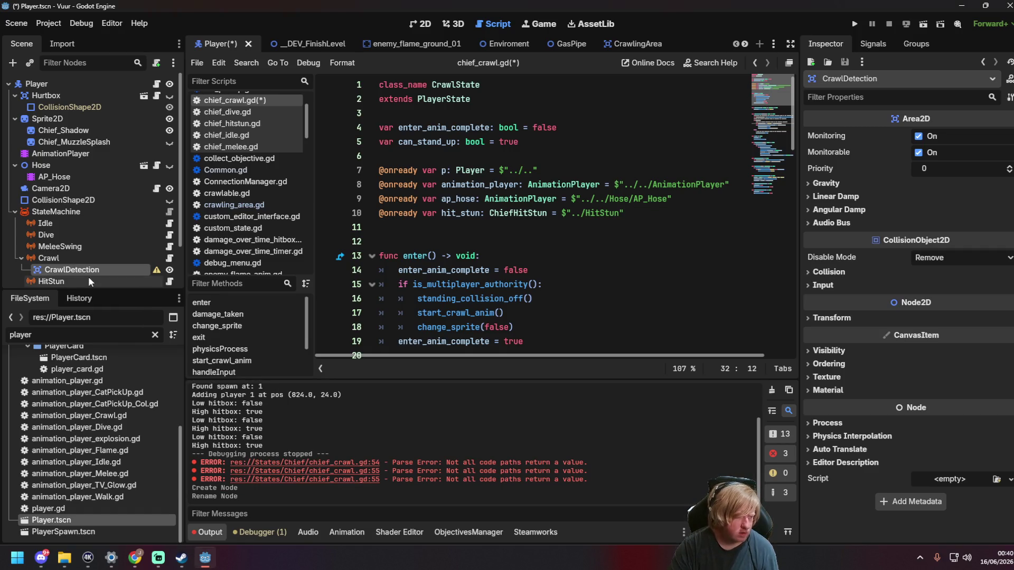
Open the new-node dialog under CrawlDetection and search for 'Collision'.
right_click(95, 269)
click(179, 278)
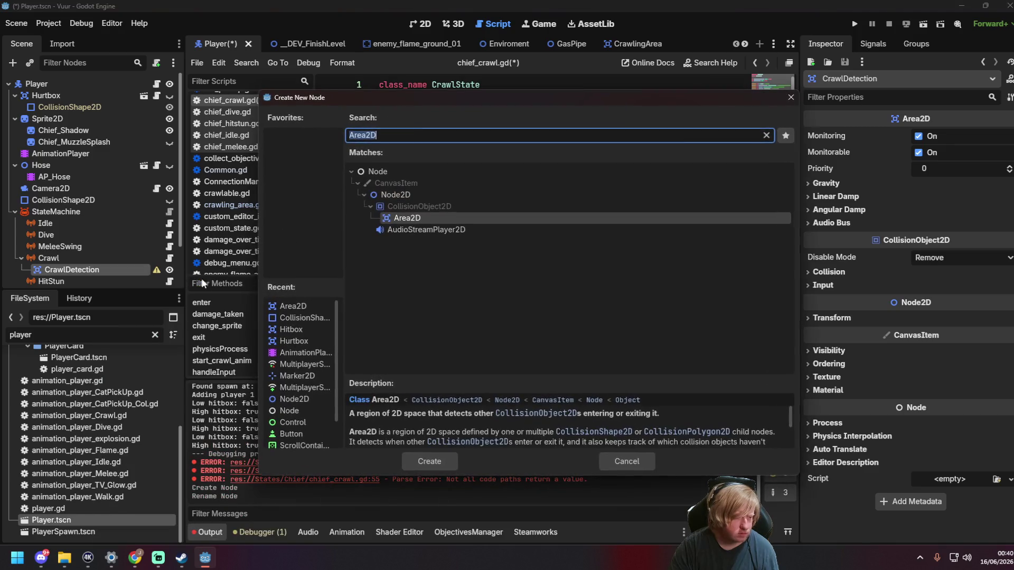
click(639, 461)
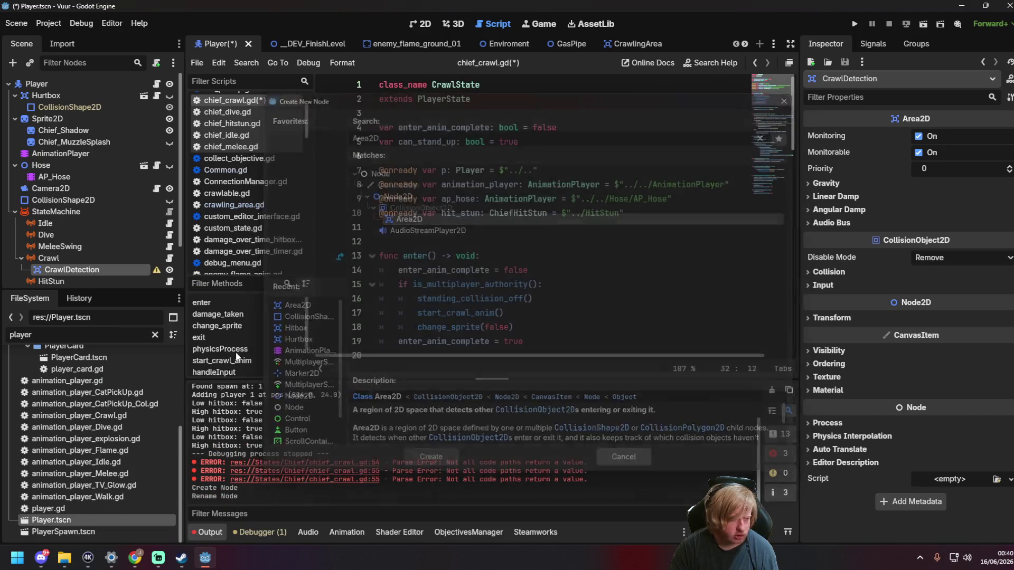
right_click(115, 271)
click(182, 277)
text(Col)
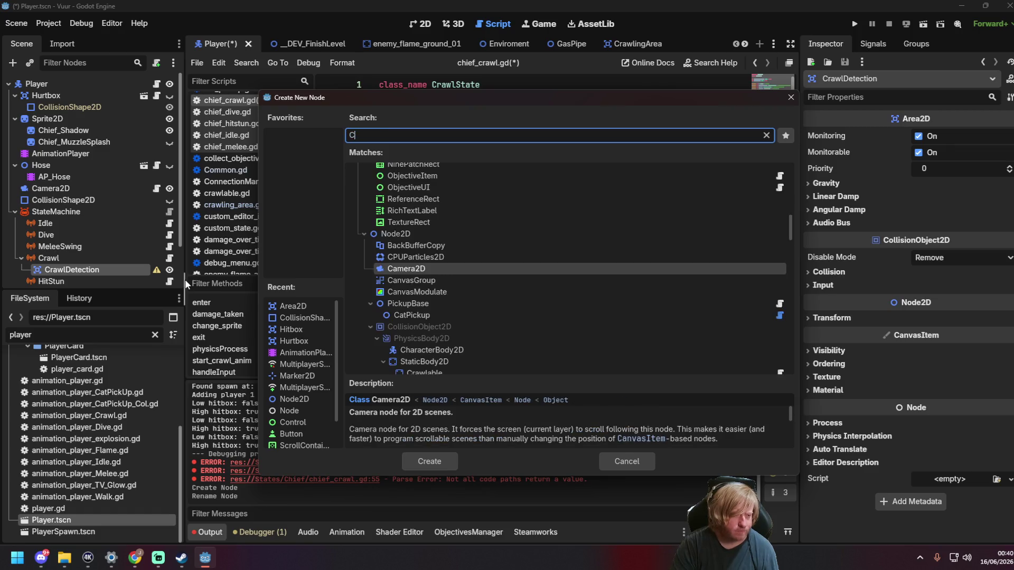
text(lision)
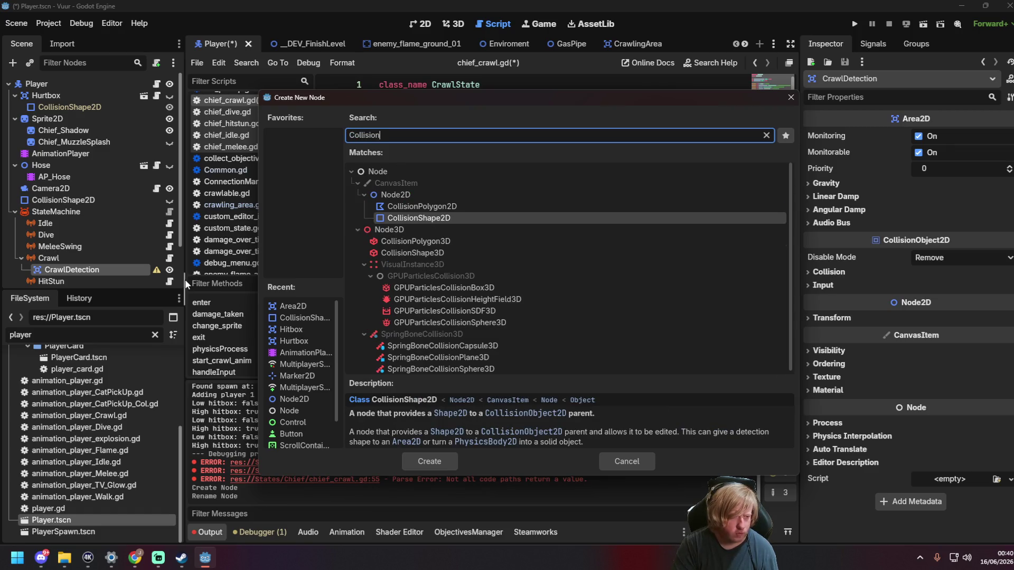
Add a CollisionShape2D with a CapsuleShape2D under CrawlDetection and switch to the 2D view.
key(Return)
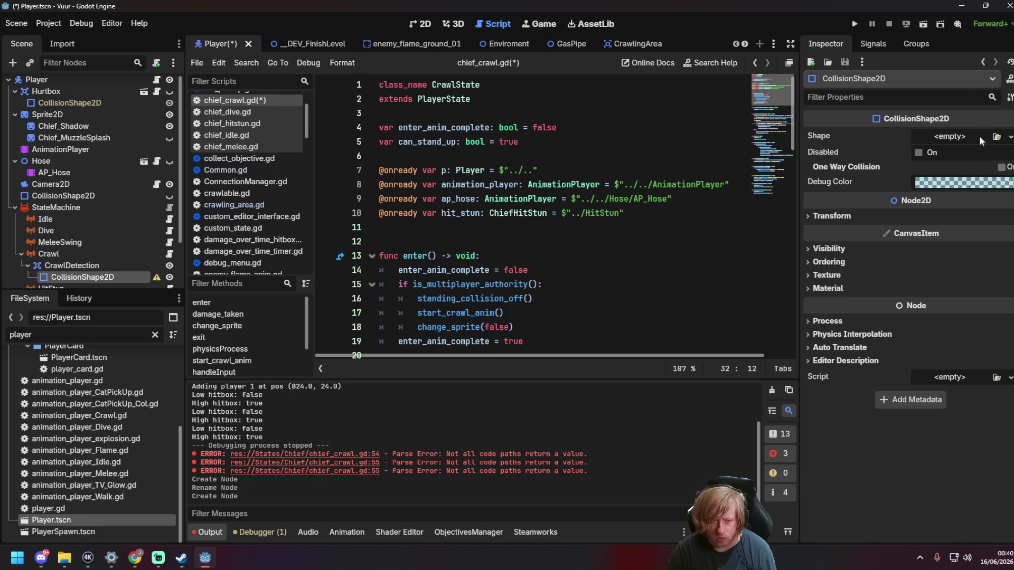
click(1009, 136)
click(939, 228)
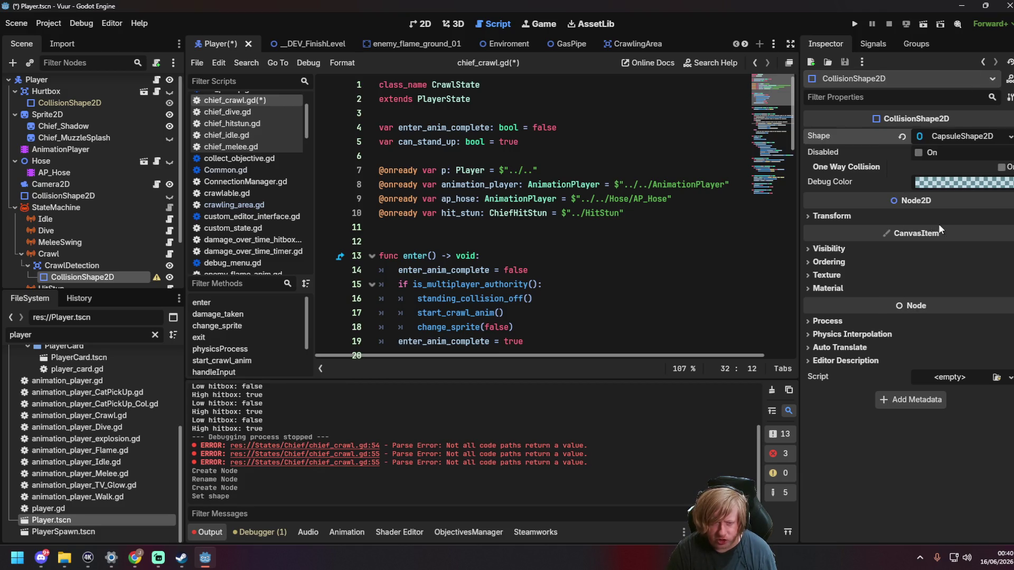
click(422, 24)
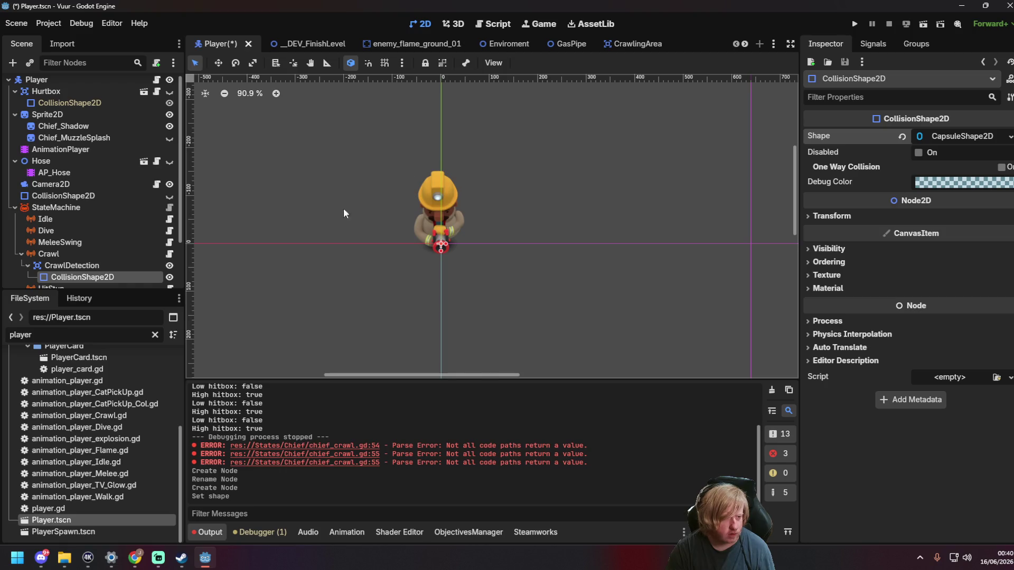
scroll(363, 228, up, 3)
scroll(109, 242, up, 1)
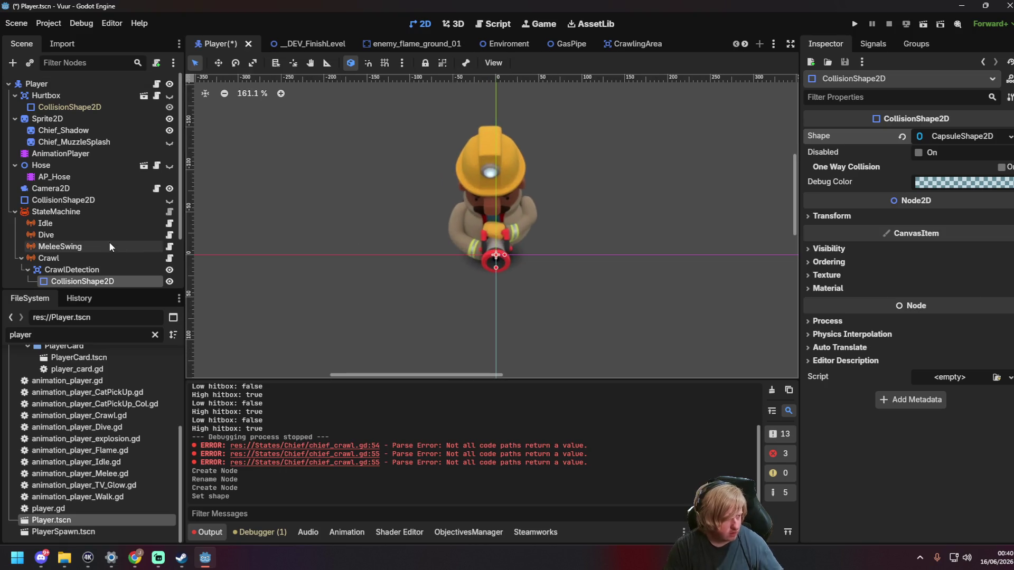
Inspect the Player's existing collision capsule and copy its Height value.
click(53, 83)
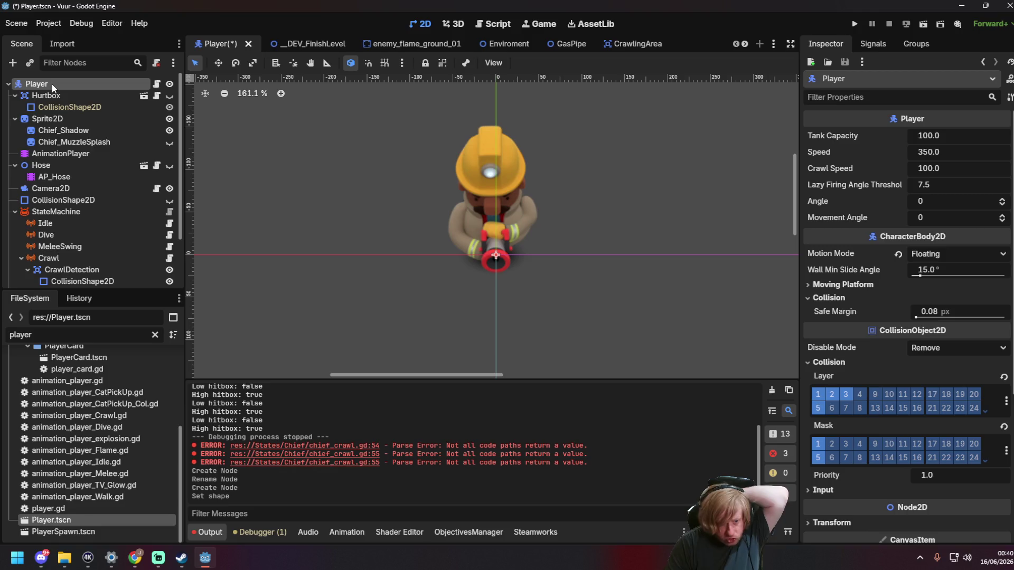
scroll(67, 221, down, 2)
click(63, 175)
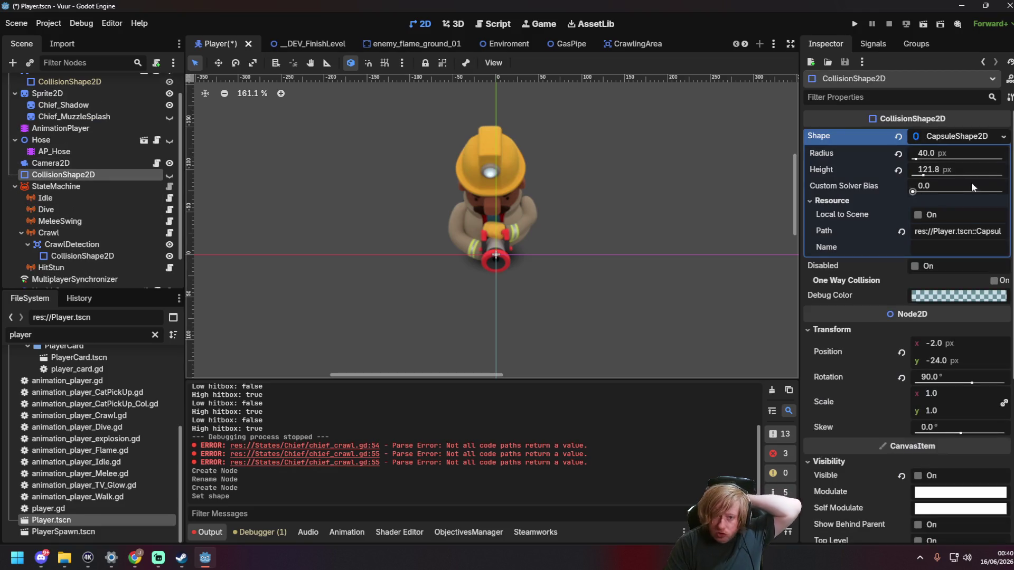
click(944, 137)
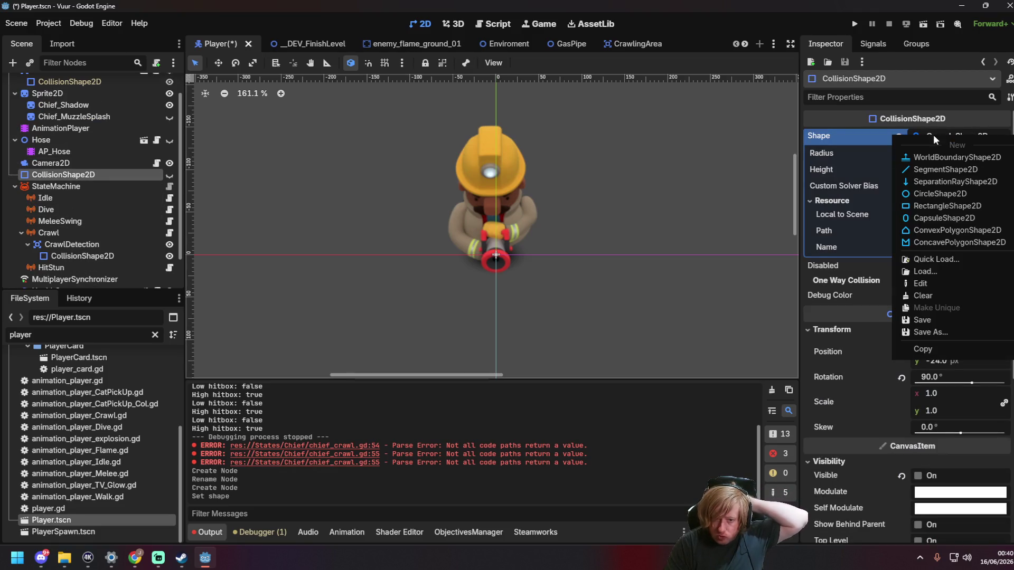
click(834, 138)
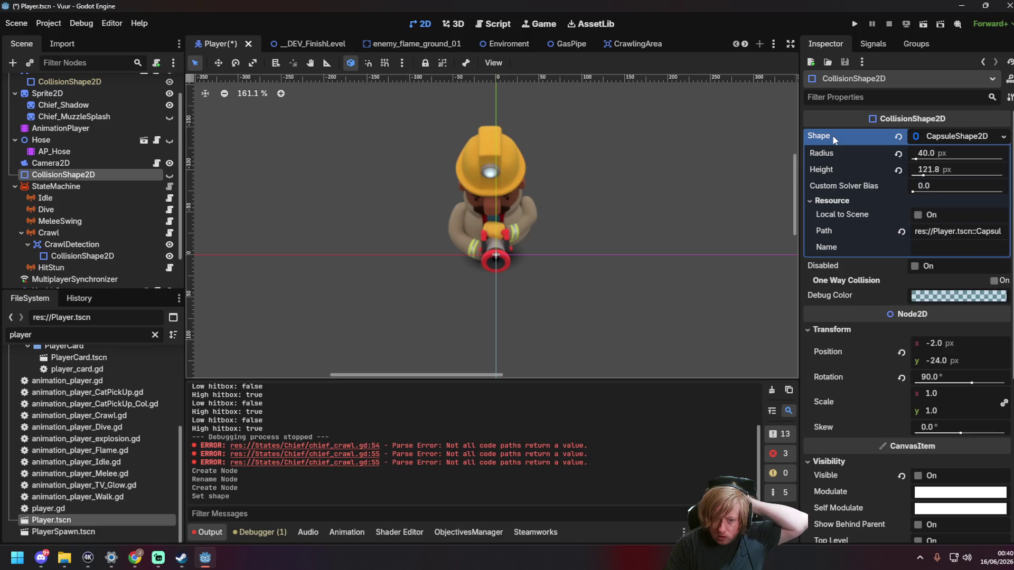
right_click(828, 168)
click(876, 179)
scroll(91, 239, down, 2)
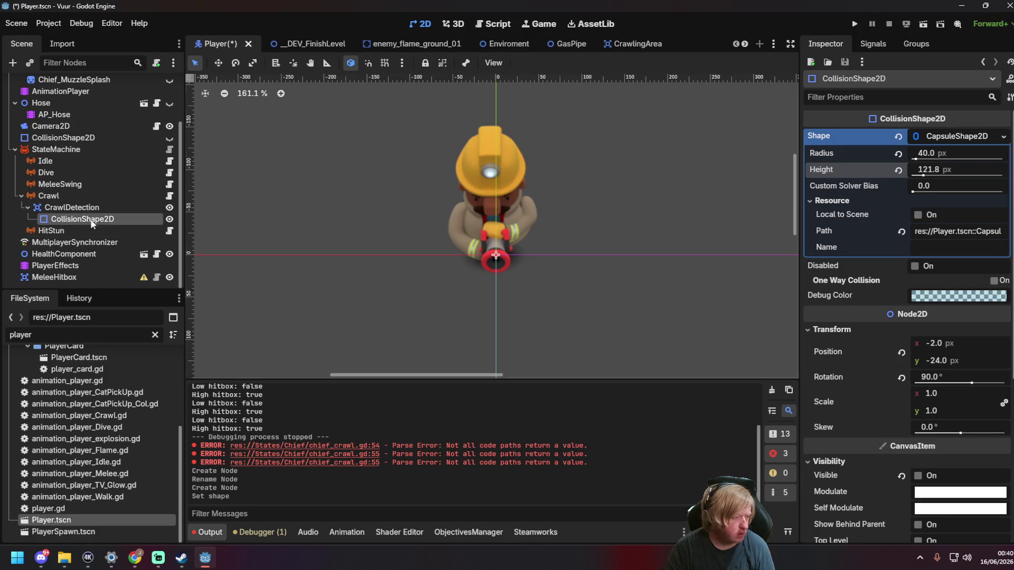
Set the CrawlDetection capsule's Radius to 40 and Height to 121.8.
click(91, 222)
click(929, 138)
click(942, 154)
text(40)
key(Return)
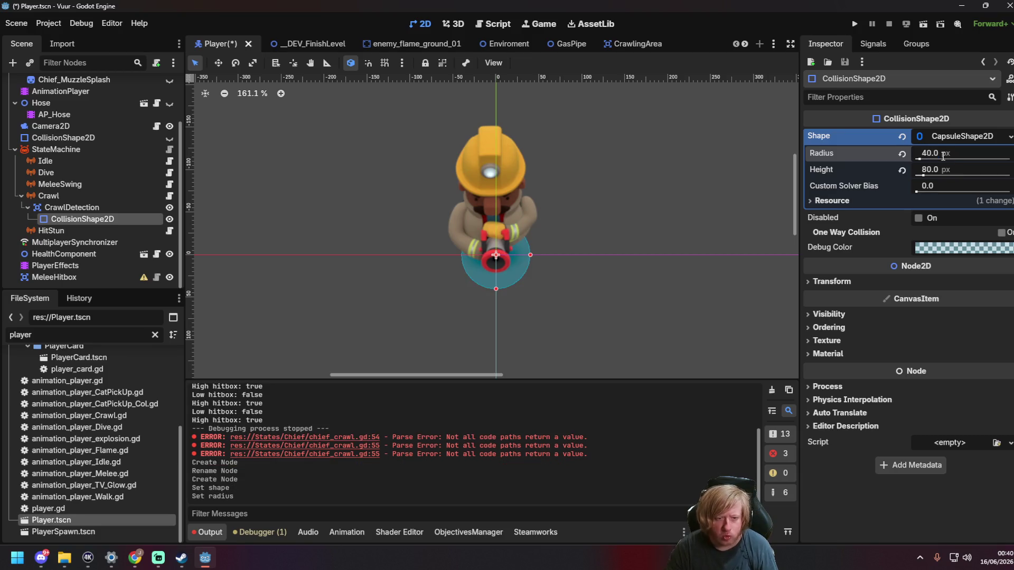
click(945, 169)
key(ctrl+v)
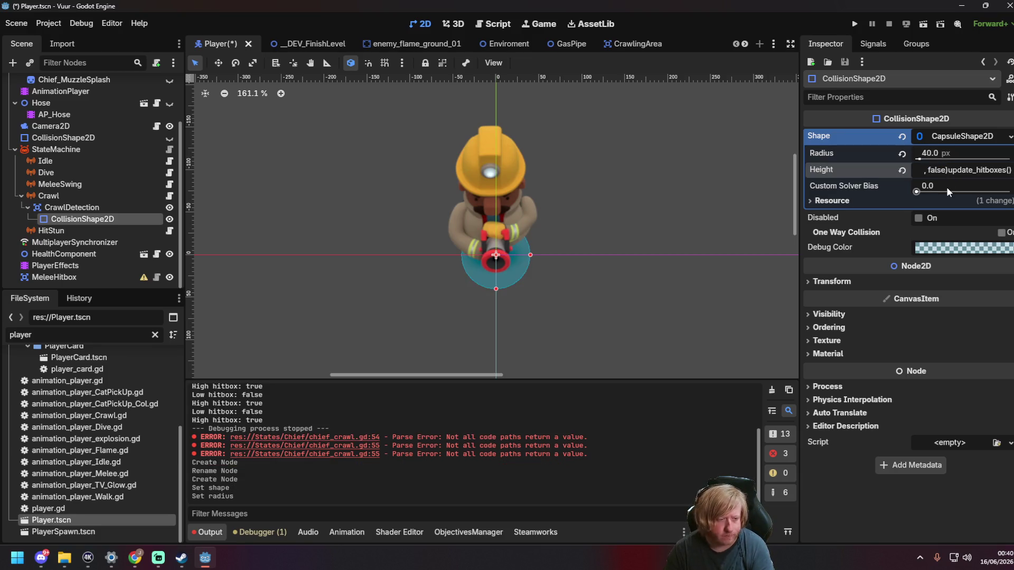
key(ctrl+z)
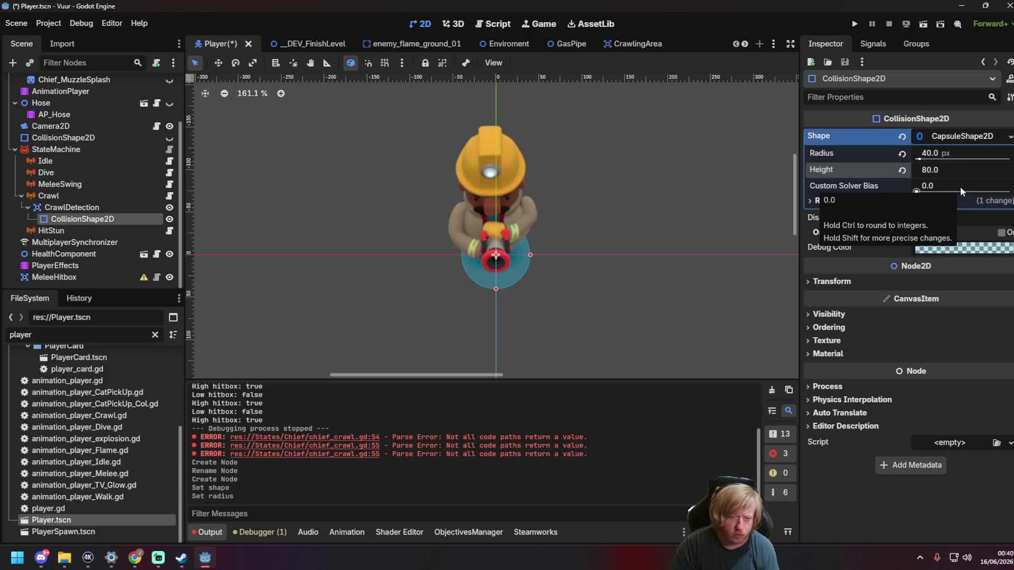
key(BackSpace)
key(BackSpace)
key(BackSpace)
text(121.8)
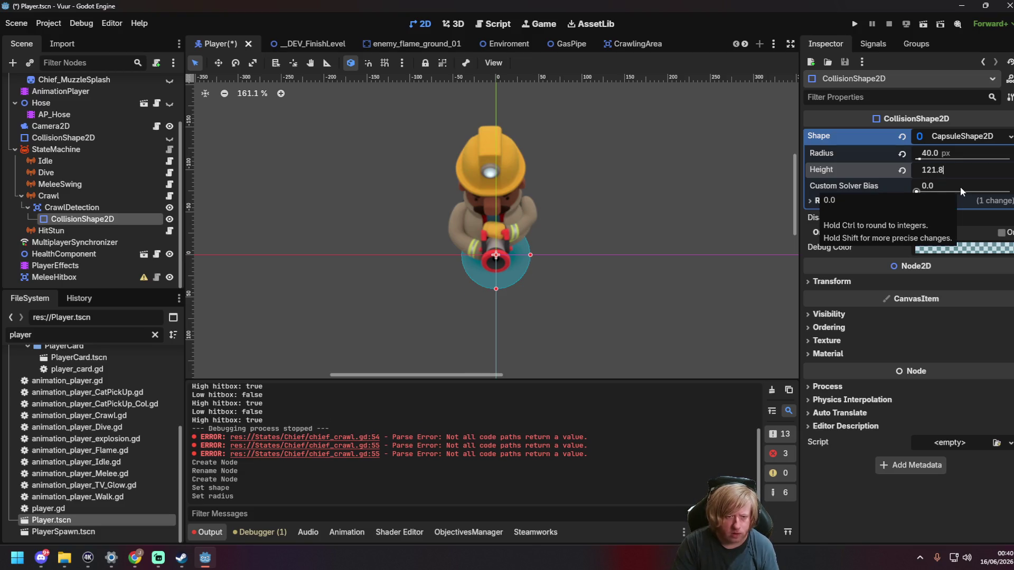
key(Return)
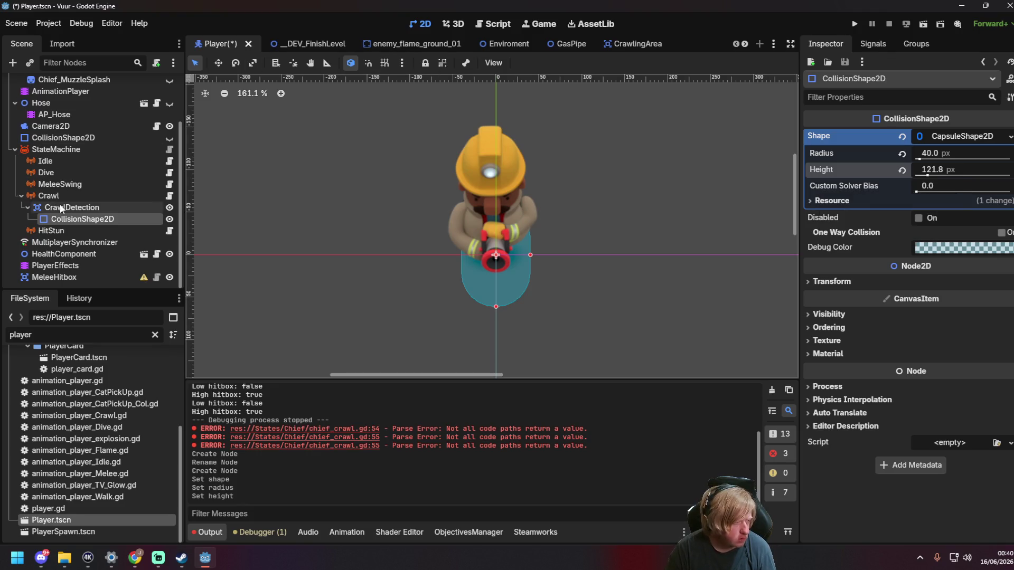
Move the CrawlDetection capsule up over the character with the Move tool.
click(63, 207)
click(70, 219)
key(w)
mouse_move(508, 277)
mouse_down()
mouse_move(513, 248)
mouse_move(512, 262)
mouse_up()
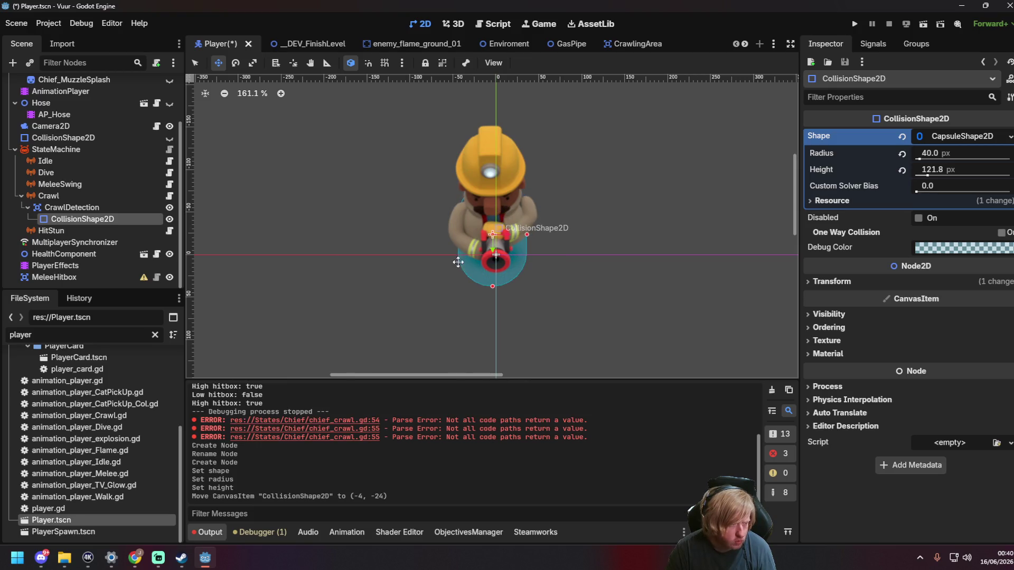
Preview the crawl_up animation on the AnimationPlayer.
scroll(25, 243, up, 5)
click(60, 153)
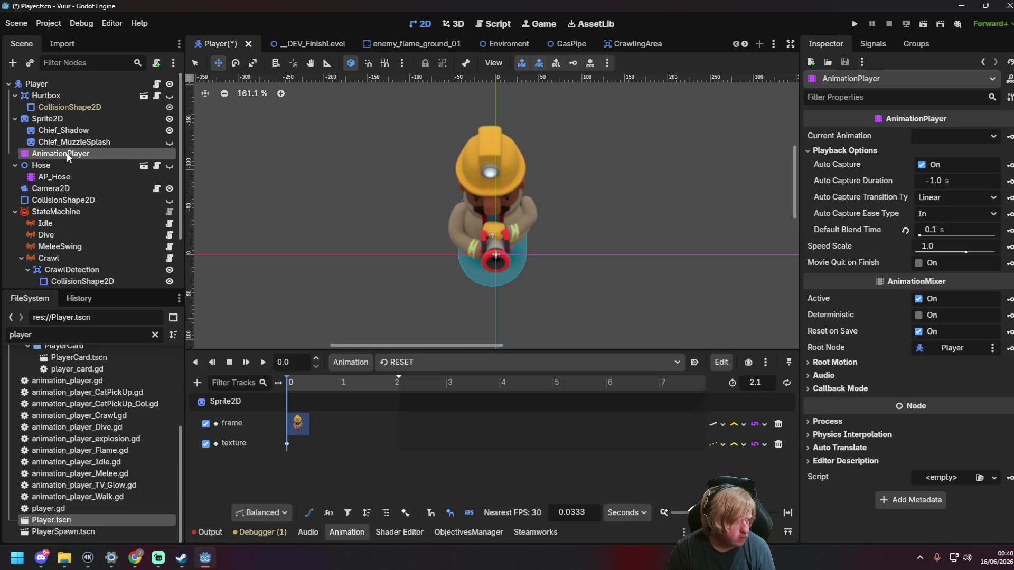
click(452, 362)
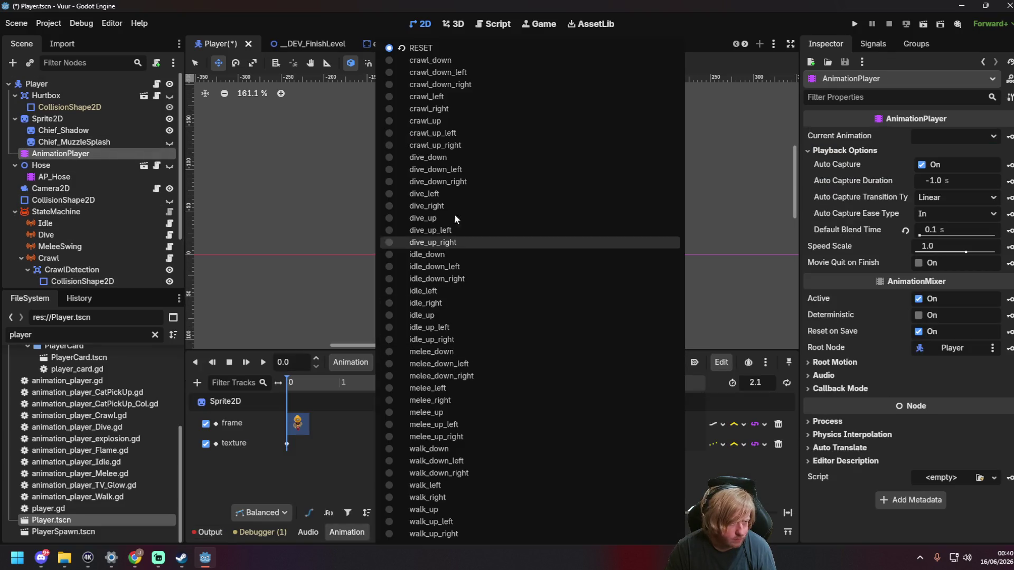
click(445, 120)
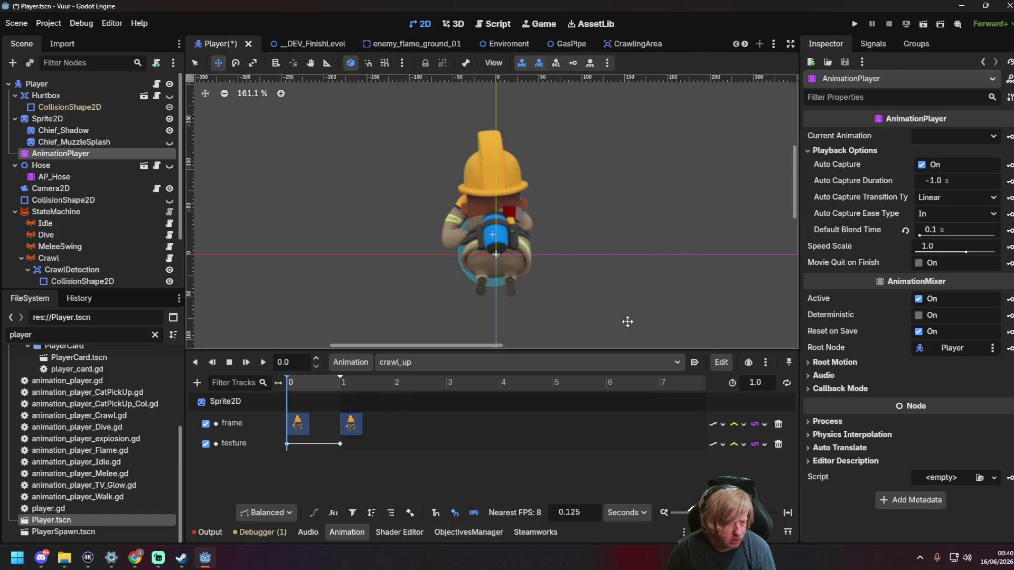
click(263, 362)
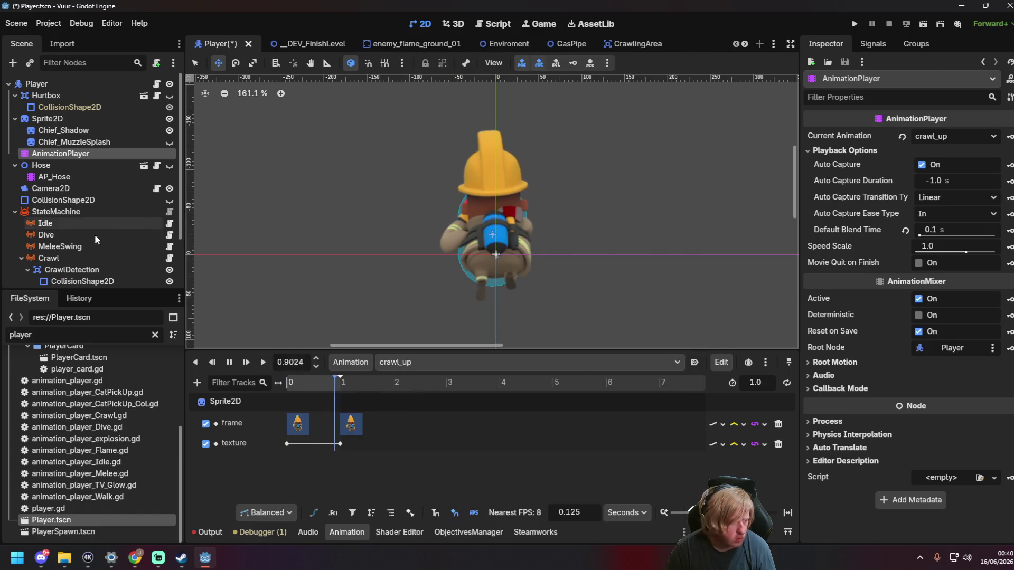
Set the CrawlDetection capsule Height to 140 and fit it over the crawling character.
scroll(82, 255, down, 3)
click(82, 229)
mouse_move(473, 261)
mouse_down()
mouse_move(444, 259)
mouse_move(476, 271)
mouse_move(575, 271)
mouse_up()
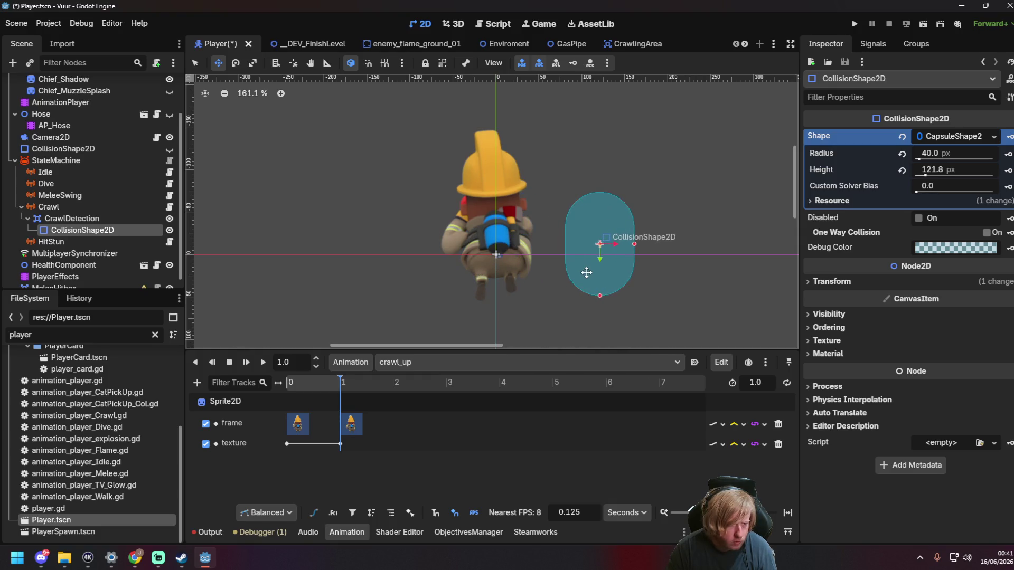
click(947, 170)
text(140)
key(Return)
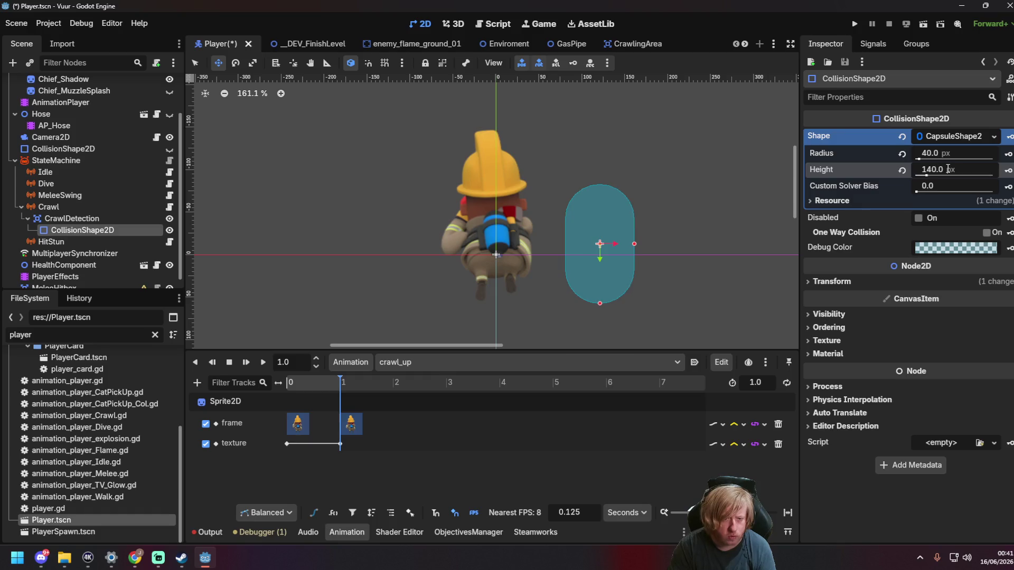
drag(599, 217, 493, 206)
Save the Player scene and return the character to the RESET animation.
key(q)
key(ctrl+s)
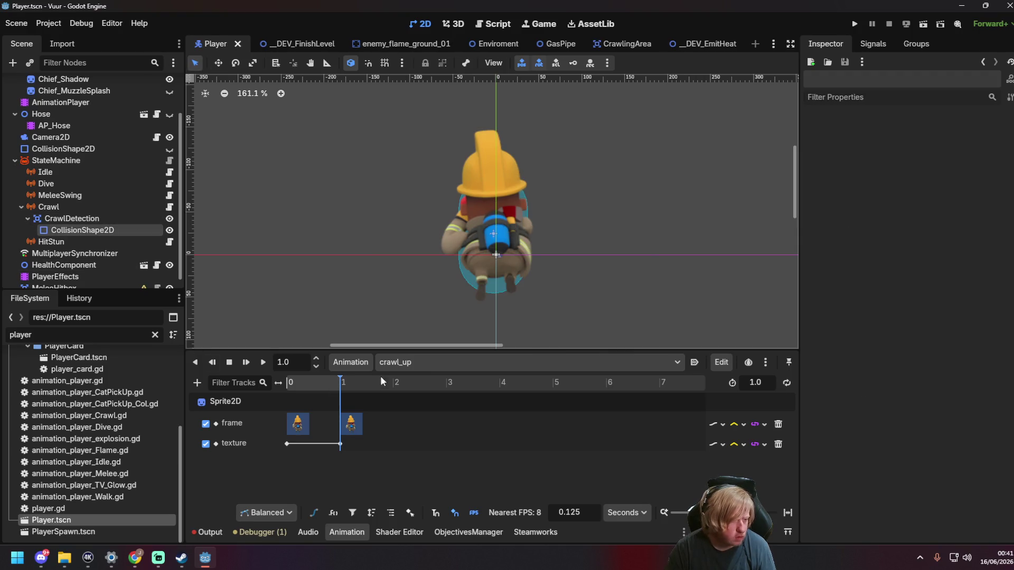
click(401, 363)
click(455, 46)
Save the Player scene again, then open the CrawlingArea scene and select its root node.
key(alt+Tab)
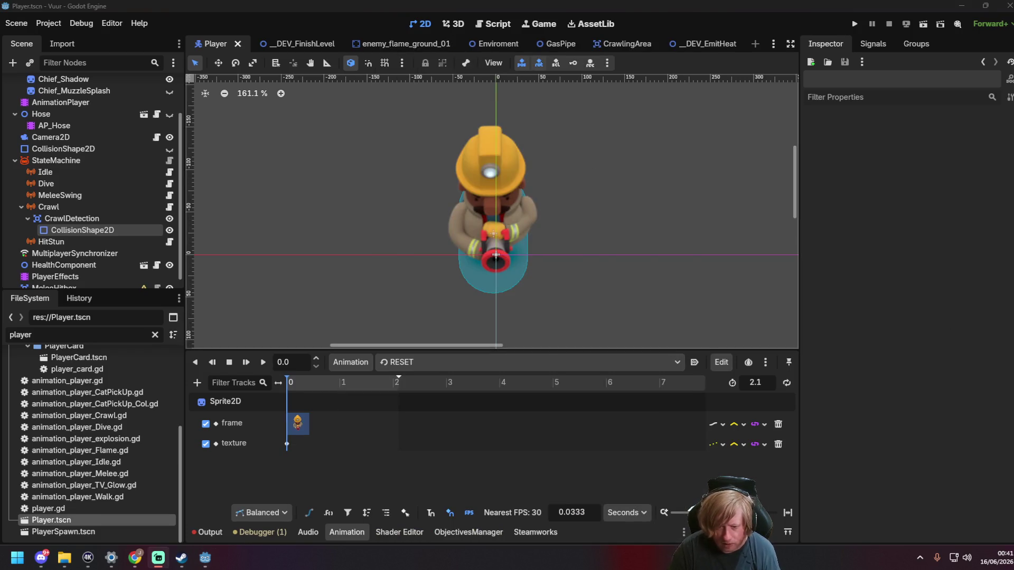
key(alt+Tab)
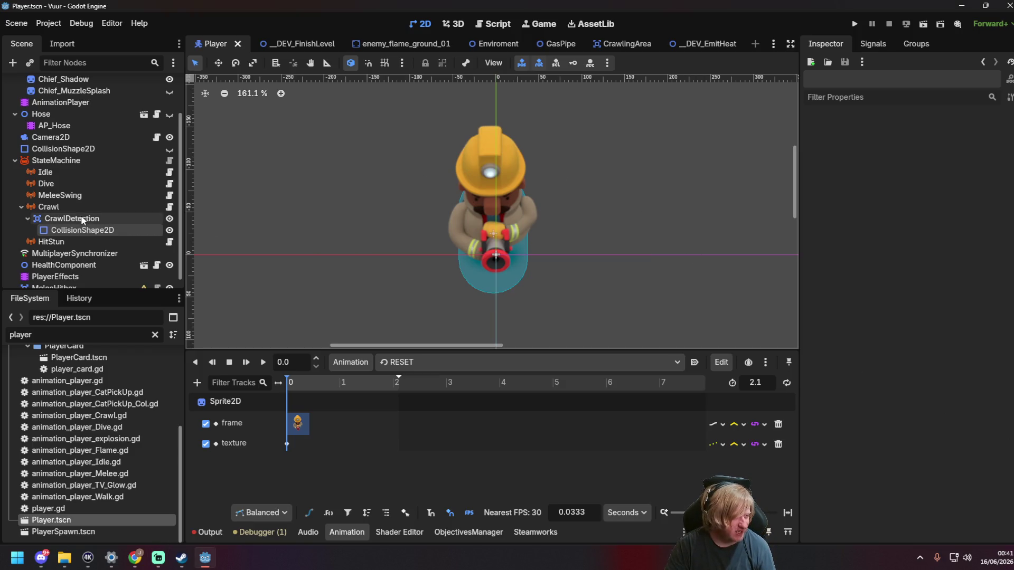
click(81, 216)
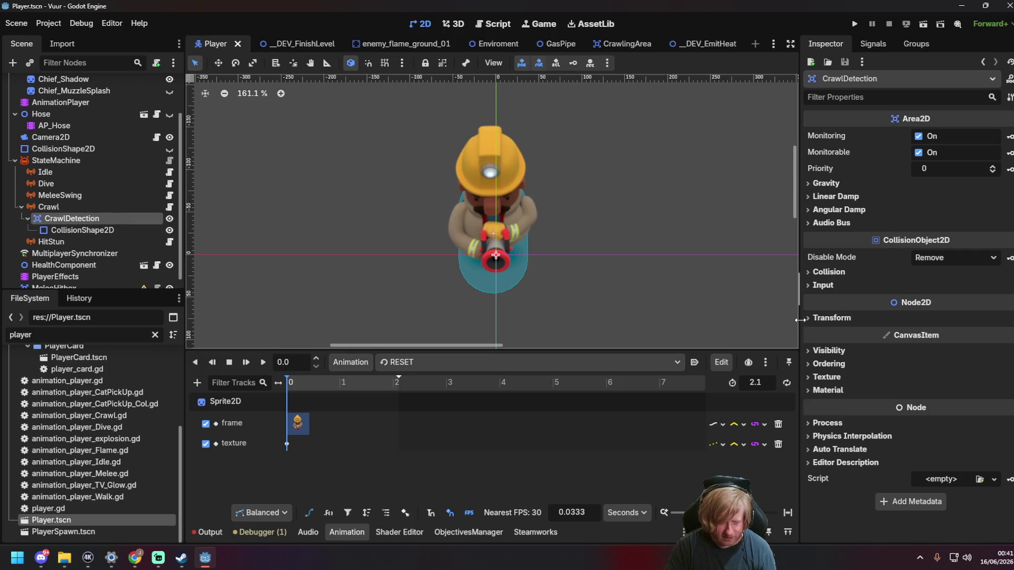
key(ctrl+s)
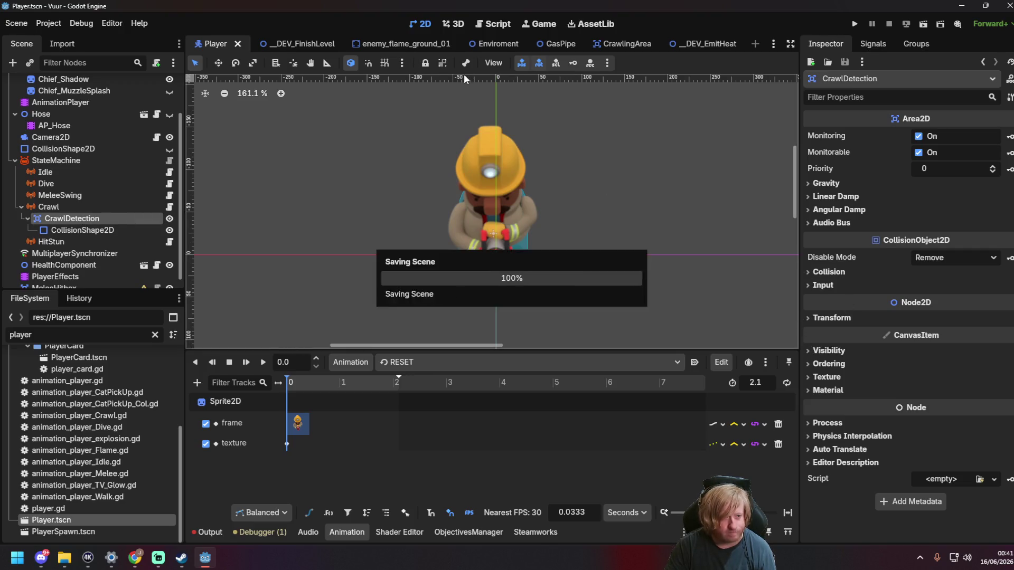
click(612, 43)
click(49, 84)
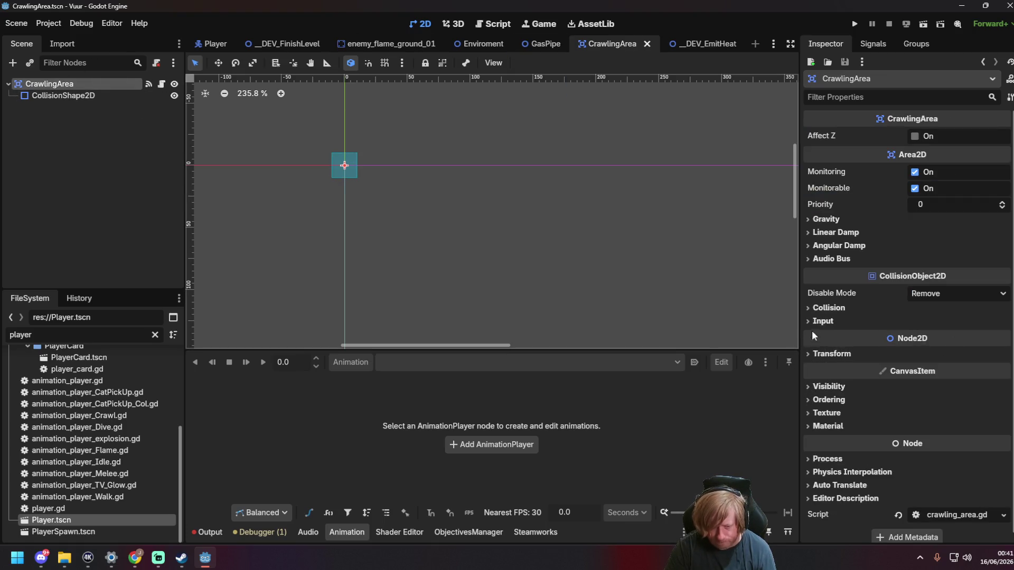
Check CrawlingArea's collision layers and mask, then open crawling_area.gd.
click(809, 308)
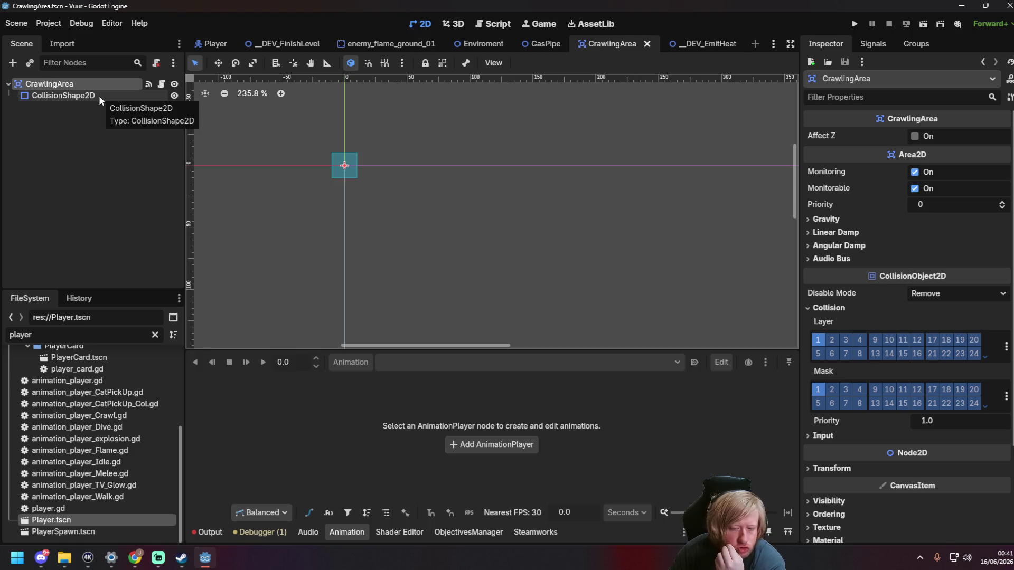
click(161, 84)
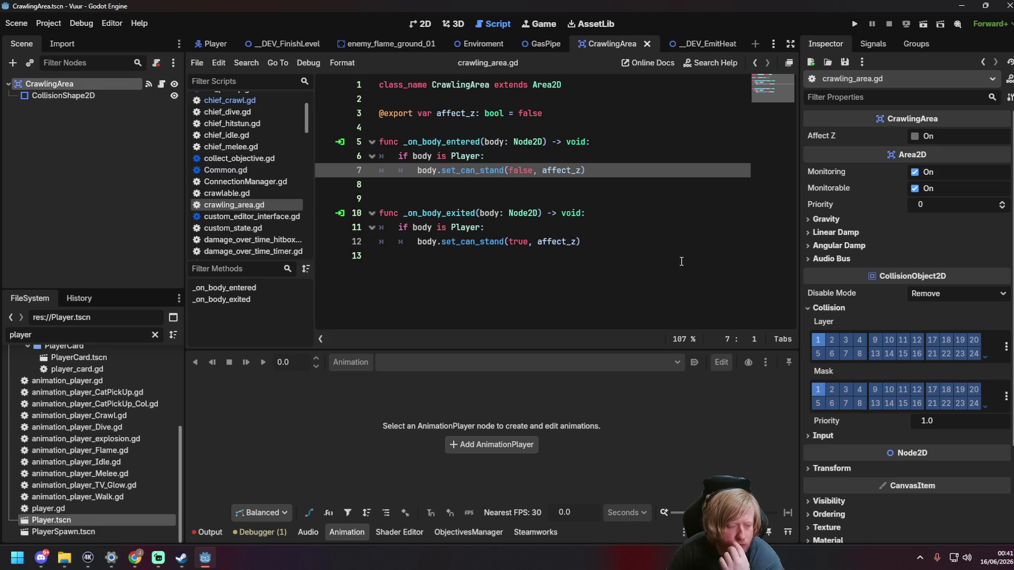
click(615, 243)
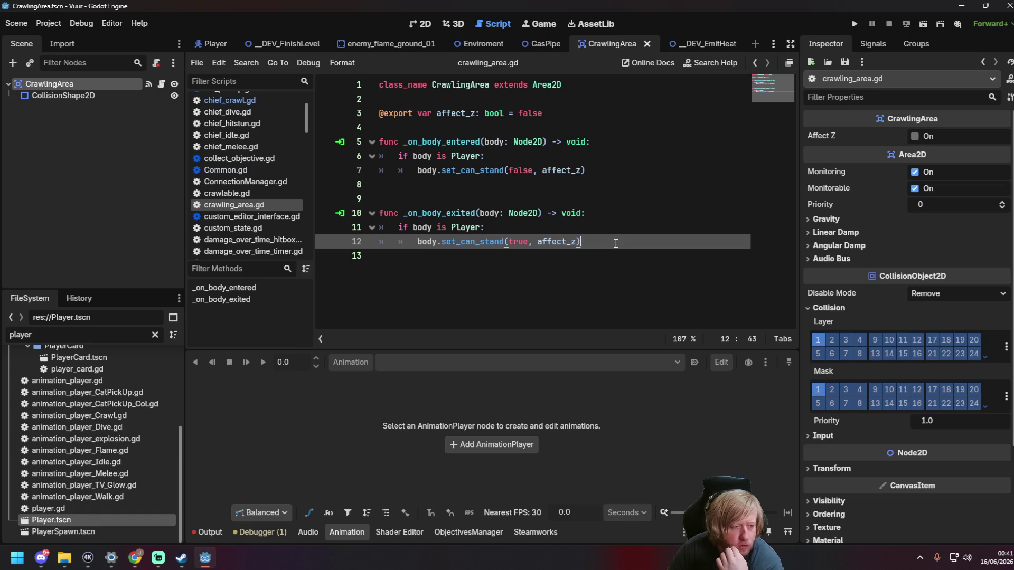
click(708, 279)
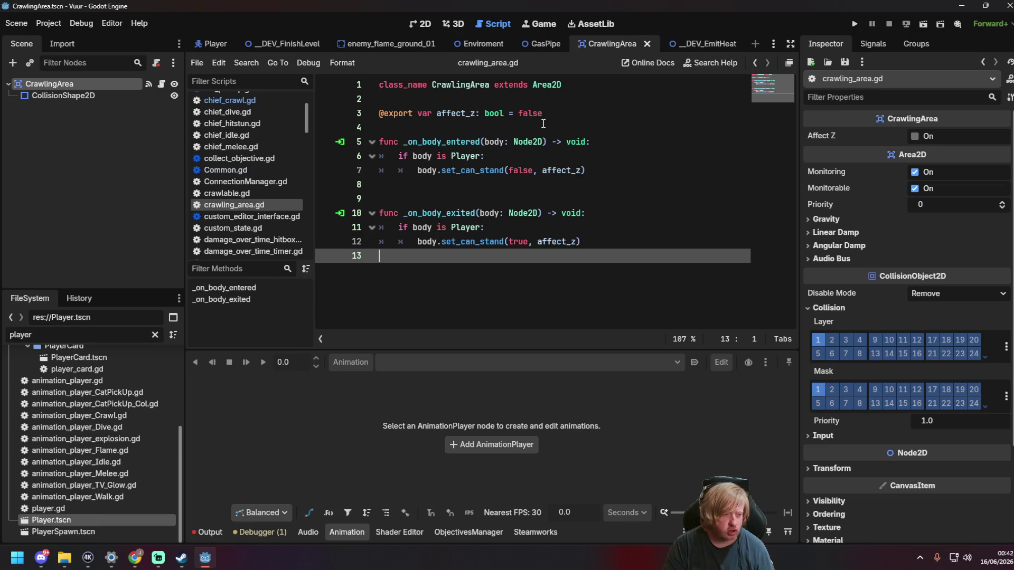
Remove the affect_z argument from the set_can_stand calls on lines 7 and 12.
drag(534, 170, 584, 170)
key(BackSpace)
drag(532, 241, 581, 242)
Save crawling_area.gd and drop the affect_z parameter from the set_can_stand definition.
key(BackSpace)
key(ctrl+s)
ctrl+click(490, 241)
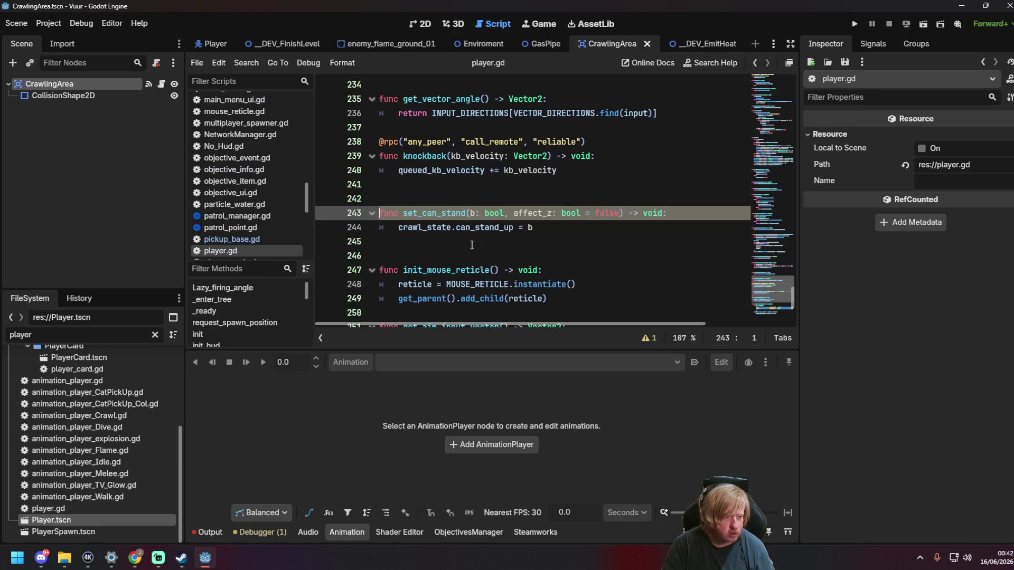
click(531, 252)
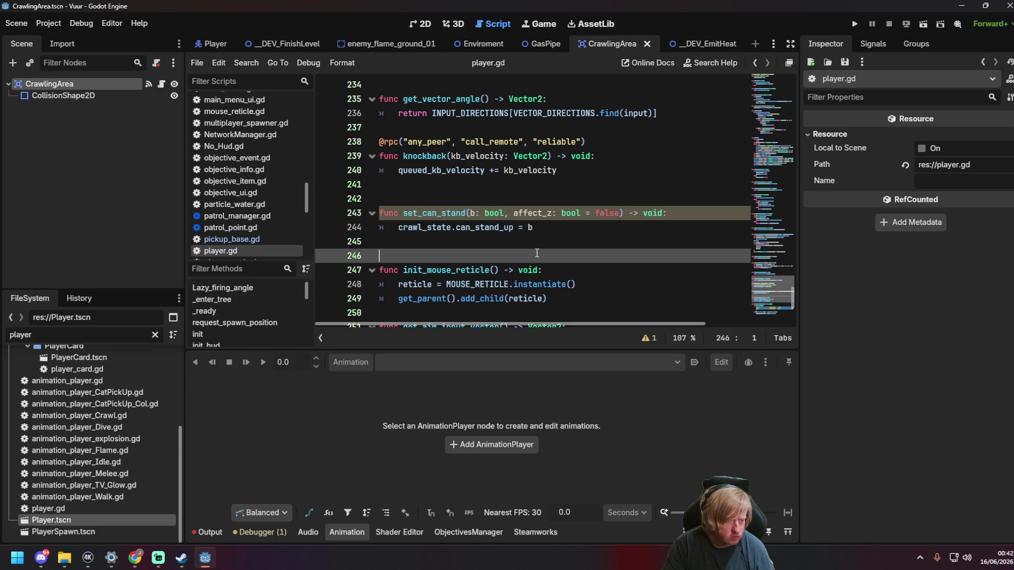
click(561, 229)
drag(506, 212, 619, 213)
key(BackSpace)
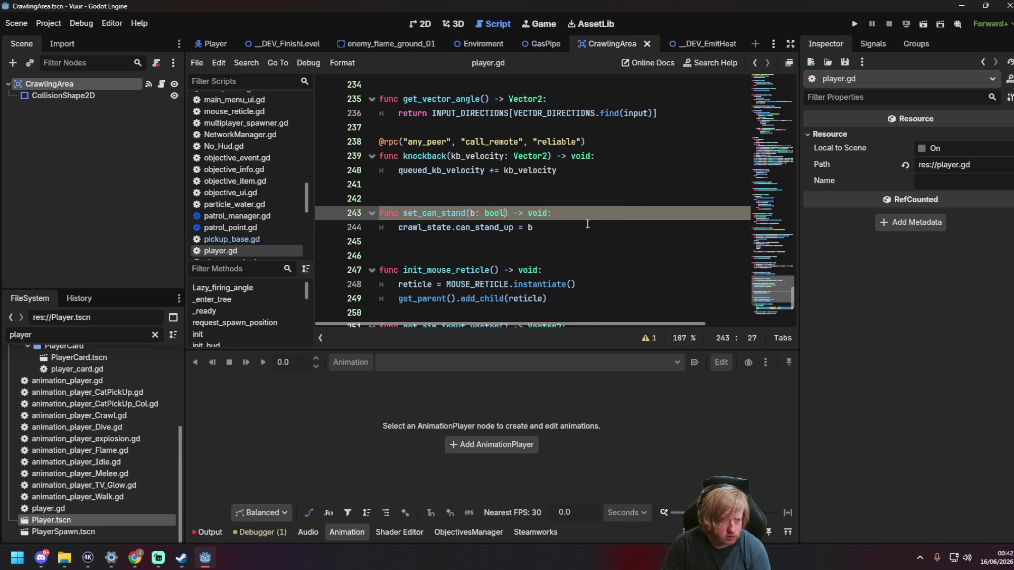
click(588, 222)
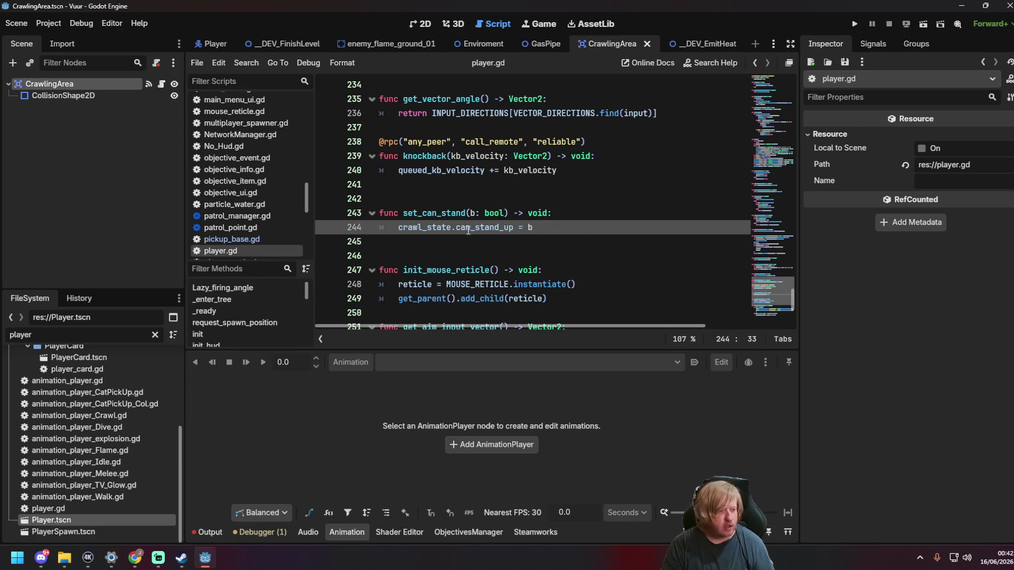
click(215, 47)
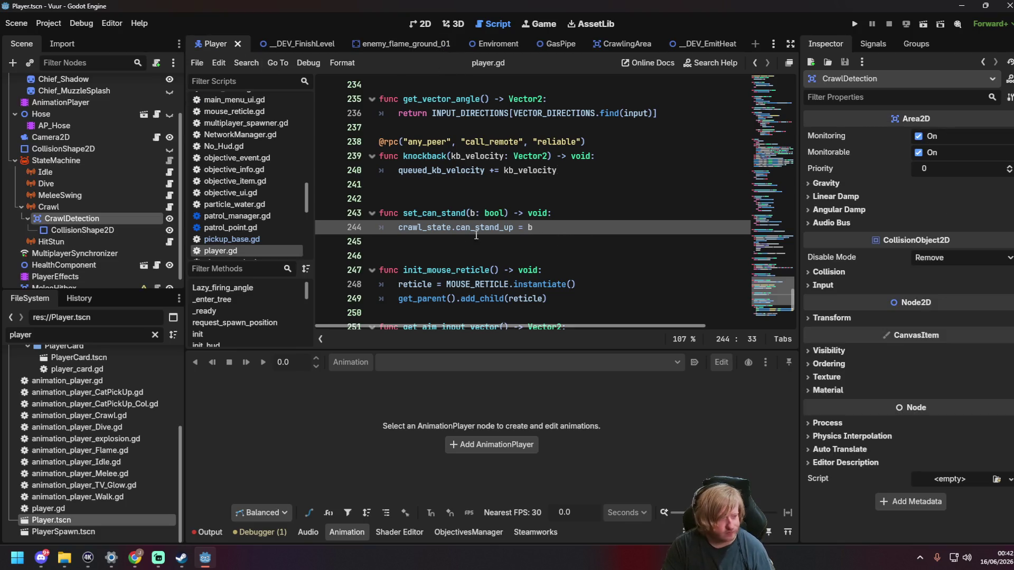
click(131, 230)
click(130, 218)
click(169, 207)
scroll(514, 227, down, 3)
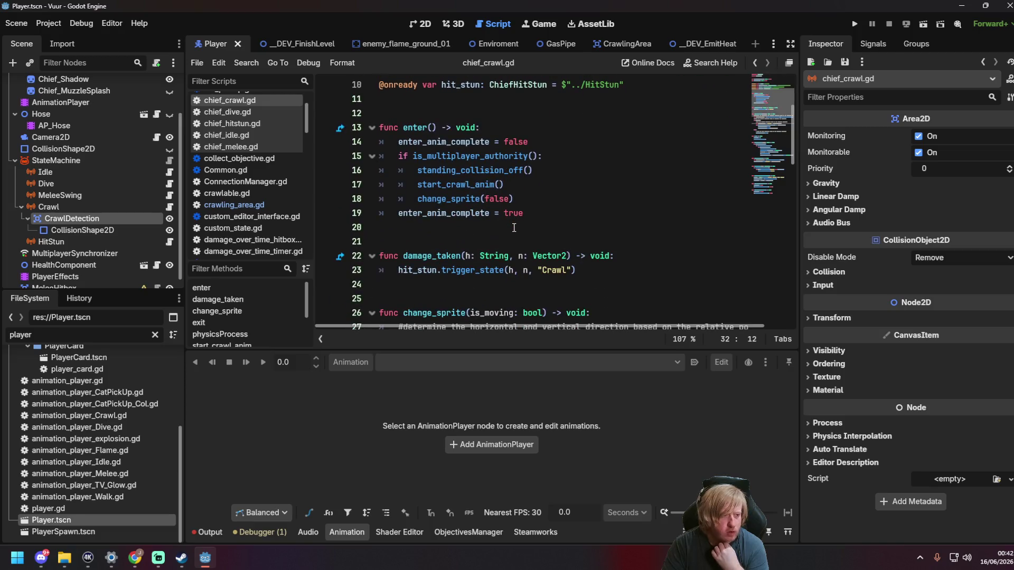
scroll(514, 227, down, 1)
scroll(513, 227, up, 2)
scroll(248, 159, up, 1)
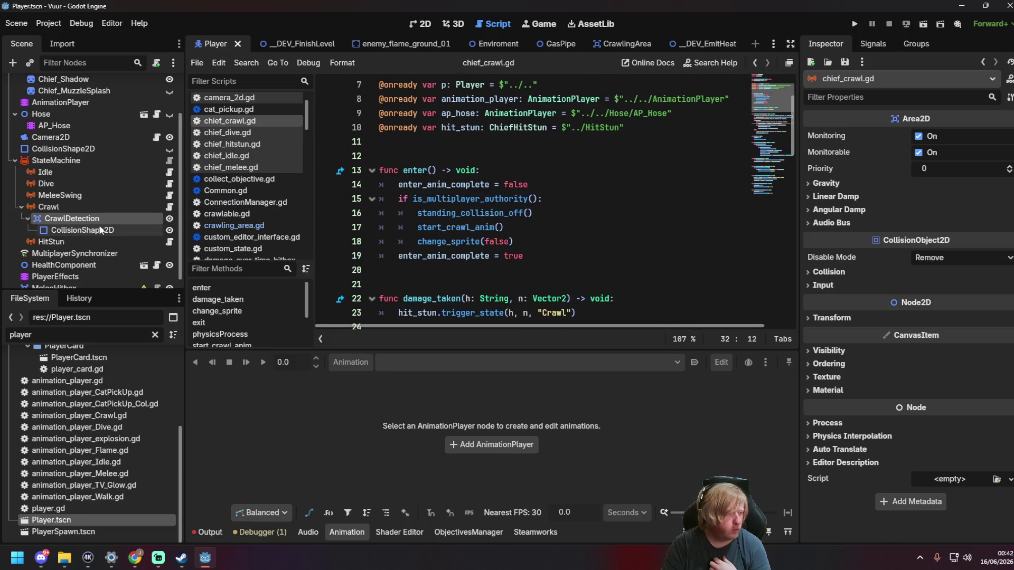
mouse_move(88, 218)
mouse_down()
mouse_move(402, 205)
mouse_move(413, 146)
mouse_move(400, 155)
mouse_move(435, 161)
mouse_move(446, 184)
mouse_move(514, 184)
mouse_up()
key(BackSpace)
key(Up)
key(BackSpace)
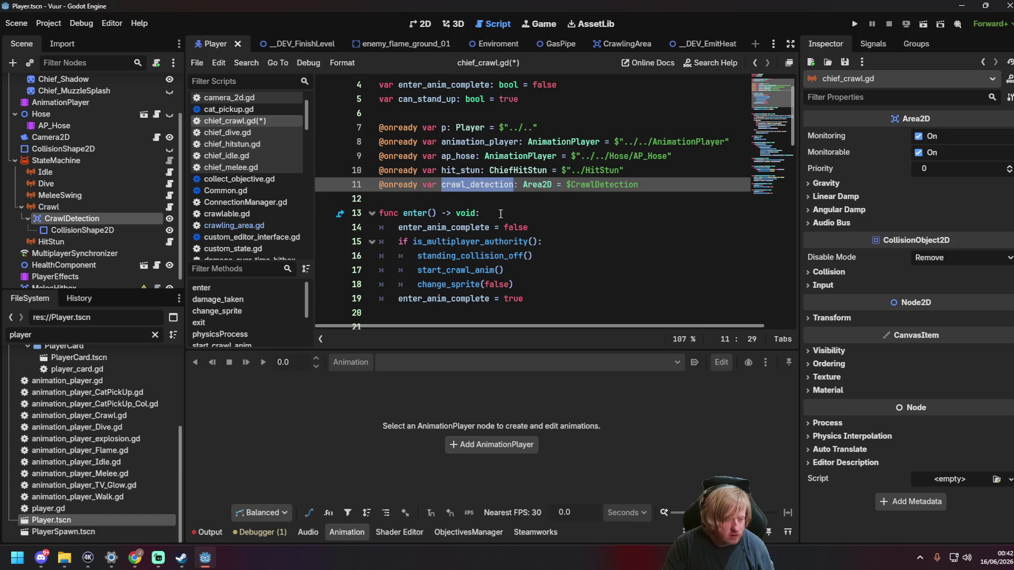
Open a new line after the is_multiplayer_authority() check in enter().
scroll(542, 259, down, 1)
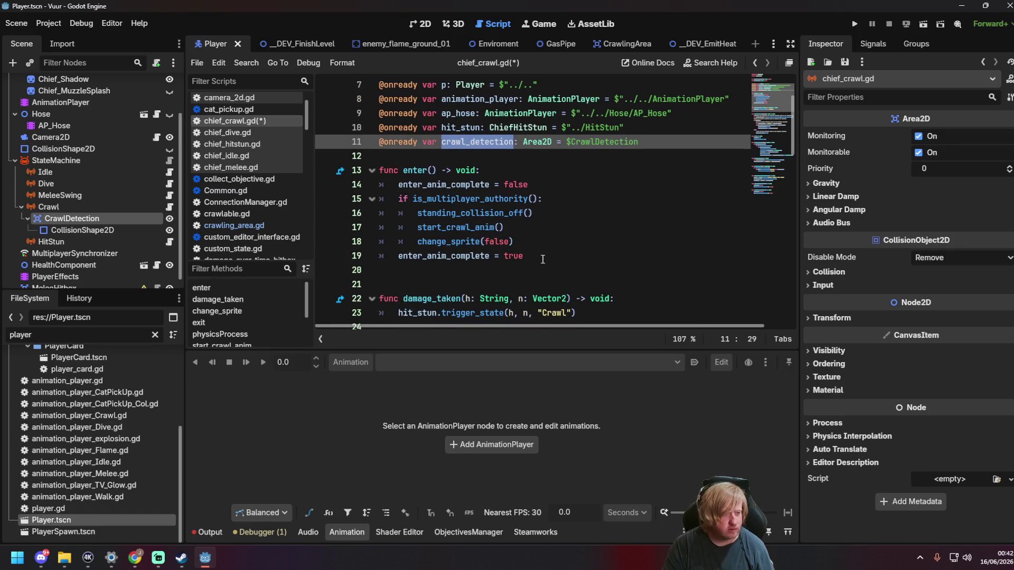
click(553, 205)
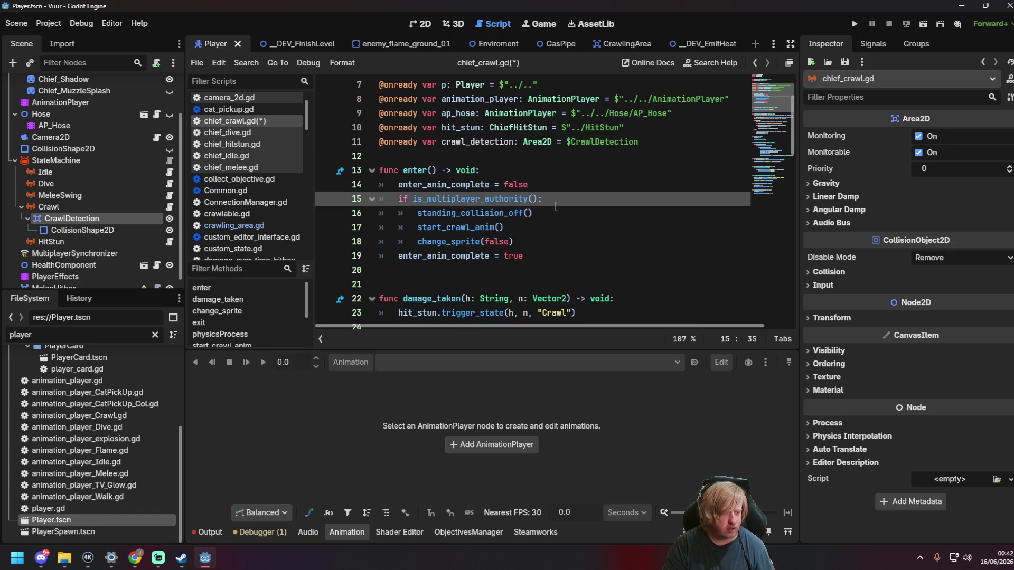
key(Return)
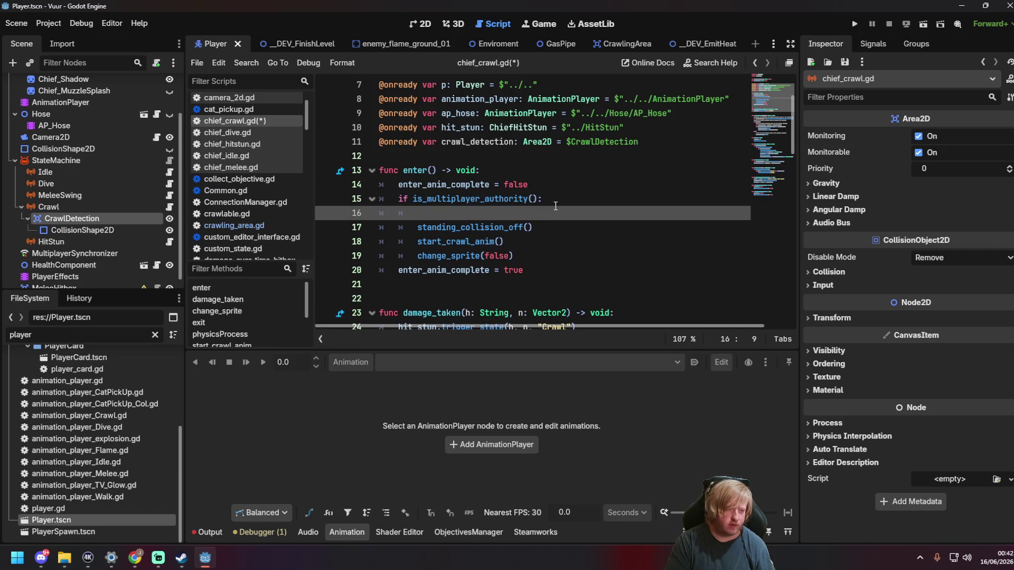
Move the blank line above the authority check and discard a wrong crawl_detection.connect(_on_ attempt.
key(ctrl+z)
key(Up)
key(Return)
text(crawl_detection.)
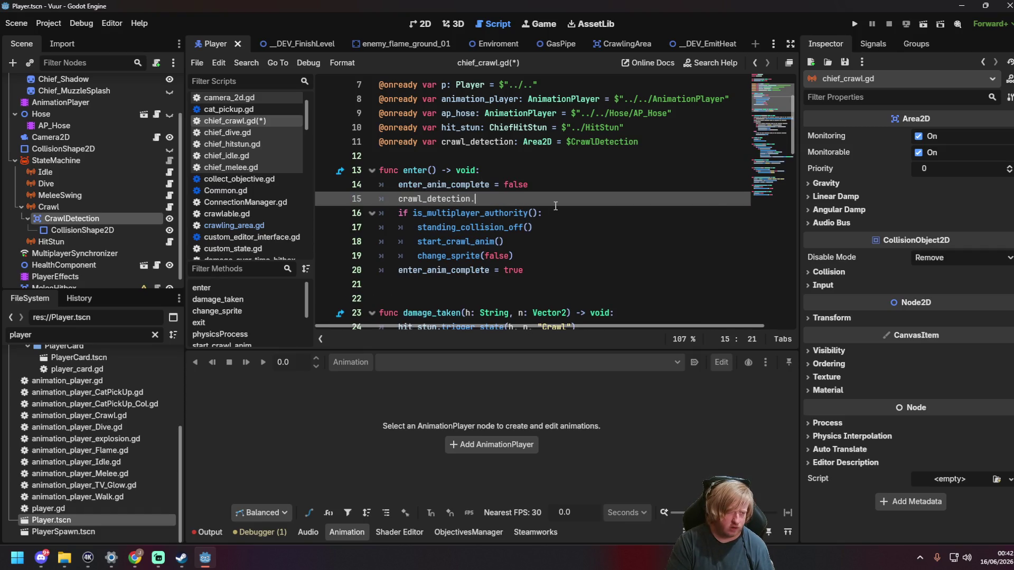
text(connect()
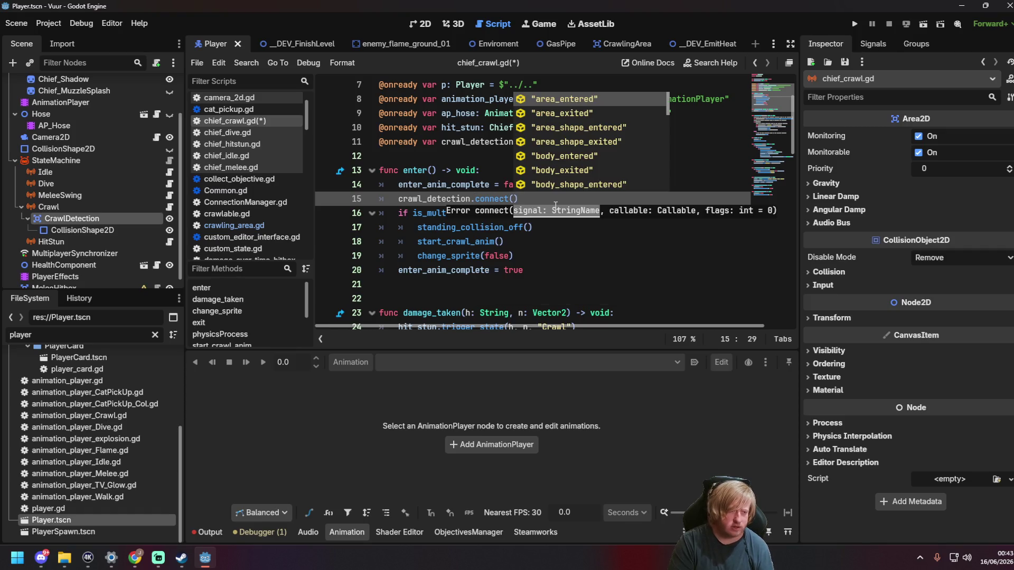
text(_on)
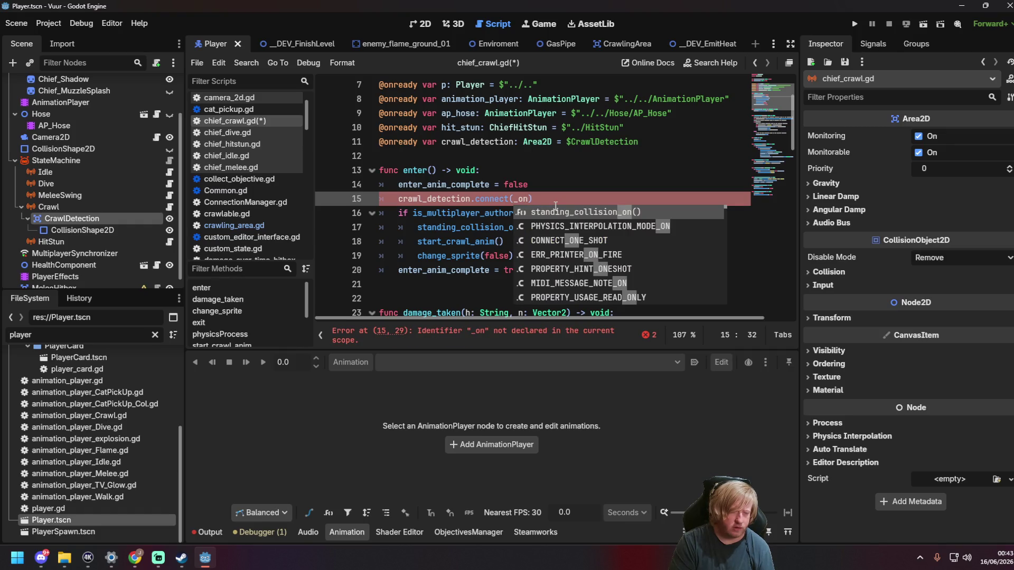
text(_)
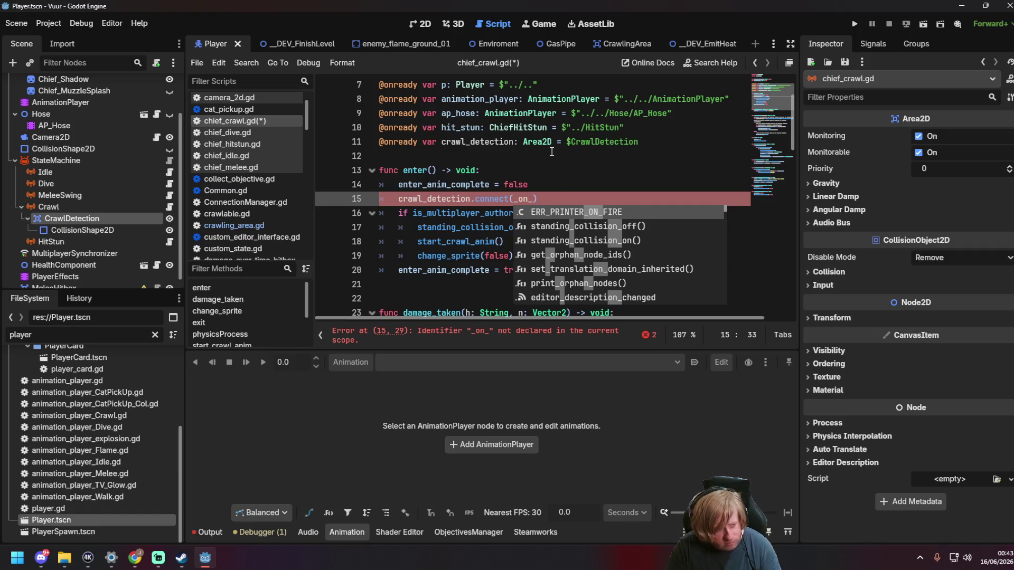
mouse_move(548, 200)
mouse_down()
mouse_move(402, 186)
mouse_move(397, 199)
mouse_up()
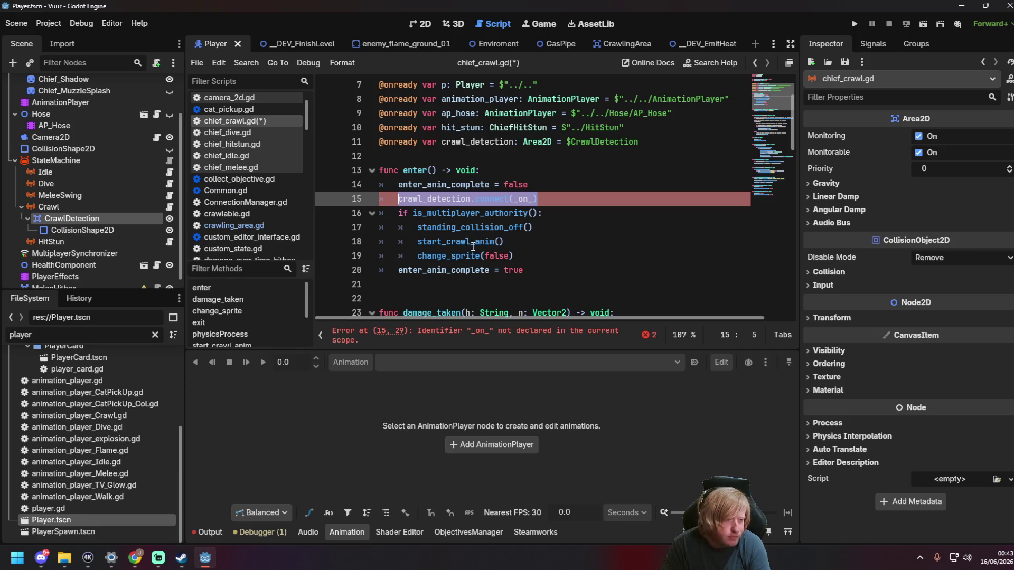
click(553, 197)
drag(472, 198, 549, 200)
key(BackSpace)
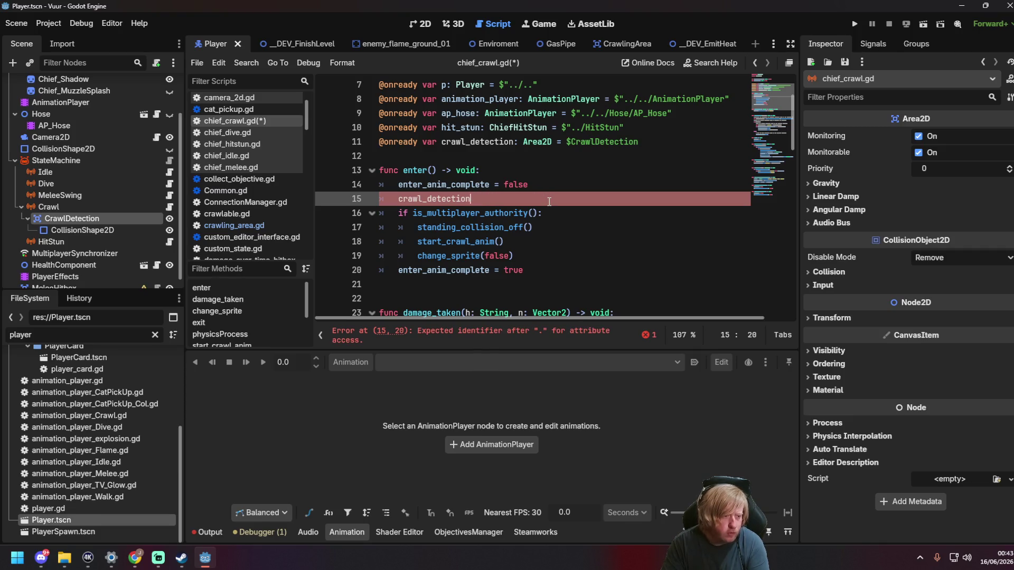
Write crawl_detection.area_entered.connect(_on_area_entered) using autocomplete for connect.
text(.conn)
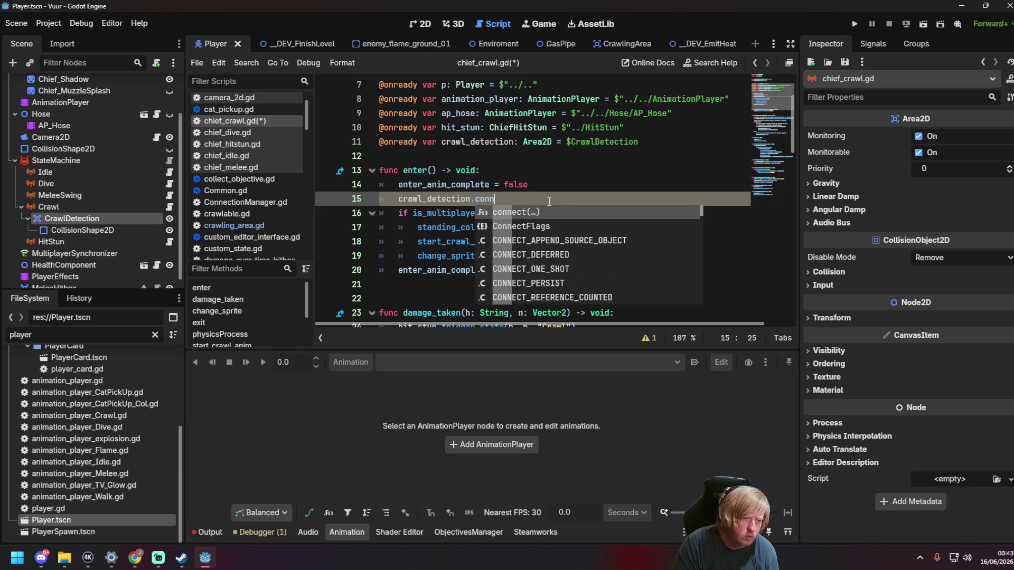
text(ect)
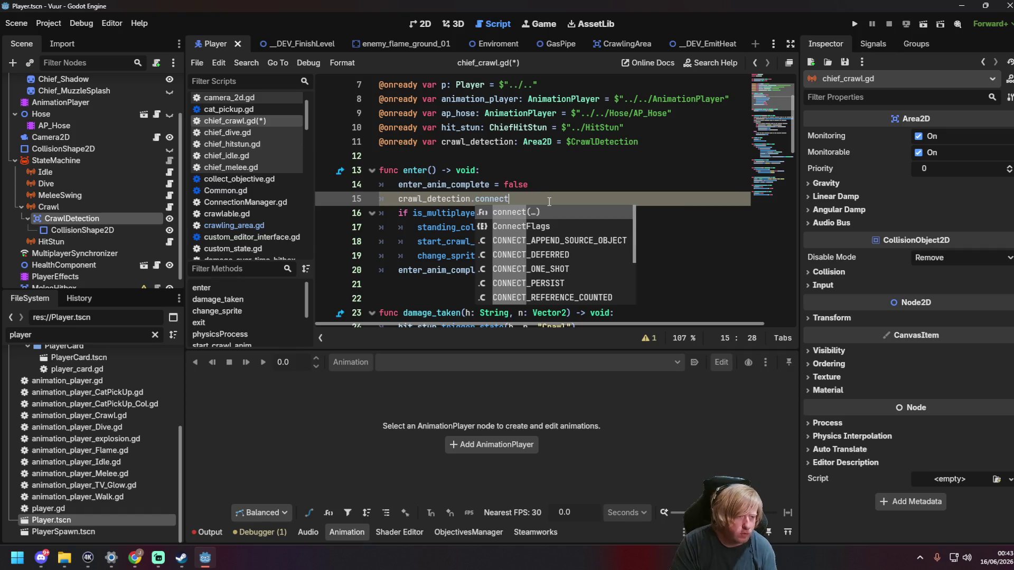
key(Return)
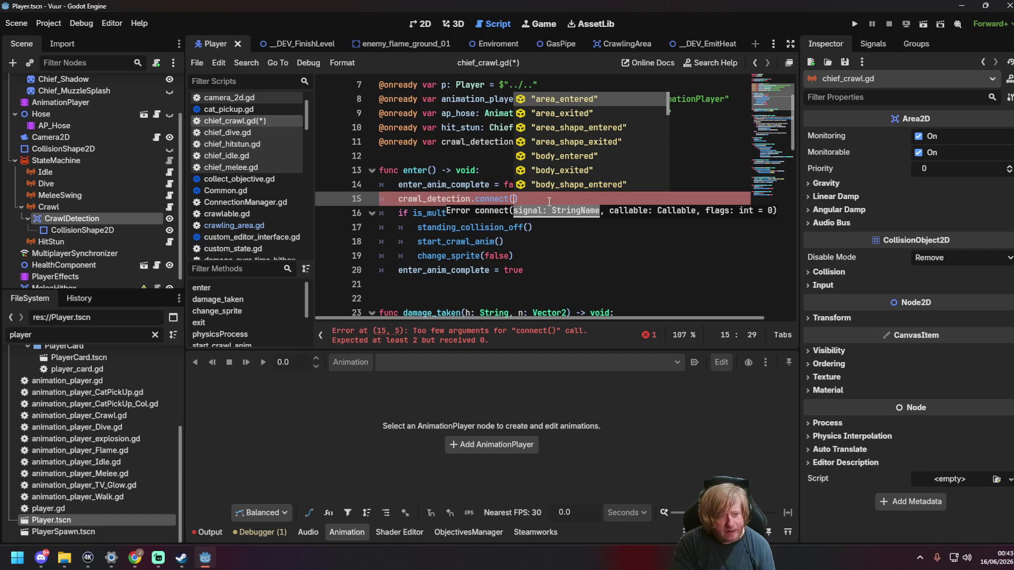
key(BackSpace)
key(BackSpace)
key(BackSpace)
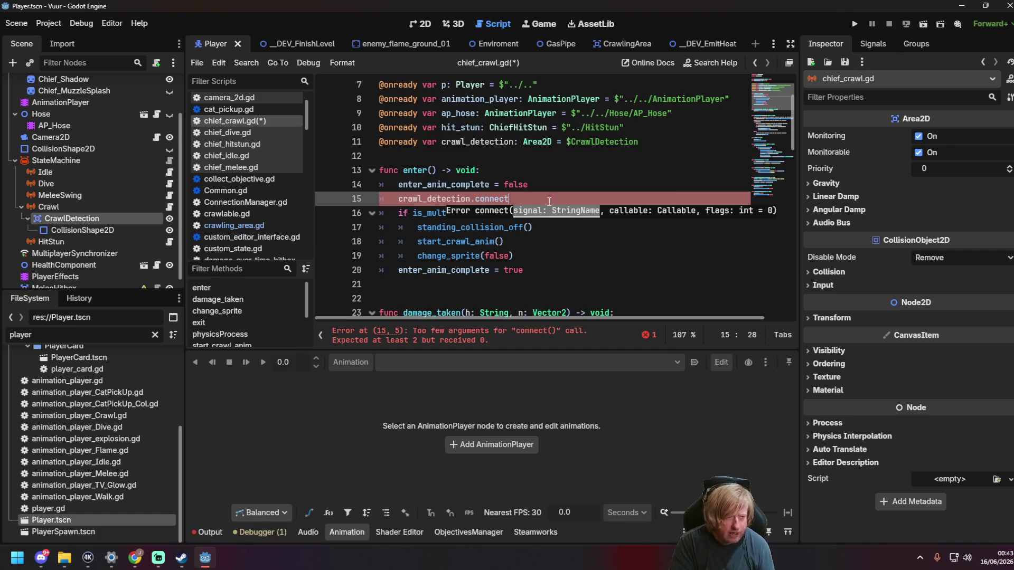
text(area_entered.)
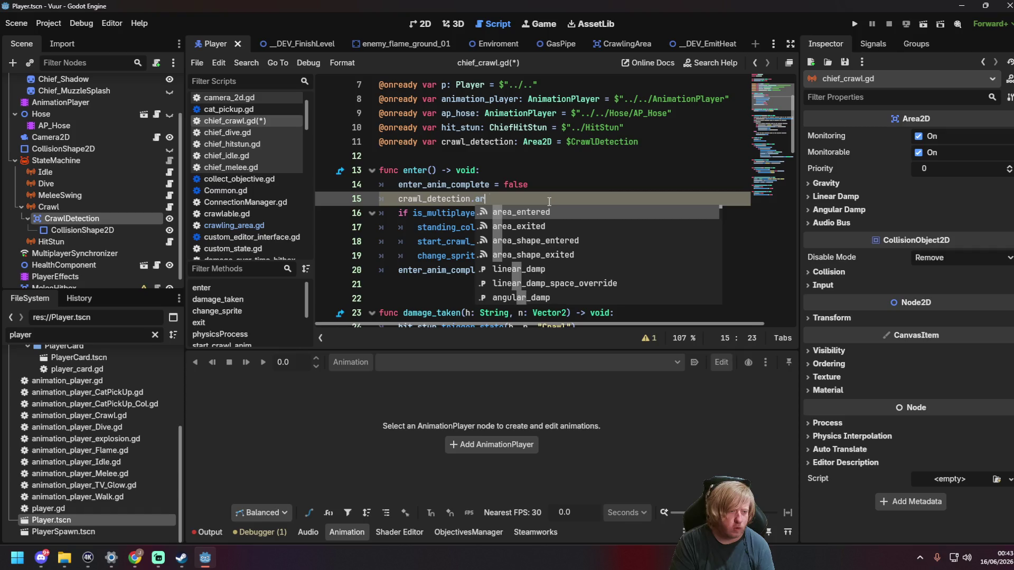
text(conn)
key(Return)
text(_on_)
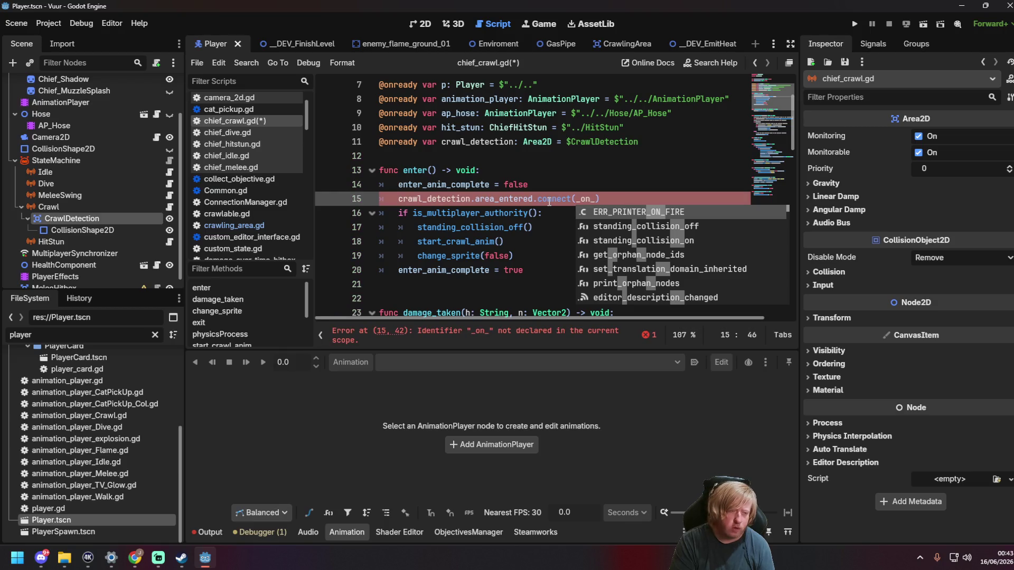
text(a)
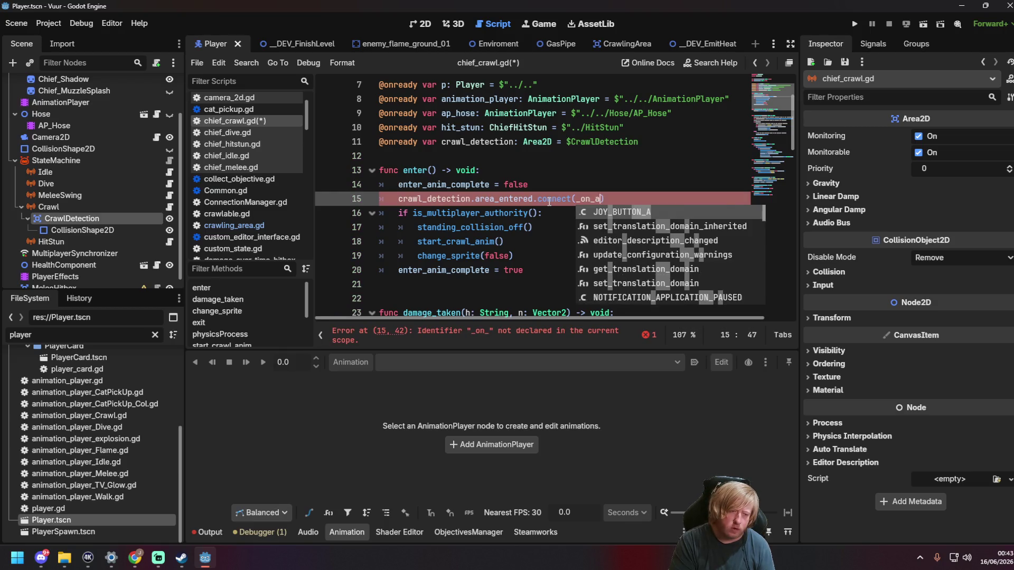
text(rea_entered)
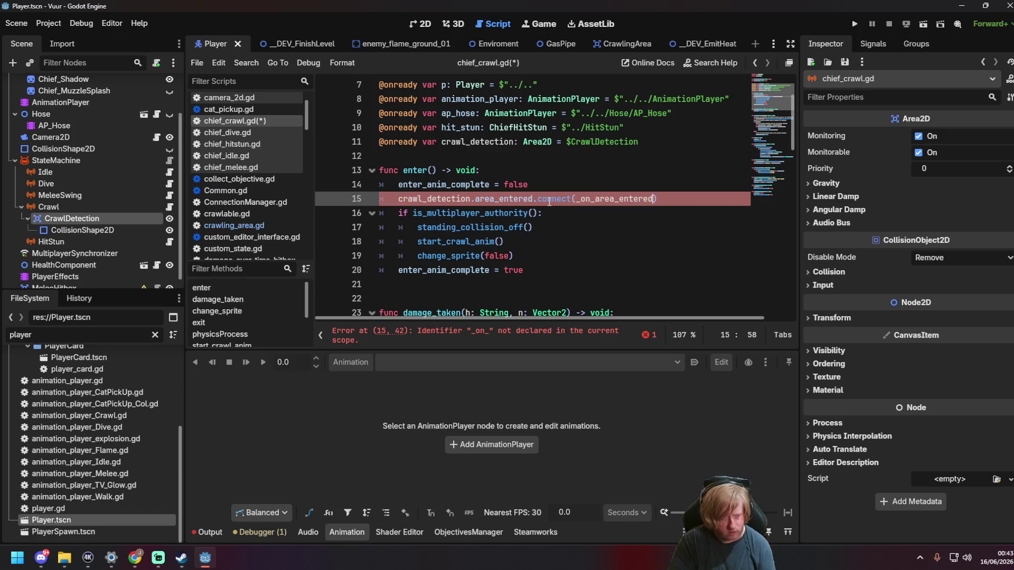
key(Down)
key(Down)
key(Down)
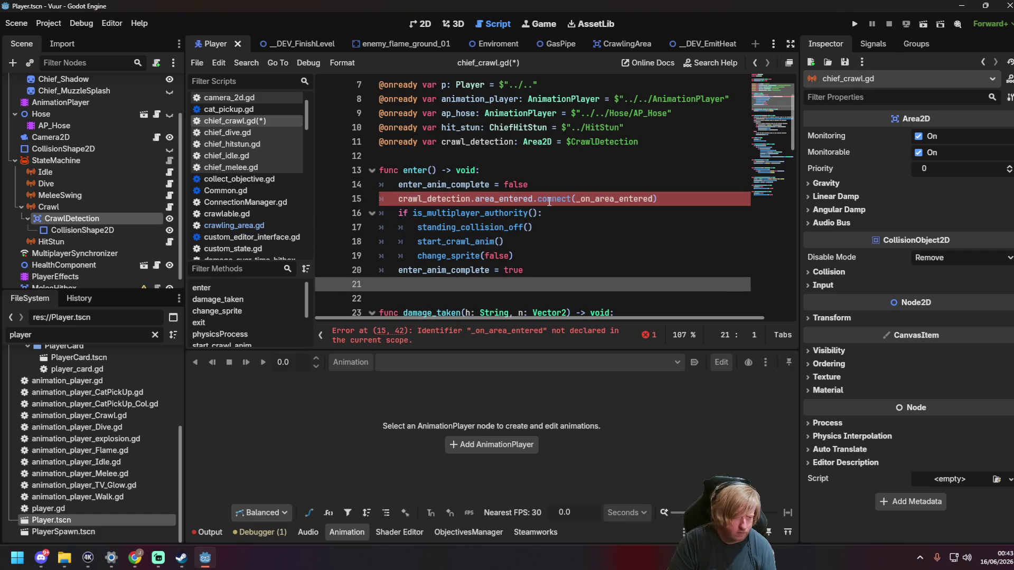
Declare func _on_area_netered(a:Area2D) -> void: after enter().
key(Return)
text(on_a)
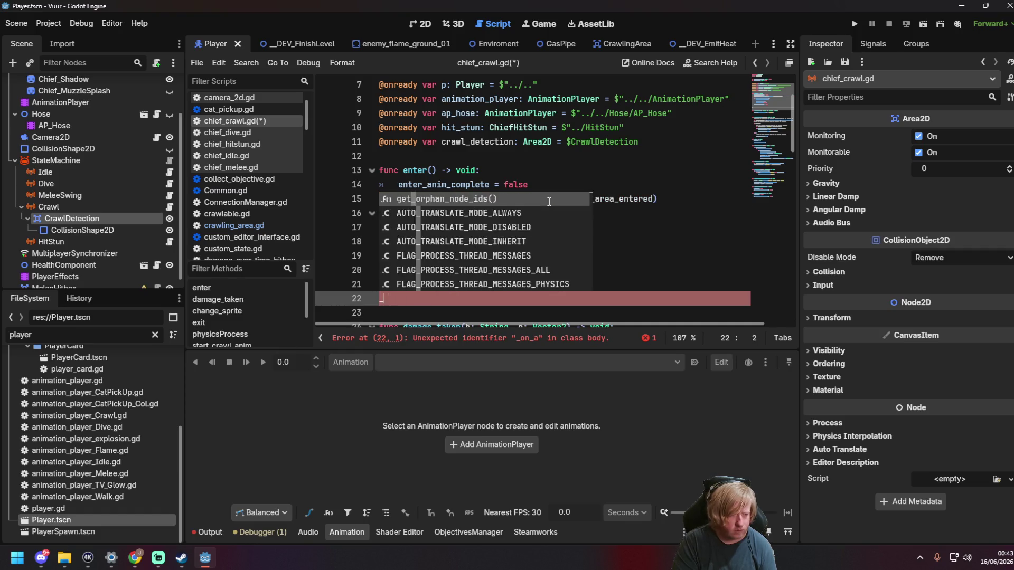
key(BackSpace)
text(func _on_a)
text(rea_net)
text((a:Area)
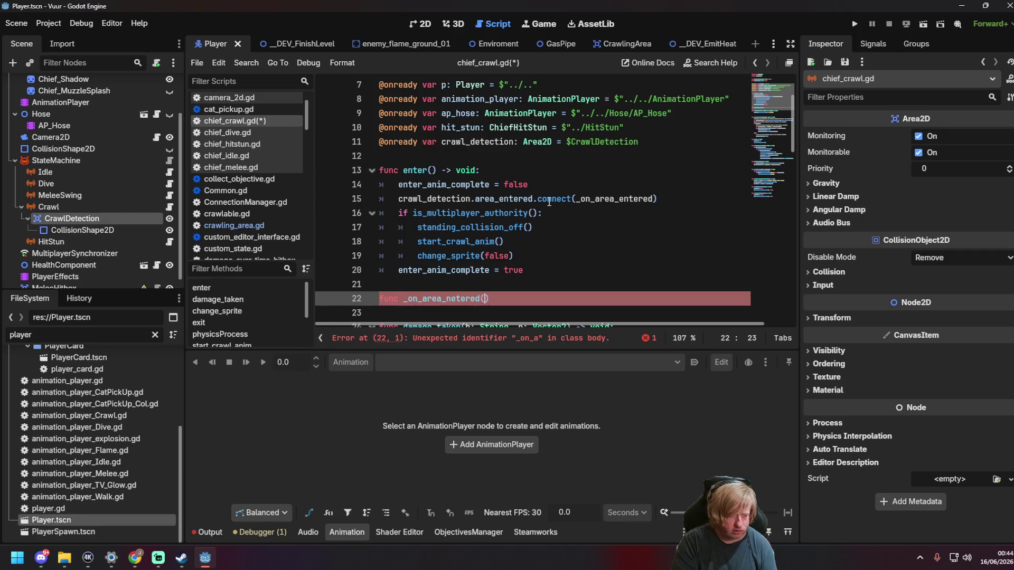
text(2D))
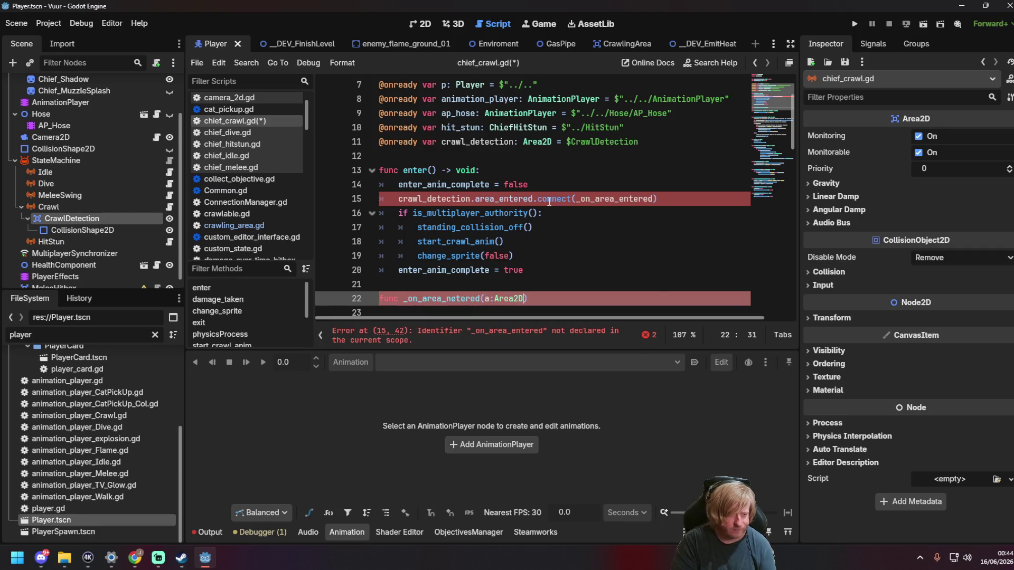
text( -> void:)
key(Return)
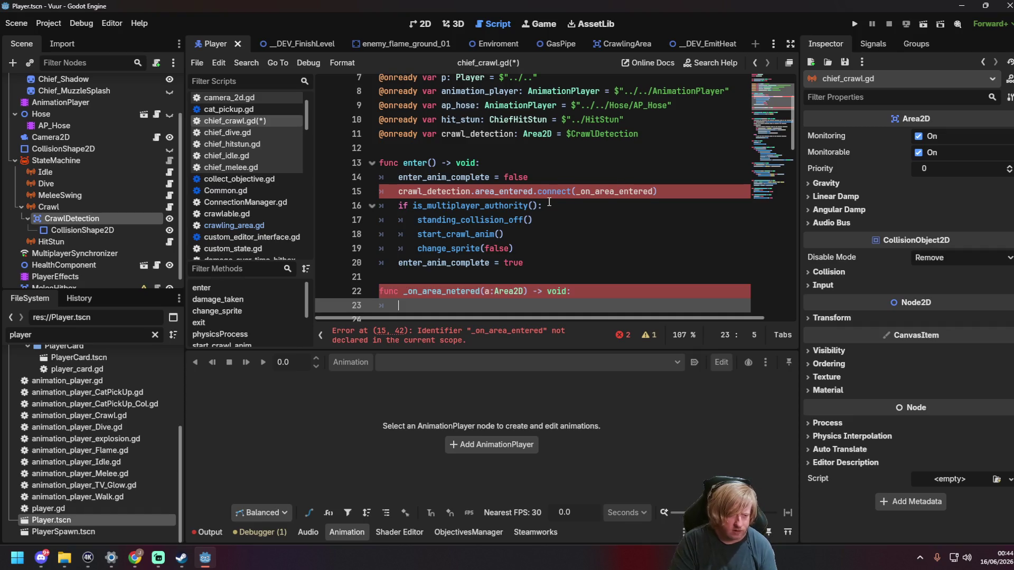
Copy the connect line into exit(), change it to disconnect, and save.
scroll(555, 186, down, 3)
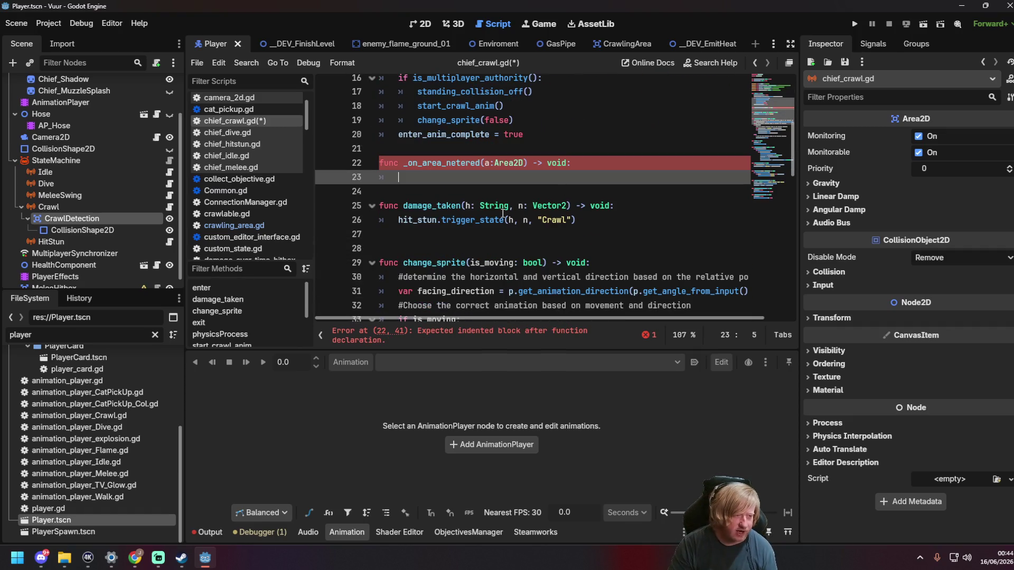
scroll(449, 191, up, 2)
drag(400, 148, 659, 151)
key(ctrl+c)
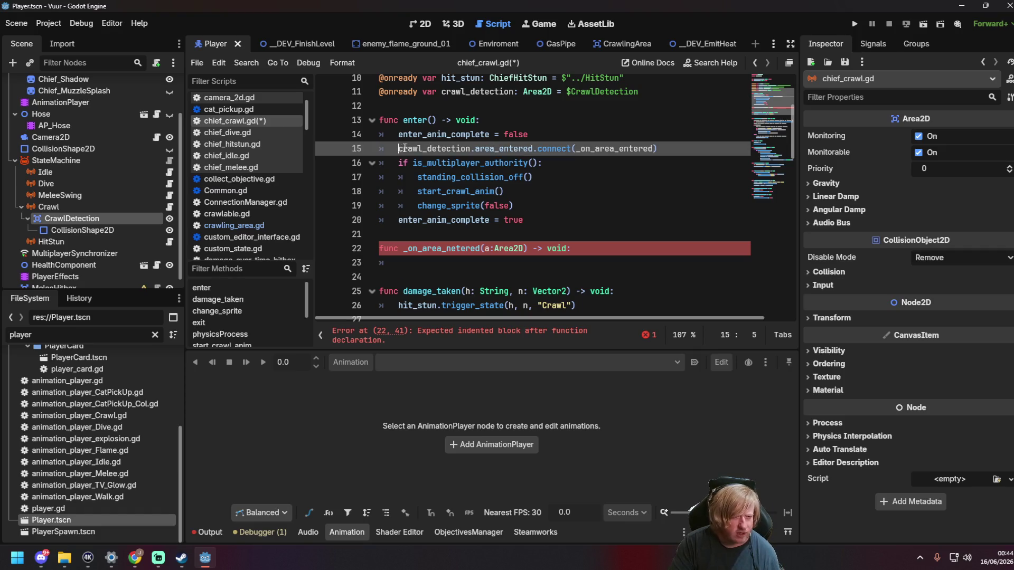
scroll(506, 239, down, 2)
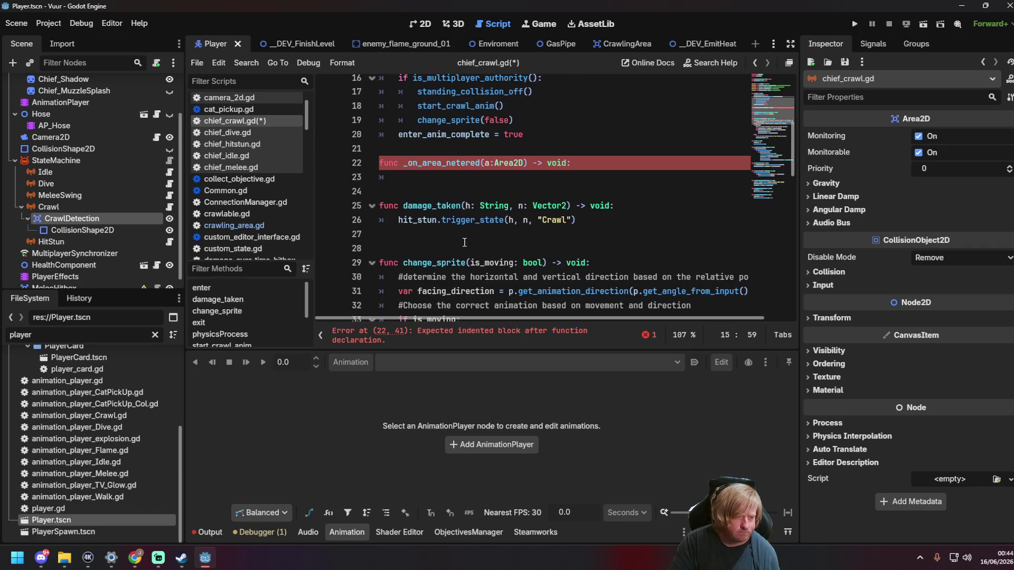
scroll(447, 237, down, 7)
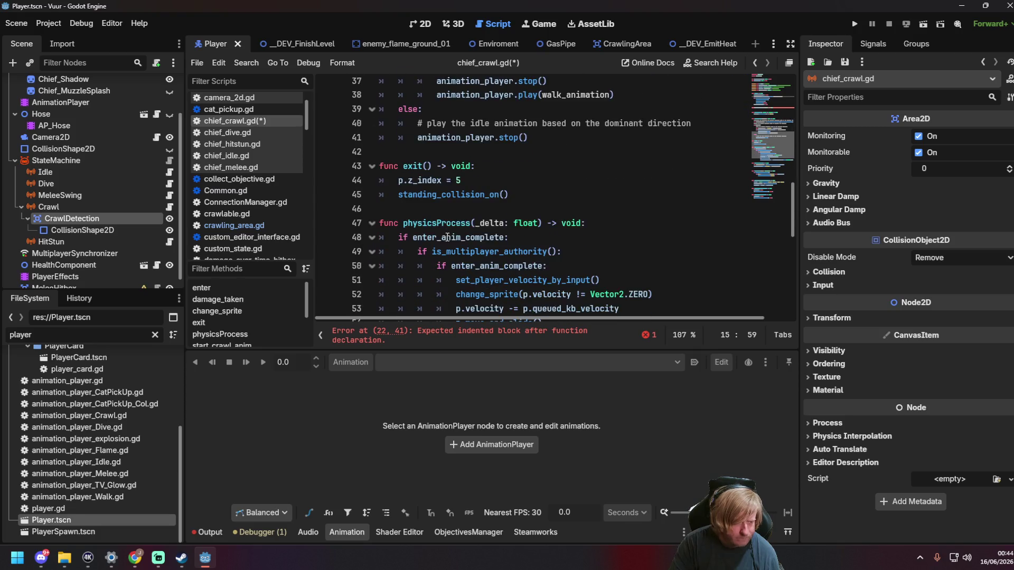
click(526, 178)
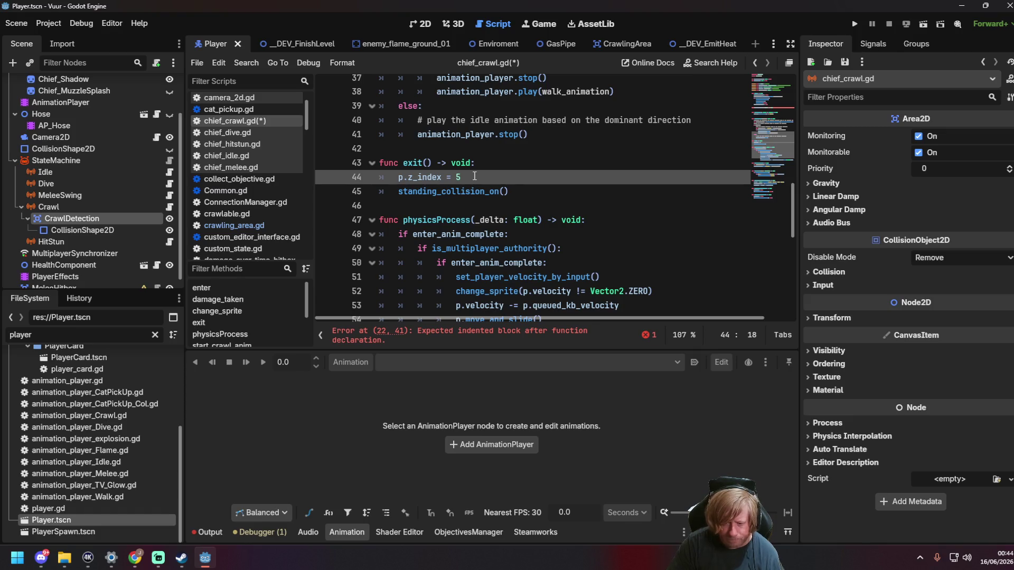
key(Return)
key(ctrl+v)
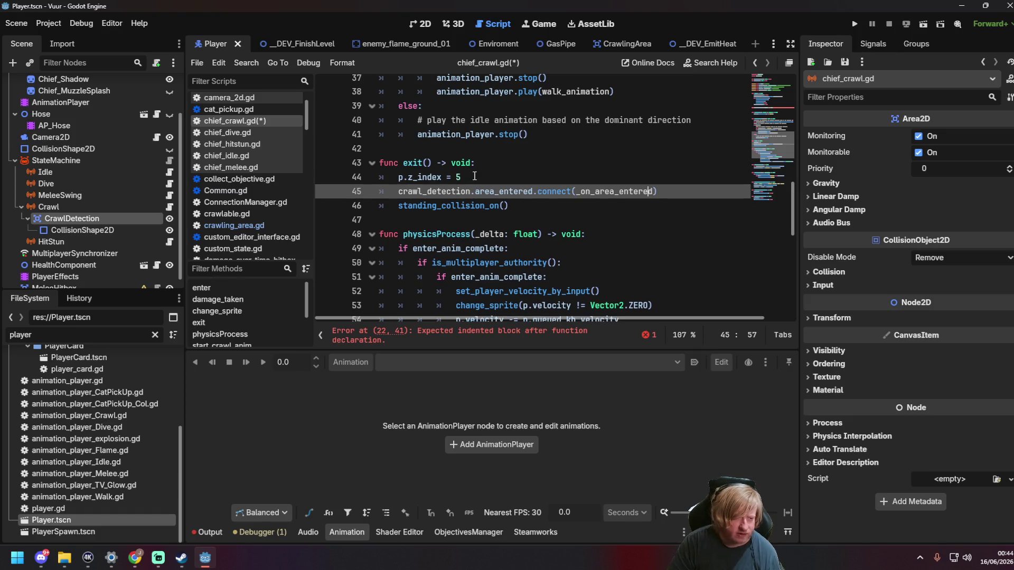
key(Right)
key(Right)
key(Right)
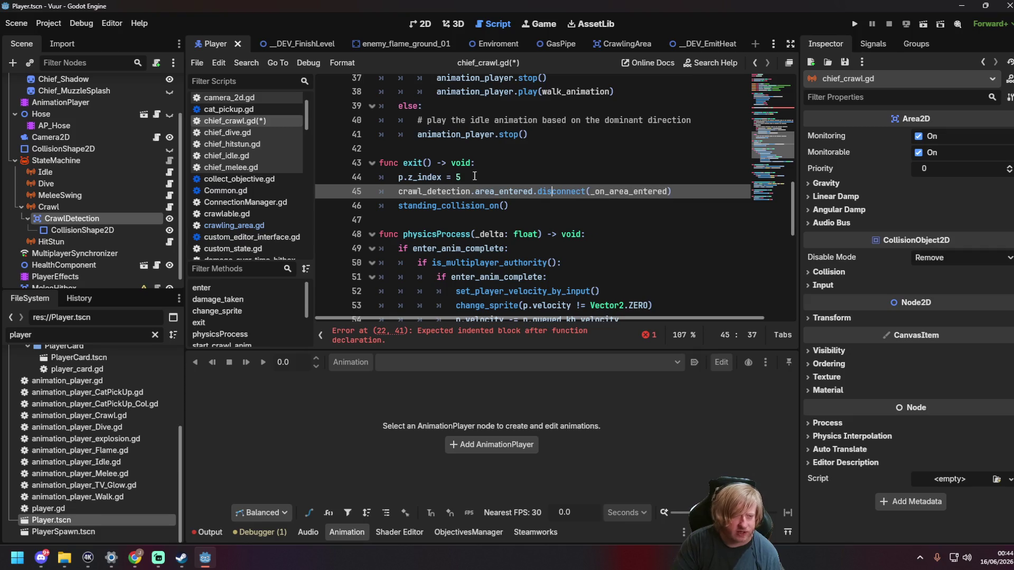
key(ctrl+s)
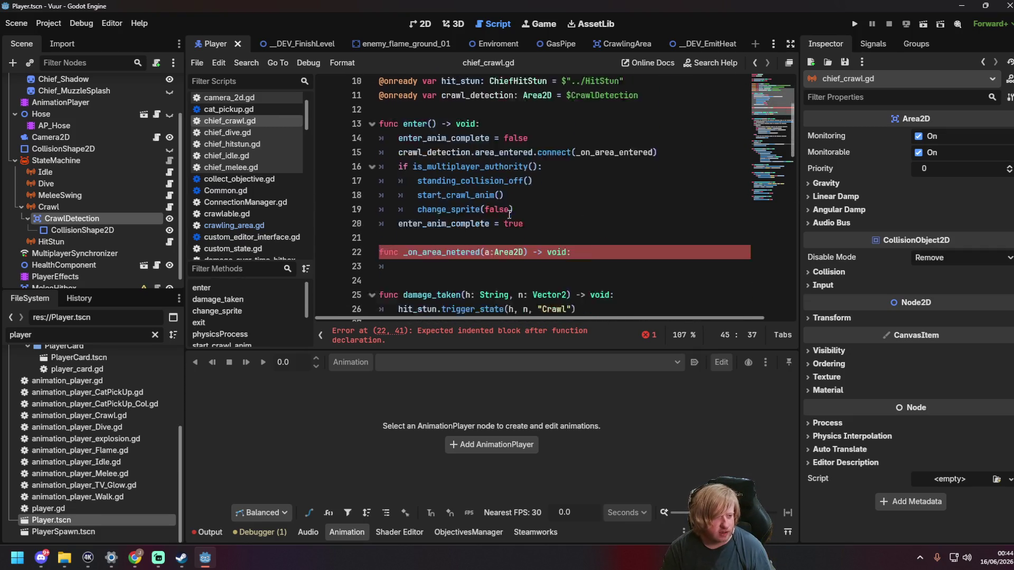
Return to the new handler's empty body and save the script again.
click(450, 221)
scroll(450, 232, up, 1)
key(ctrl+s)
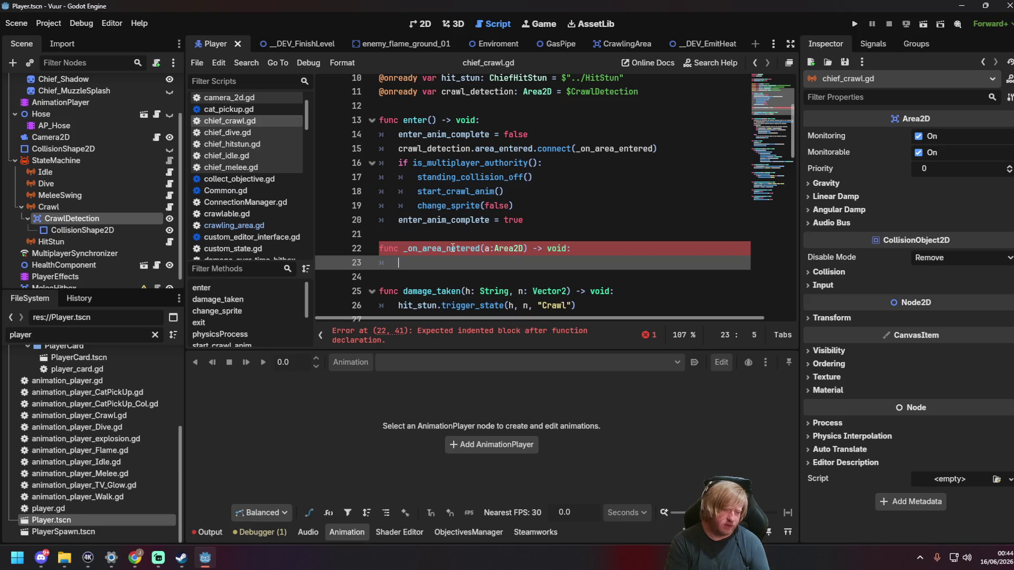
In _on_area_entered, add an 'is CrawlingArea' check with a nested affect_z check setting z_index, and save.
text(if a is )
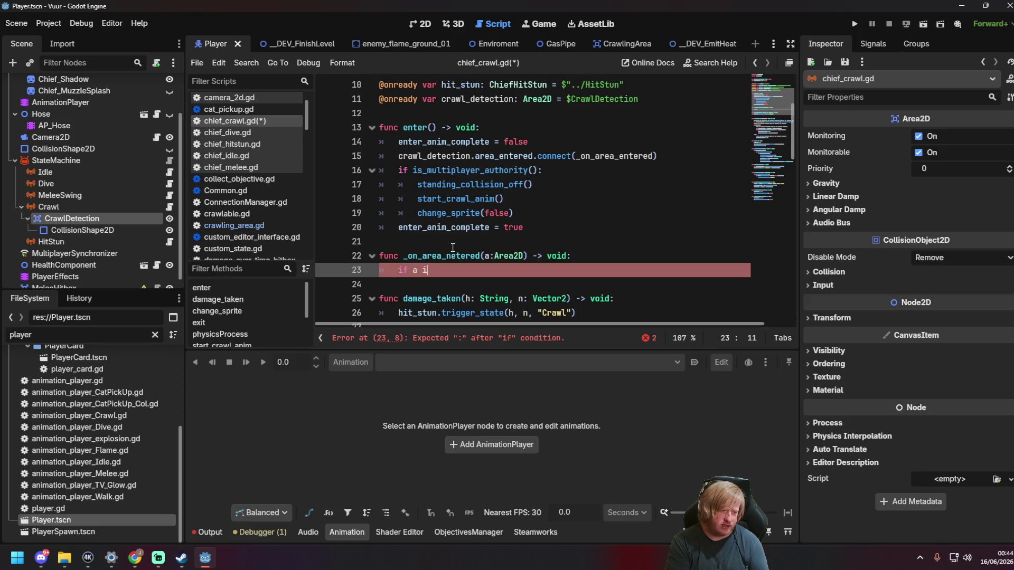
text(Craw)
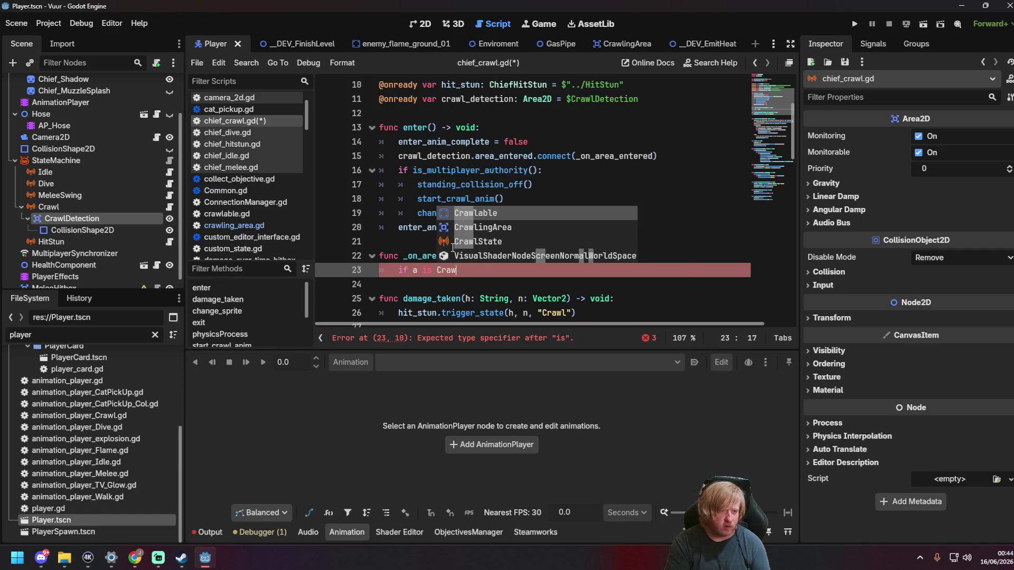
key(Down)
key(Return)
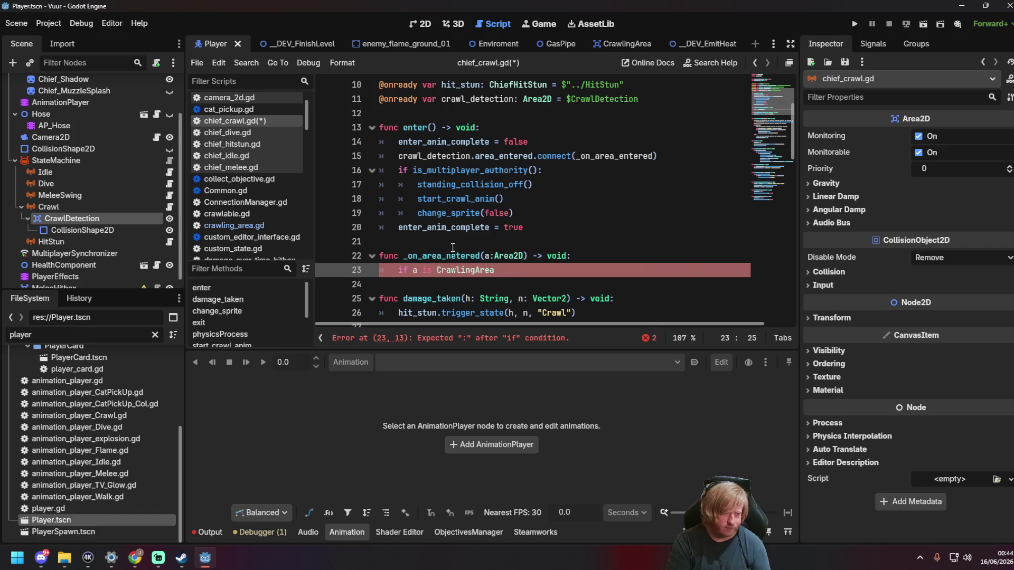
key(Return)
text(if a.)
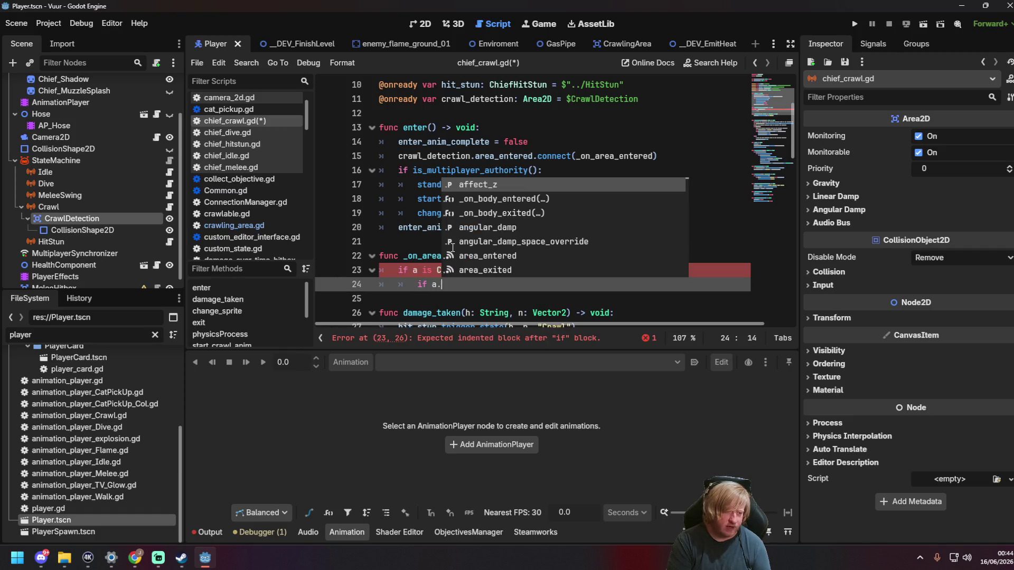
key(Return)
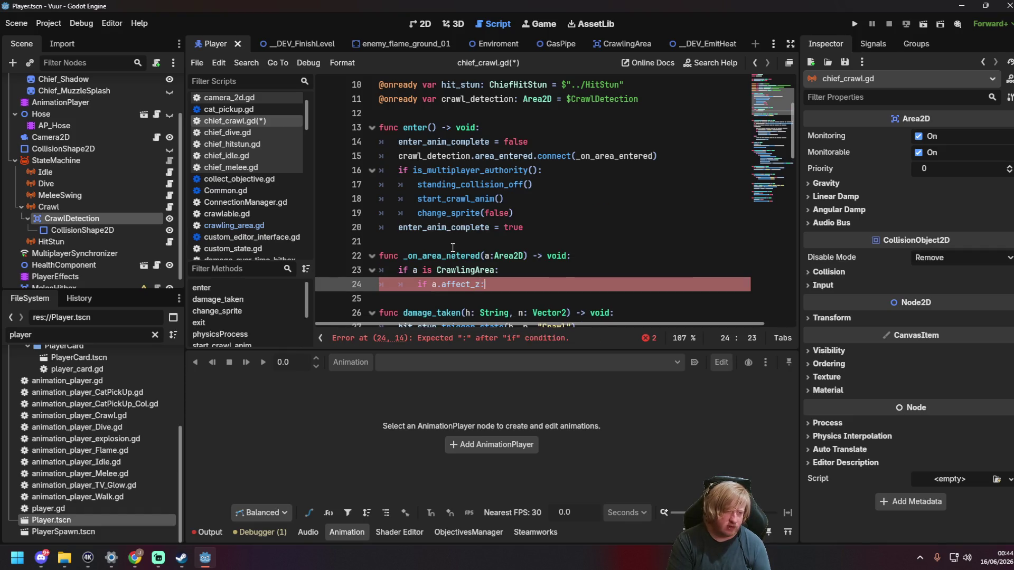
text(:)
key(Return)
text(z_index = 1)
key(ctrl+s)
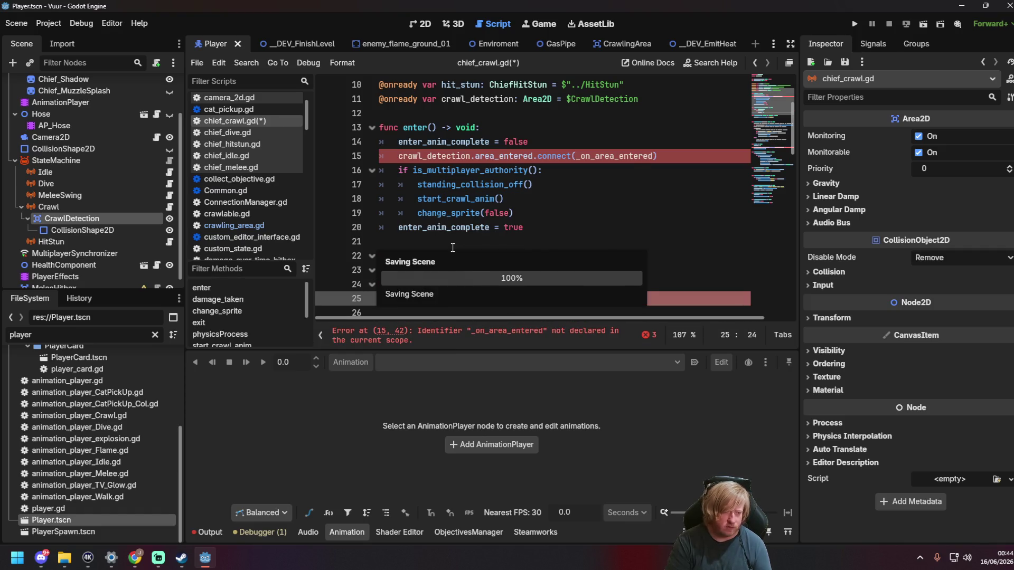
Fix the misspelled _on_area_entered handler name and prefix z_index with 'p.', then save.
scroll(538, 169, down, 2)
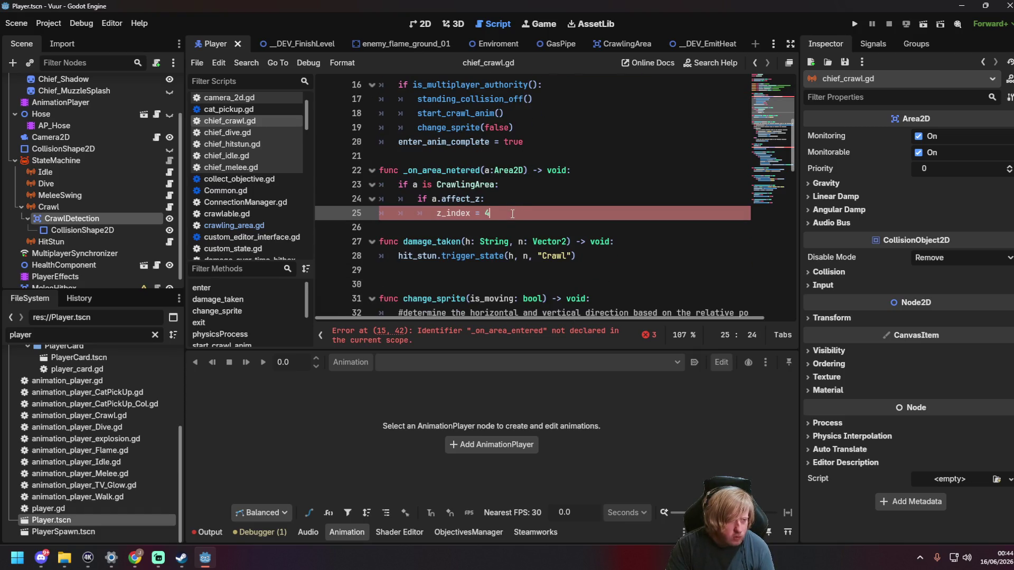
scroll(512, 213, up, 1)
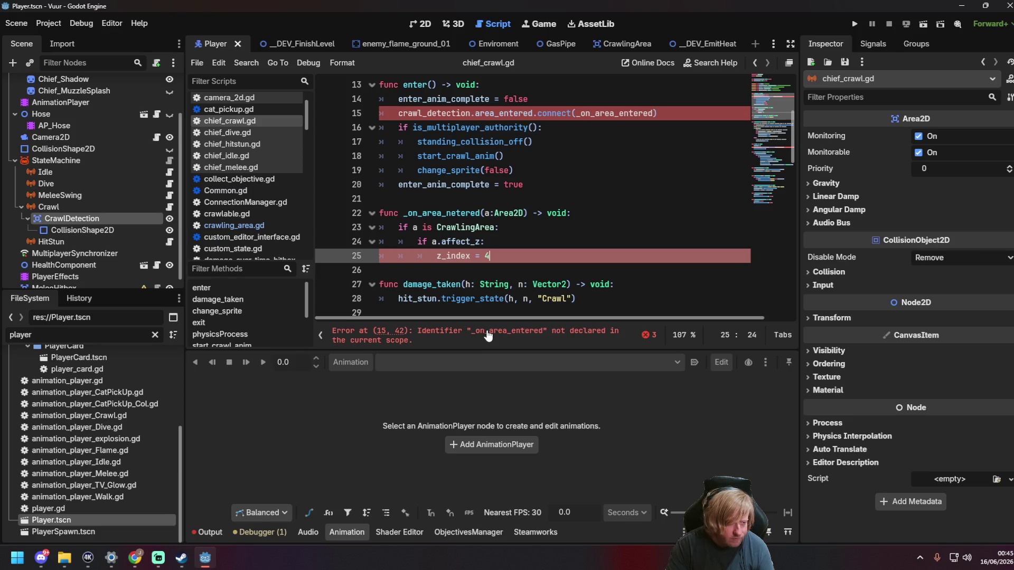
drag(447, 214, 453, 213)
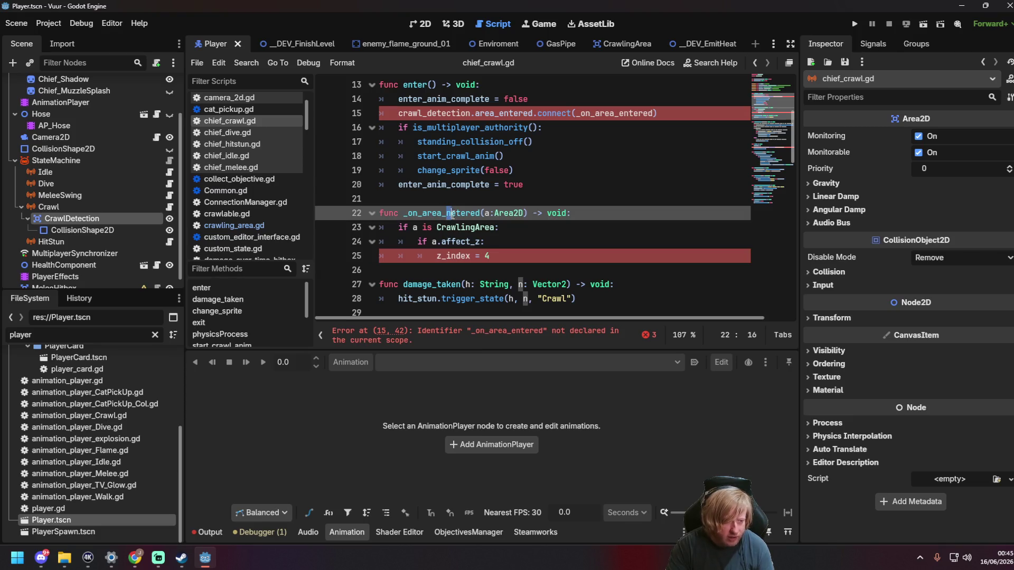
text(en)
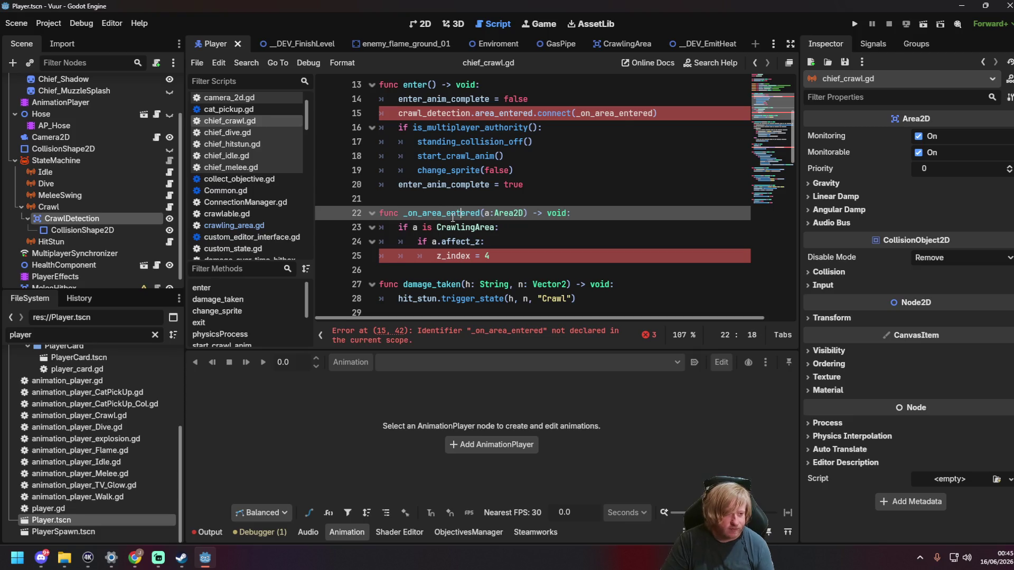
click(435, 256)
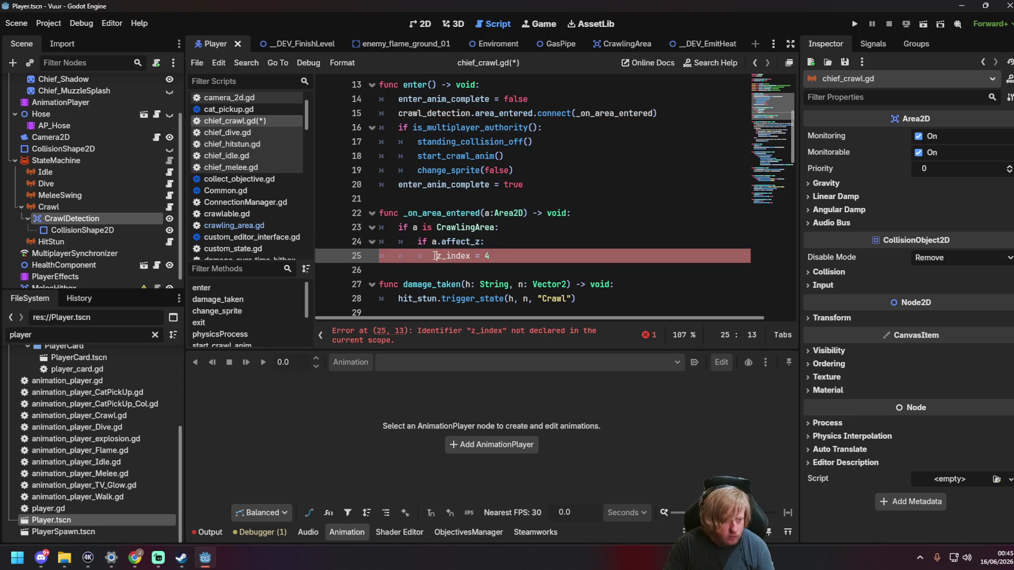
text(p.)
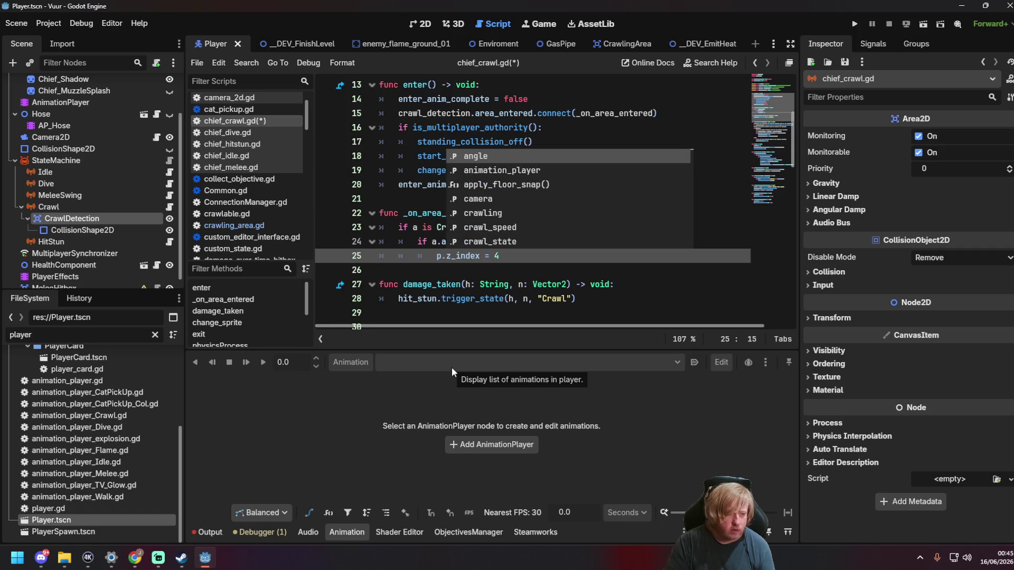
key(ctrl+s)
Save again and look over the script, placing the caret below the handler.
click(415, 242)
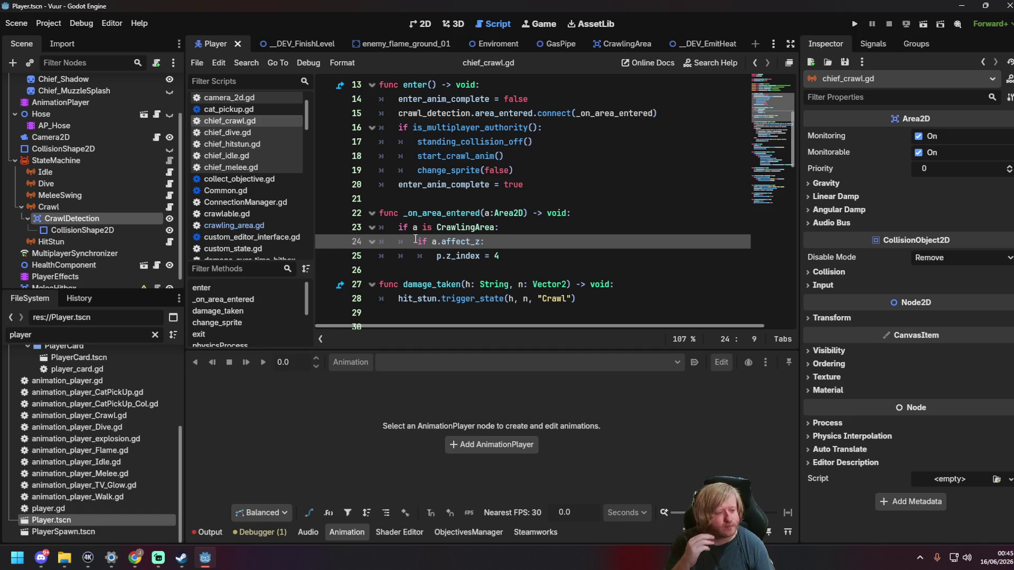
click(509, 231)
key(ctrl+s)
scroll(484, 223, down, 2)
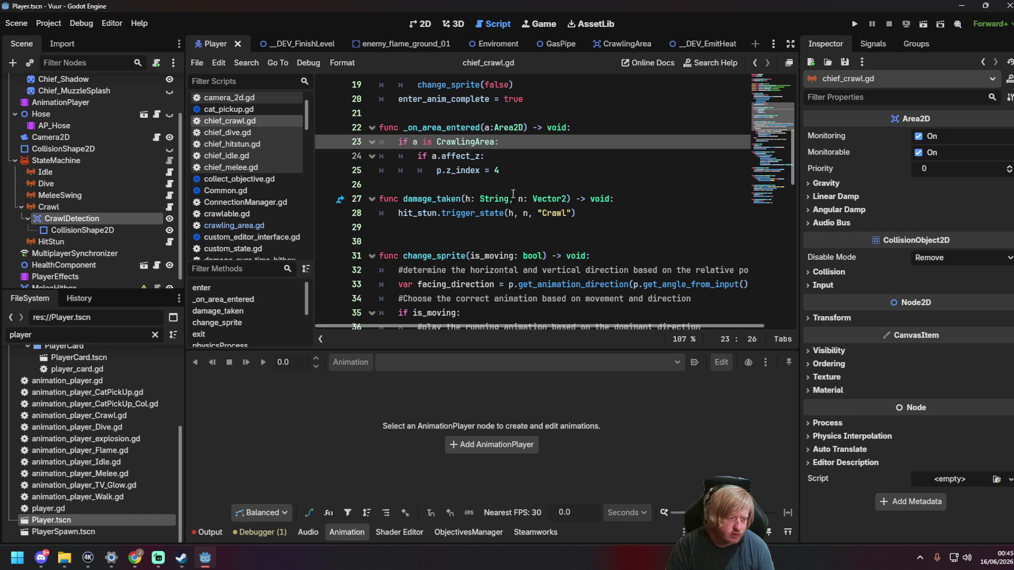
scroll(572, 196, up, 3)
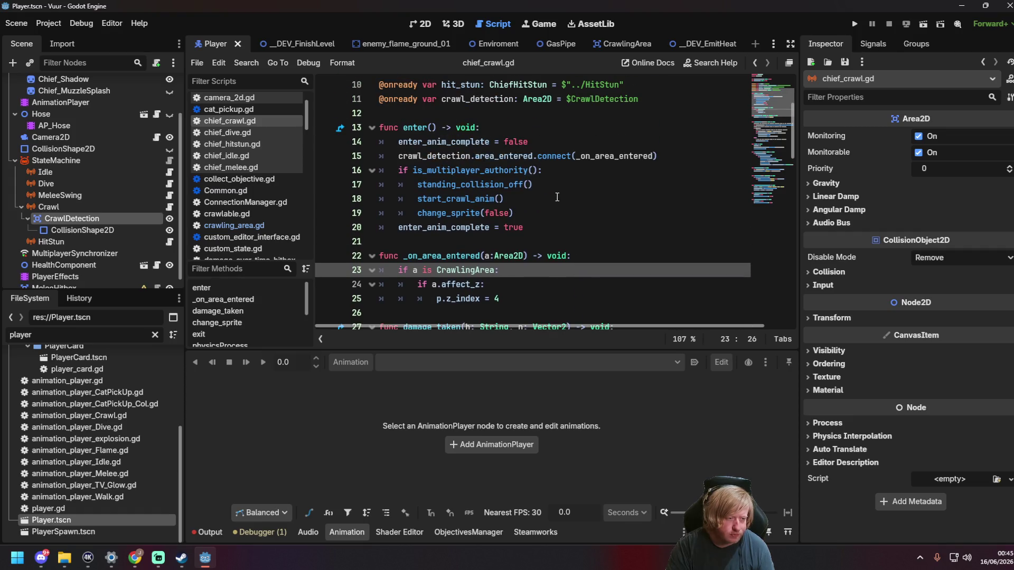
click(546, 142)
scroll(487, 205, down, 2)
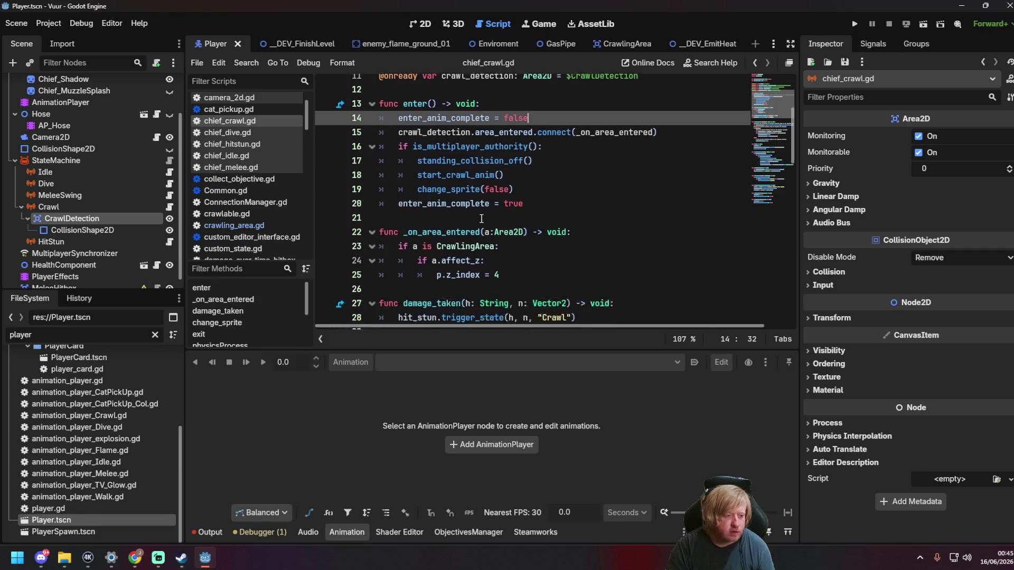
scroll(479, 203, up, 2)
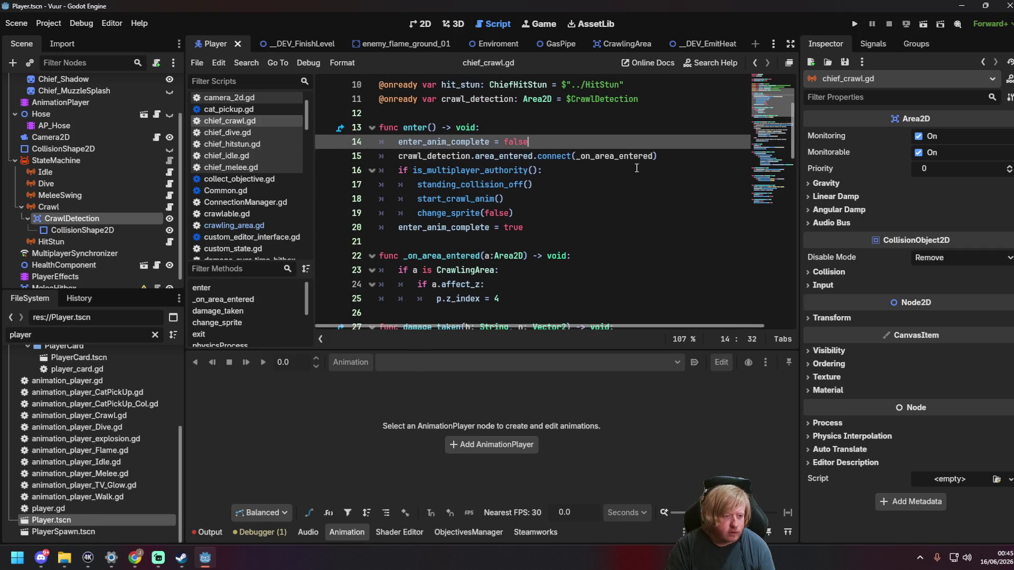
click(666, 156)
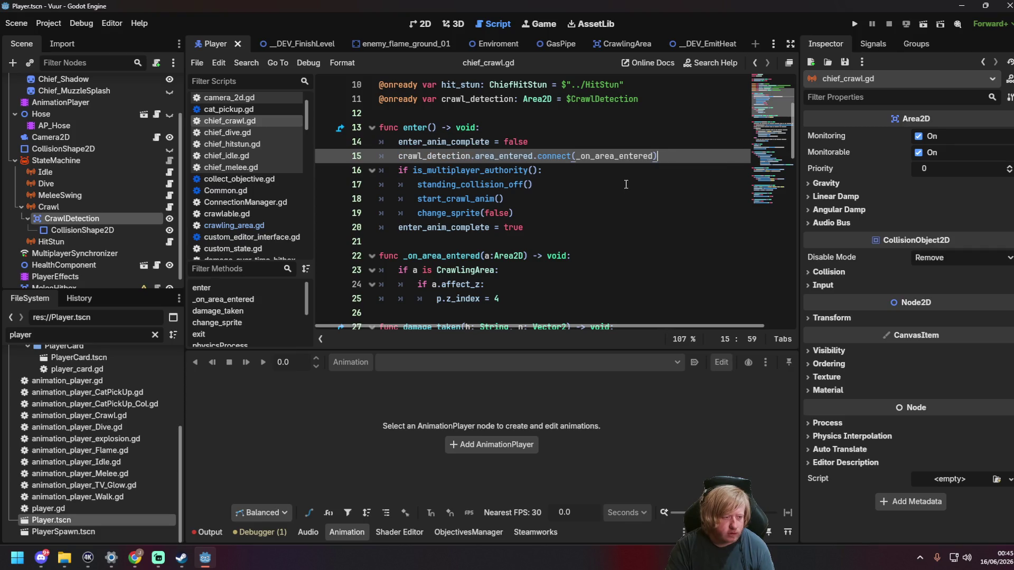
scroll(577, 209, down, 2)
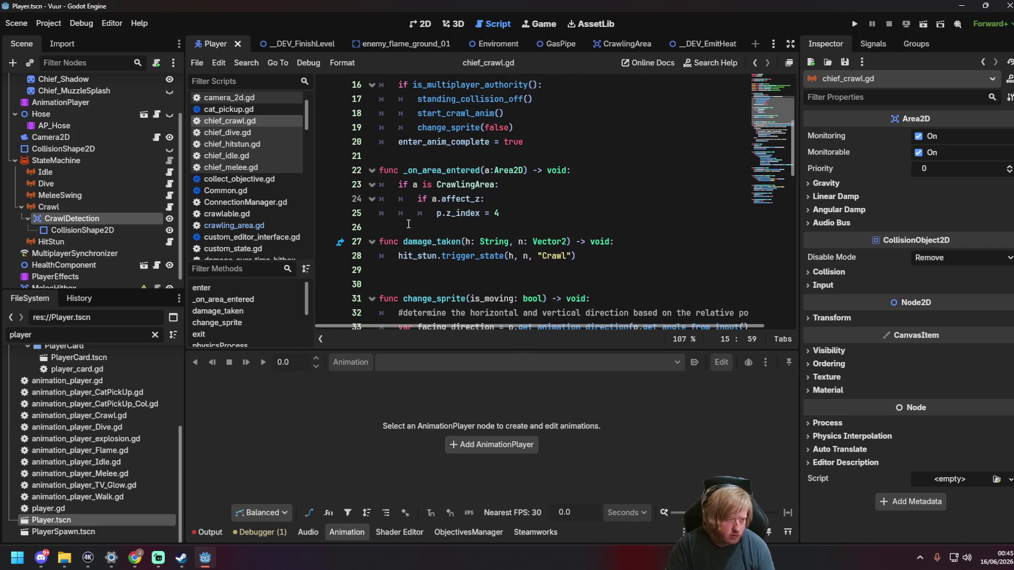
click(408, 224)
Create a new function process_crawling_area(a:CrawlingArea) -> void below the handler.
key(Return)
key(Return)
key(Up)
text(func process_)
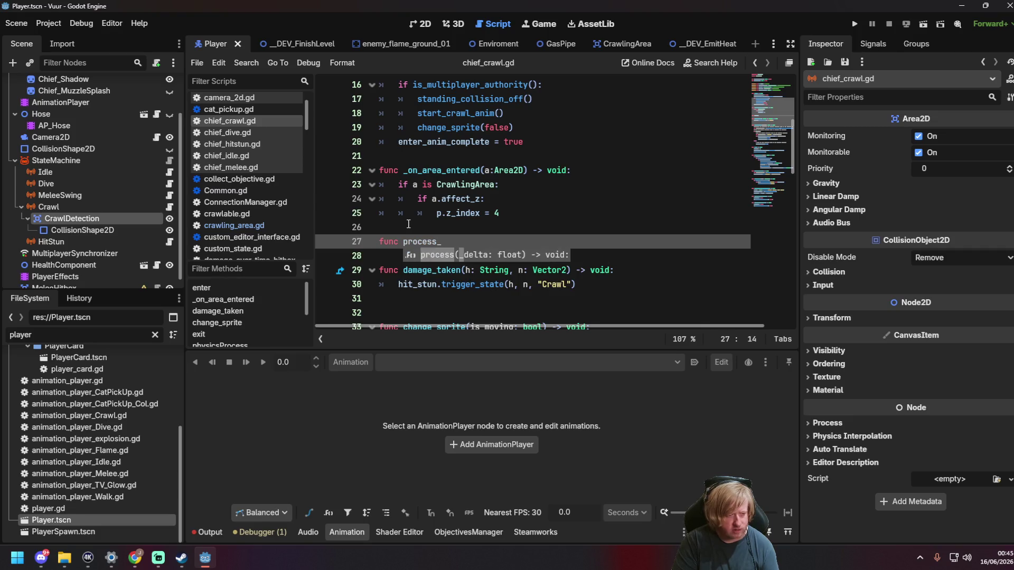
text(crawlng)
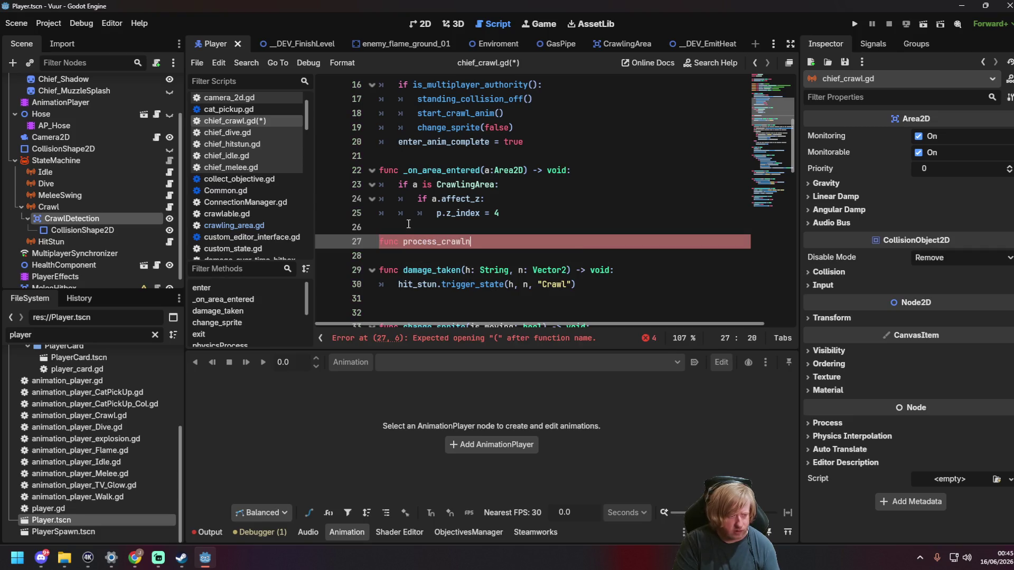
key(BackSpace)
key(BackSpace)
text(ing_)
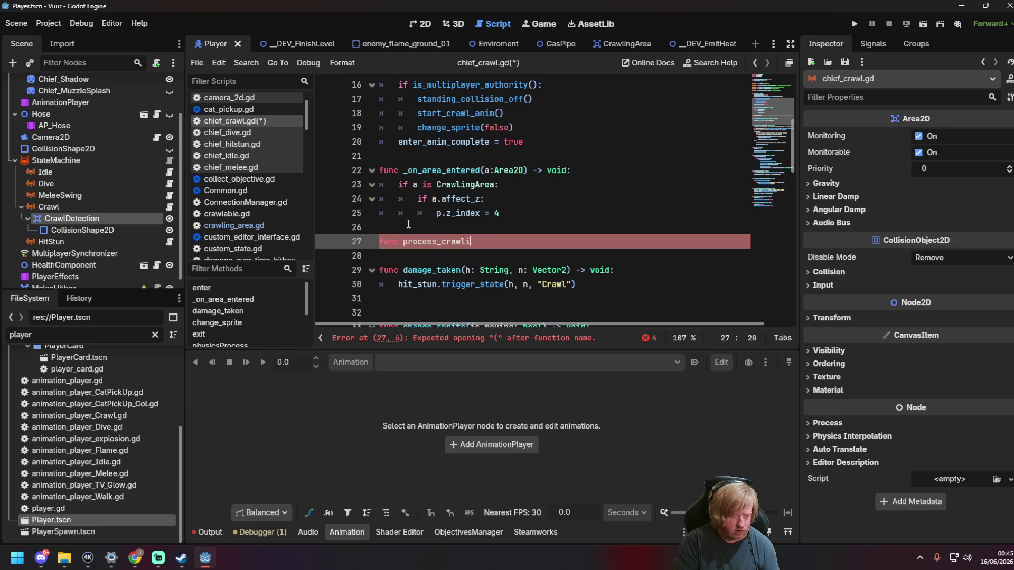
text(area() -> void:)
key(Left)
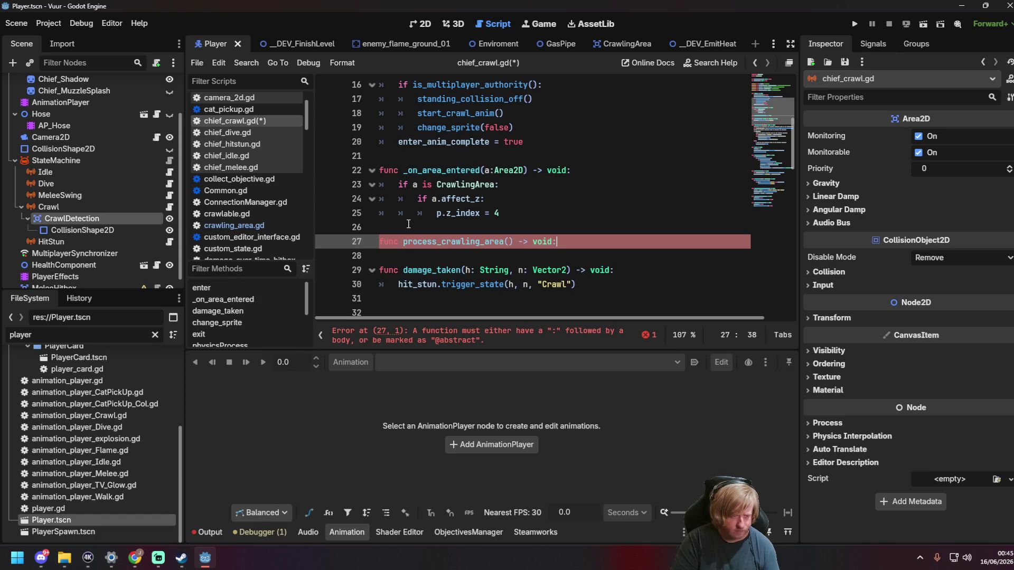
text(a:)
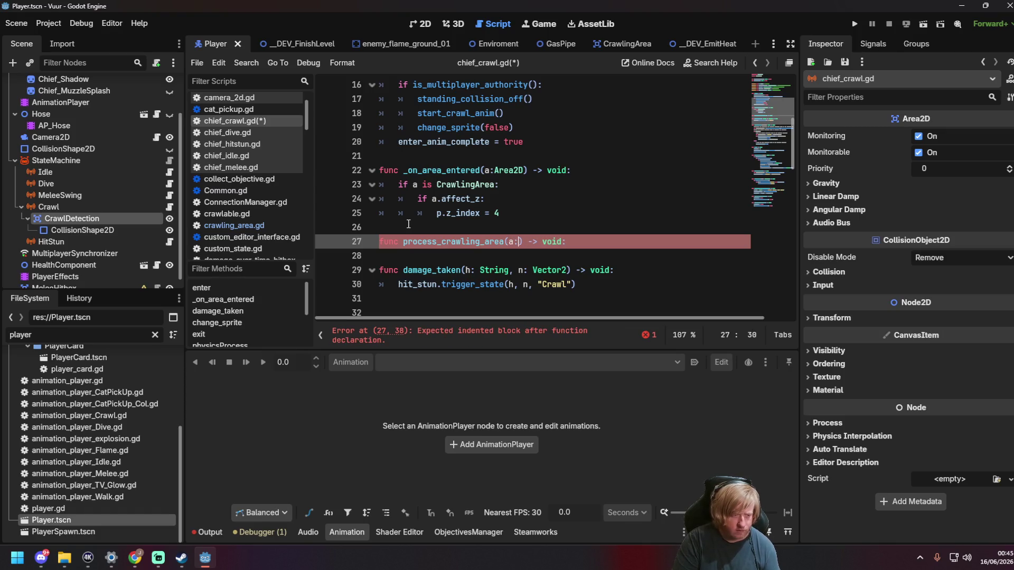
text(CrawlingAe)
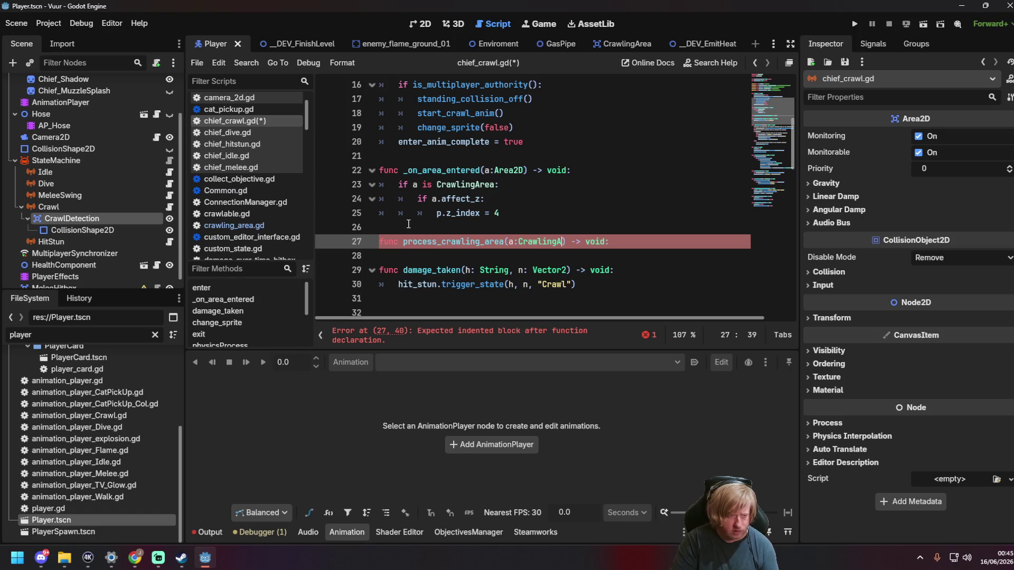
key(Return)
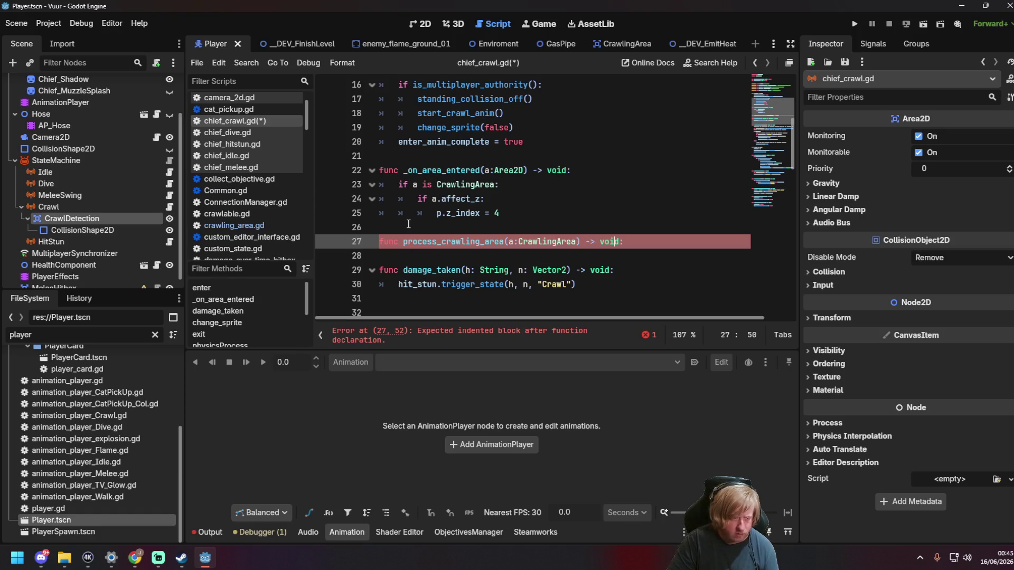
key(Return)
Move the affect_z block into process_crawling_area, call it from _on_area_entered, and save.
mouse_move(502, 210)
mouse_down()
mouse_move(445, 213)
mouse_move(417, 199)
mouse_up()
key(ctrl+c)
key(BackSpace)
click(411, 241)
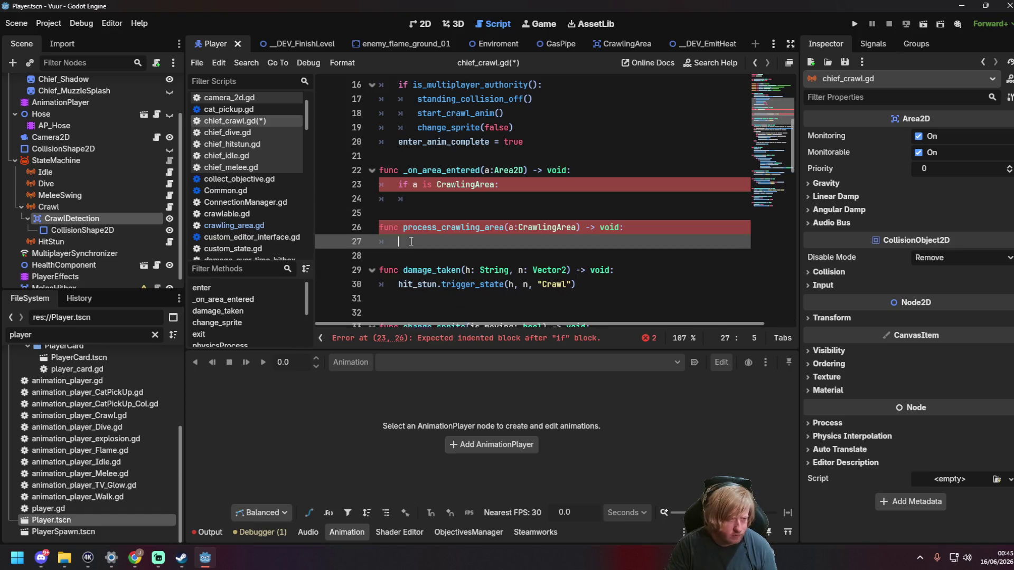
key(ctrl+v)
click(441, 200)
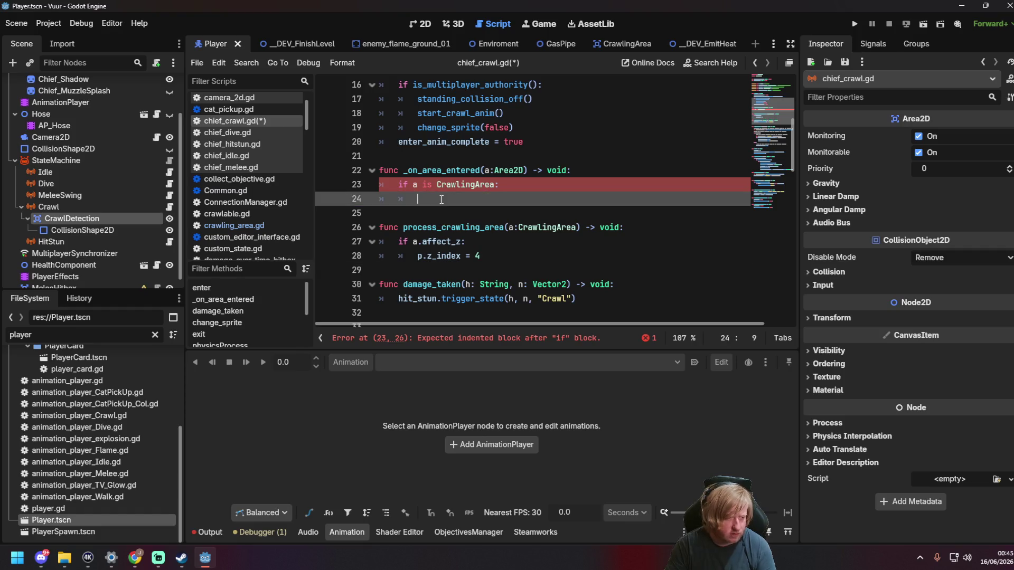
text(process)
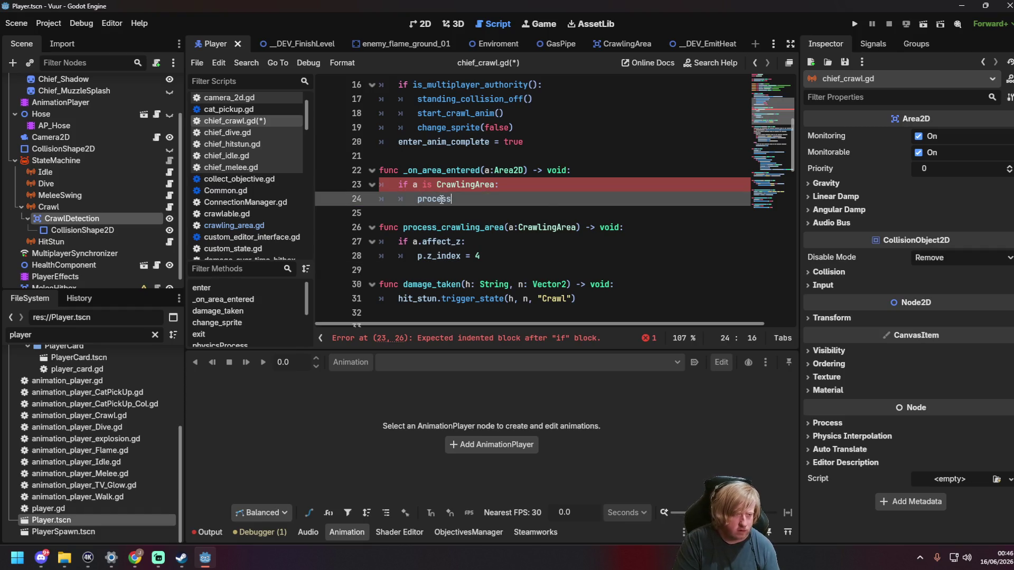
key(Return)
text())
key(ctrl+s)
scroll(499, 241, up, 1)
scroll(499, 241, up, 1)
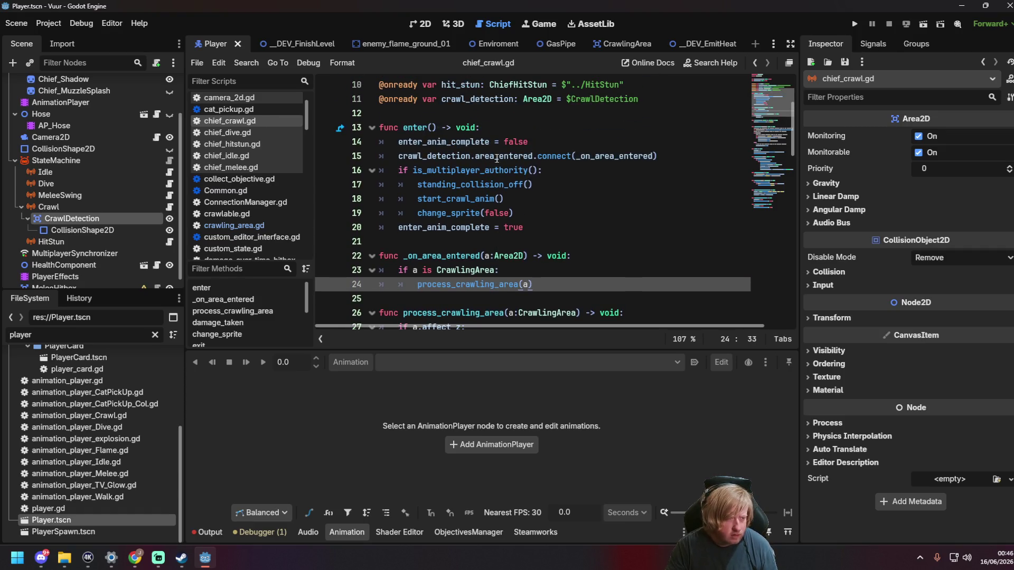
click(664, 156)
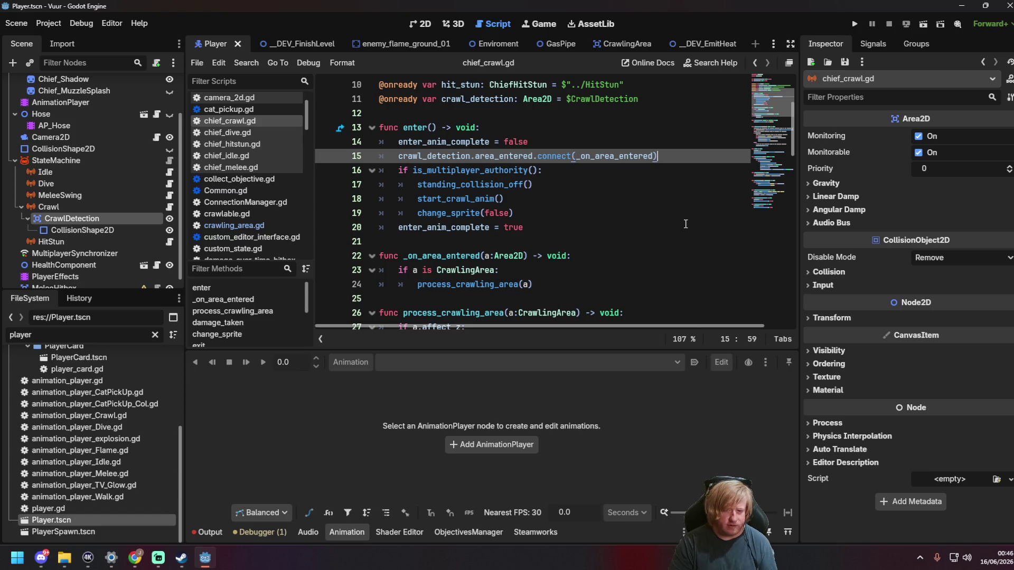
In enter(), write 'for area in crawl_detection.get_overlapping_areas():' after the signal connection.
key(Return)
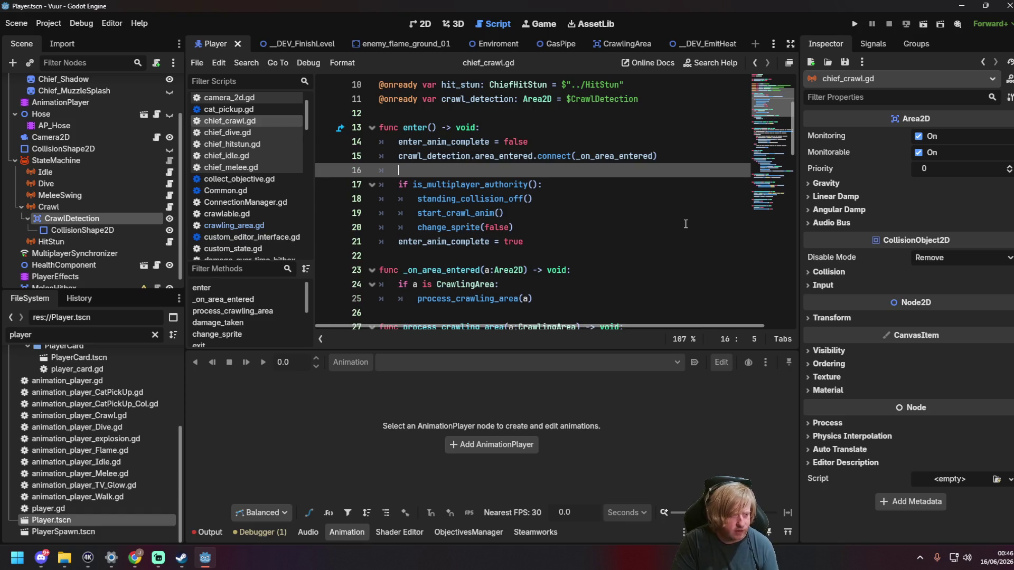
text(craw)
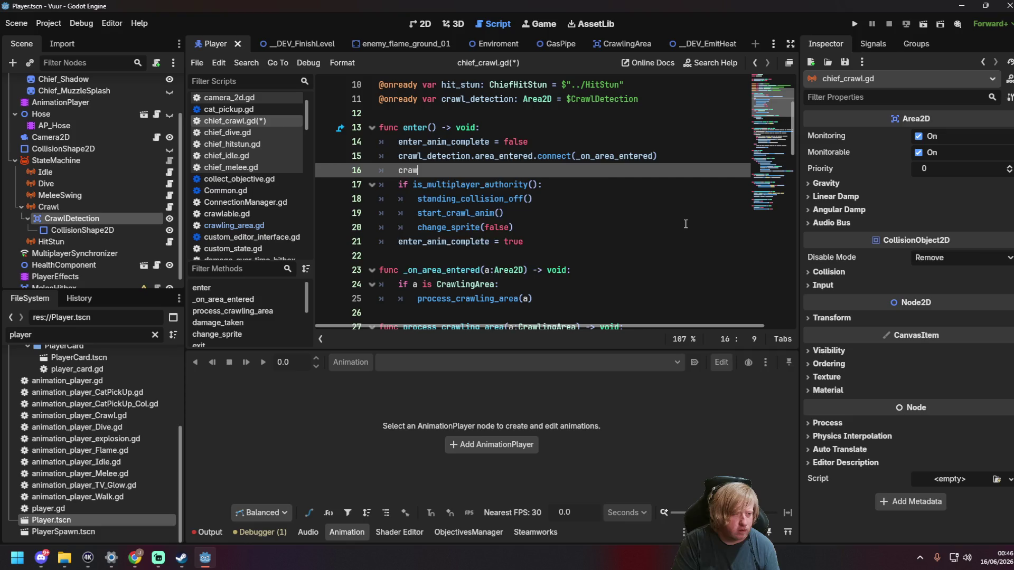
text(l)
key(Return)
text(.o)
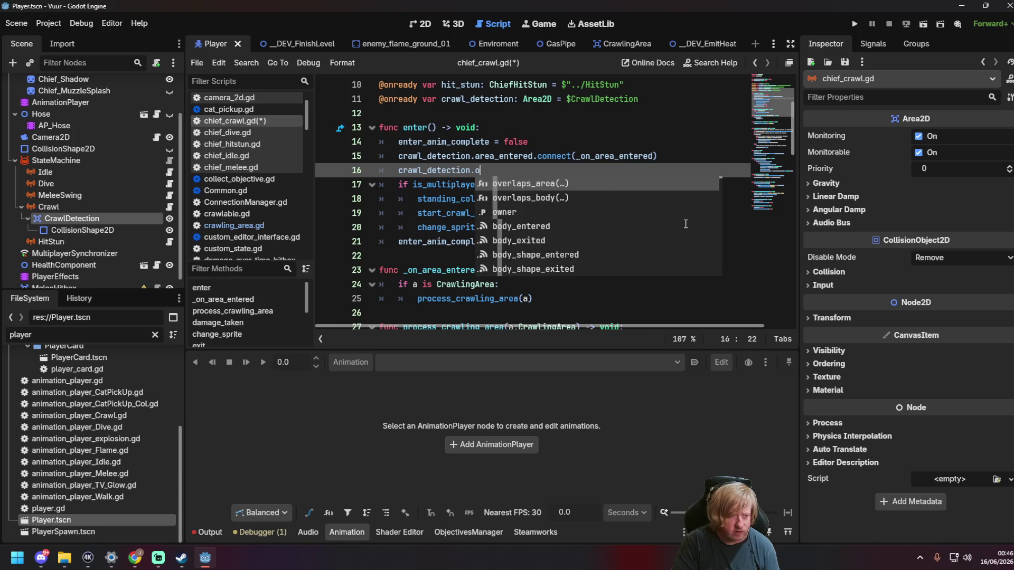
text(verl)
key(Down)
key(Down)
key(Down)
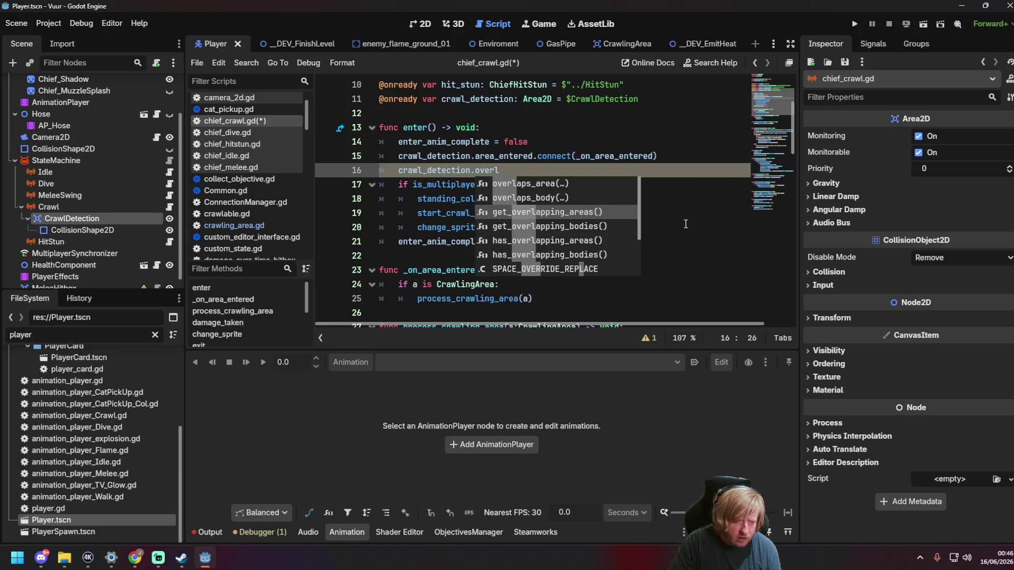
key(Up)
key(Return)
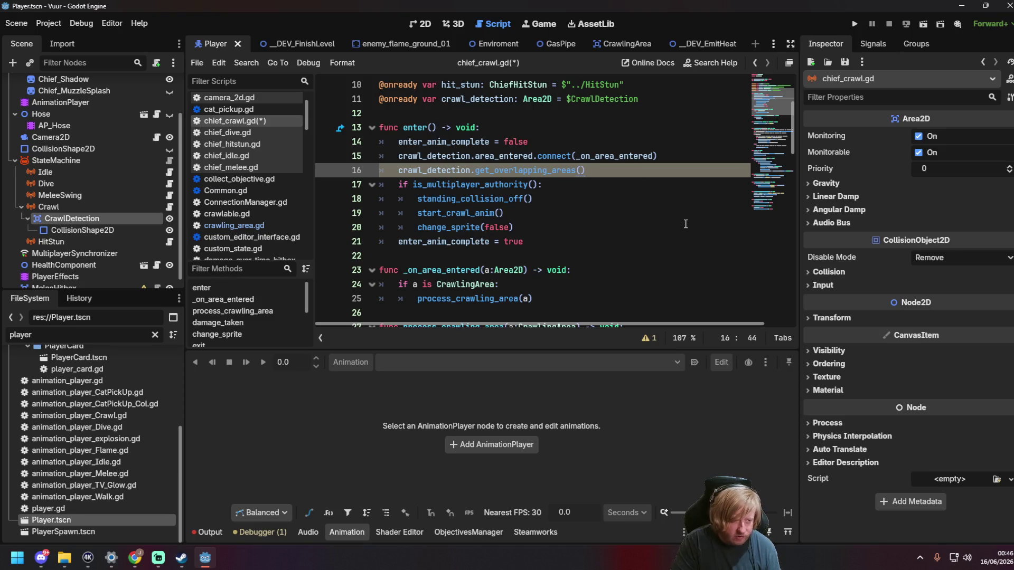
text(:)
key(Left)
key(Left)
key(Left)
key(Left)
text(var)
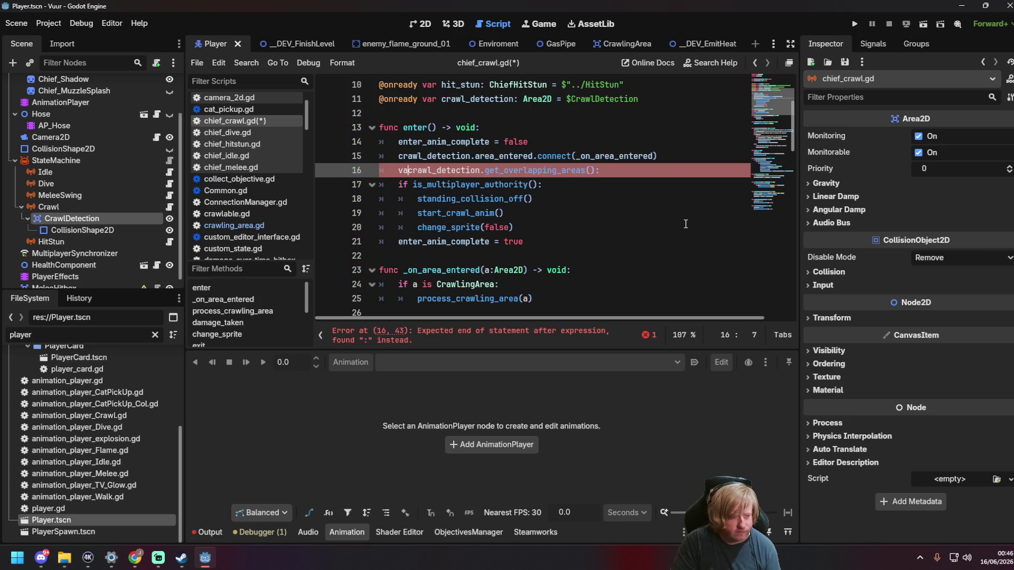
key(BackSpace)
key(BackSpace)
key(BackSpace)
text(for area in)
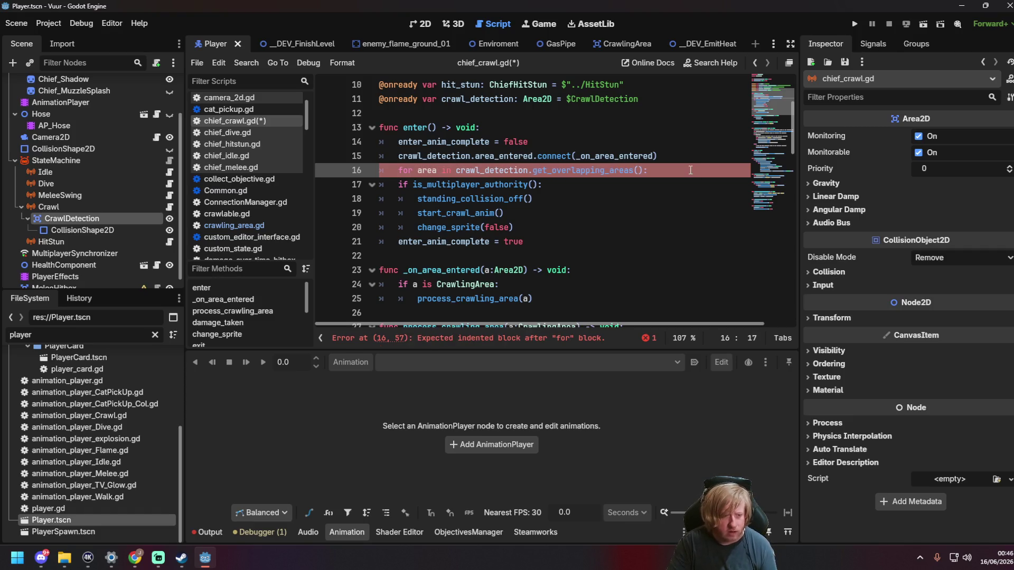
Inside the loop, add 'if area is CrawlingArea:' calling process_crawling_area(area), and save.
key(Return)
text(if area is)
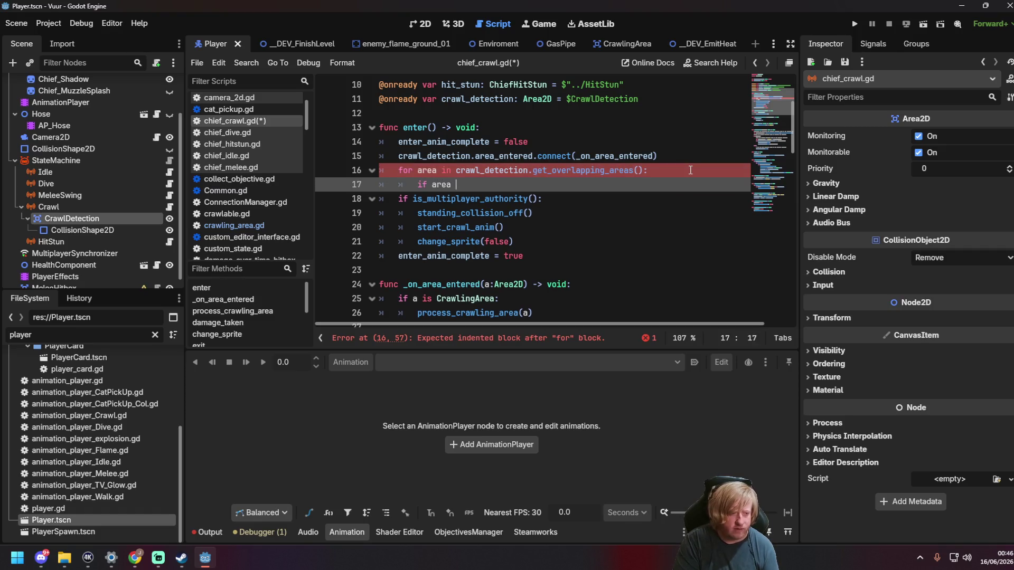
text( Crawling)
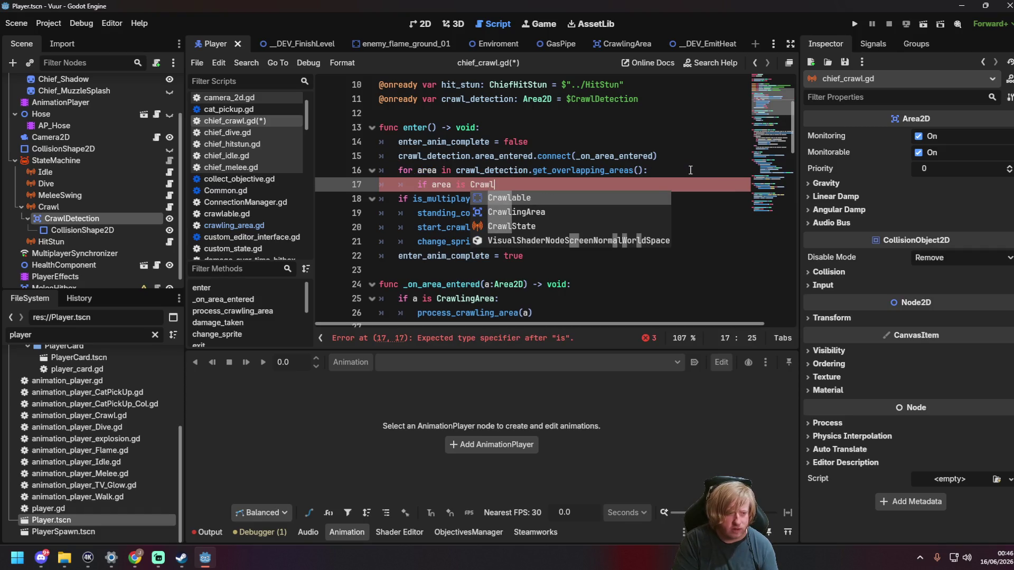
key(Return)
text(:)
key(Return)
text(process)
key(Return)
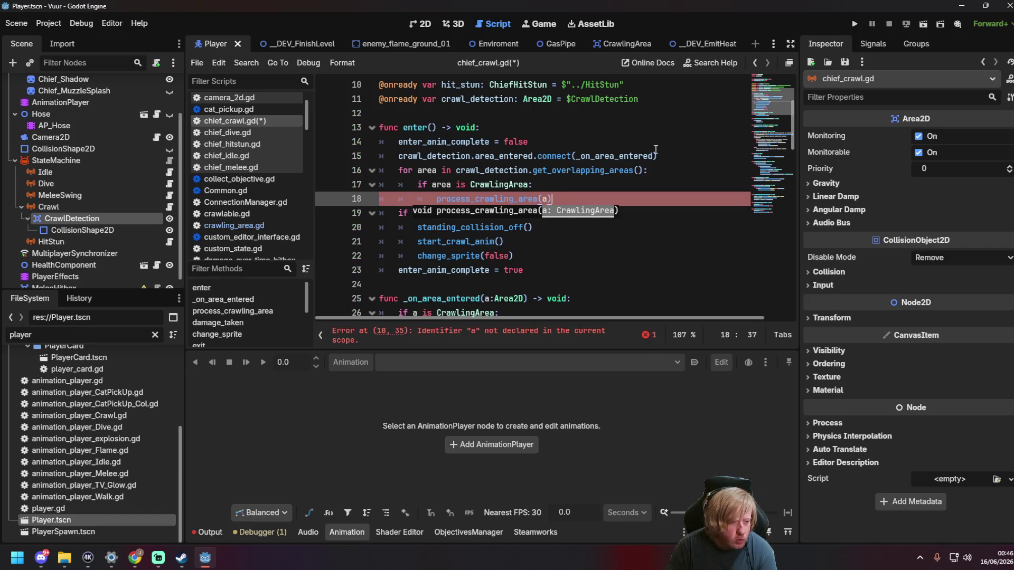
text(rea)
key(Return)
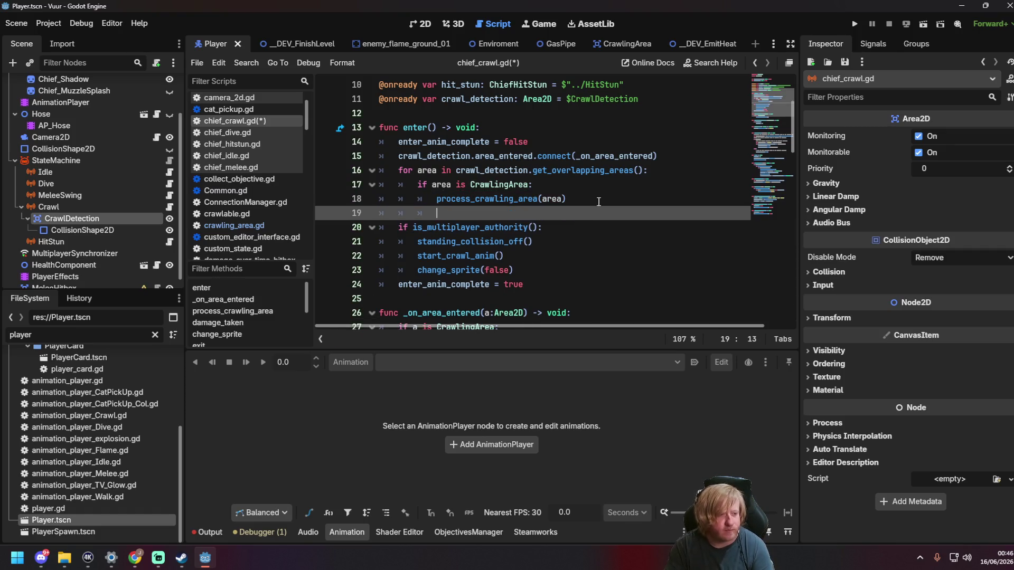
click(619, 188)
key(ctrl+s)
scroll(551, 210, down, 5)
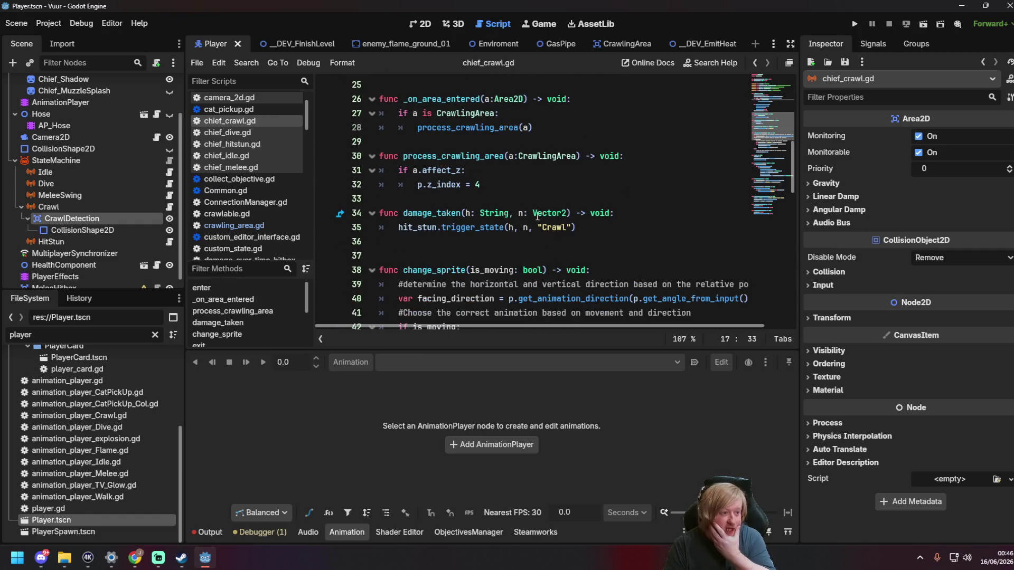
Switch to the _DEV_FinishLevel scene, run it with F6, then close the test game.
scroll(538, 215, up, 2)
click(516, 141)
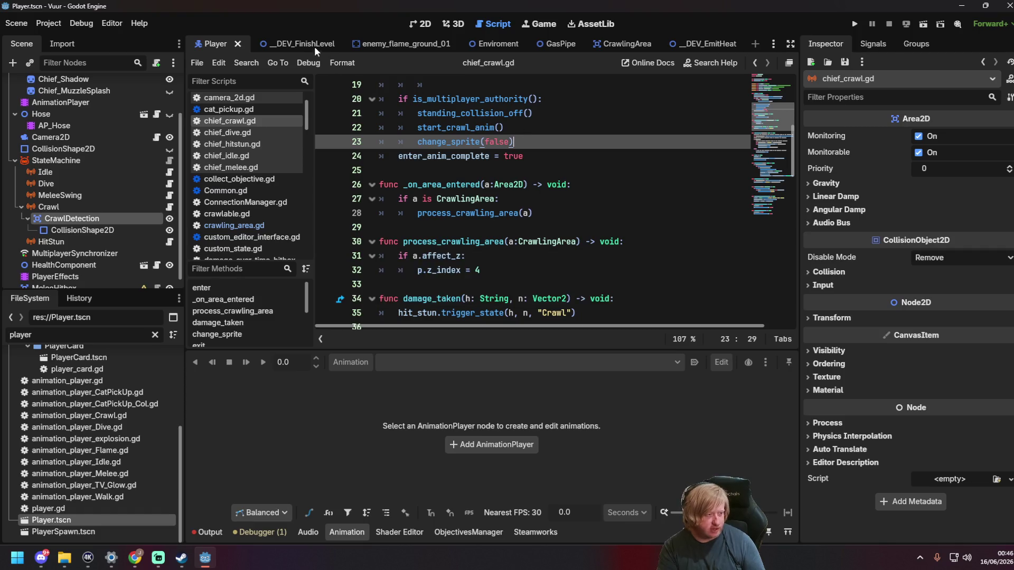
click(316, 47)
click(420, 26)
key(F6)
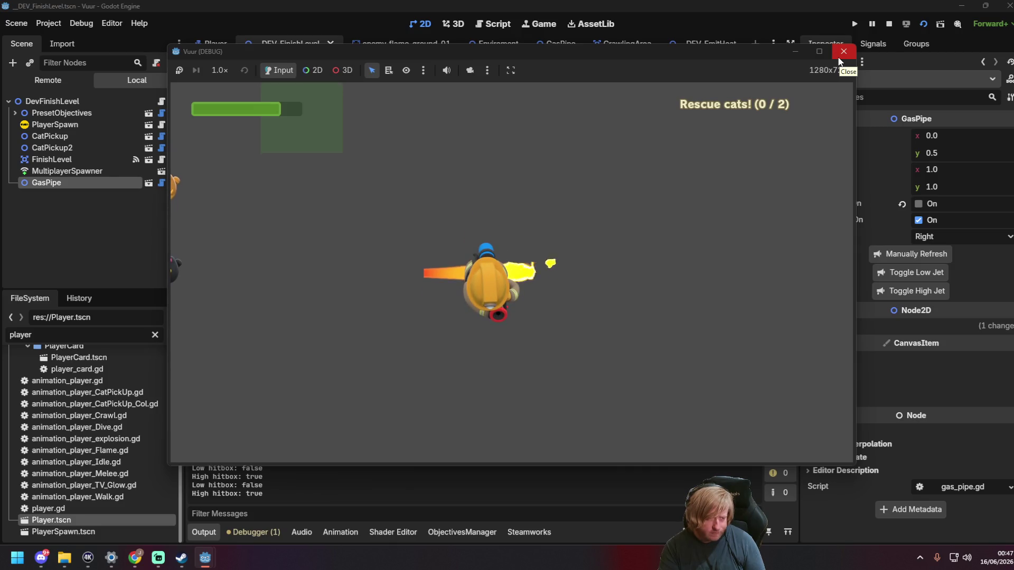
click(889, 24)
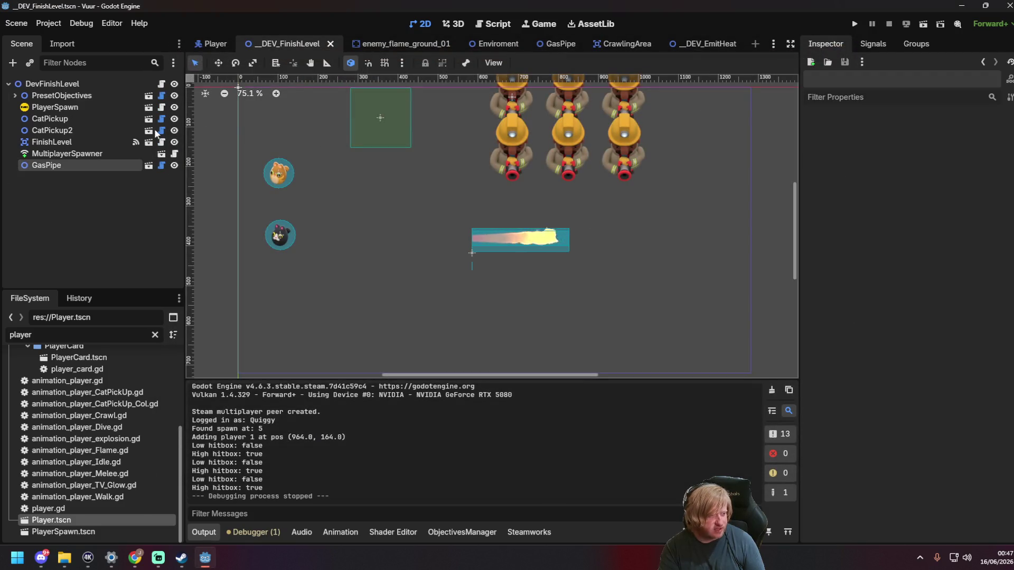
Open the gas pipe's gas_pipe.gd script and scroll through it.
click(161, 165)
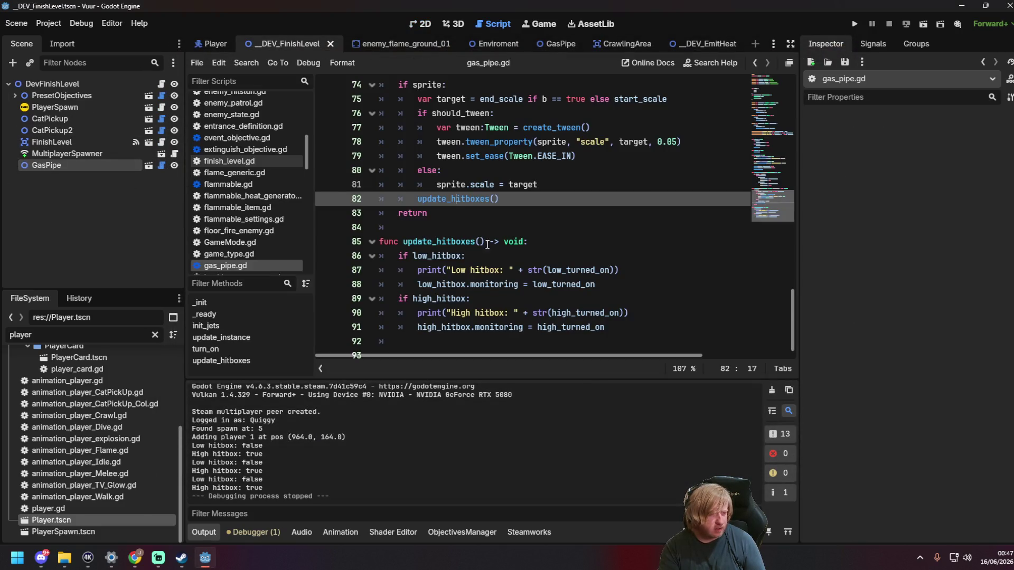
scroll(468, 240, up, 10)
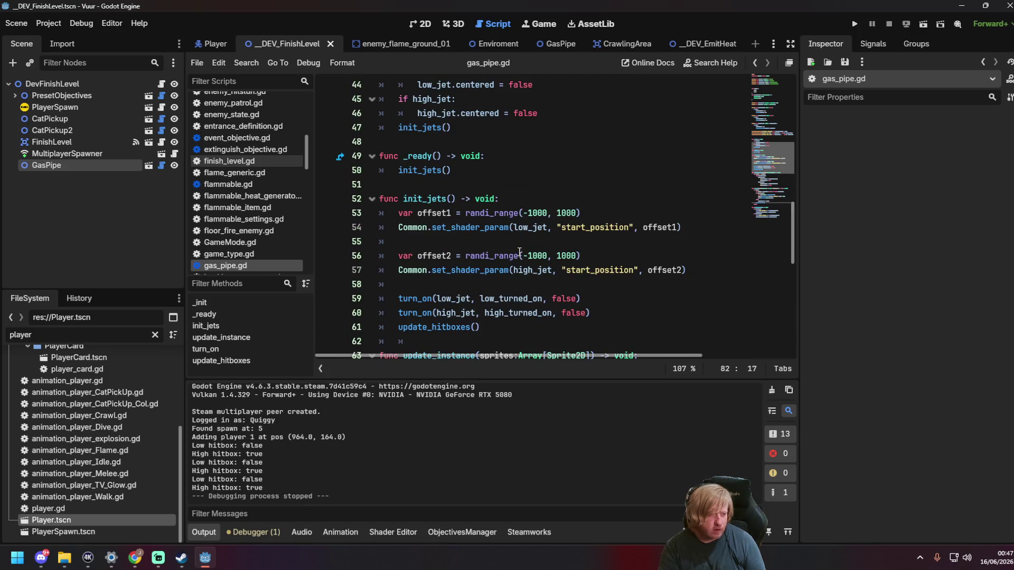
scroll(520, 252, up, 6)
scroll(523, 219, down, 3)
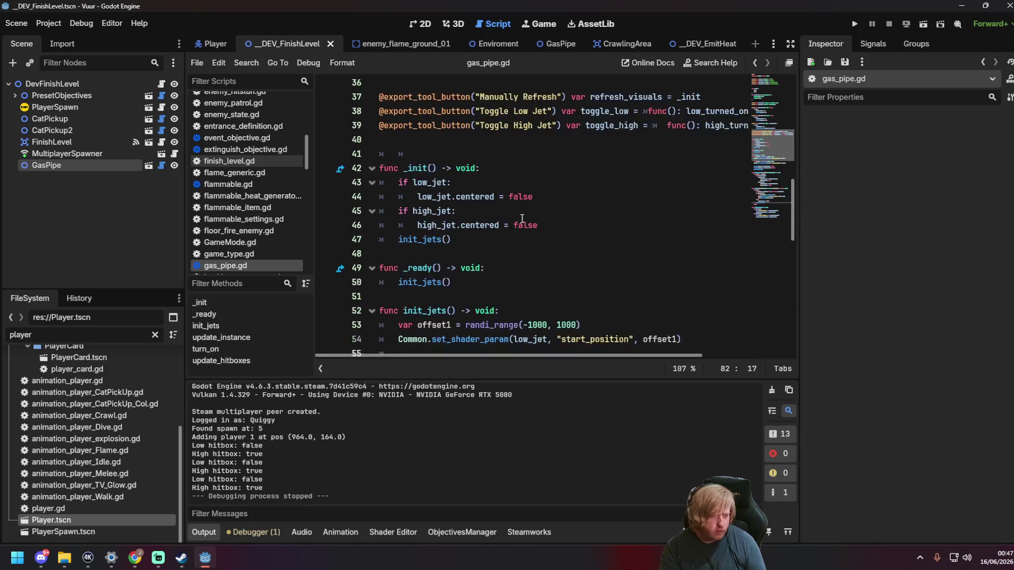
scroll(523, 219, down, 12)
scroll(470, 252, up, 7)
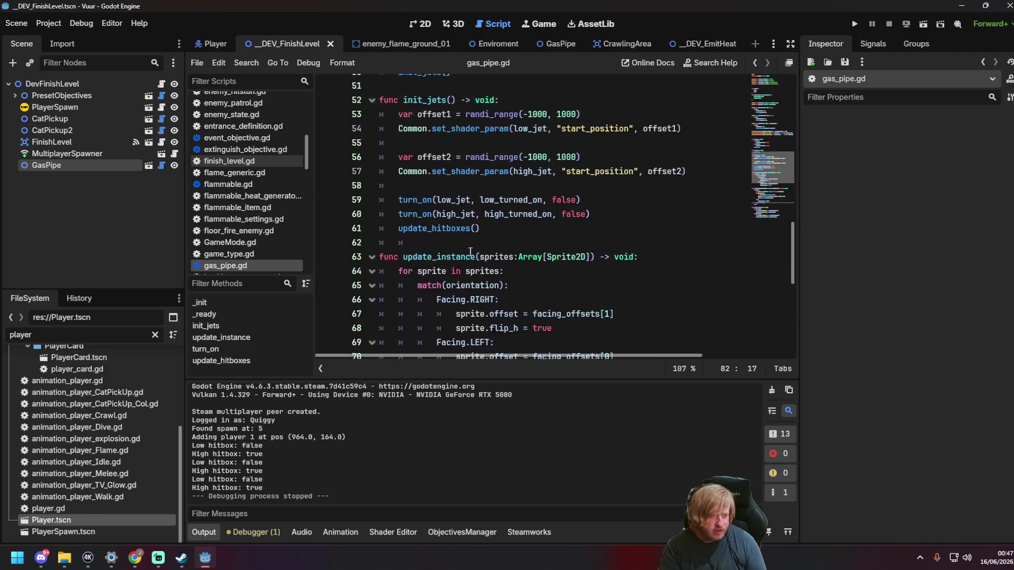
scroll(470, 252, up, 11)
scroll(260, 232, down, 4)
scroll(260, 233, down, 6)
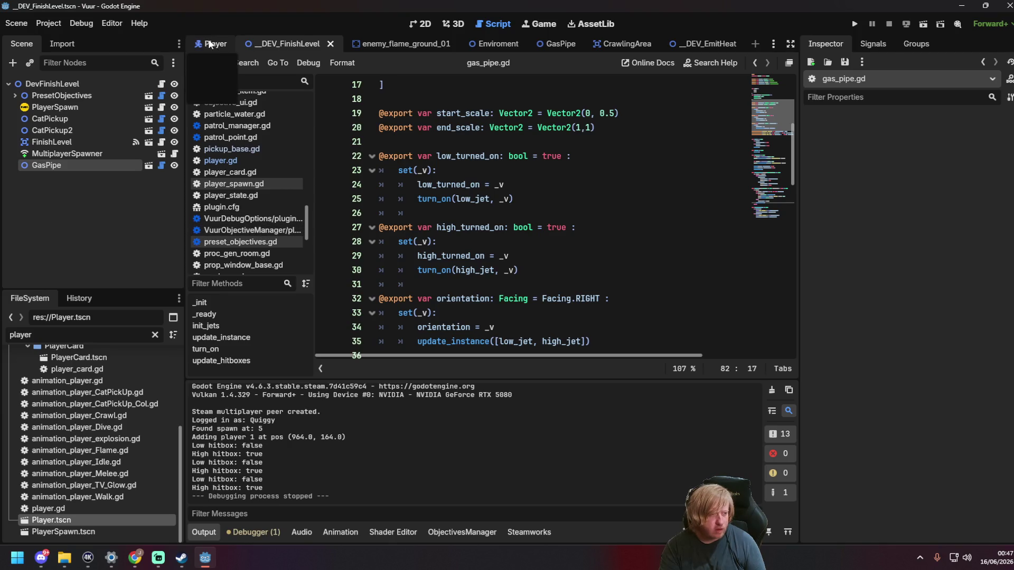
Return to the Player scene, reopen chief_crawl.gd, and save.
click(212, 43)
click(168, 206)
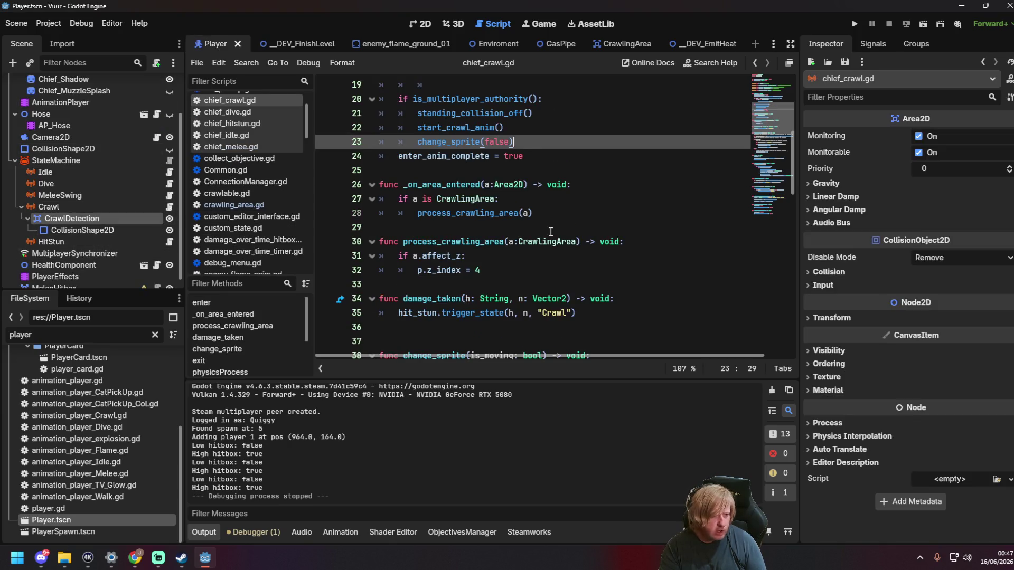
click(475, 227)
key(ctrl+s)
scroll(475, 216, up, 2)
scroll(475, 216, up, 1)
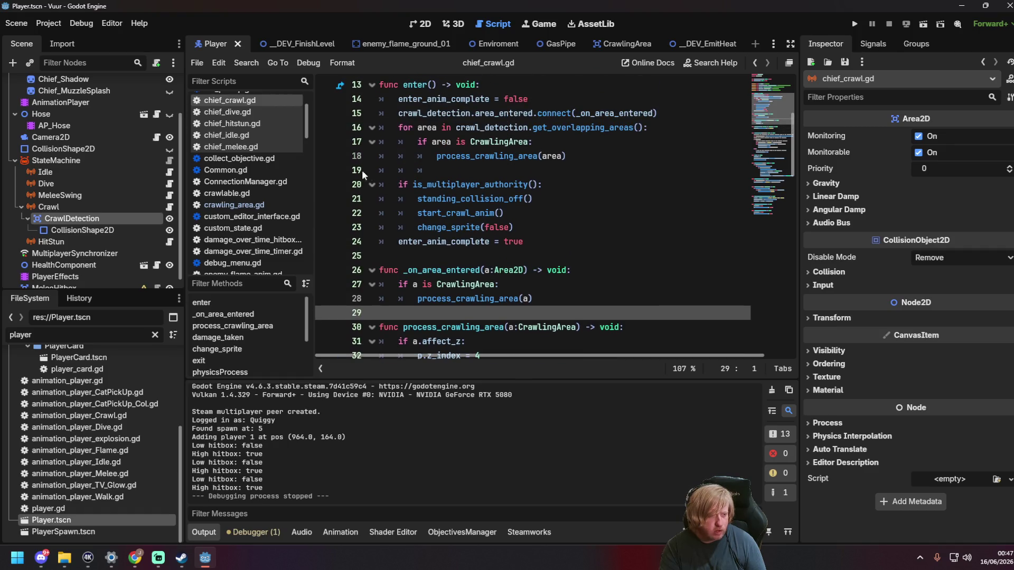
scroll(369, 256, down, 2)
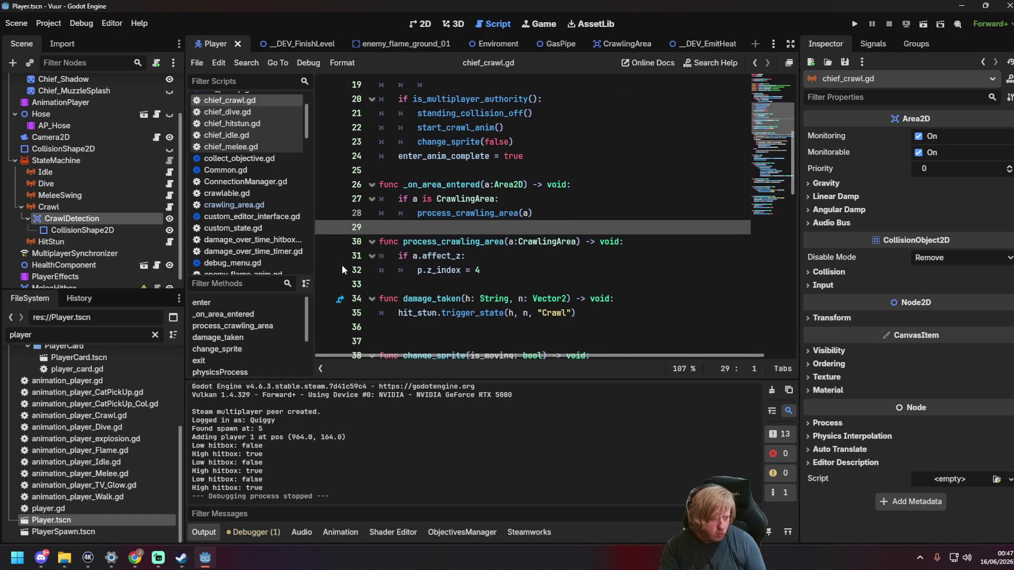
Set a breakpoint on the affect_z check at line 31 and run _DEV_FinishLevel with F6.
click(325, 255)
click(524, 257)
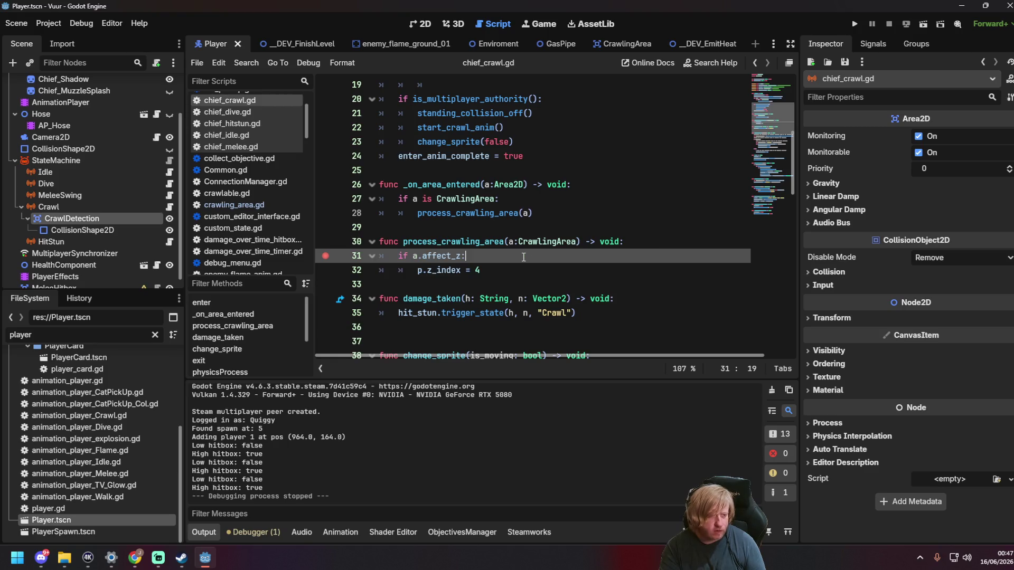
click(301, 44)
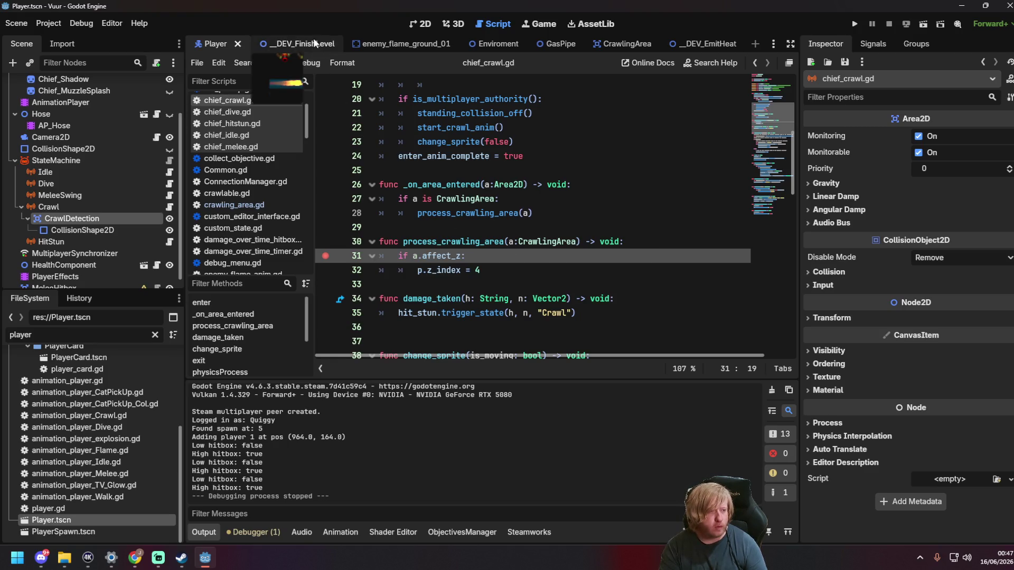
key(F6)
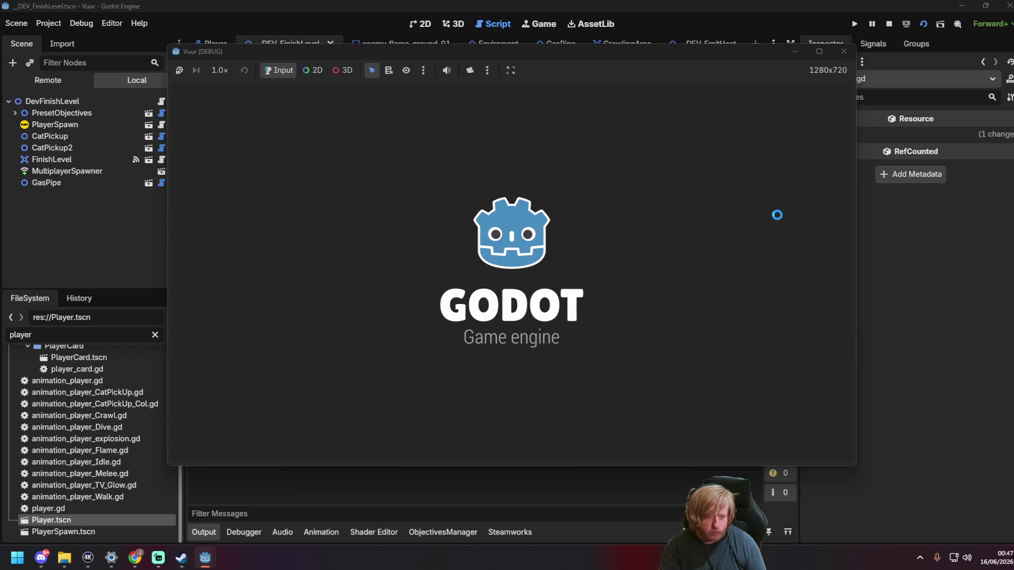
Move the firefighter around and dive in the test game, then stop it with F8.
key(d)
key(w)
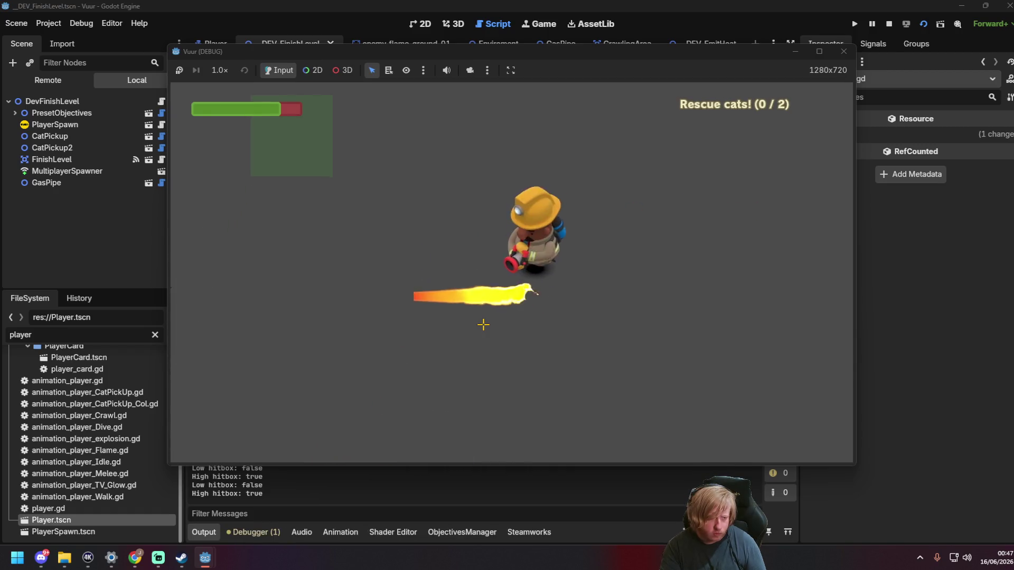
key(a)
key(space)
key(w)
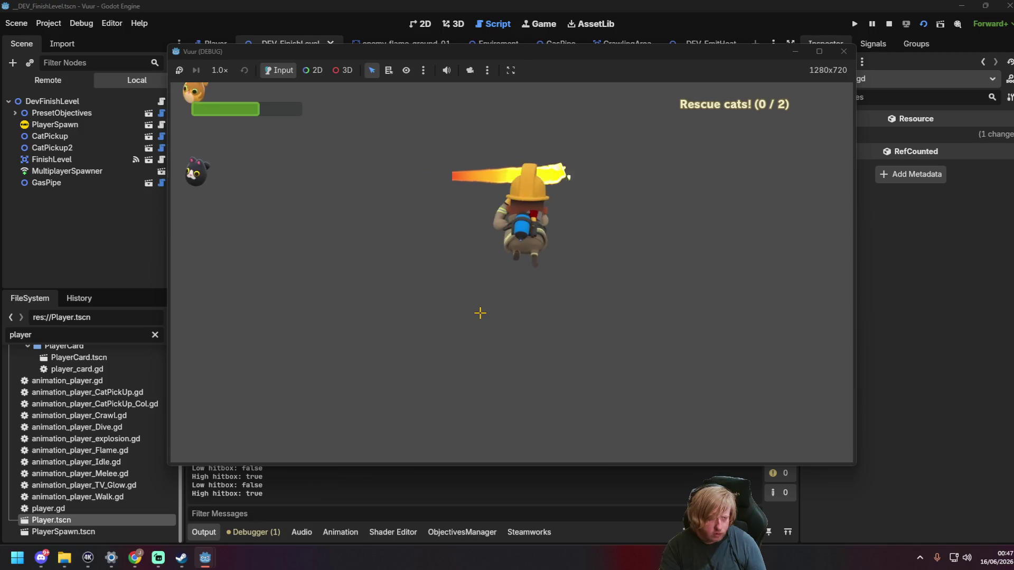
key(s)
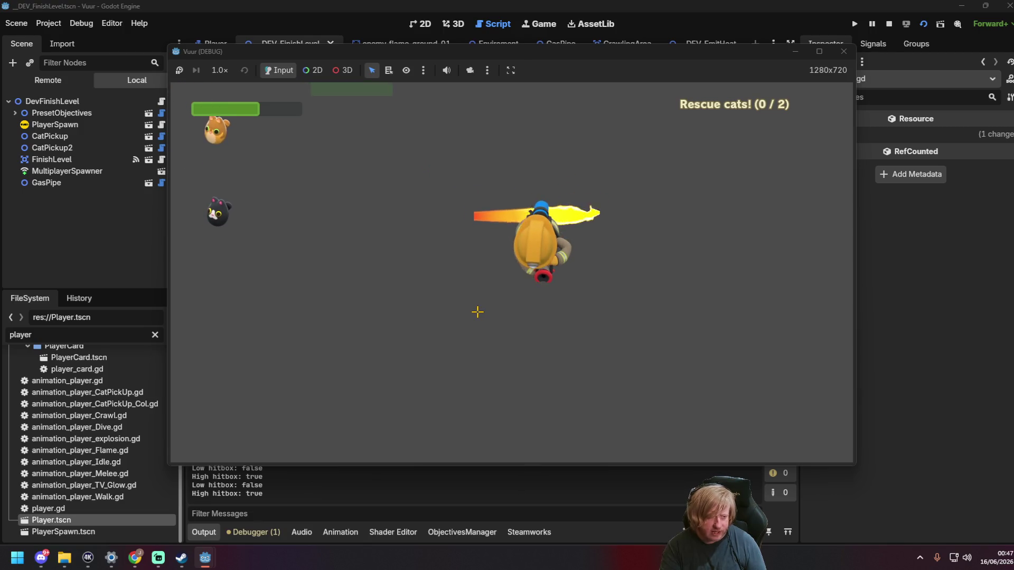
key(F8)
key(ctrl+s)
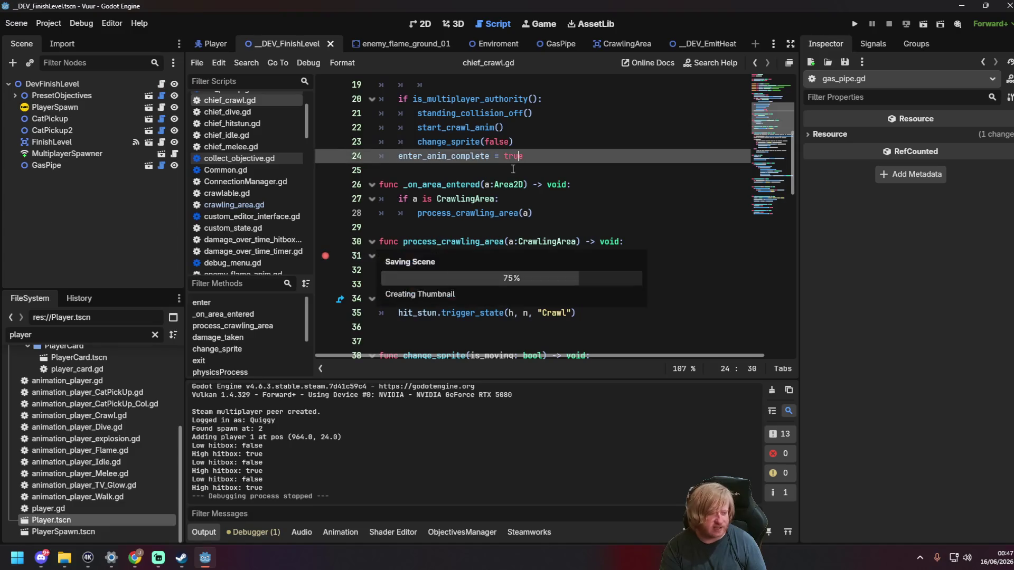
In the Player scene, inspect CrawlDetection's collision layer and mask settings.
click(475, 213)
key(ctrl+s)
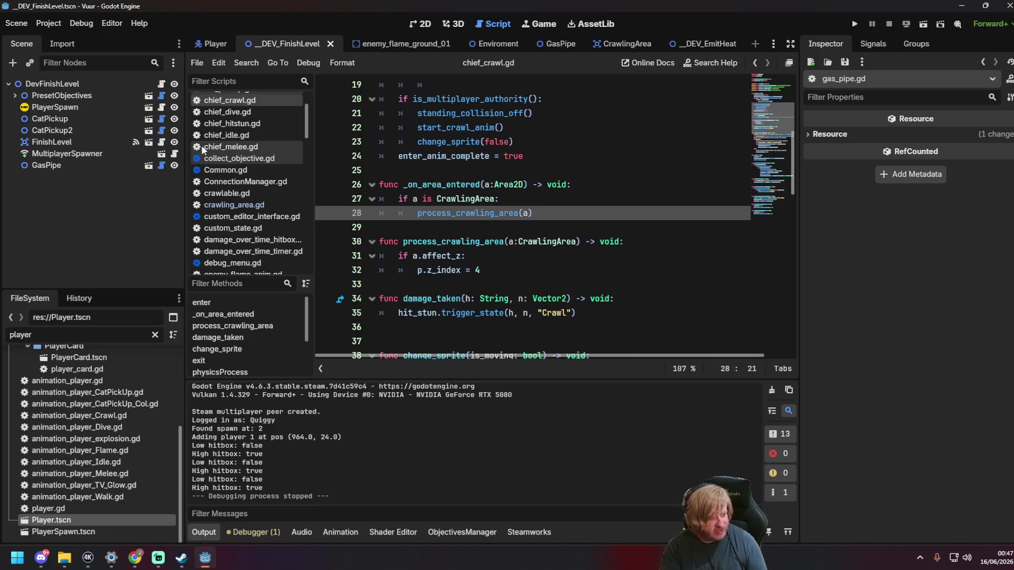
click(207, 44)
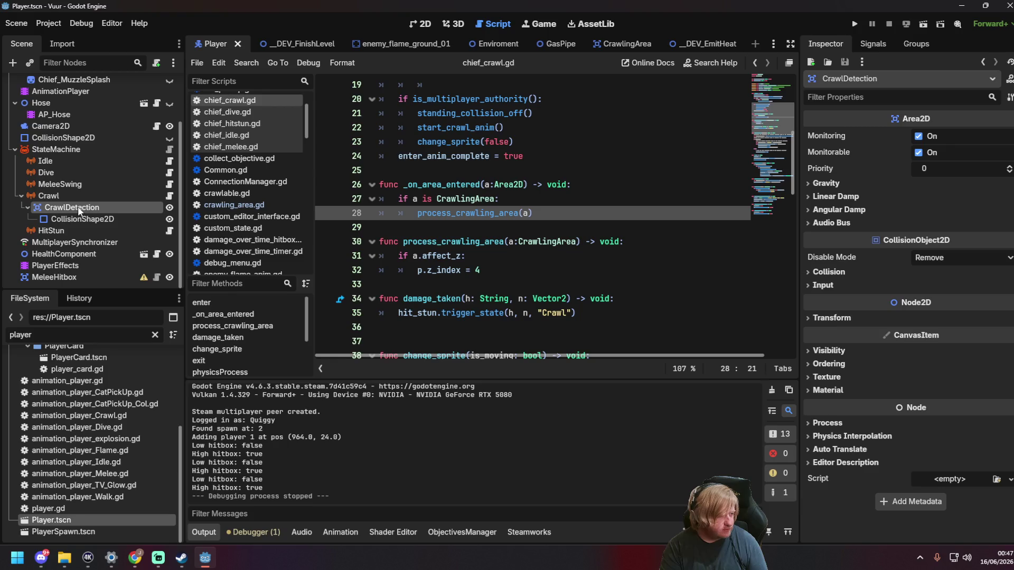
click(88, 196)
click(84, 207)
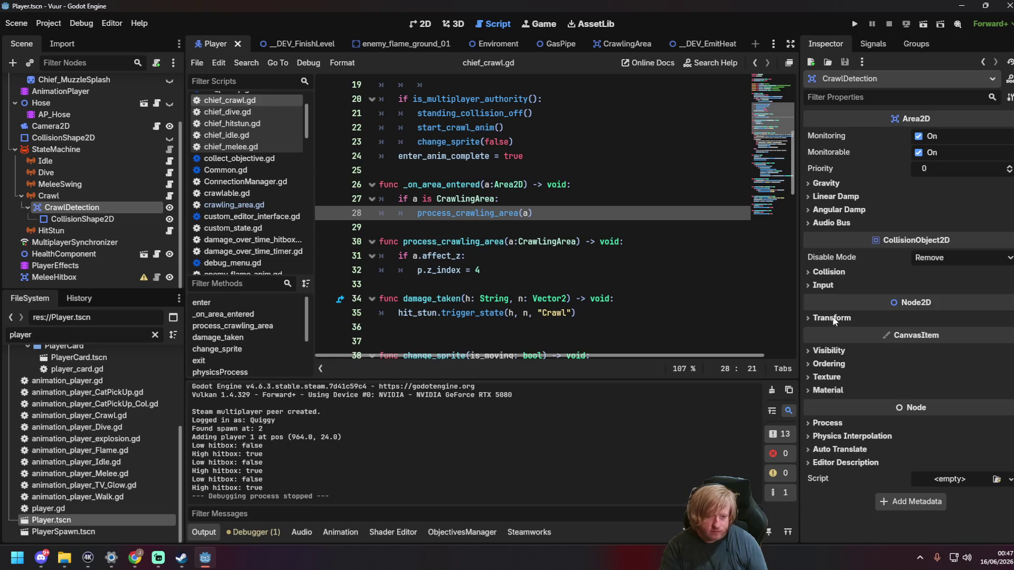
click(824, 272)
key(ctrl+s)
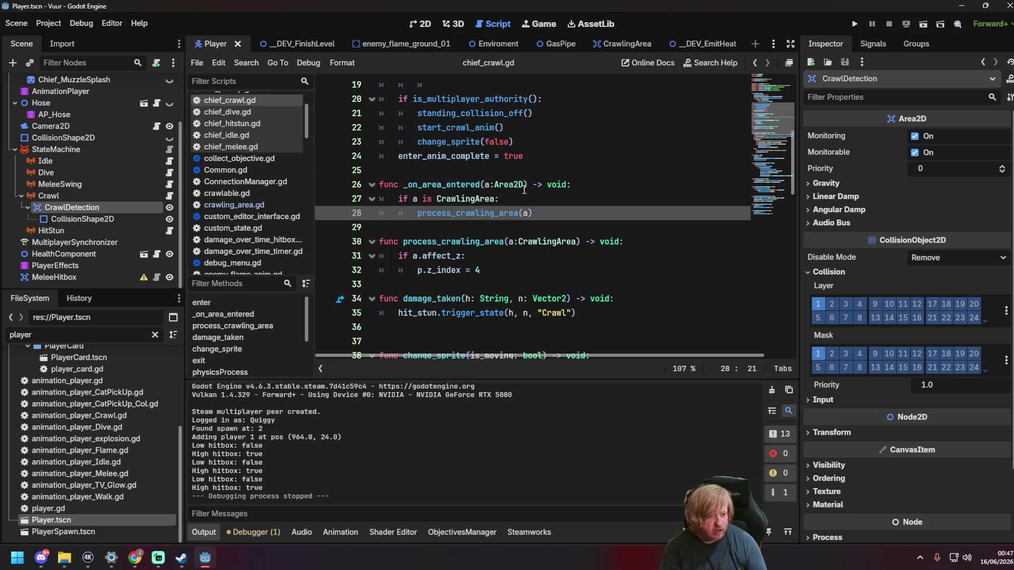
Add breakpoints on lines 17 and 27 of chief_crawl.gd and save.
click(523, 185)
click(523, 205)
scroll(522, 206, up, 2)
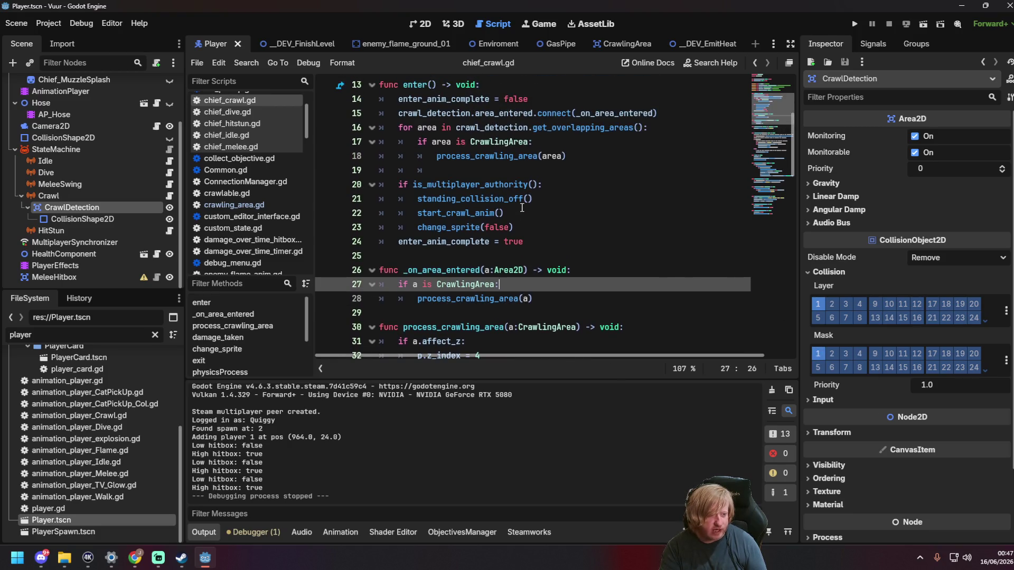
scroll(522, 207, up, 1)
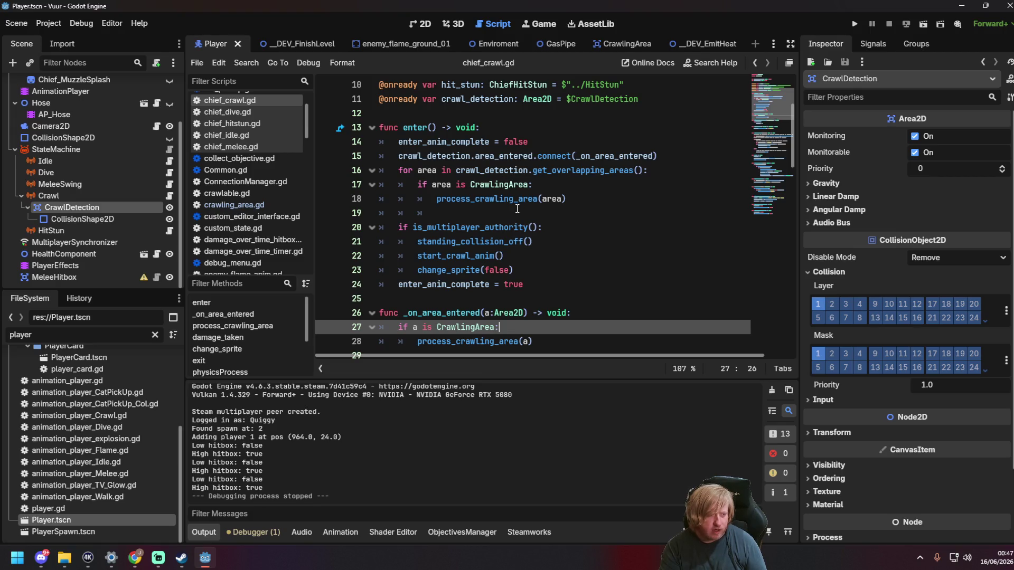
click(325, 184)
scroll(325, 190, down, 2)
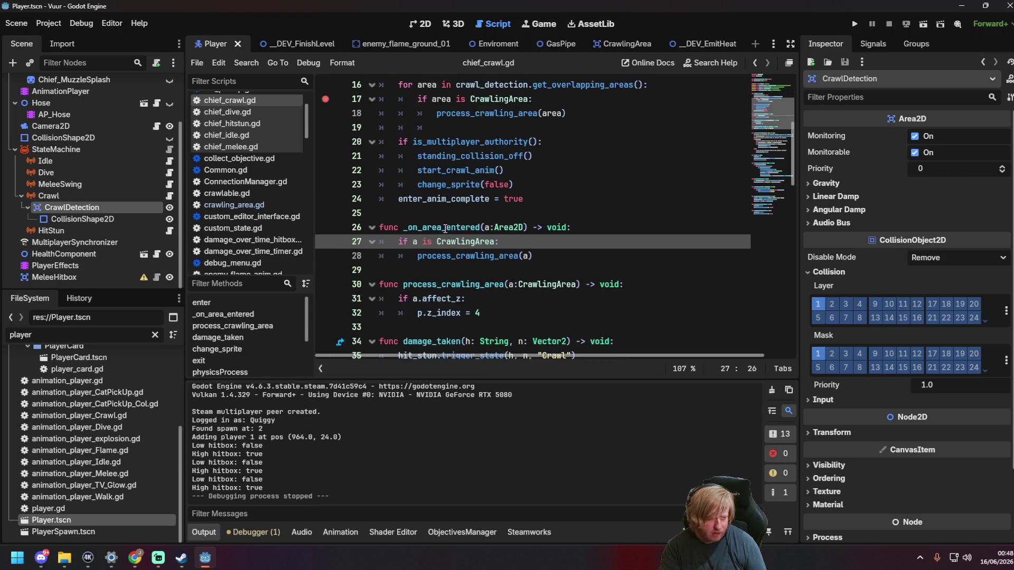
click(325, 241)
key(Down)
key(End)
key(ctrl+s)
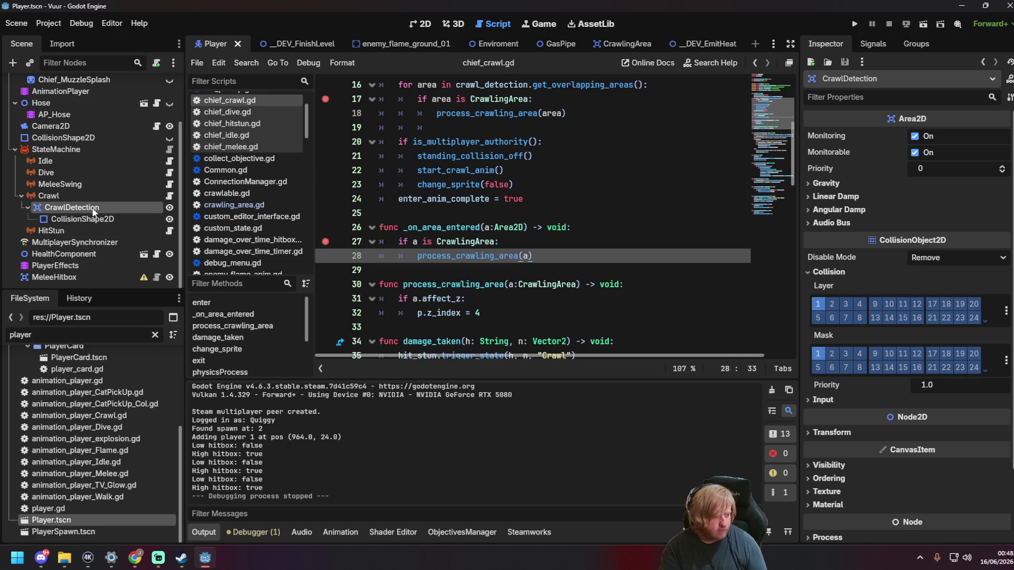
Check CrawlDetection's collision shape and the CrawlingArea scene, then return to _DEV_FinishLevel.
click(93, 219)
click(74, 207)
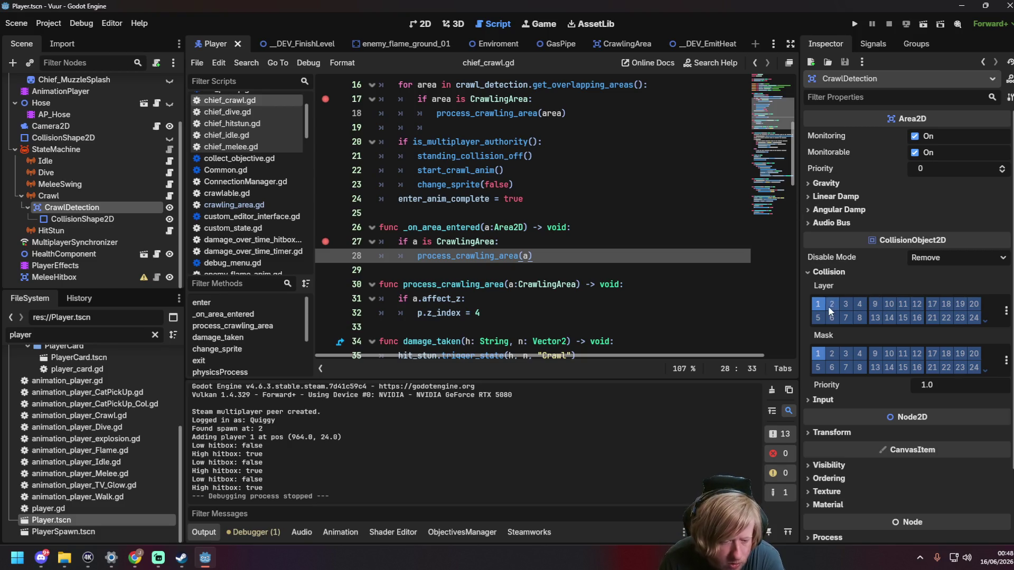
click(636, 40)
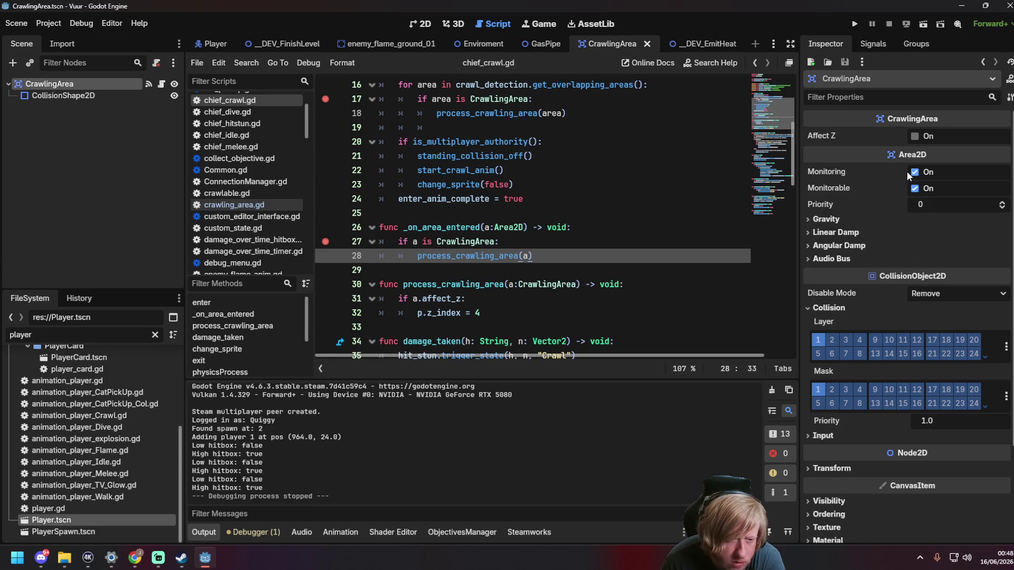
click(299, 41)
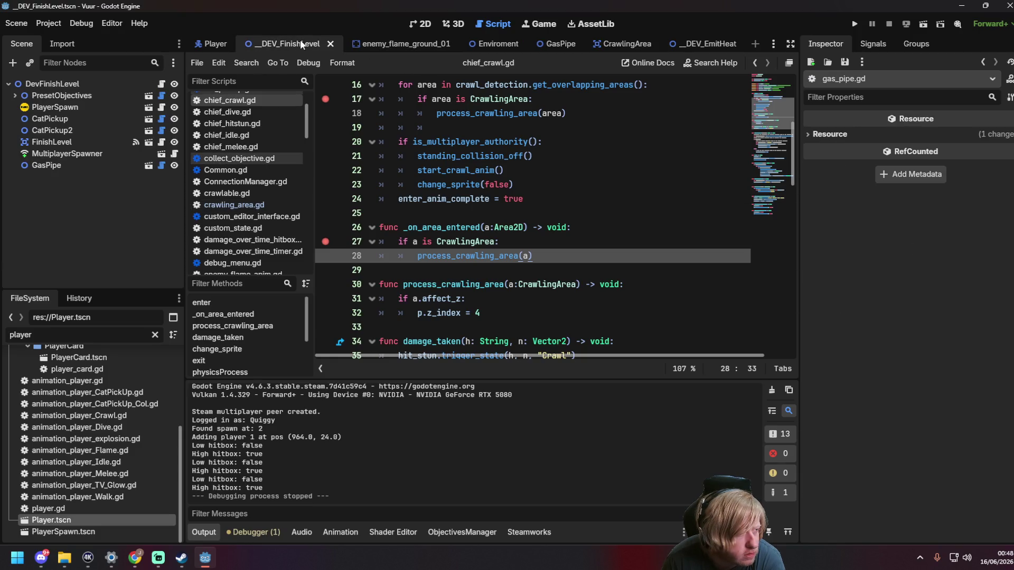
Confirm the GasPipe's CrawlingArea has Affect Z enabled, then run and restart _DEV_FinishLevel with F6.
click(422, 23)
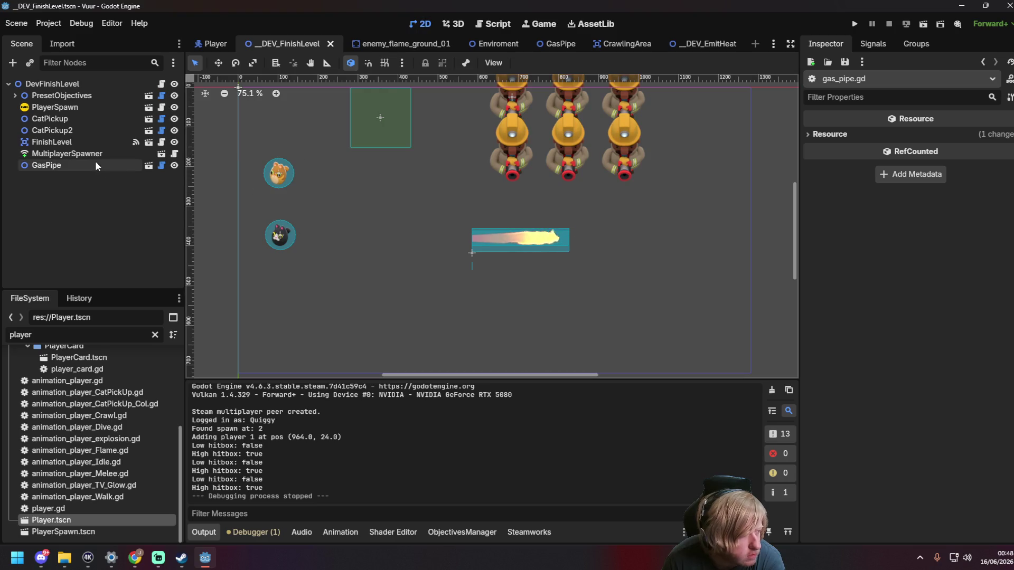
click(148, 165)
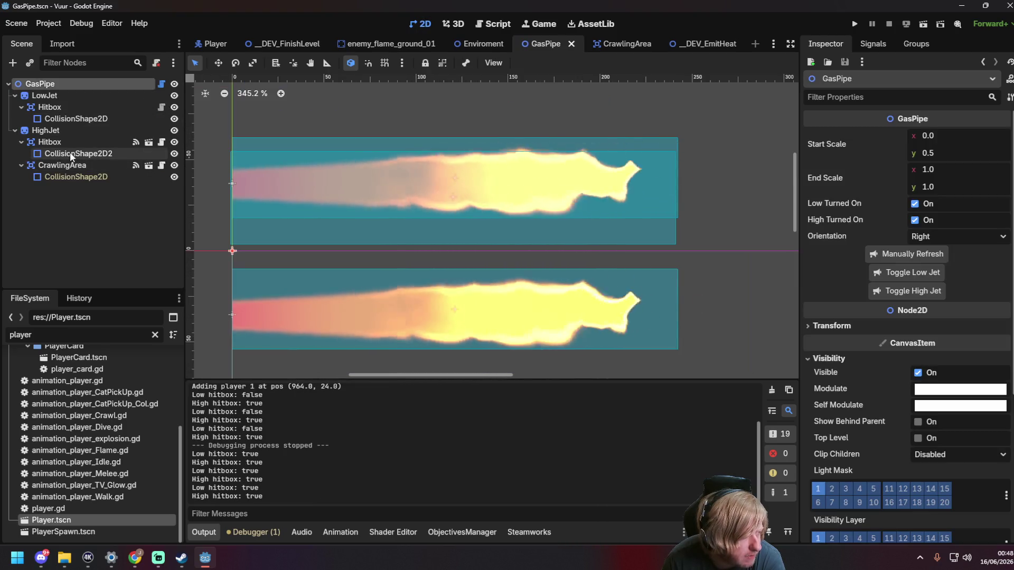
click(72, 165)
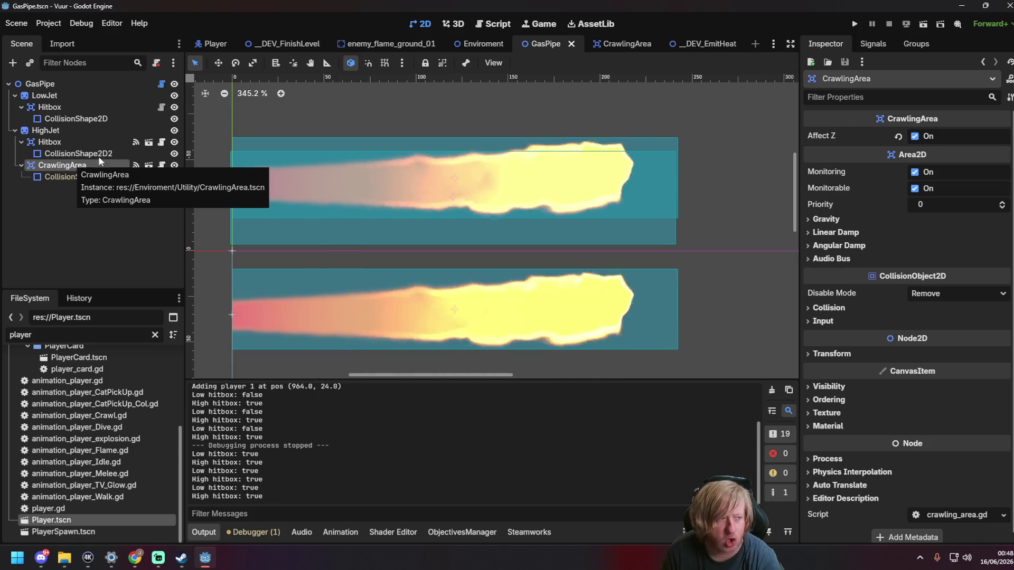
click(258, 46)
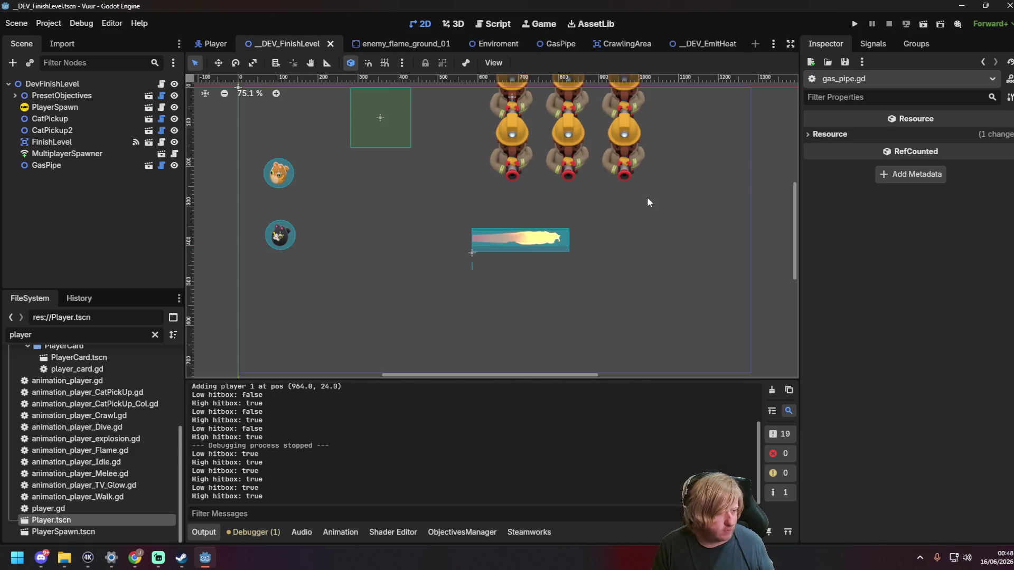
key(F6)
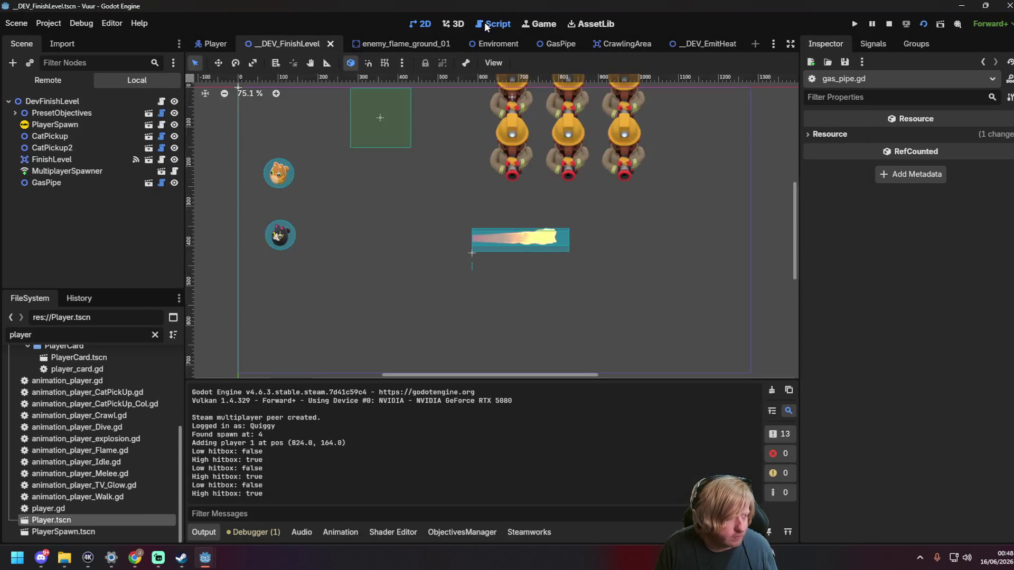
key(F6)
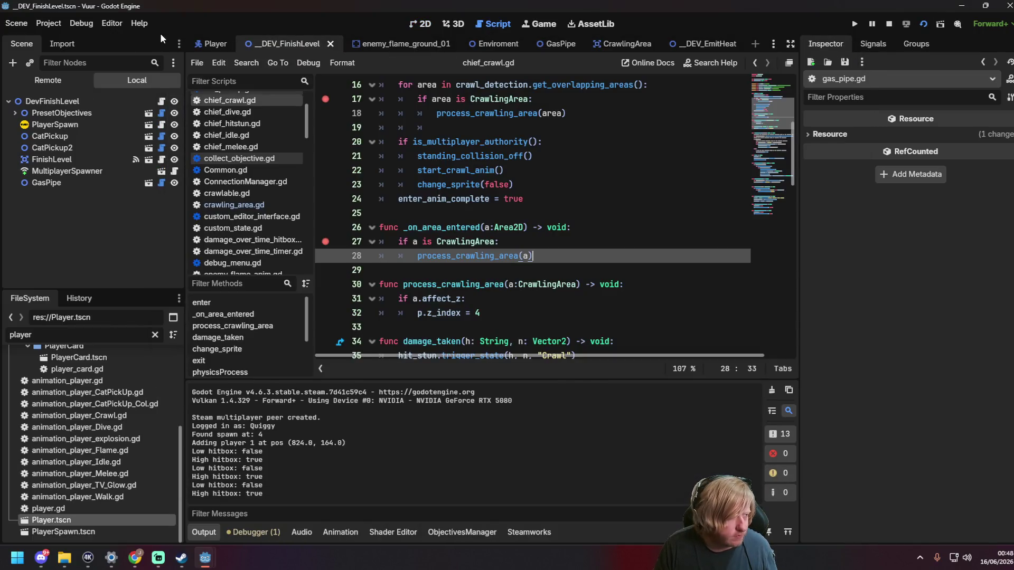
Add a breakpoint on line 15 of chief_crawl.gd and save the script.
click(208, 45)
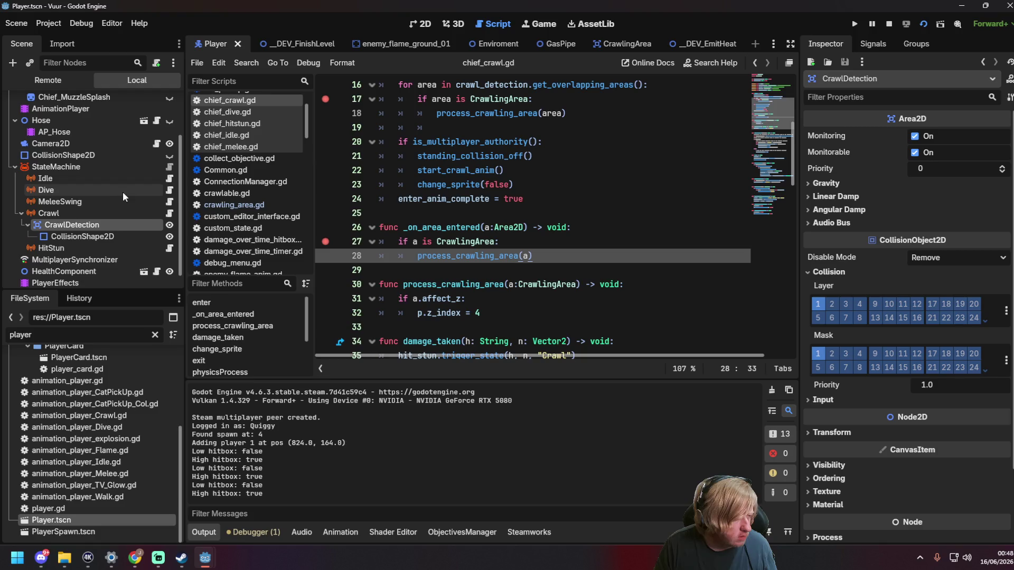
scroll(459, 262, up, 5)
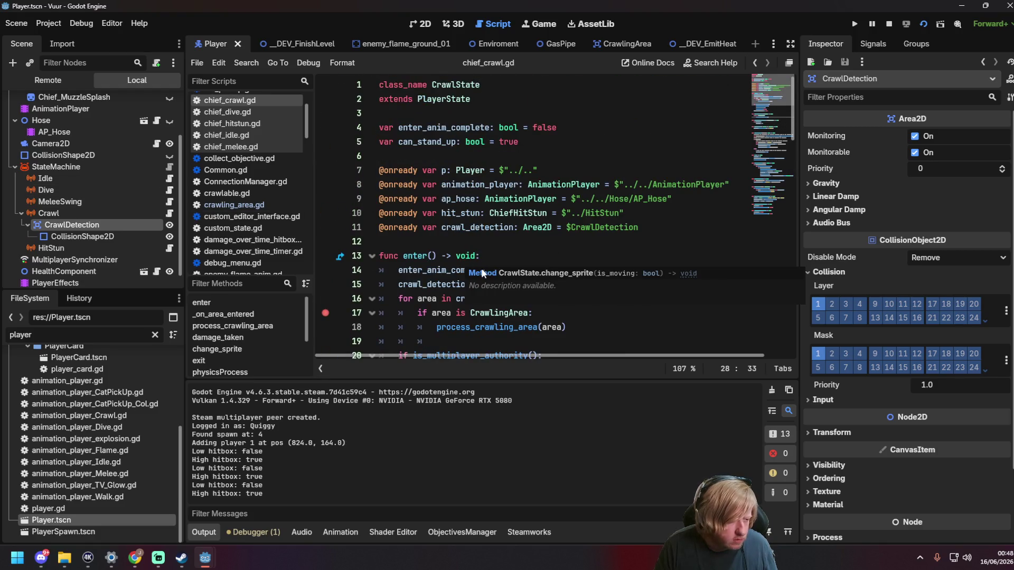
scroll(405, 288, down, 1)
click(325, 241)
click(548, 284)
key(ctrl+s)
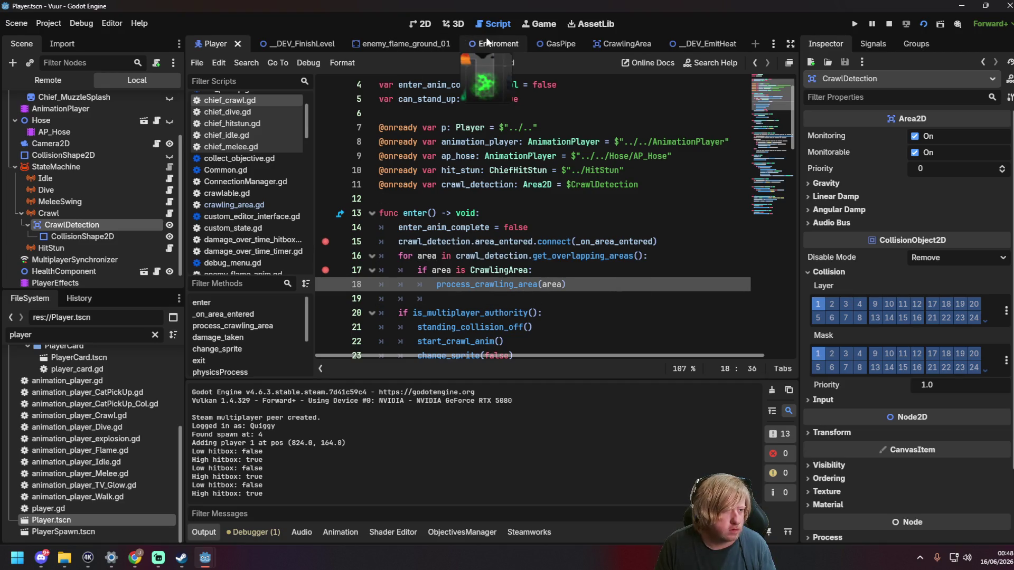
Run the _DEV_FinishLevel scene with F6, resume past each breakpoint, then close the game.
click(308, 44)
key(F6)
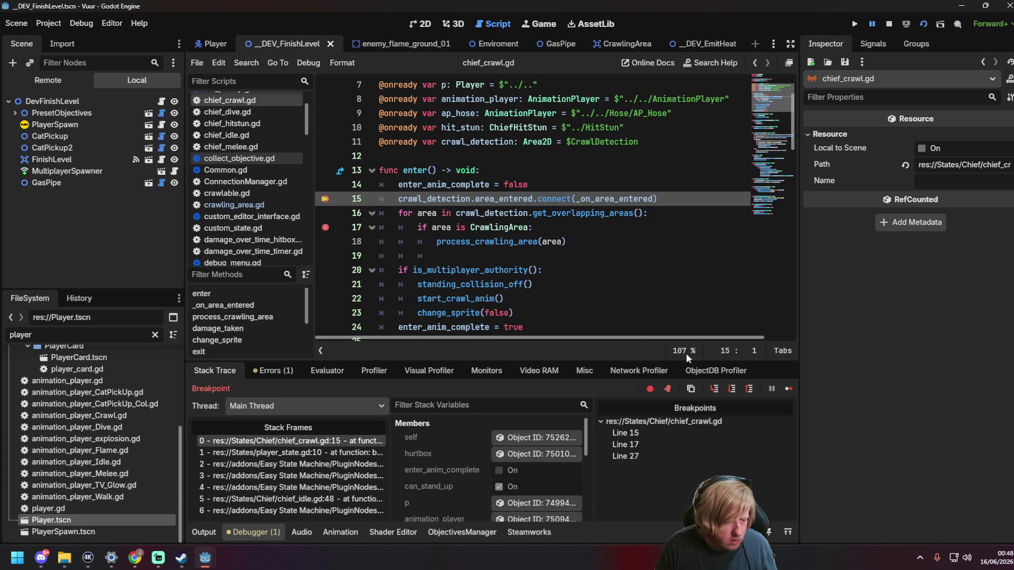
click(788, 388)
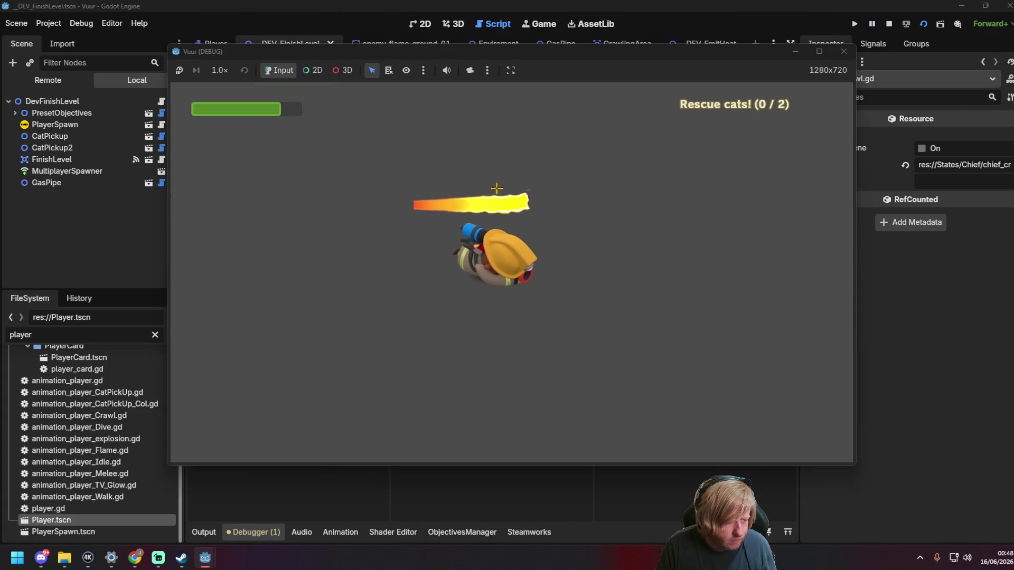
key(w)
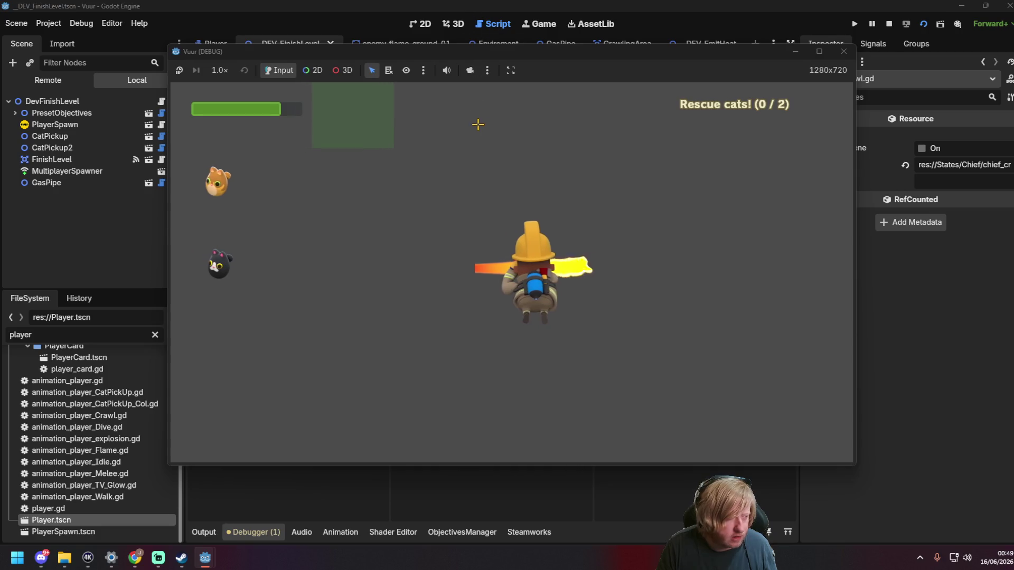
click(473, 4)
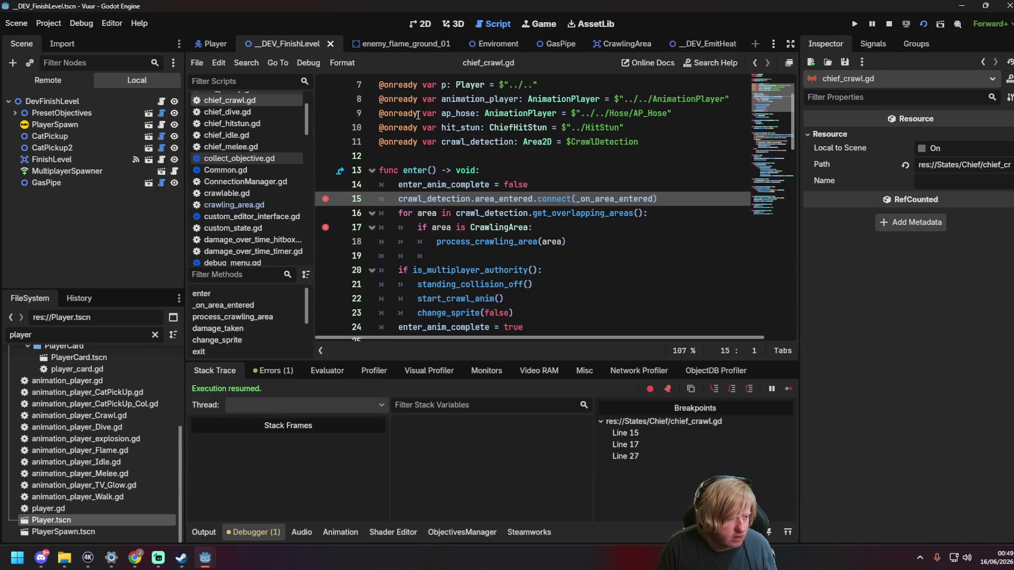
double_click(465, 242)
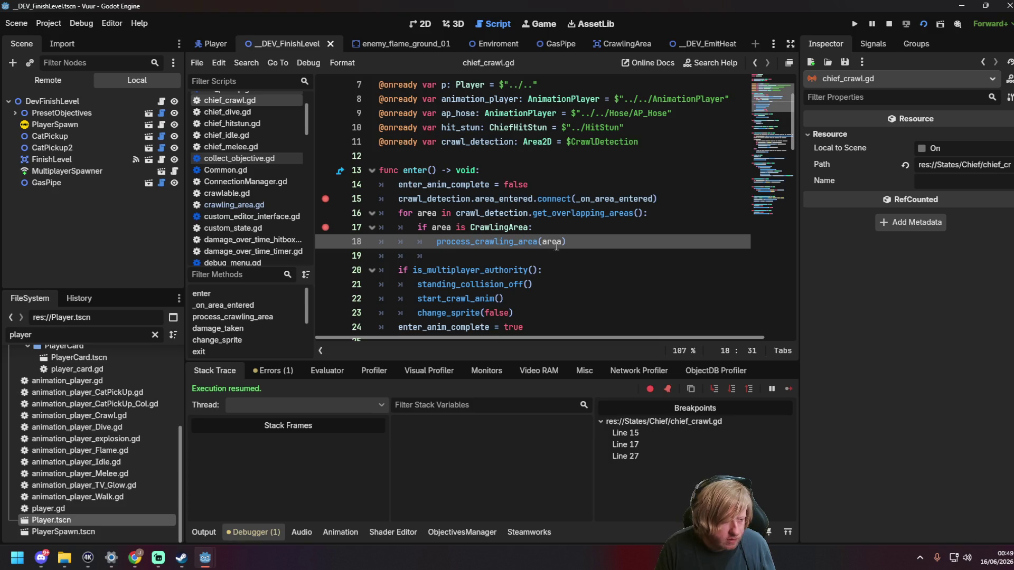
scroll(531, 260, down, 3)
key(alt+Tab)
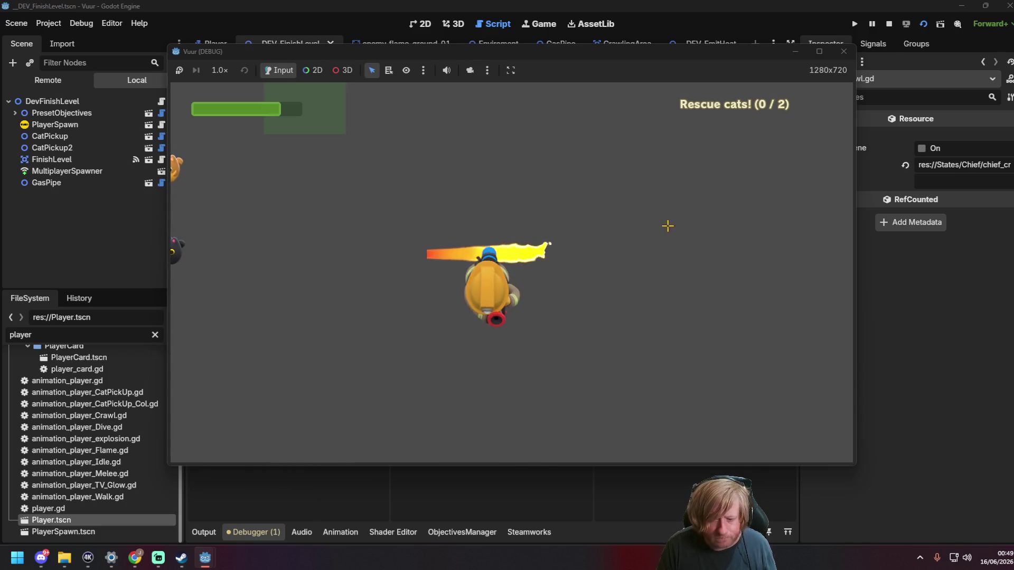
click(842, 53)
click(597, 256)
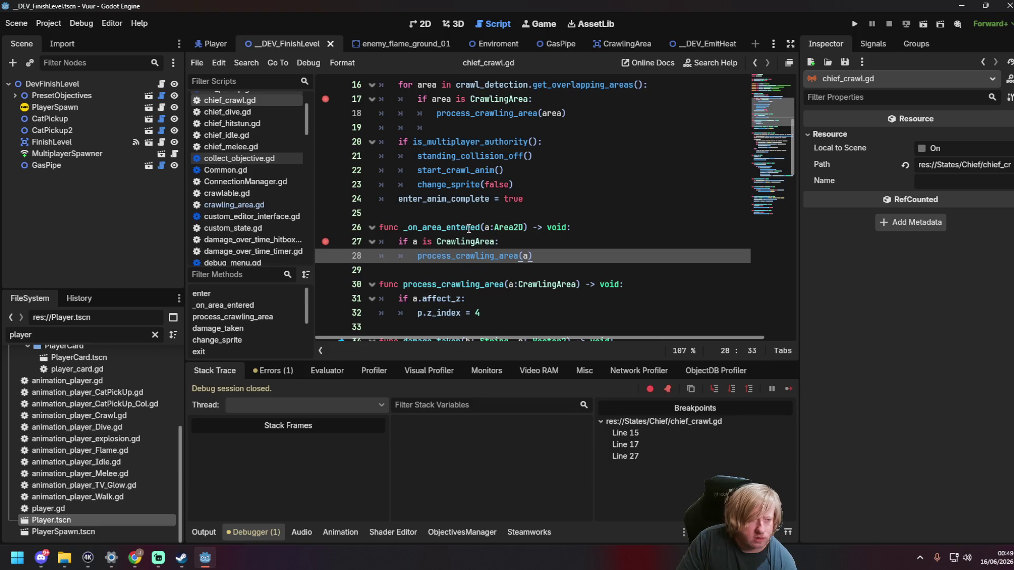
Open the CrawlingArea scene and its crawling_area.gd script to review the body handlers.
scroll(469, 237, up, 5)
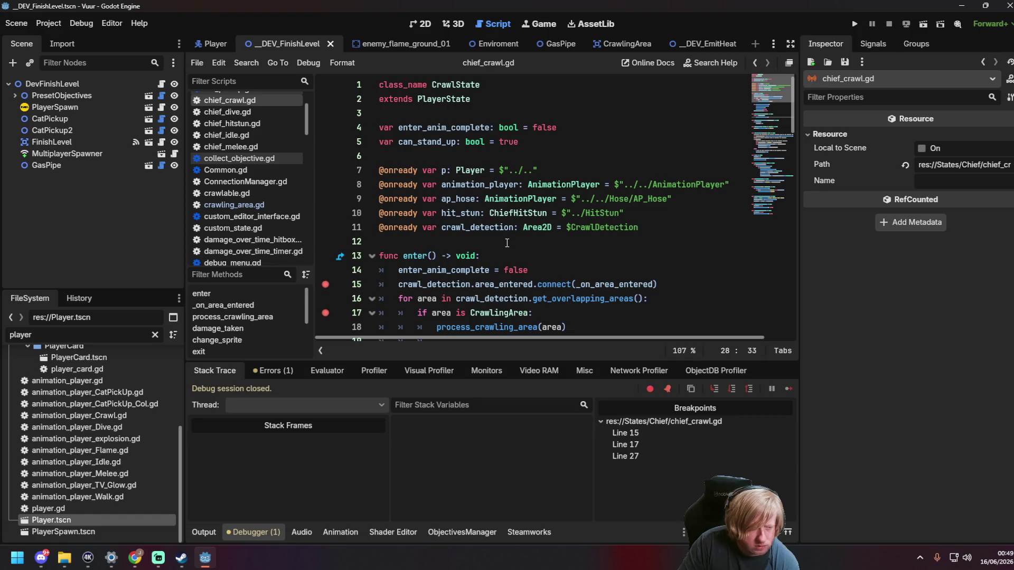
scroll(507, 243, down, 2)
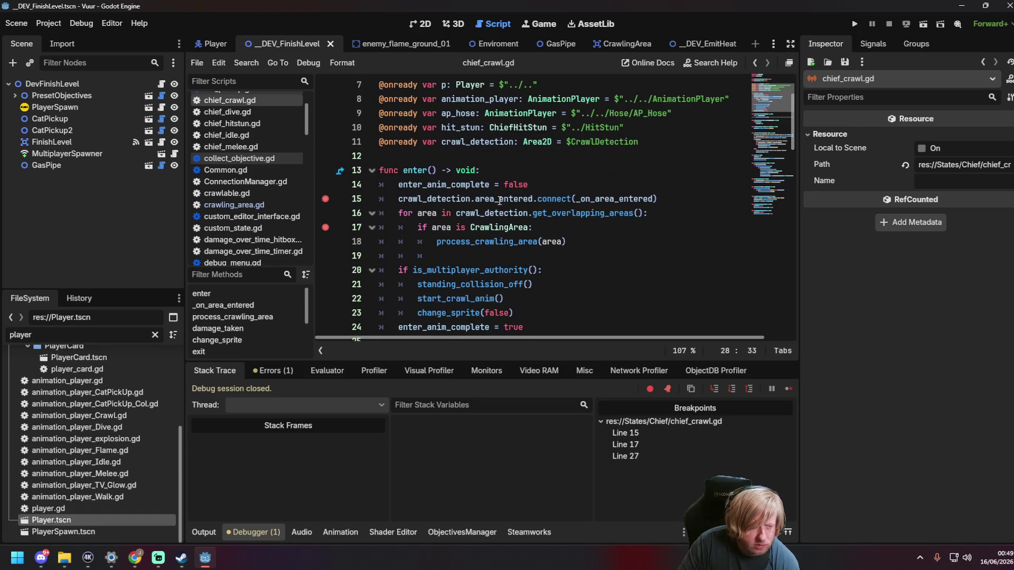
scroll(502, 211, down, 2)
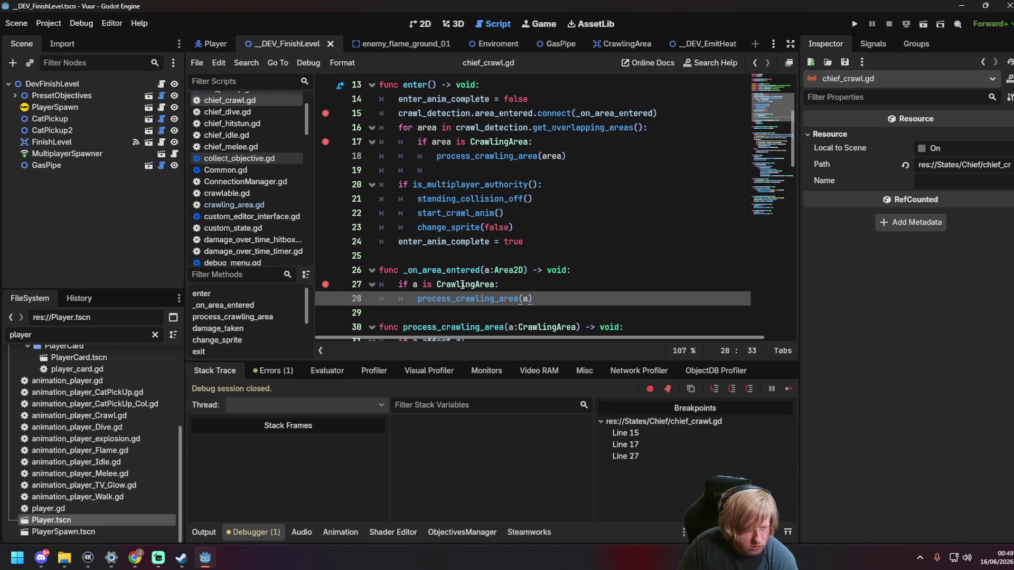
click(607, 44)
scroll(469, 193, up, 4)
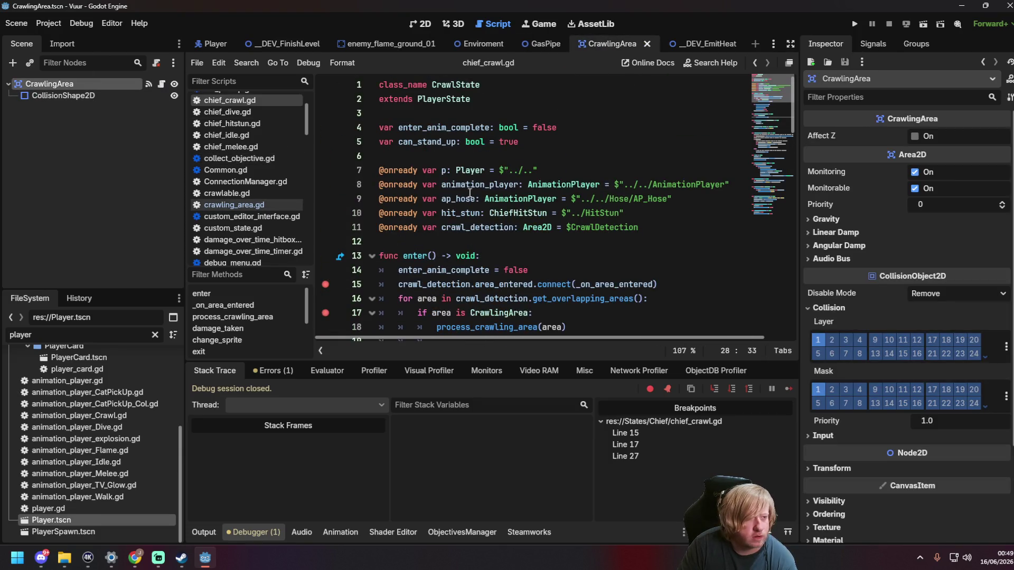
click(477, 100)
click(79, 96)
click(159, 86)
click(161, 84)
click(533, 85)
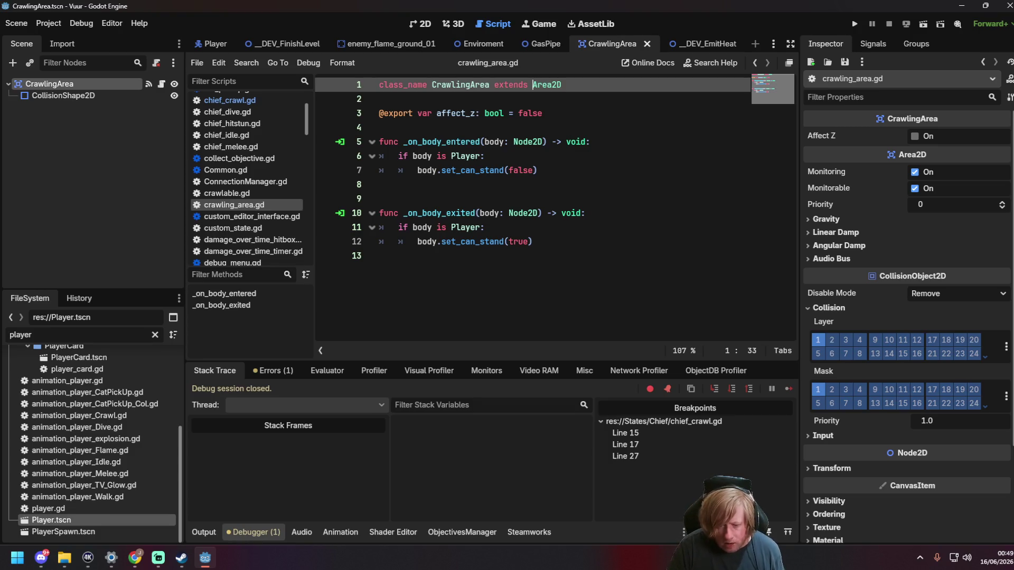
key(alt+Tab)
key(alt+Tab)
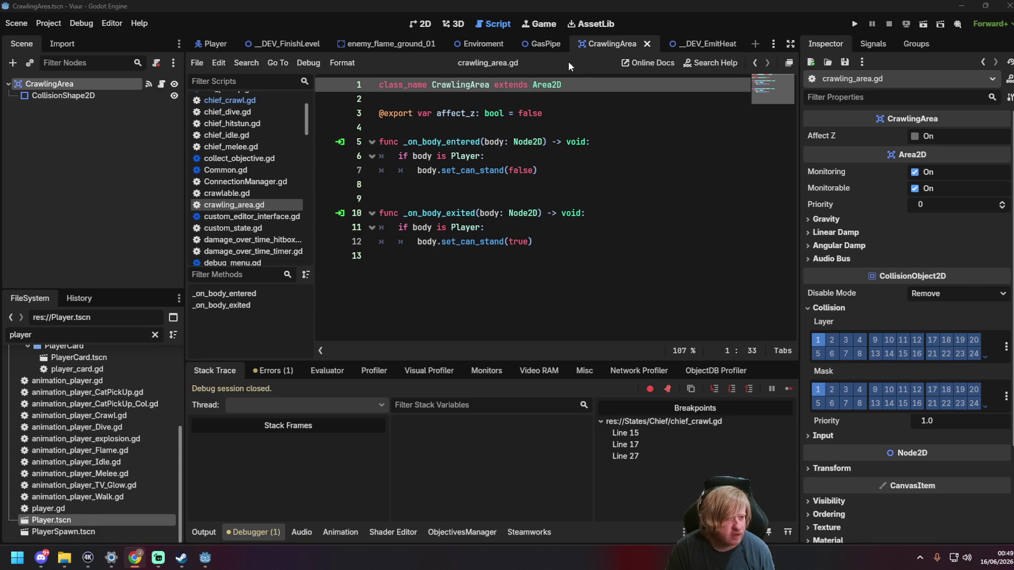
In the Player scene, inspect CrawlDetection's collision layer and mask, toggling the Walls bit.
click(212, 43)
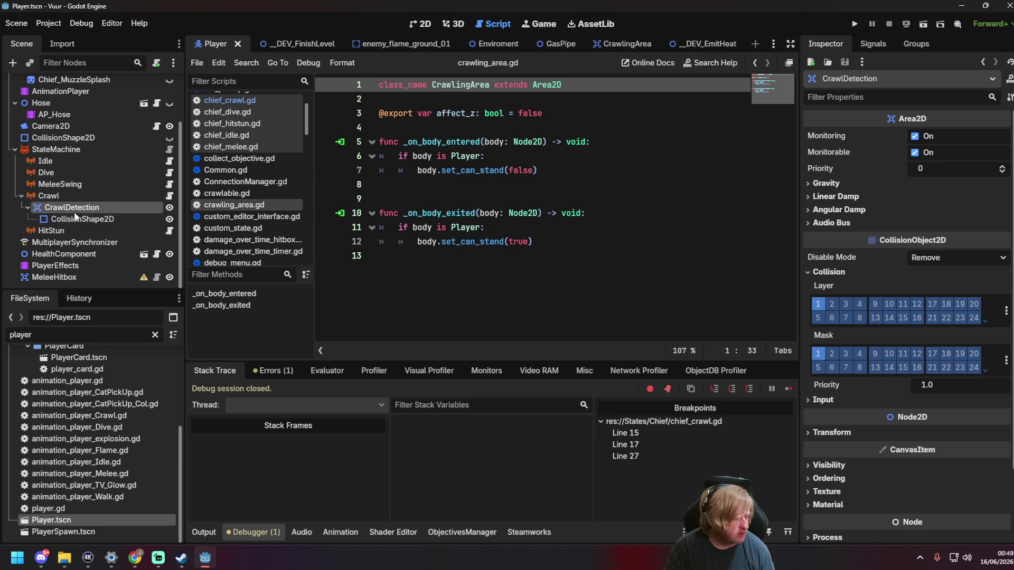
click(51, 195)
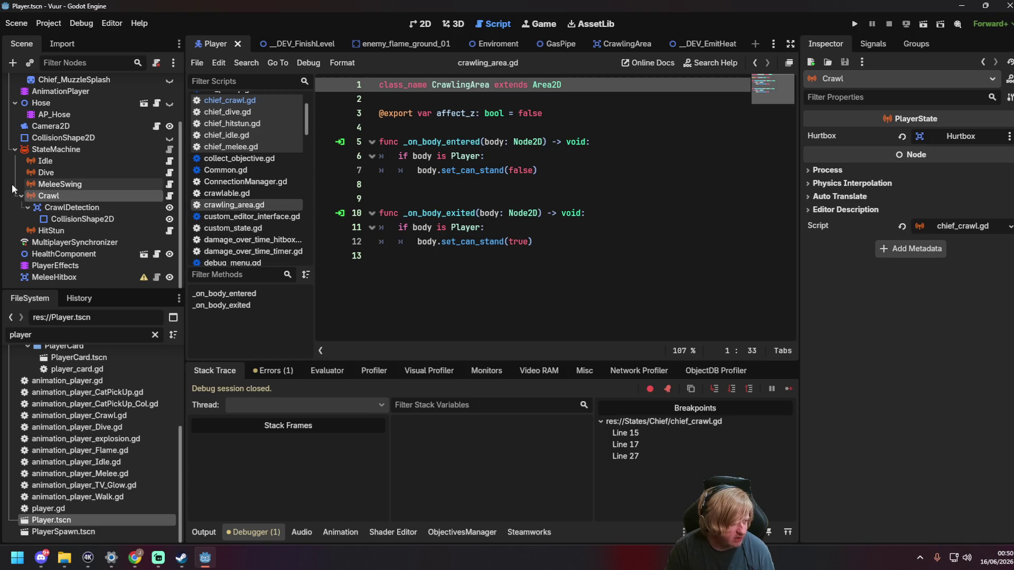
click(112, 207)
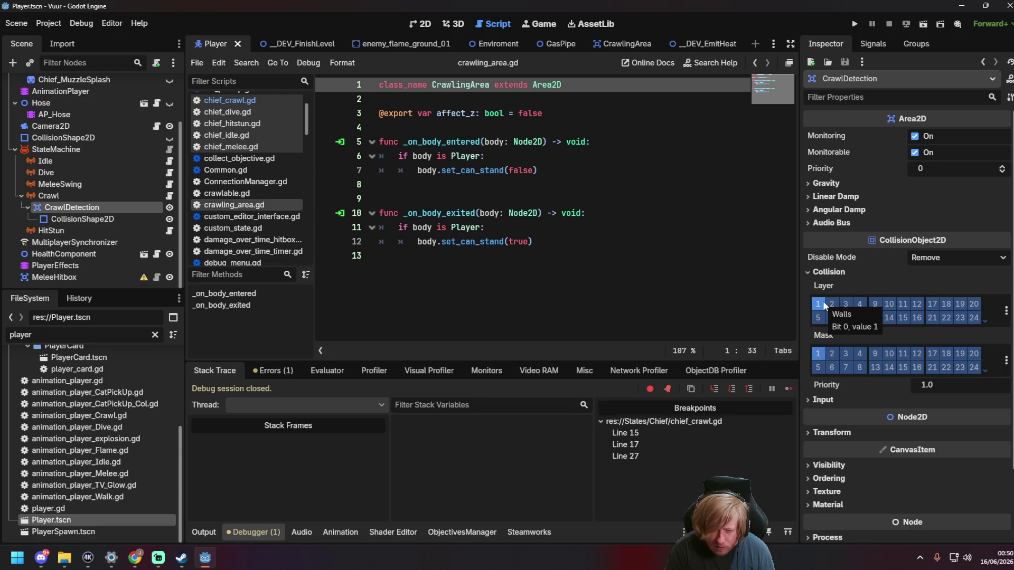
click(816, 354)
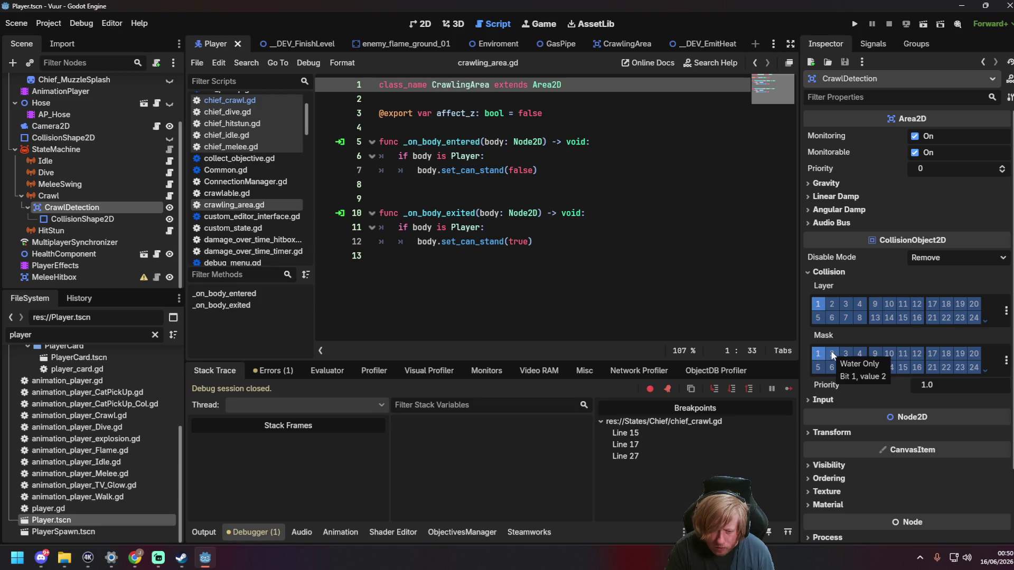
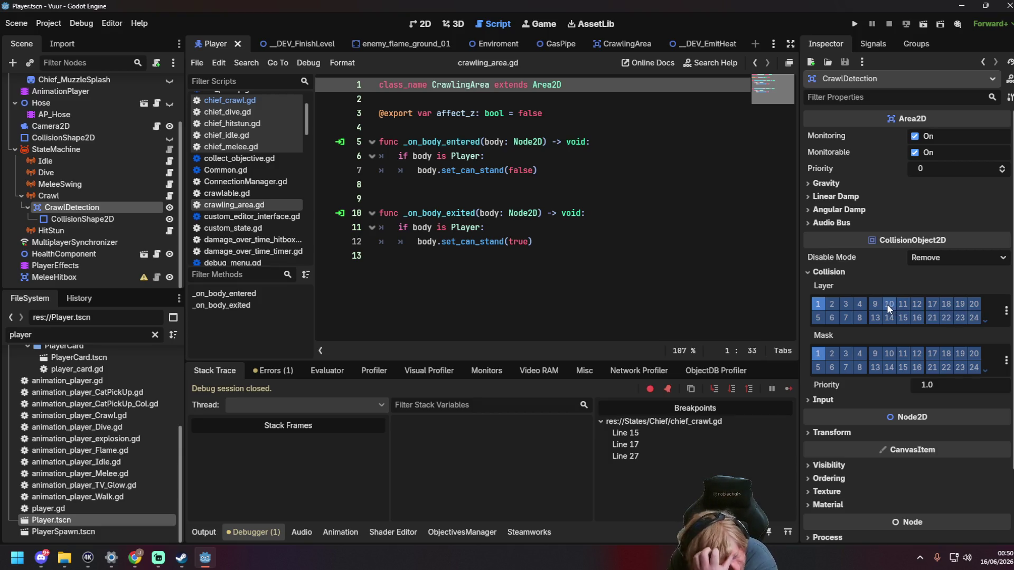
Review crawling_area.gd's player check and CrawlDetection's CollisionShape2D properties and signals.
click(607, 226)
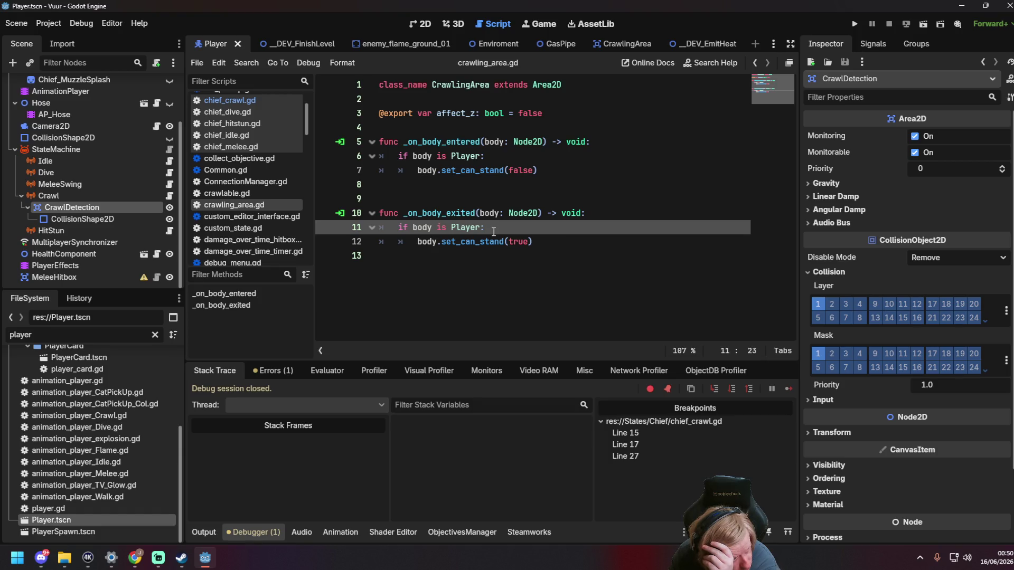
click(568, 174)
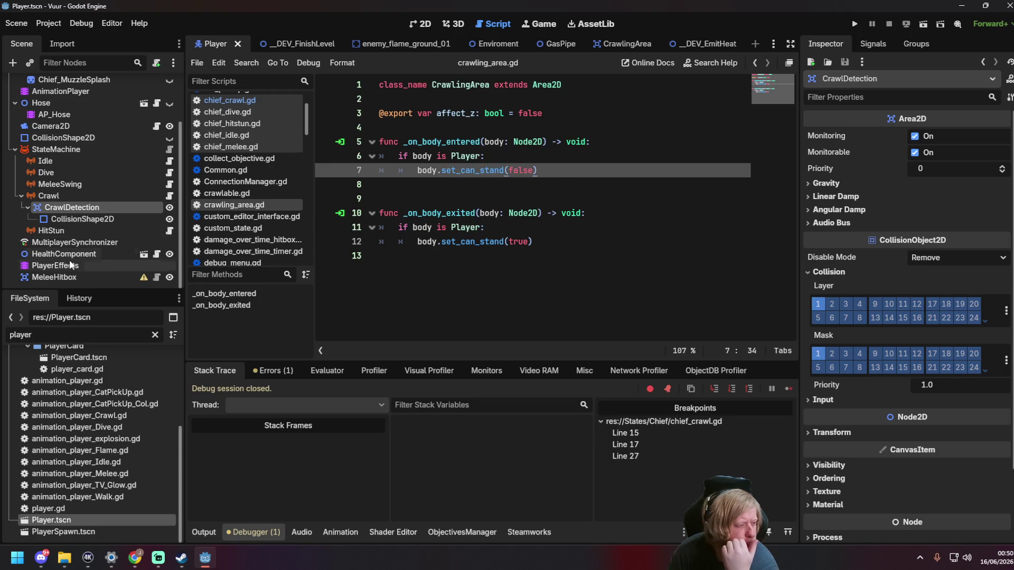
click(94, 219)
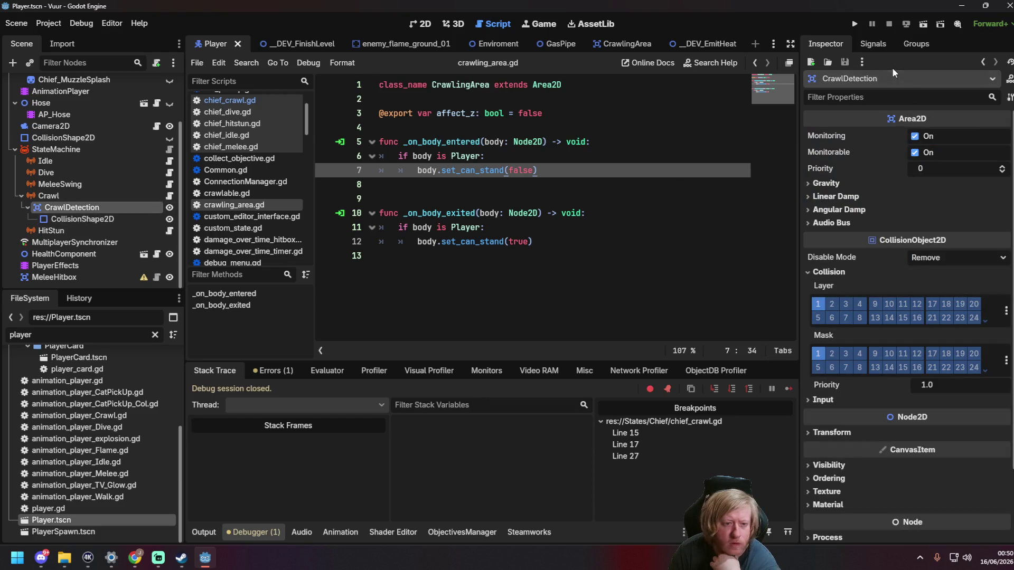
click(865, 46)
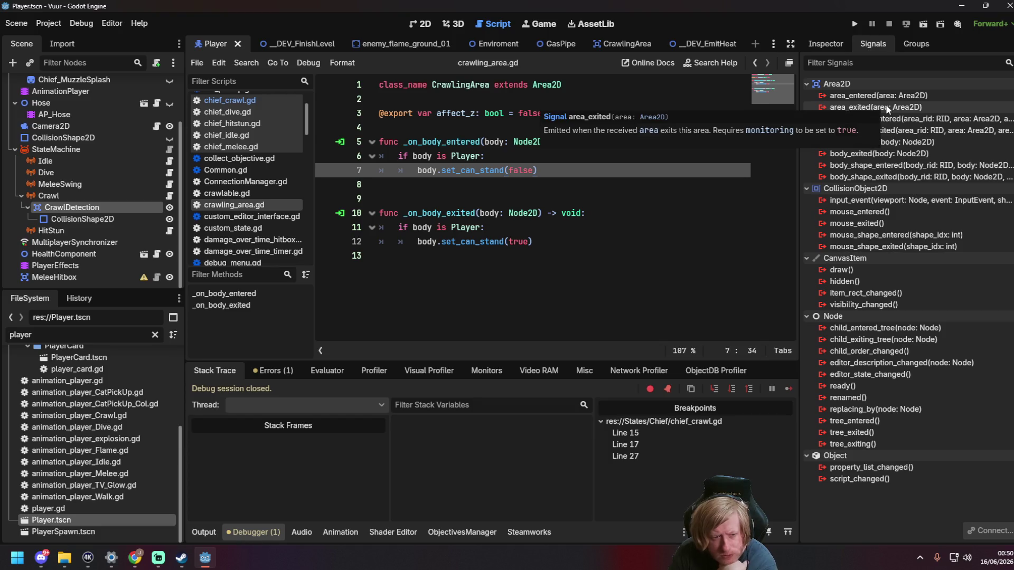
mouse_move(894, 122)
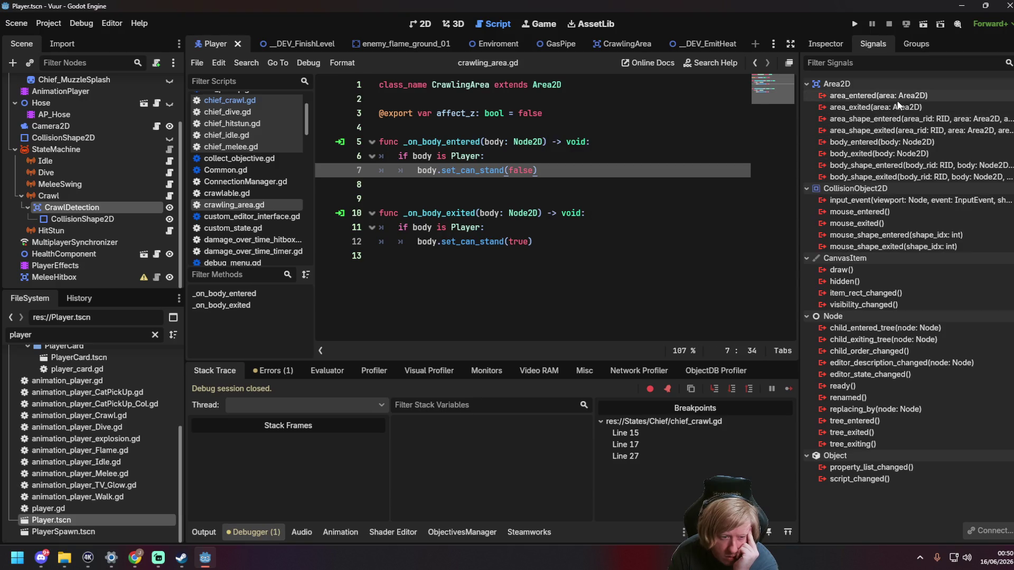
mouse_move(897, 104)
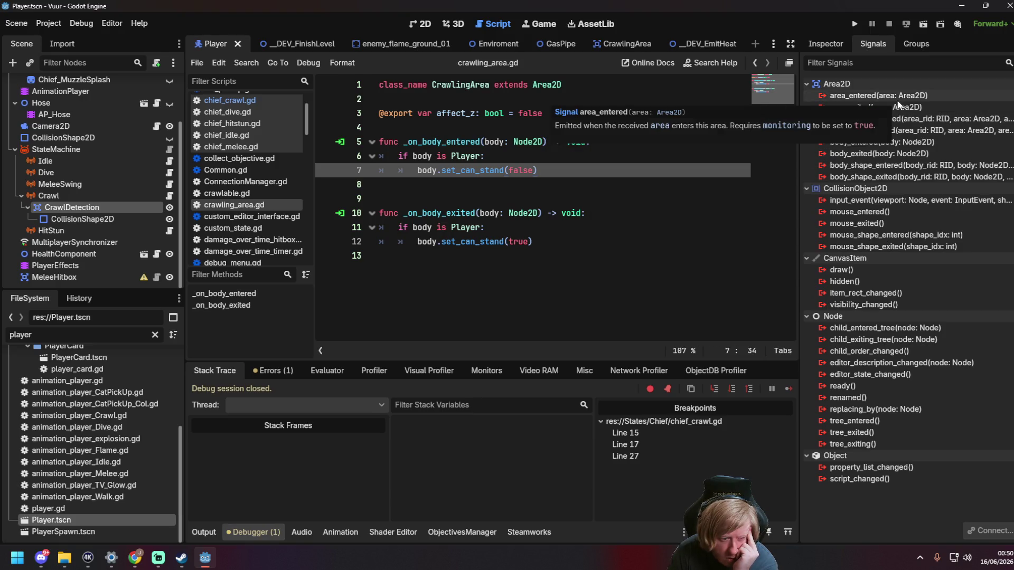
click(826, 46)
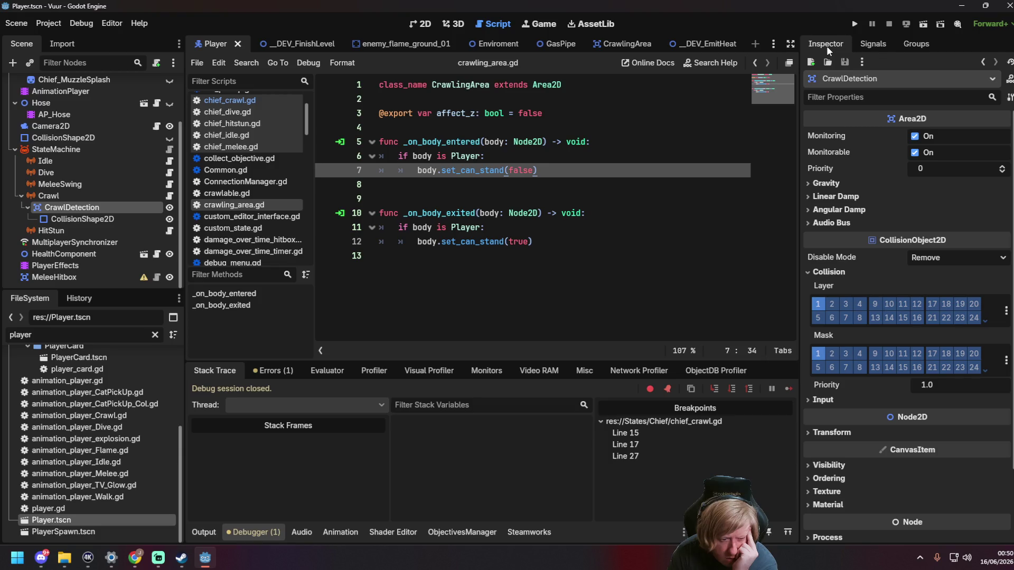
click(627, 164)
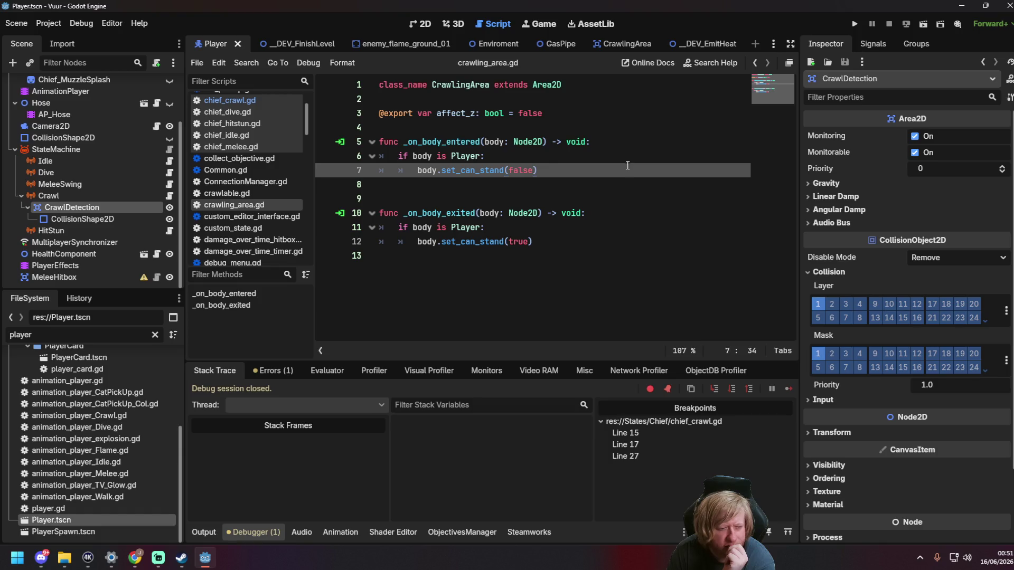
key(alt+Tab)
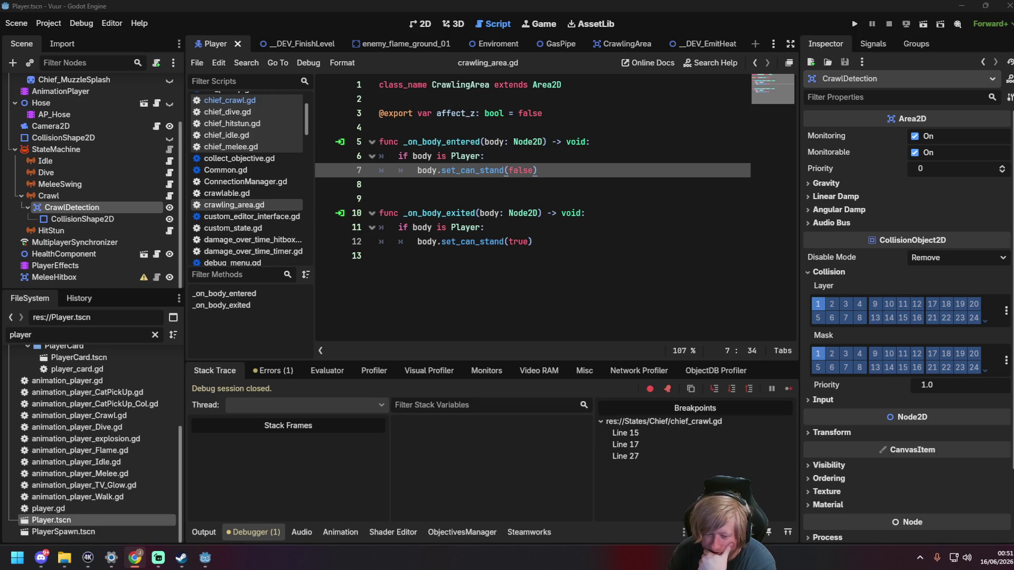
key(alt+Tab)
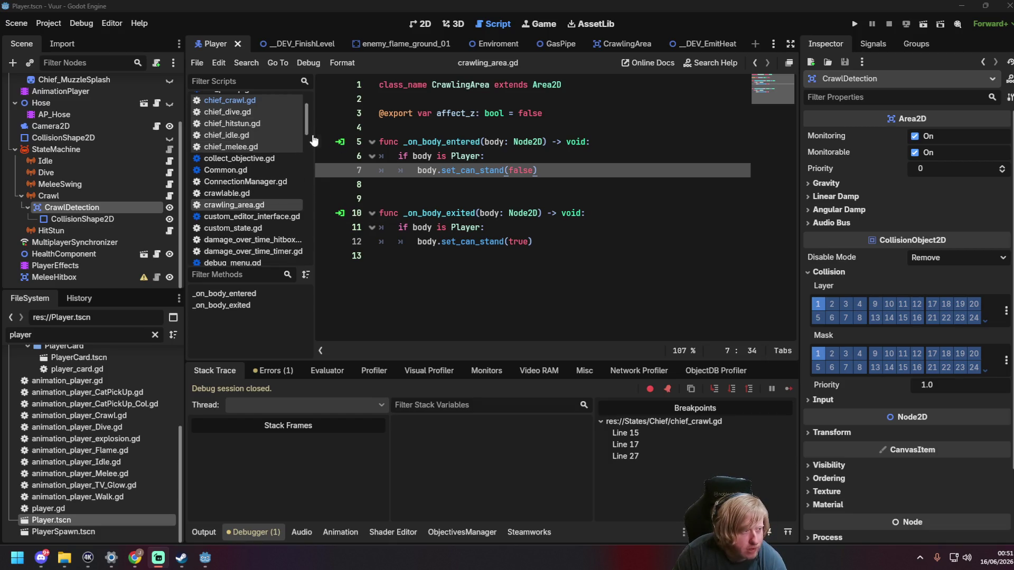
Open chief_crawl.gd, check the debugger's error list, and save the scene.
click(255, 100)
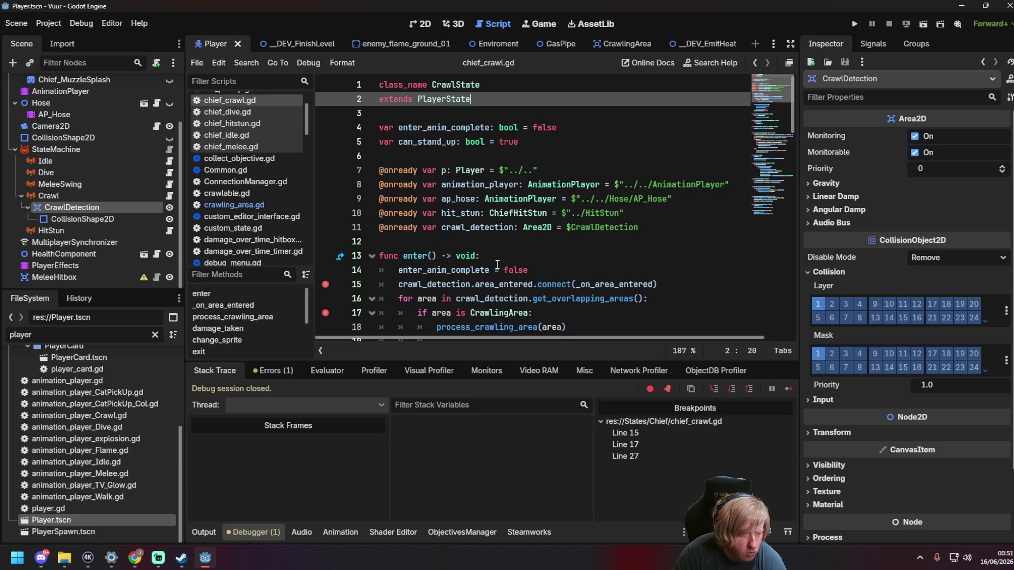
scroll(494, 261, down, 3)
scroll(497, 264, down, 2)
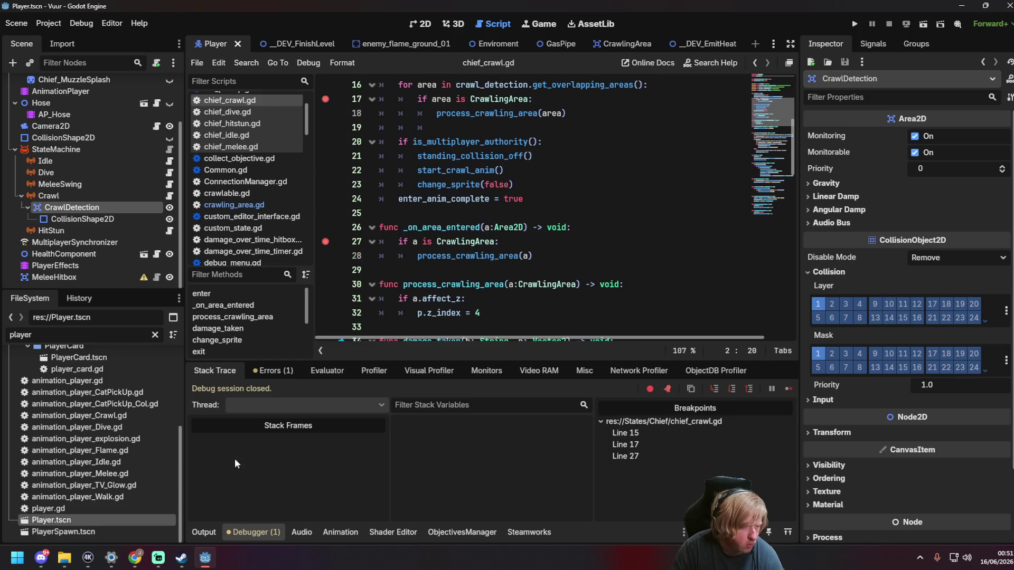
click(284, 374)
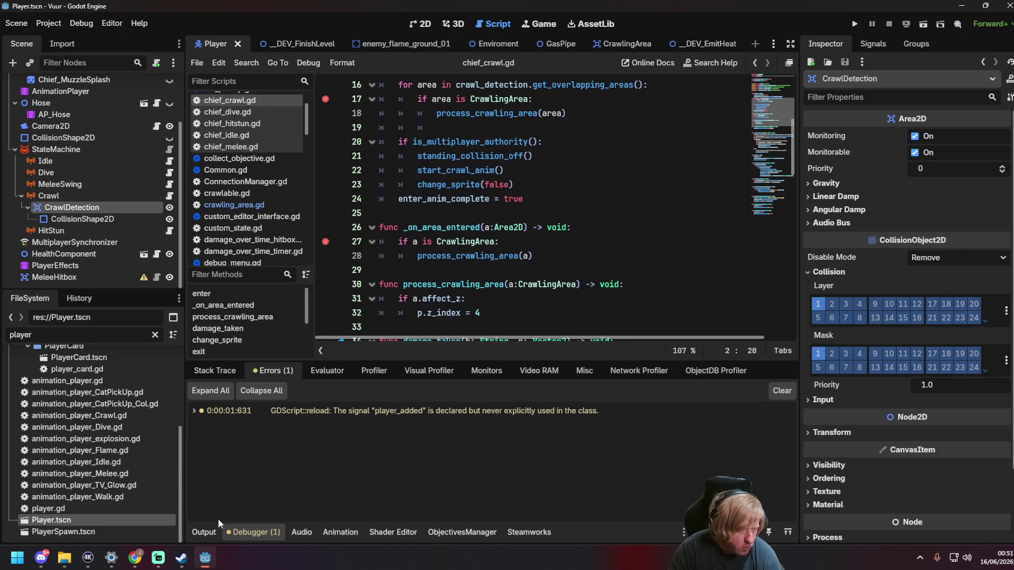
scroll(565, 246, up, 2)
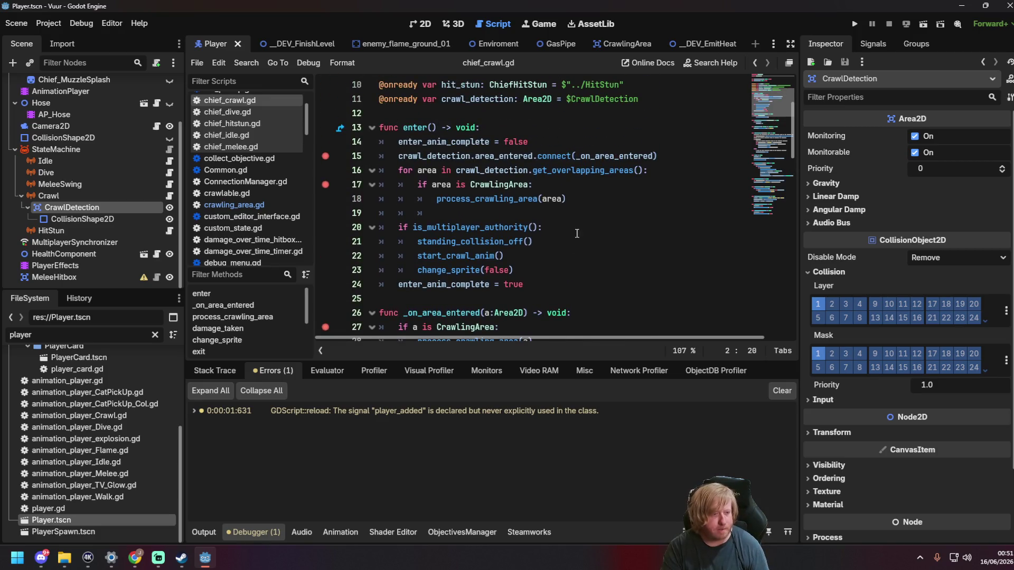
click(600, 202)
key(ctrl+s)
Open the Area2D docs for area_entered and read the area_shape_entered/exited signal descriptions.
ctrl+click(521, 158)
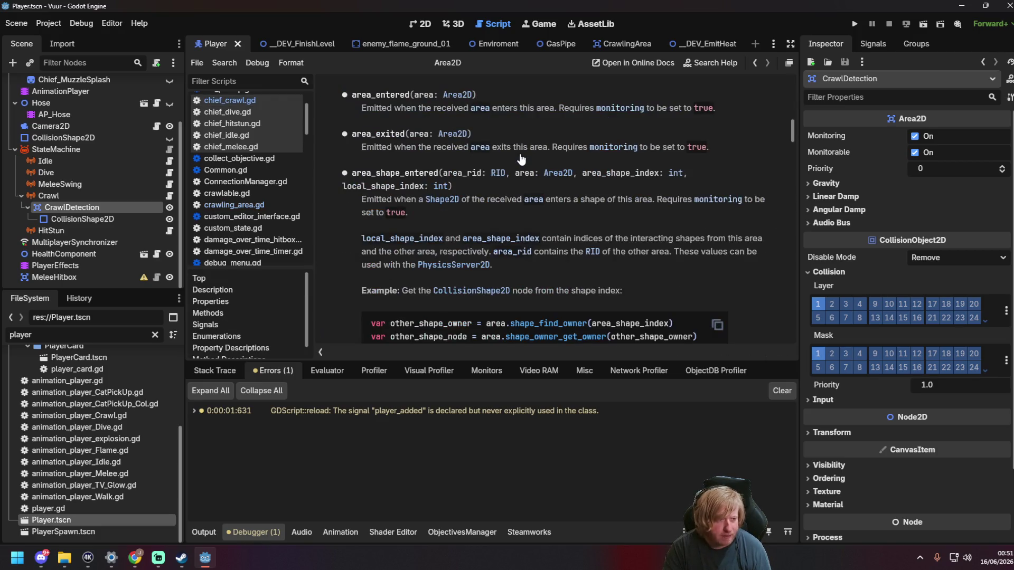
scroll(524, 210, down, 2)
scroll(524, 214, up, 1)
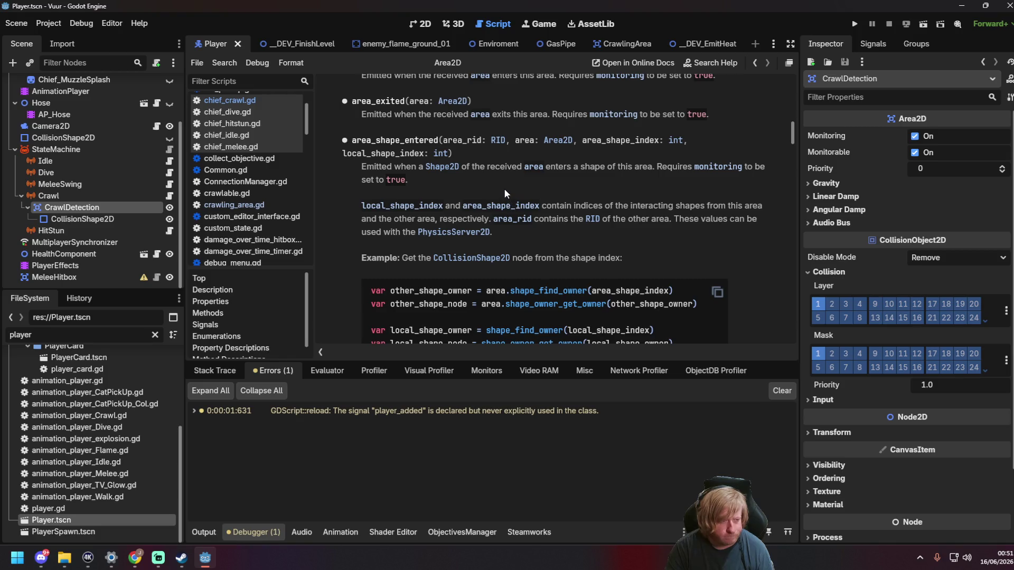
scroll(482, 173, down, 4)
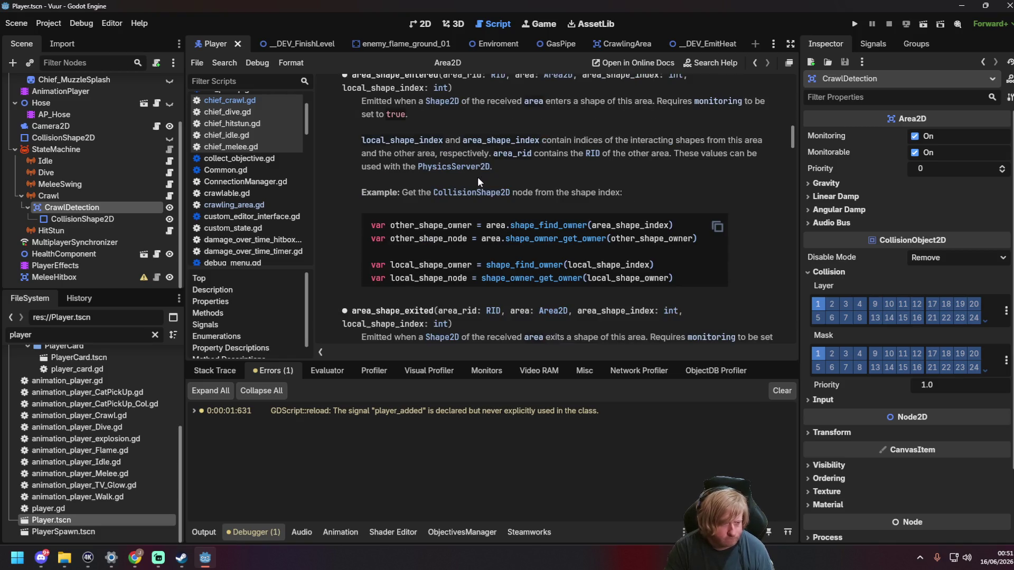
click(204, 531)
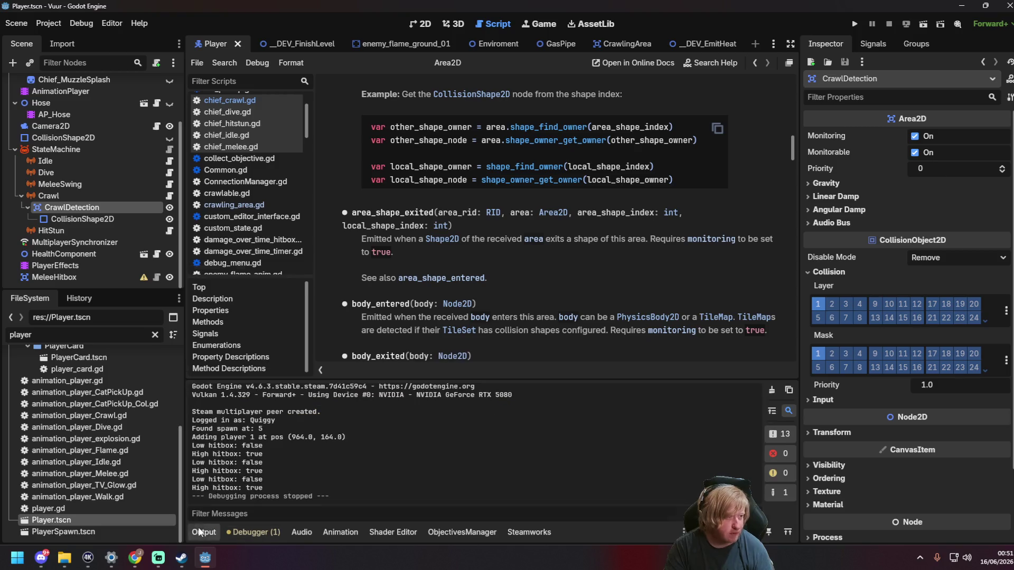
Run _DEV_FinishLevel, remove chief_crawl.gd's line 15 breakpoint, and resume the game.
click(290, 43)
key(F6)
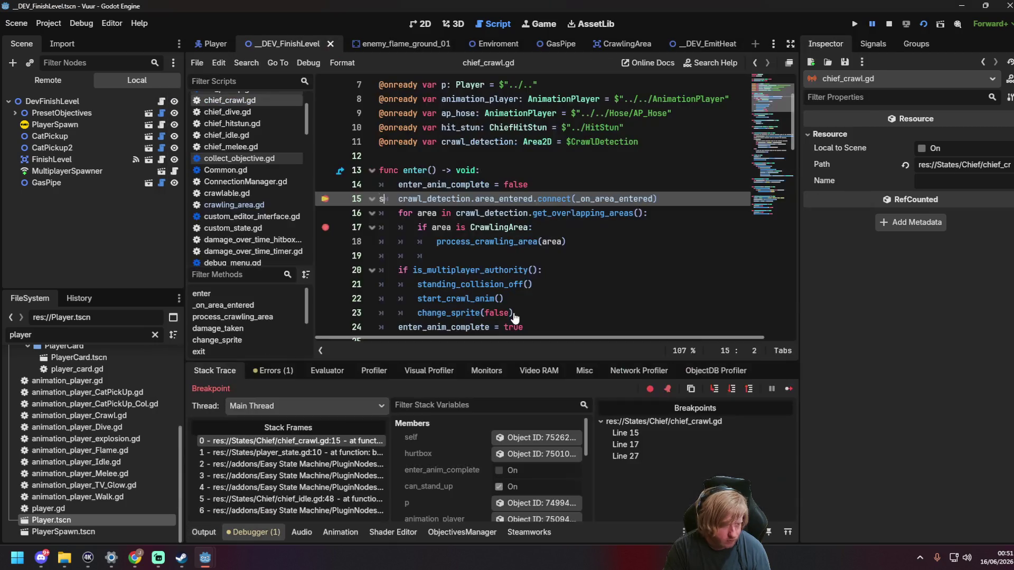
text(s)
click(325, 198)
key(ctrl+z)
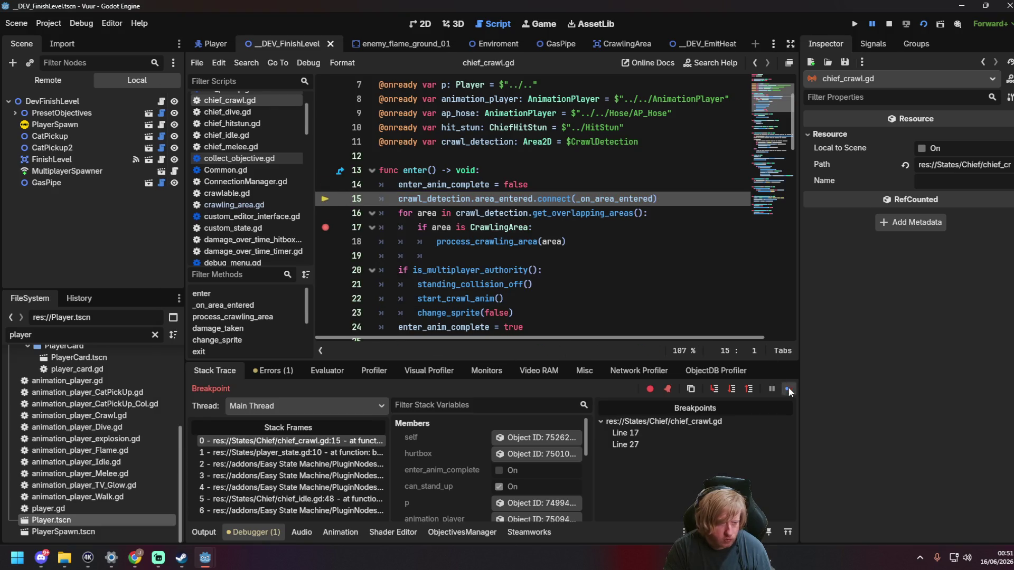
click(787, 389)
Walk the firefighter and dive under the flame, then check the debugger's errors.
key(w)
key(s)
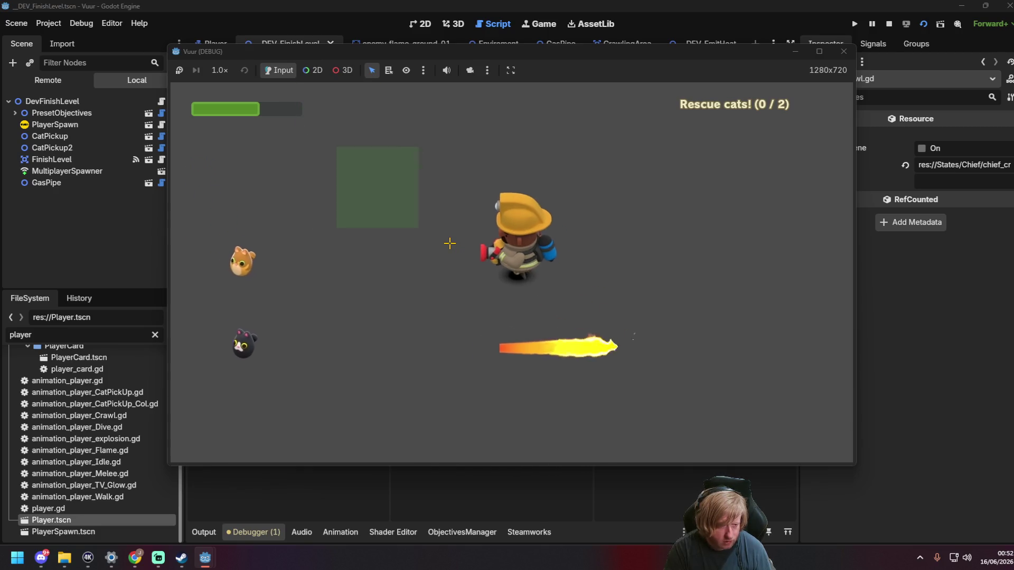
key(d)
key(s)
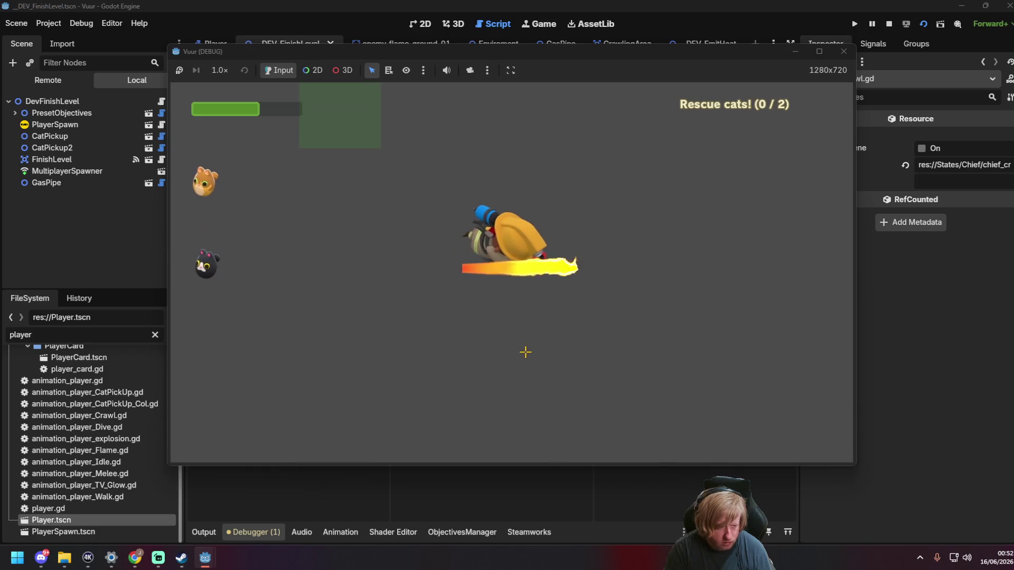
key(s)
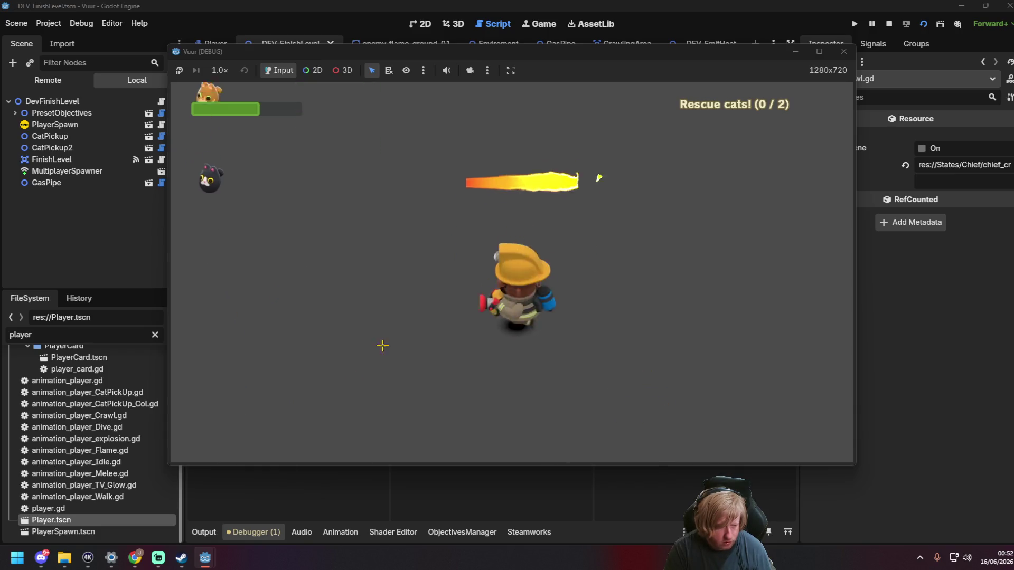
click(326, 487)
click(273, 371)
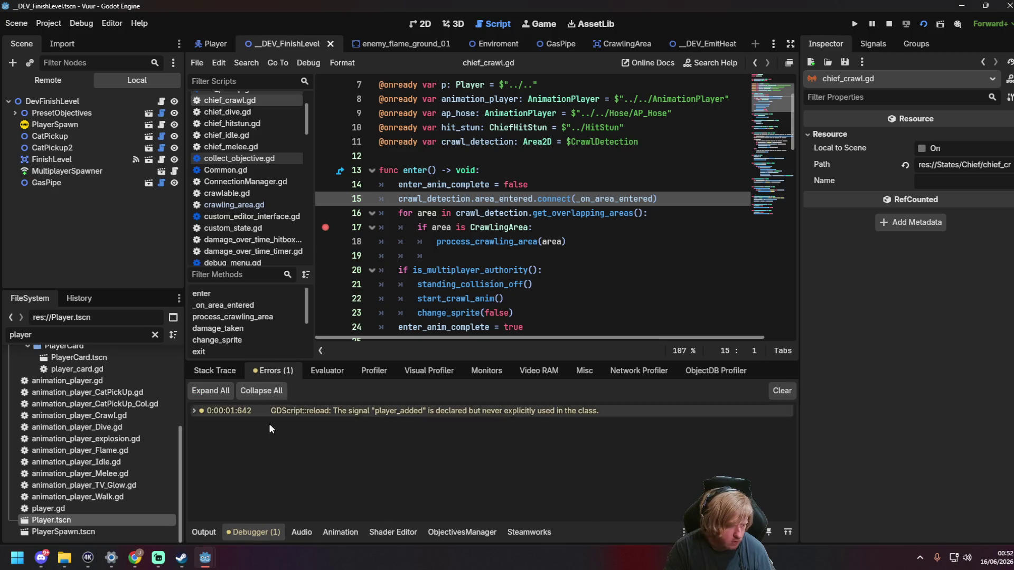
Check the game's output log and the get_overlapping_areas loop, then return to the Player scene.
click(203, 532)
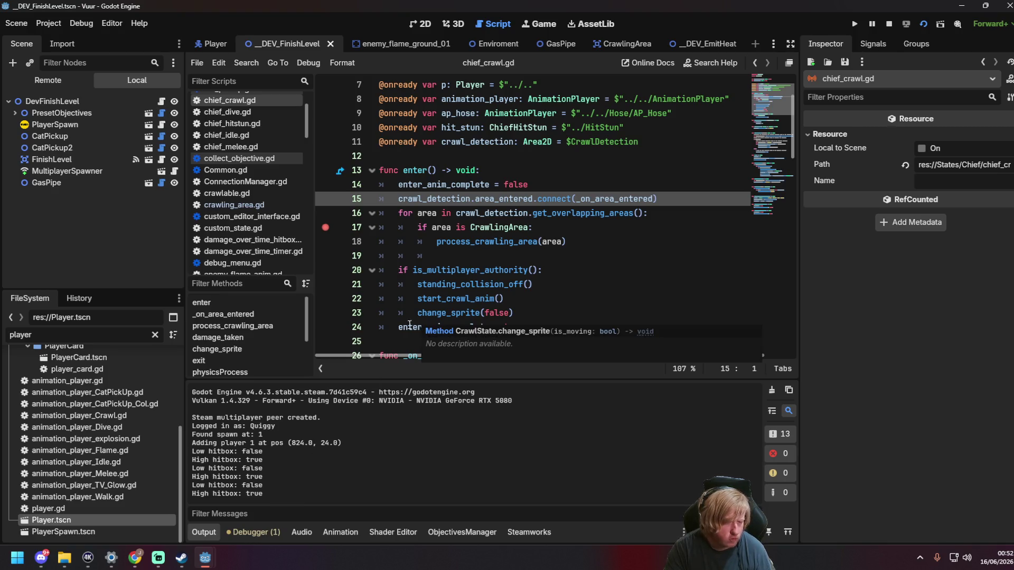
click(542, 226)
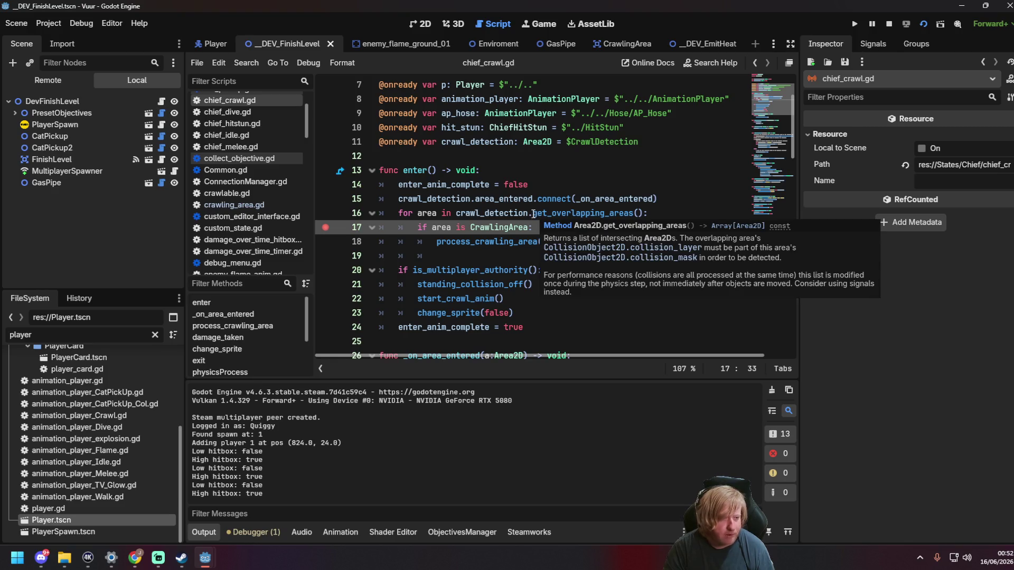
mouse_move(558, 213)
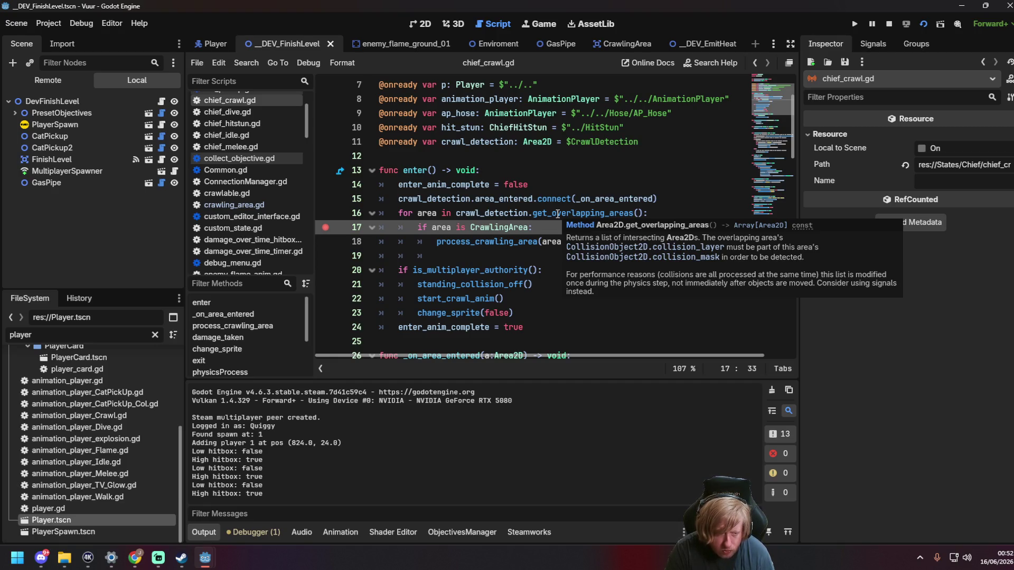
click(557, 213)
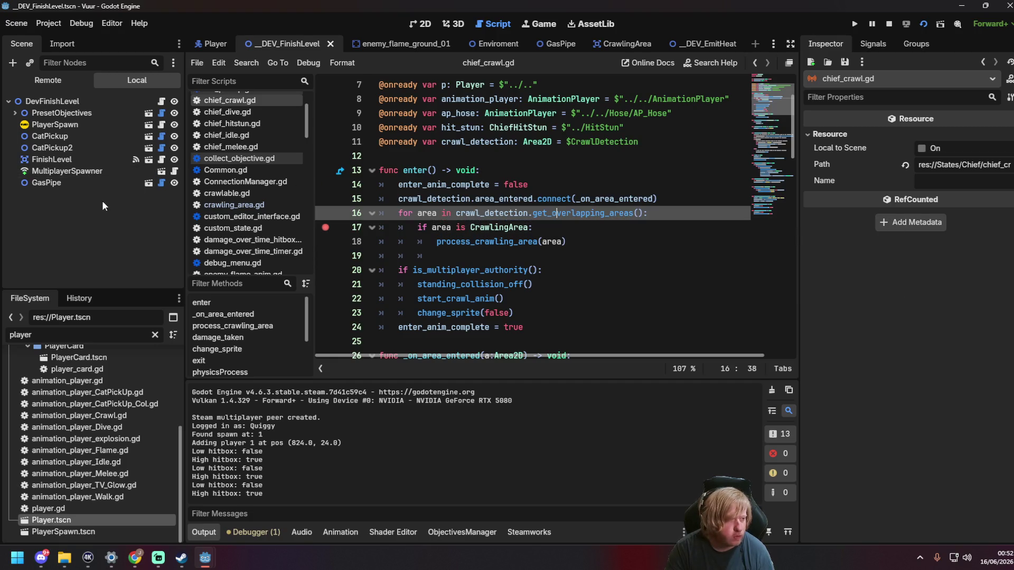
click(211, 44)
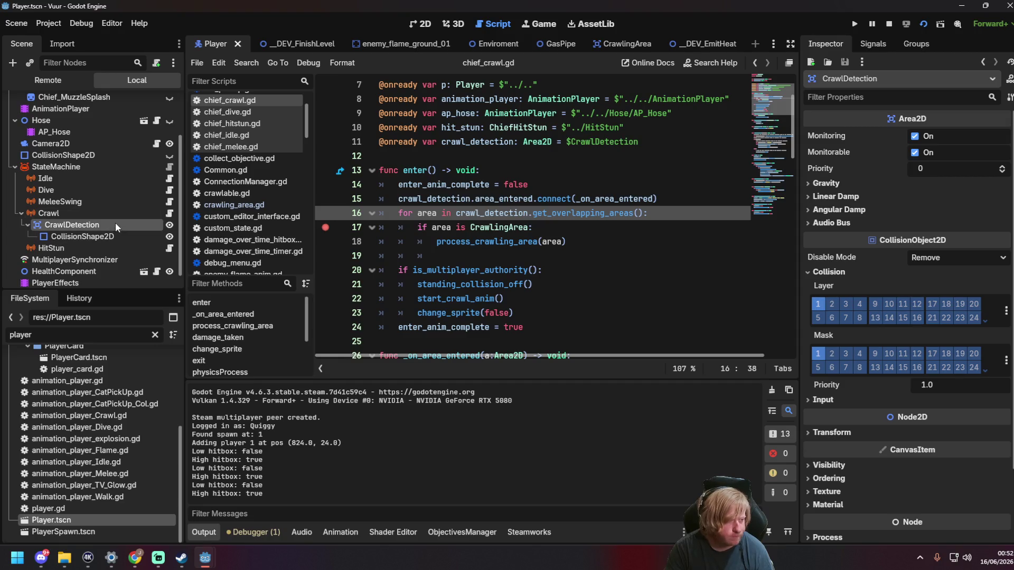
Make CrawlDetection's CapsuleShape2D local to scene, save the Player scene, and inspect CrawlDetection.
click(115, 236)
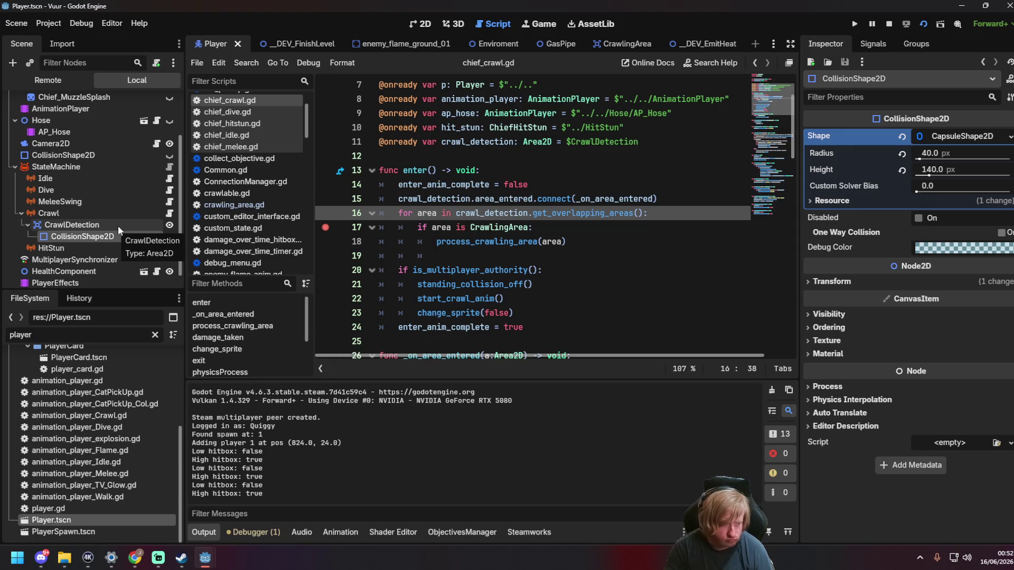
click(964, 136)
click(963, 136)
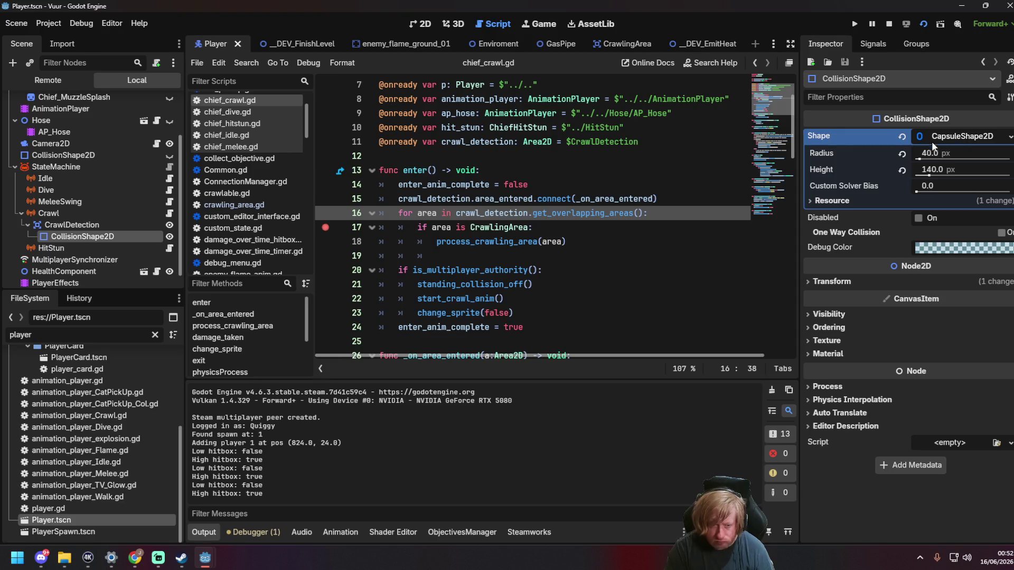
click(808, 202)
click(922, 215)
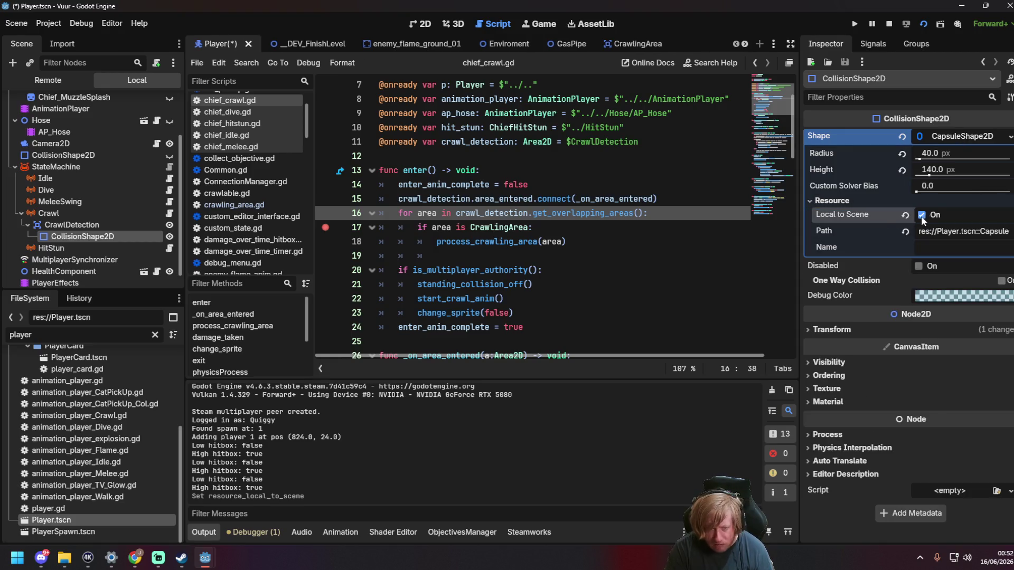
click(578, 186)
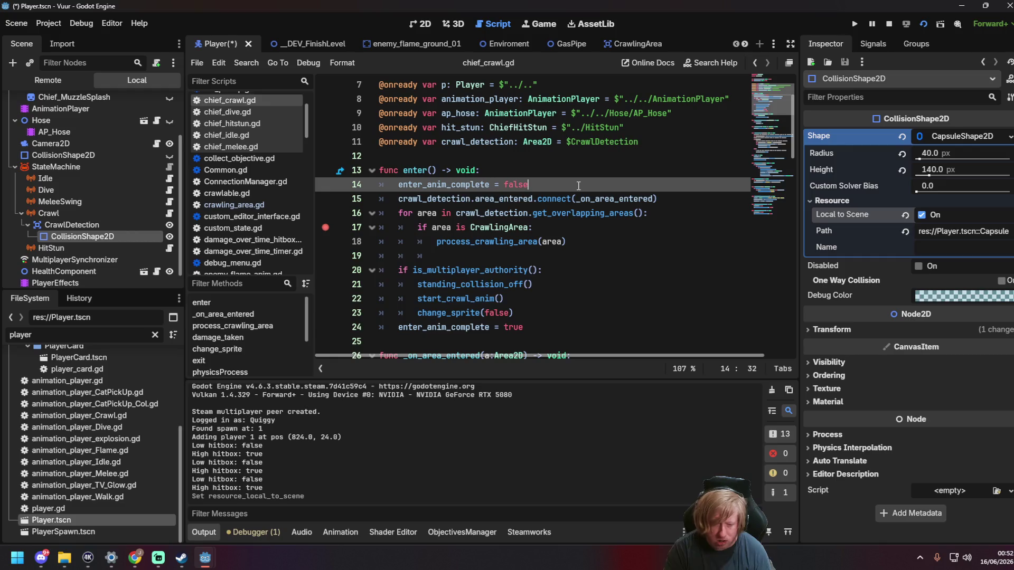
key(ctrl+s)
click(122, 224)
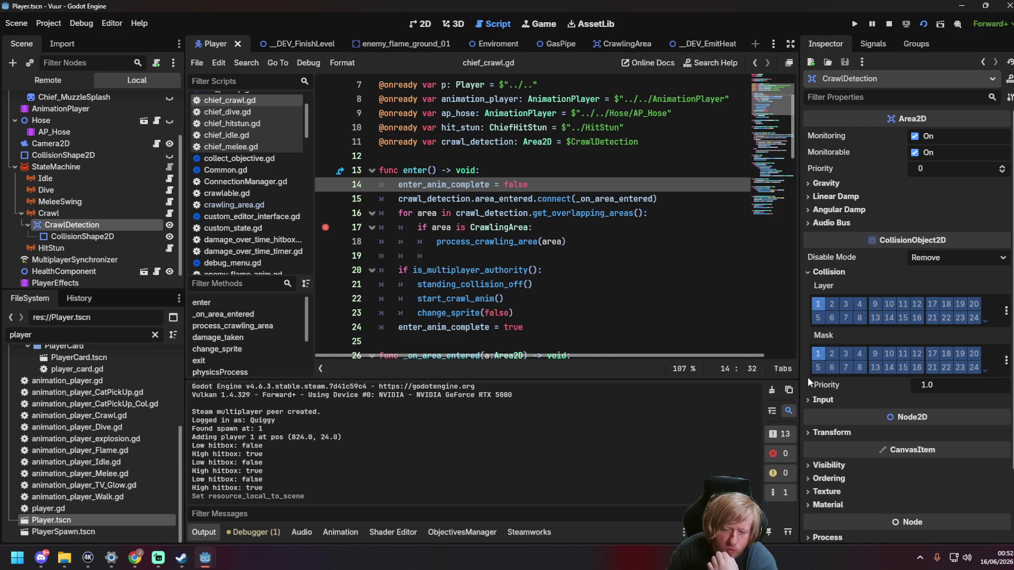
click(580, 270)
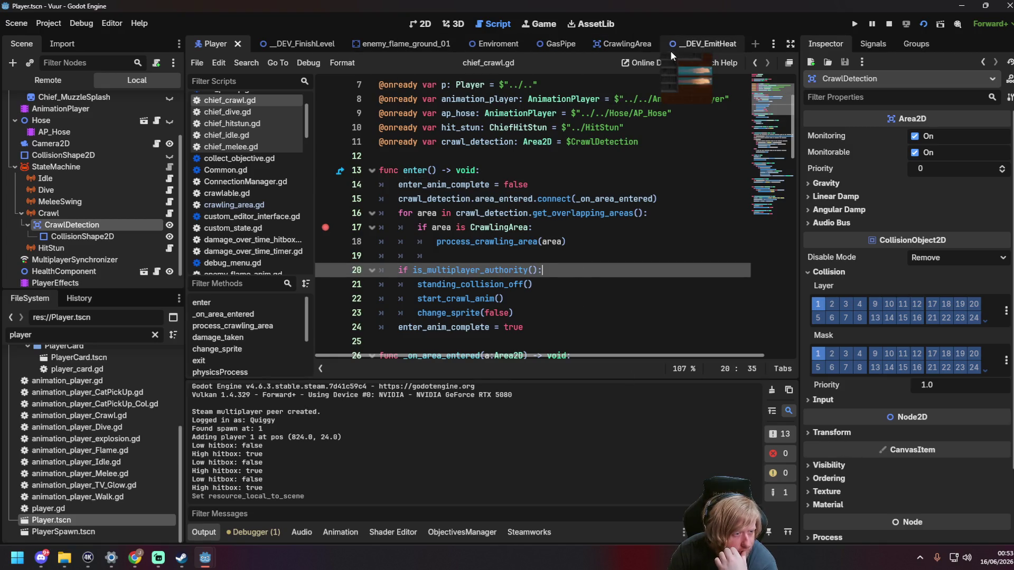
click(612, 45)
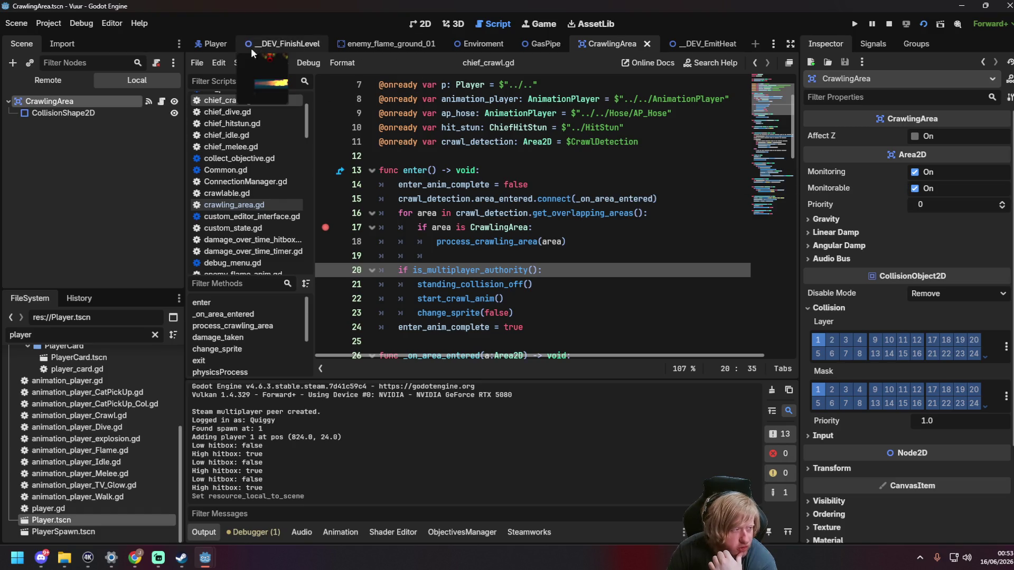
click(206, 46)
click(79, 233)
click(93, 226)
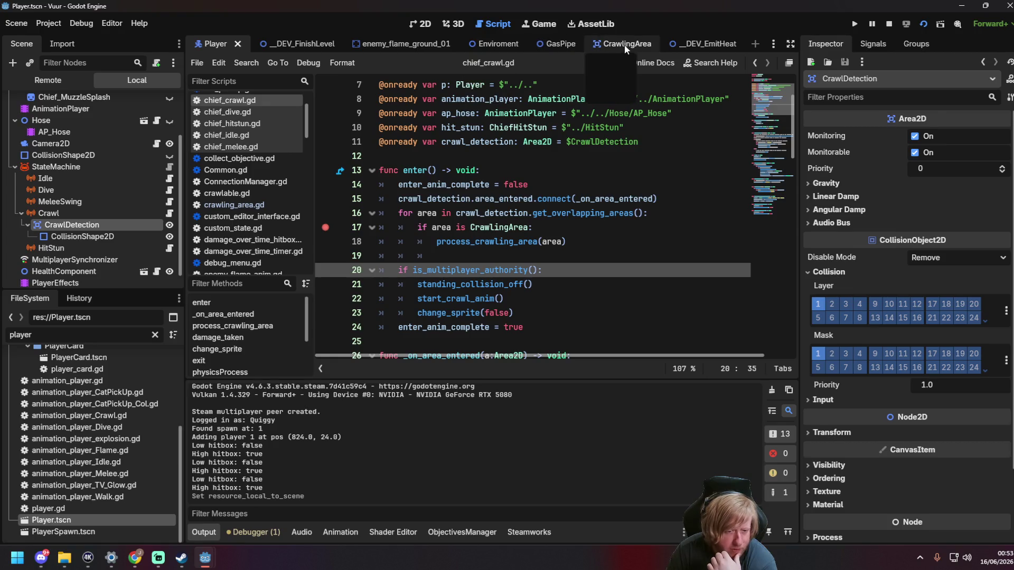
click(624, 44)
click(90, 108)
click(90, 101)
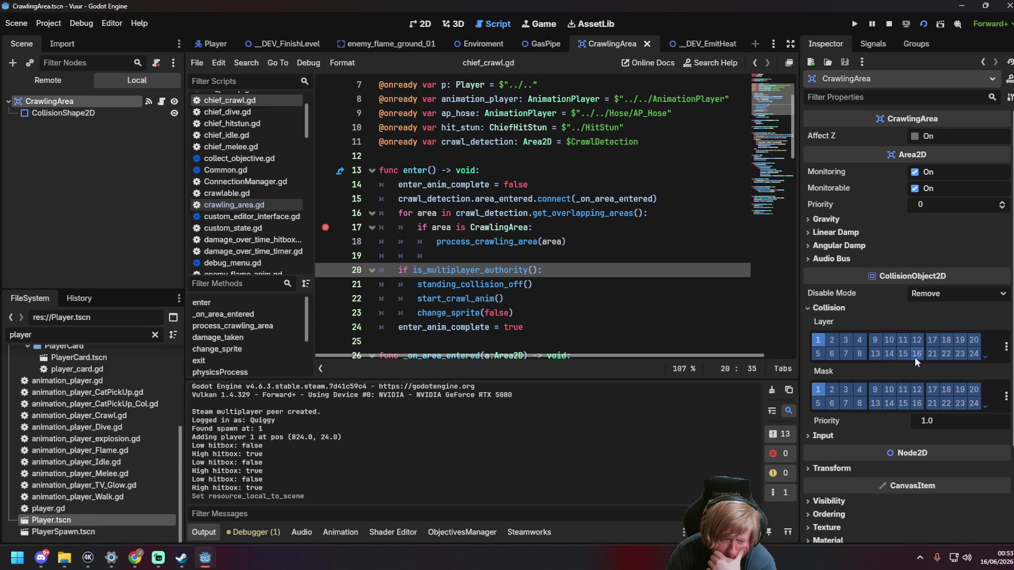
click(208, 45)
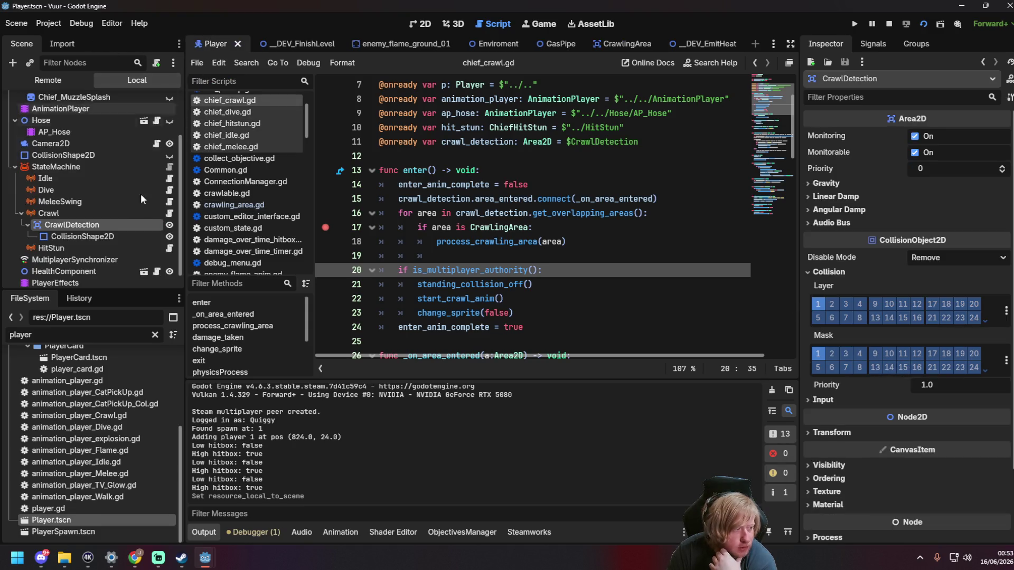
click(111, 236)
click(112, 227)
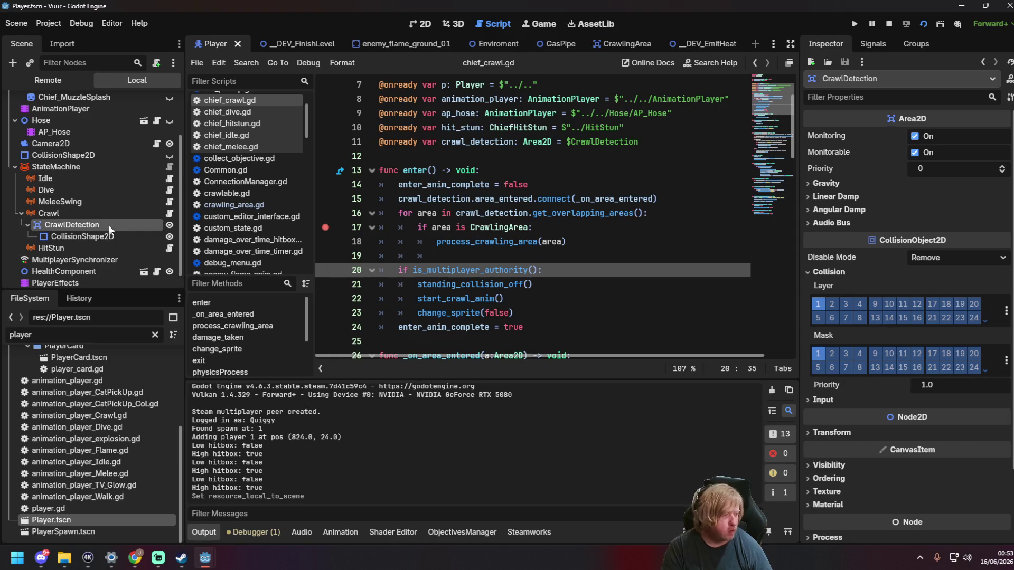
click(583, 280)
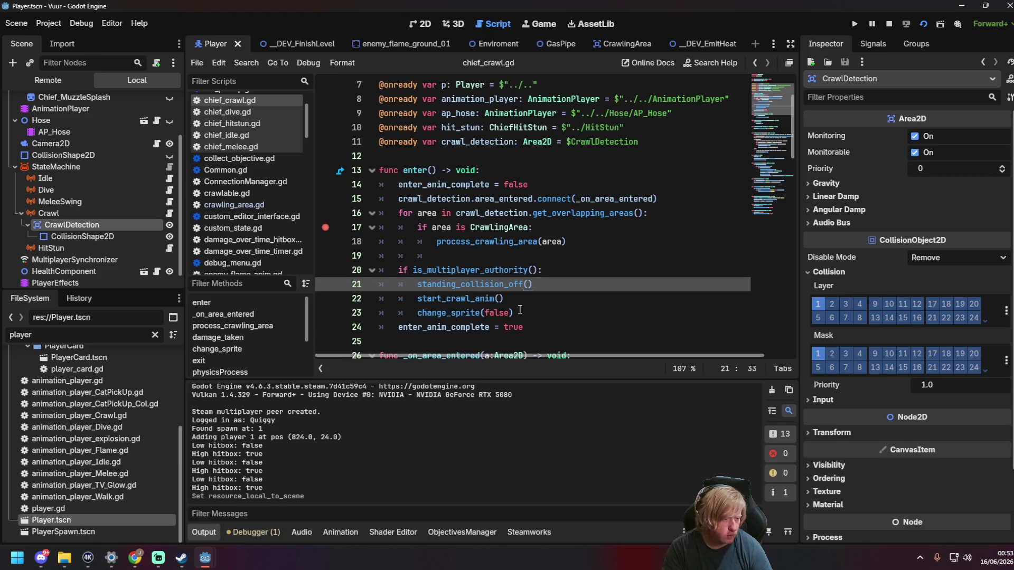
scroll(522, 305, down, 3)
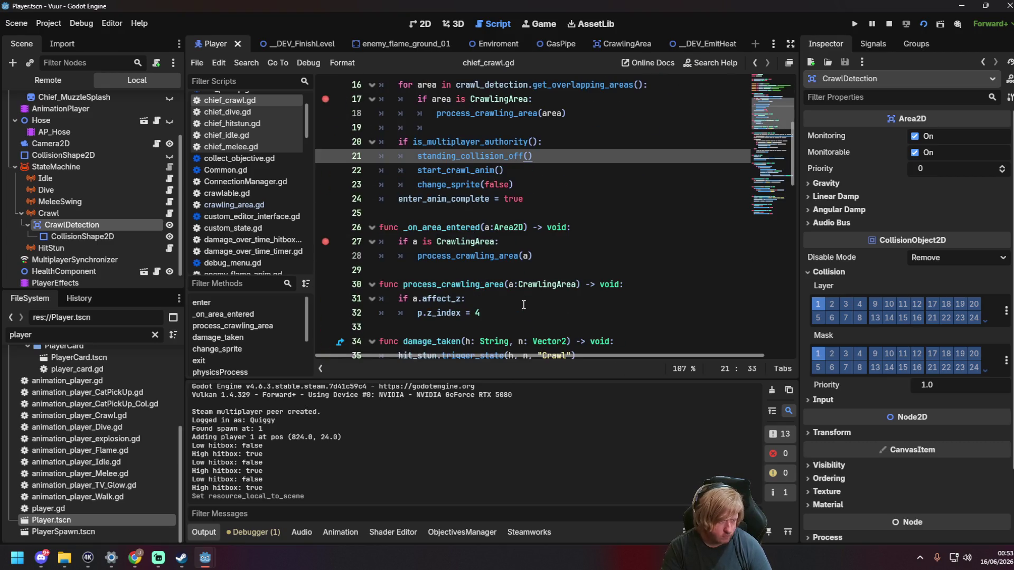
click(578, 247)
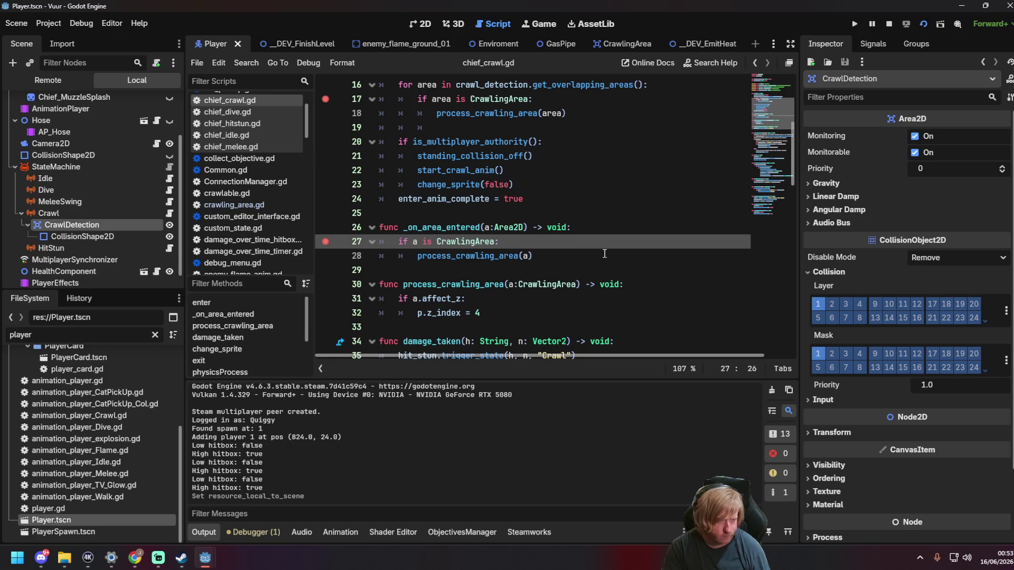
key(ctrl+a)
click(600, 255)
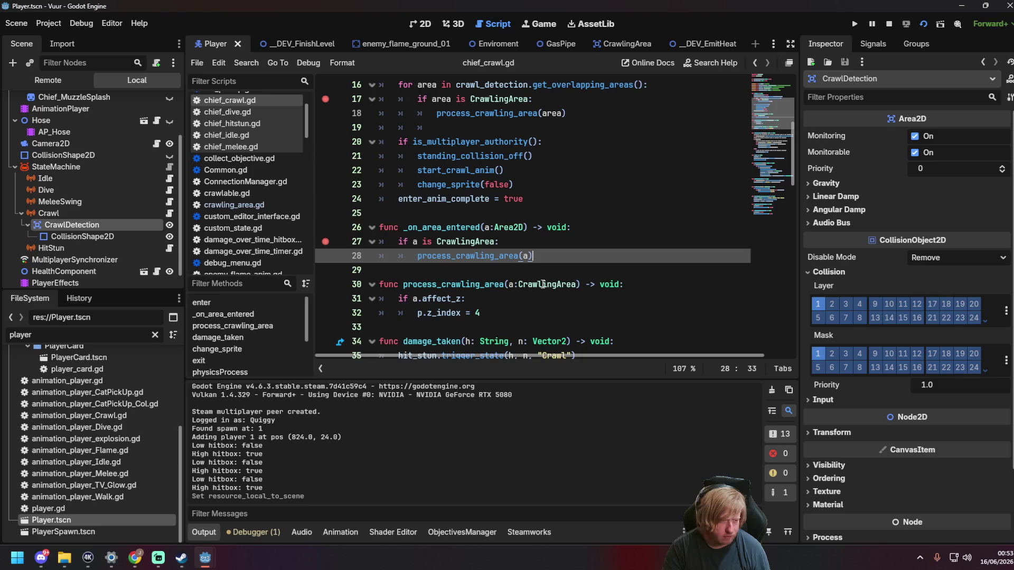
key(alt+Tab)
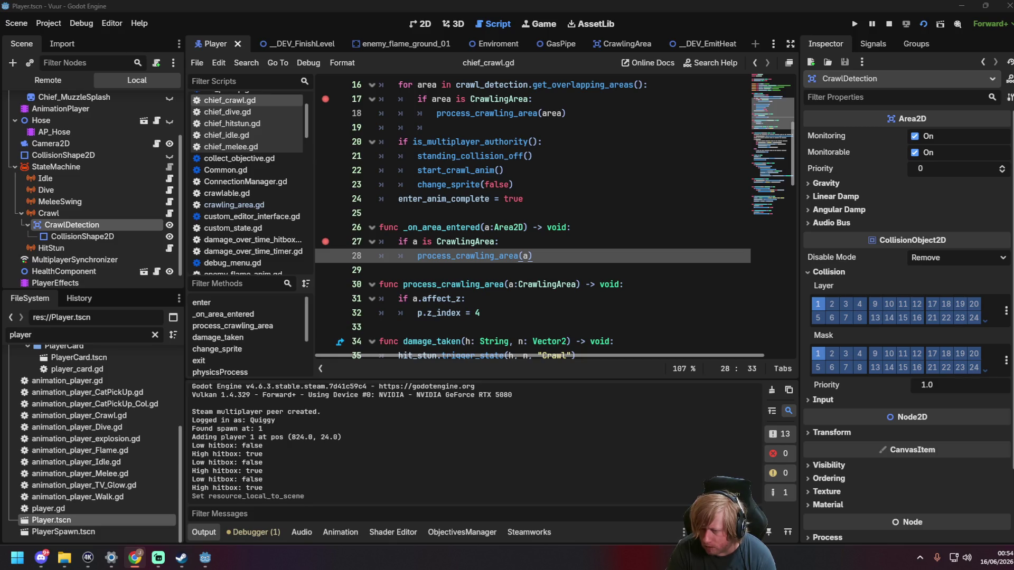
click(578, 189)
scroll(578, 189, up, 3)
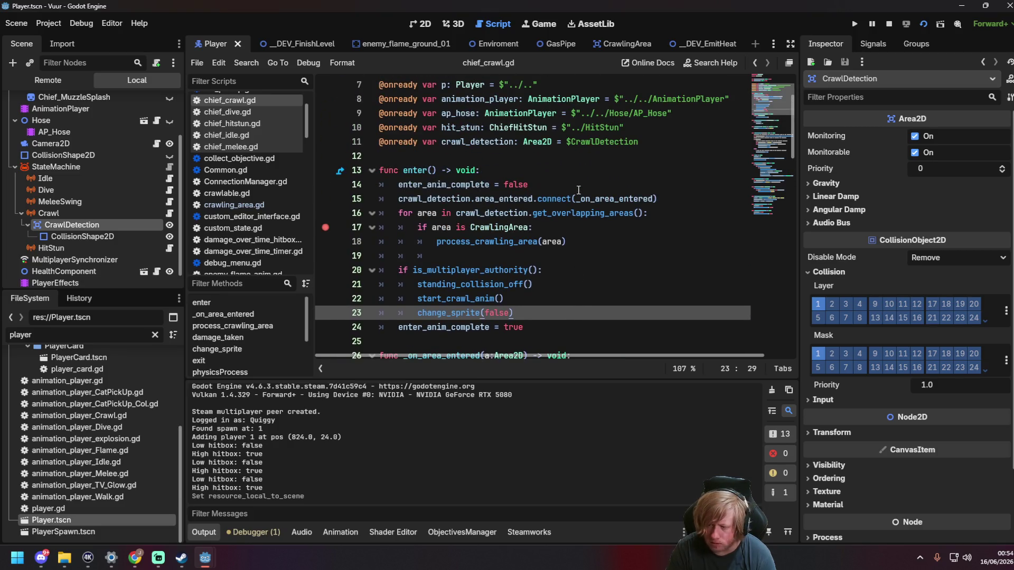
key(alt+Tab)
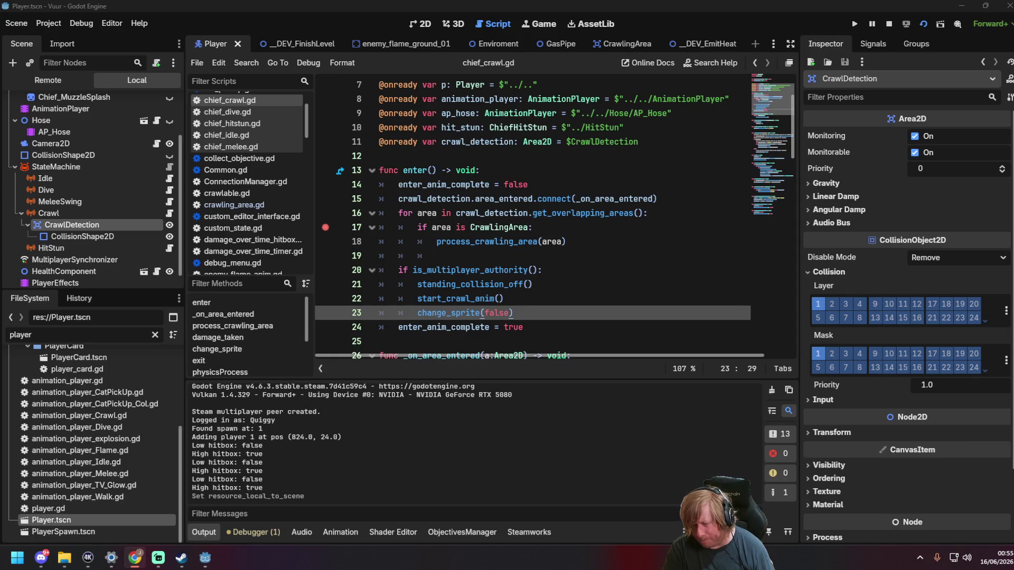
click(456, 249)
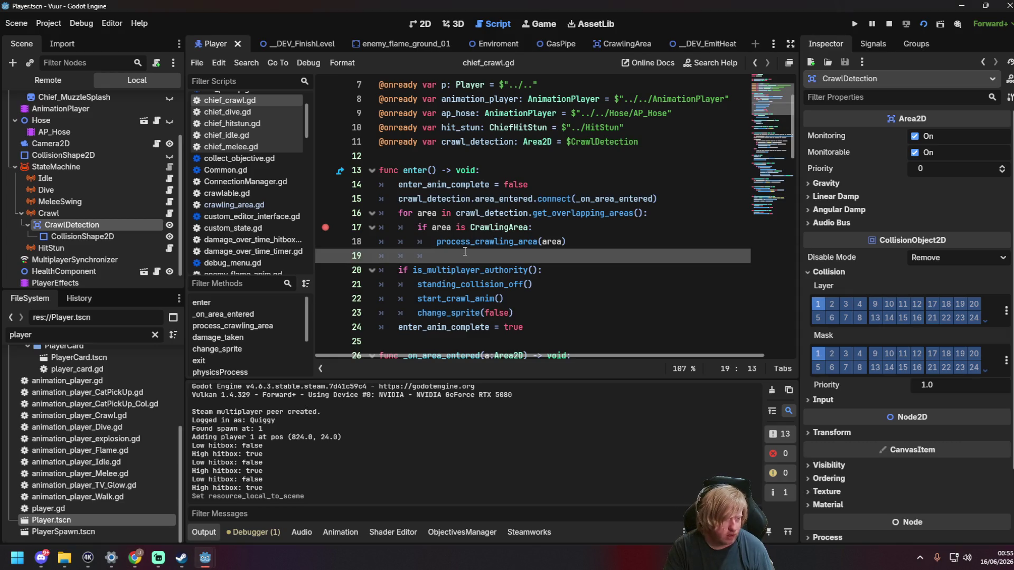
Paste overlapping-areas and overlapping-bodies print lines above the area_entered connect call and save.
click(675, 201)
key(ctrl+shift+Return)
text(print("overlapping: ", crawl_detection.get_overlapping_areas()) 	print("overlapping bodies: ", crawl_detection.get_overlapping_bodies()))
key(ctrl+s)
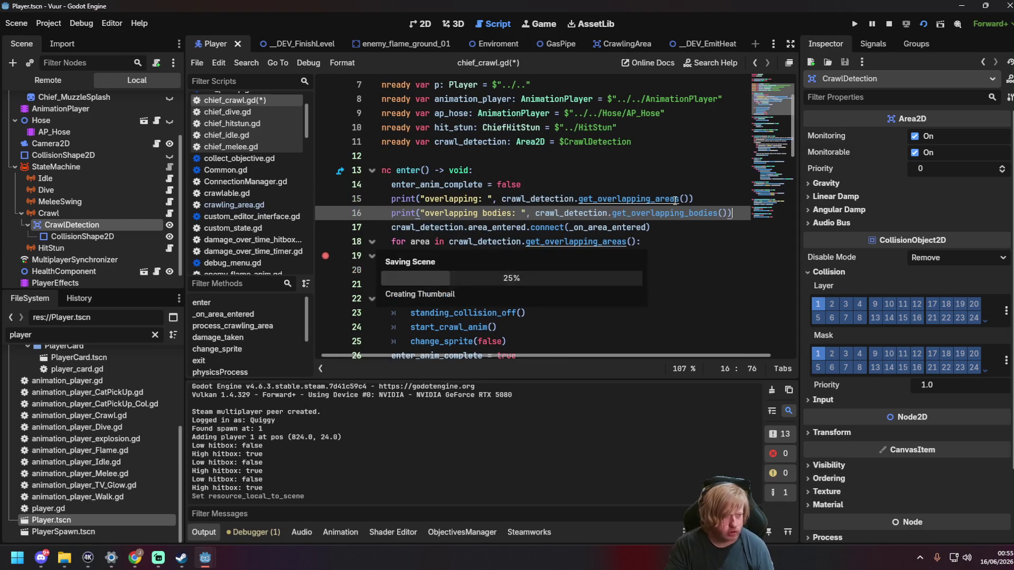
click(560, 172)
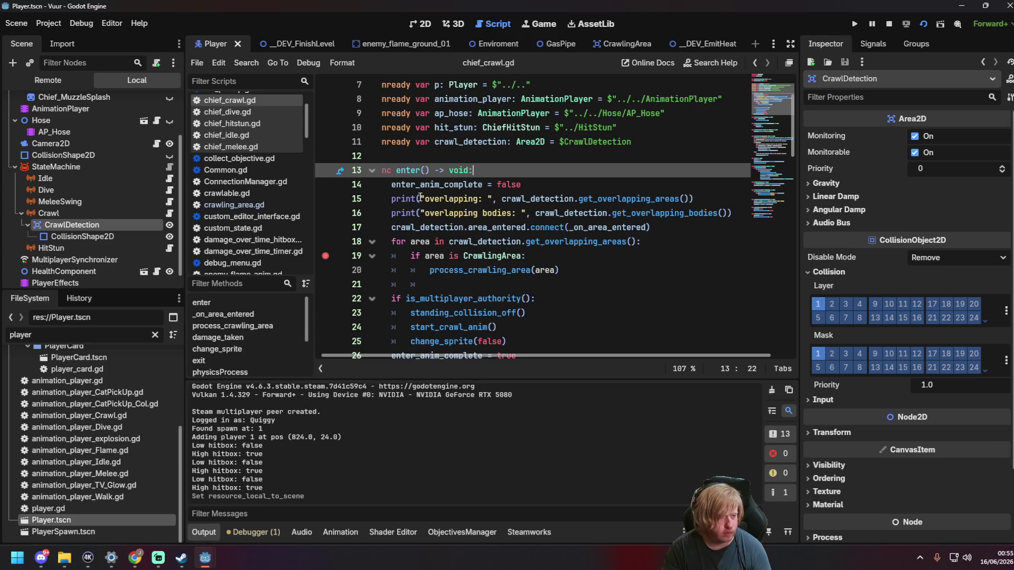
click(511, 199)
click(298, 39)
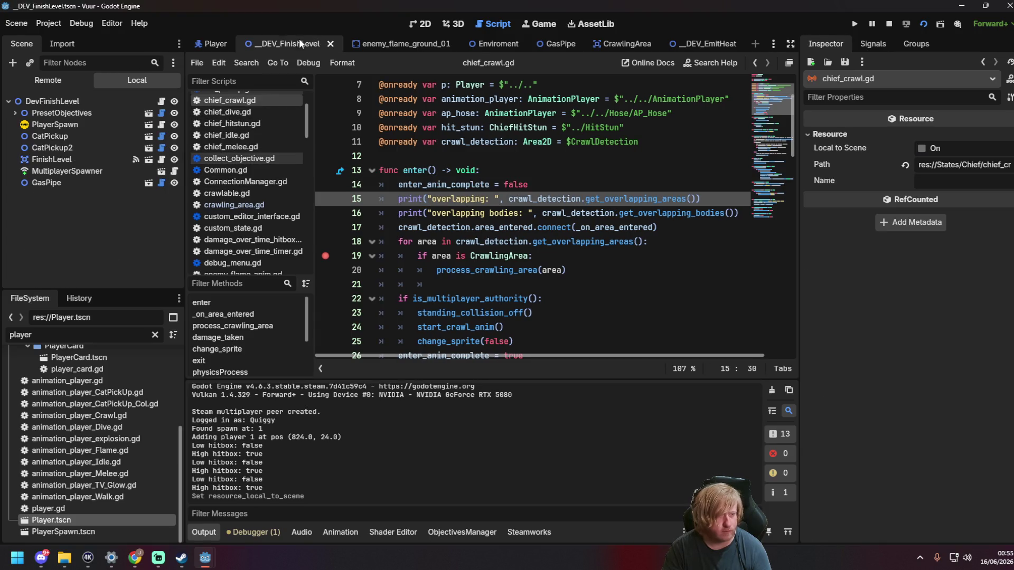
Run the _DEV_FinishLevel scene and walk the firefighter around while spraying water.
key(F6)
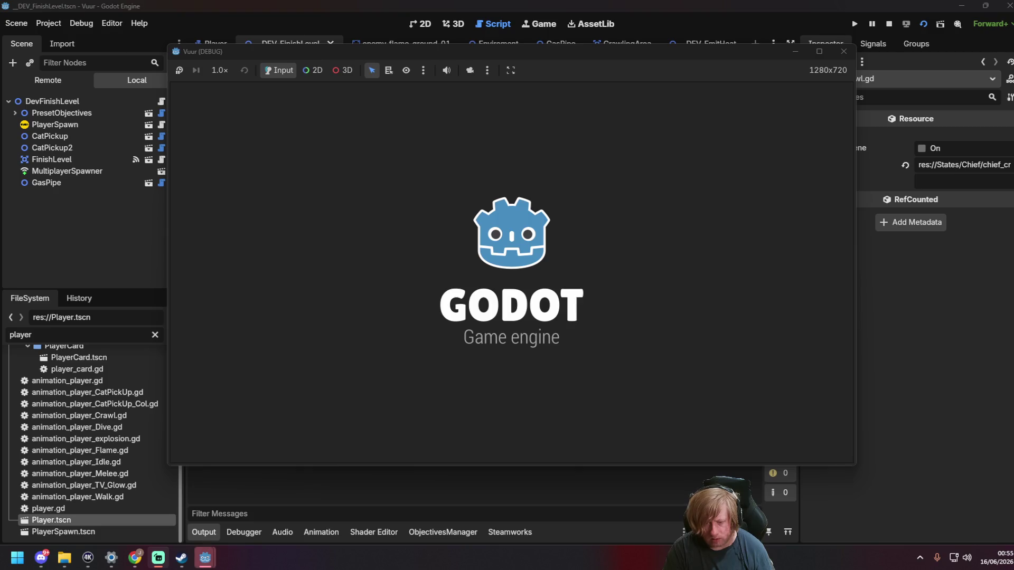
key(s)
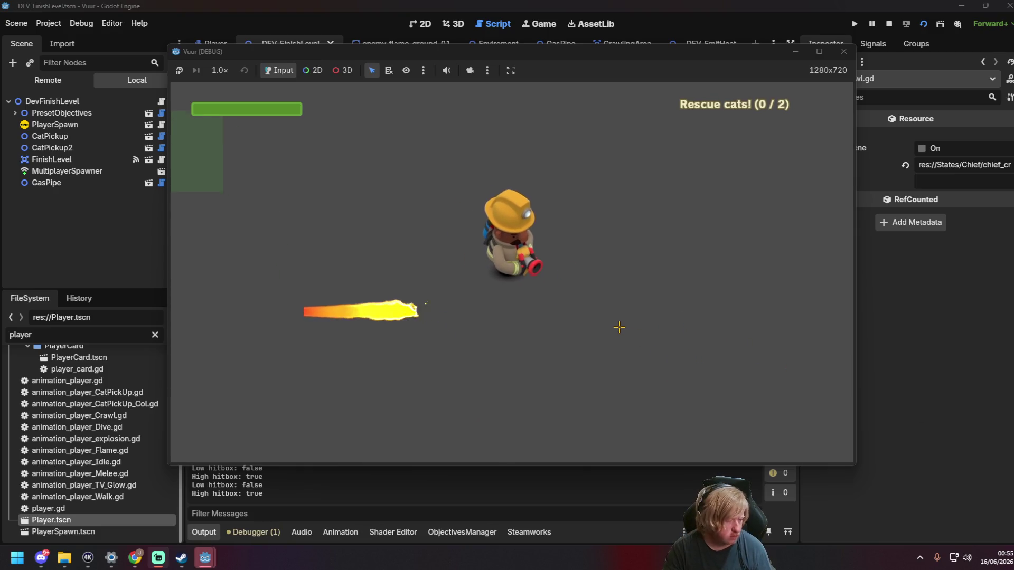
key(w)
key(a)
mouse_move(620, 328)
mouse_down()
mouse_move(363, 297)
mouse_move(437, 296)
mouse_move(620, 222)
mouse_move(690, 319)
mouse_move(679, 239)
mouse_move(703, 301)
mouse_move(729, 259)
mouse_up()
key(s)
key(d)
key(w)
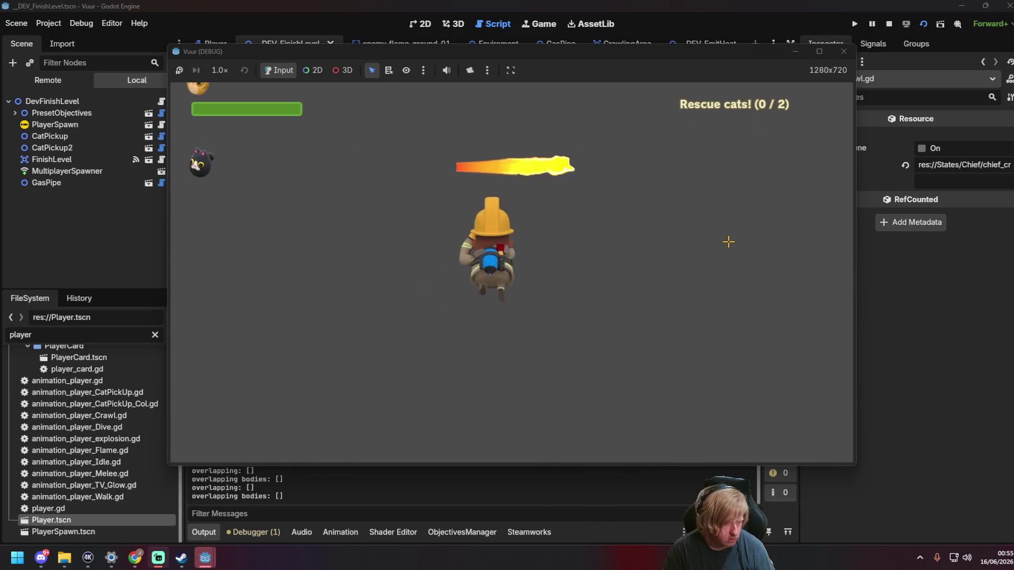
key(w)
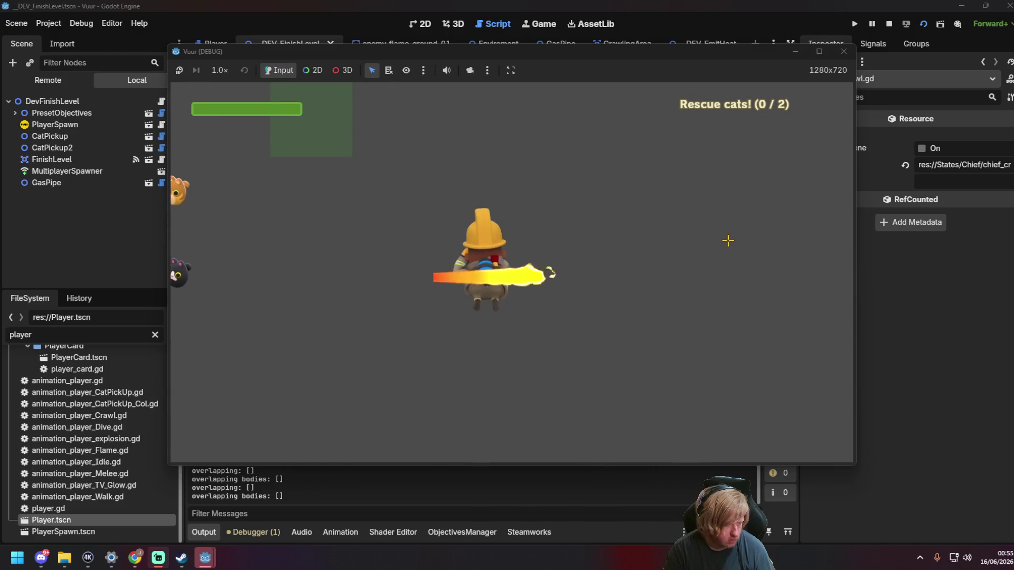
Crawl the firefighter under the flames and back, then stop the test run.
key(s)
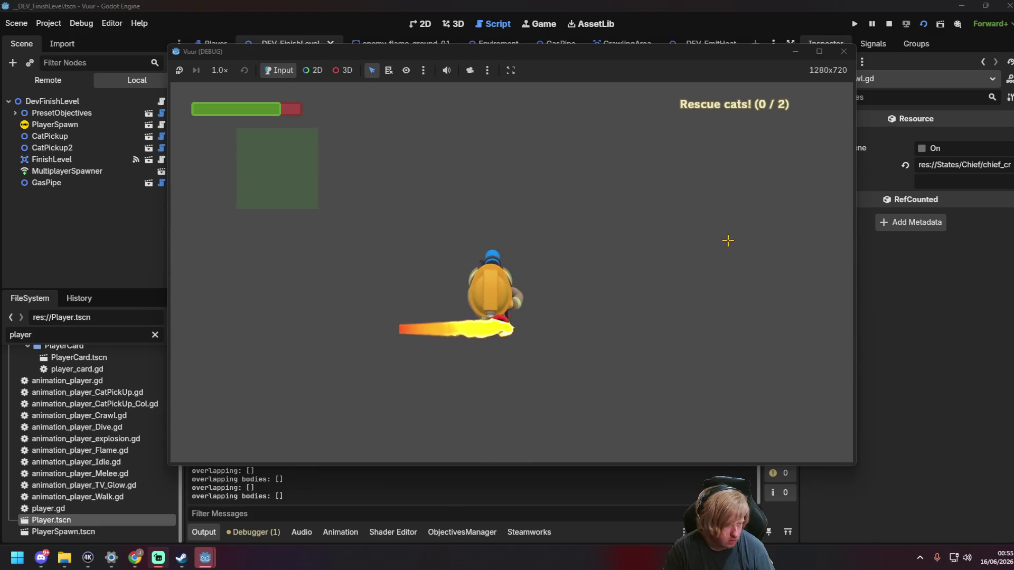
key(s)
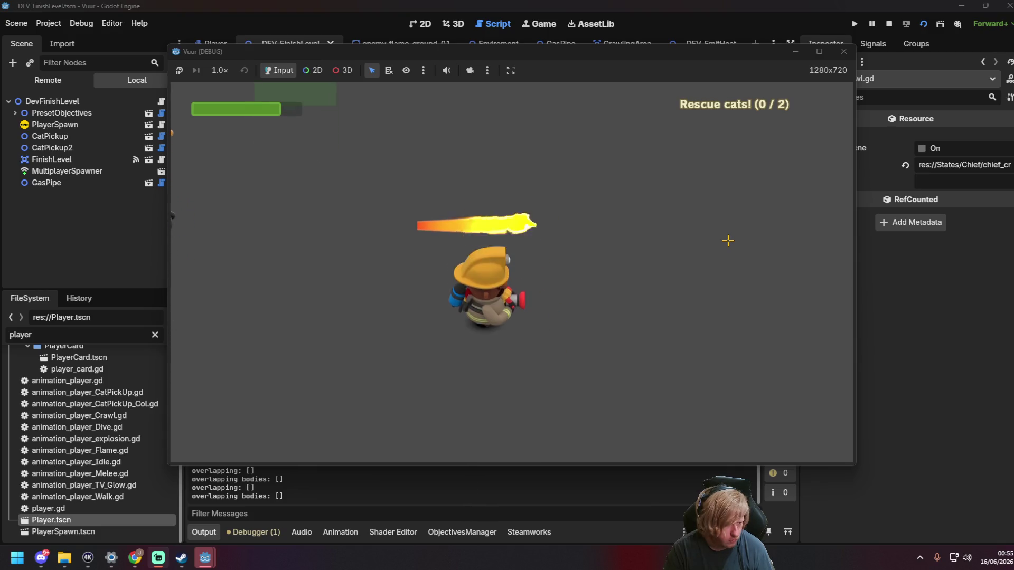
key(s)
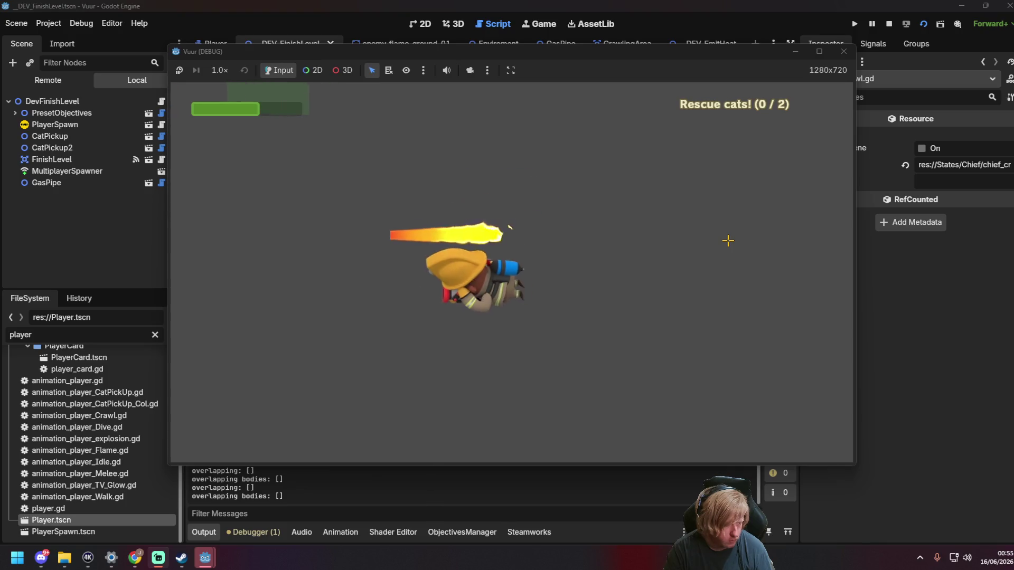
key(w)
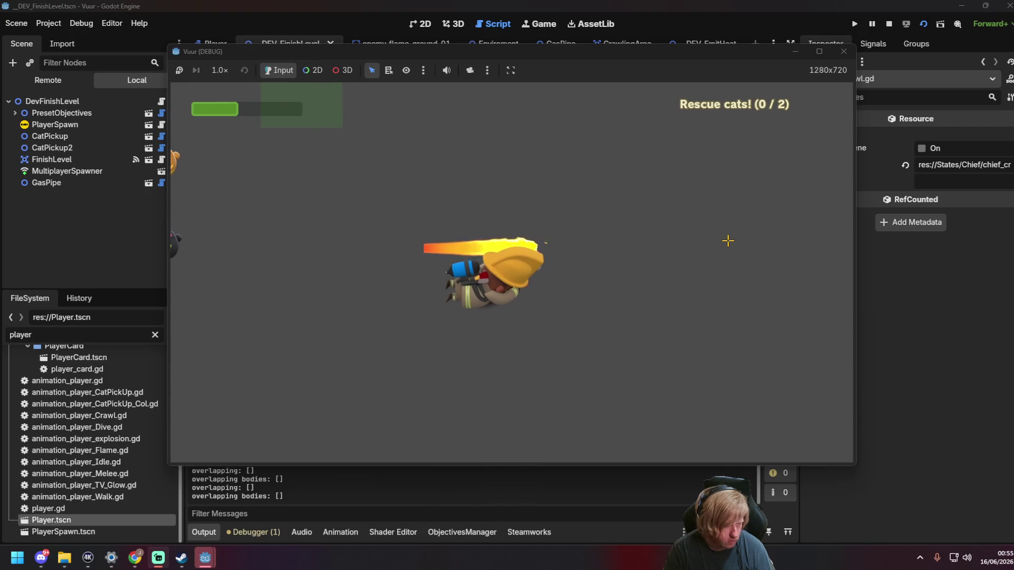
key(w)
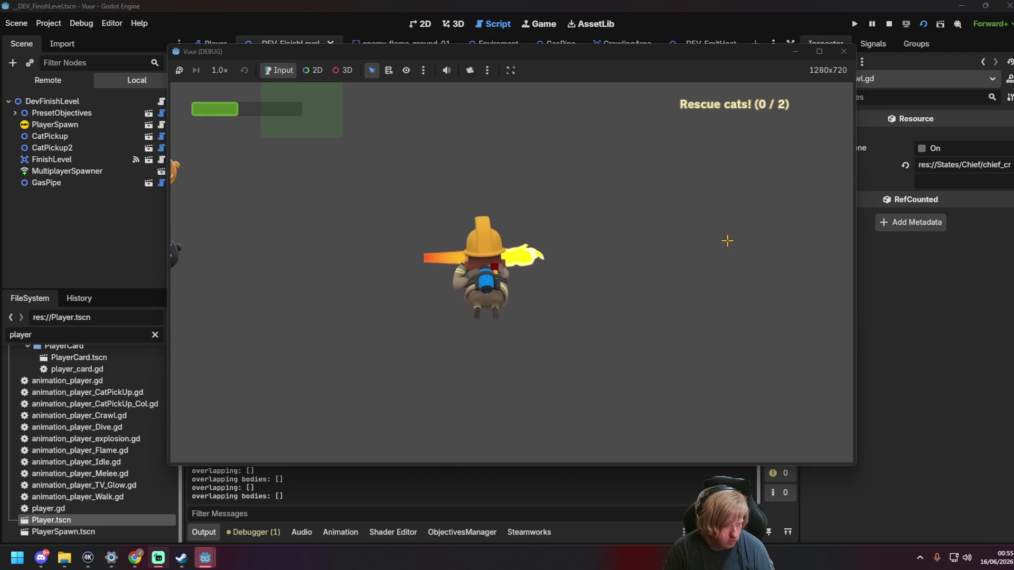
key(s)
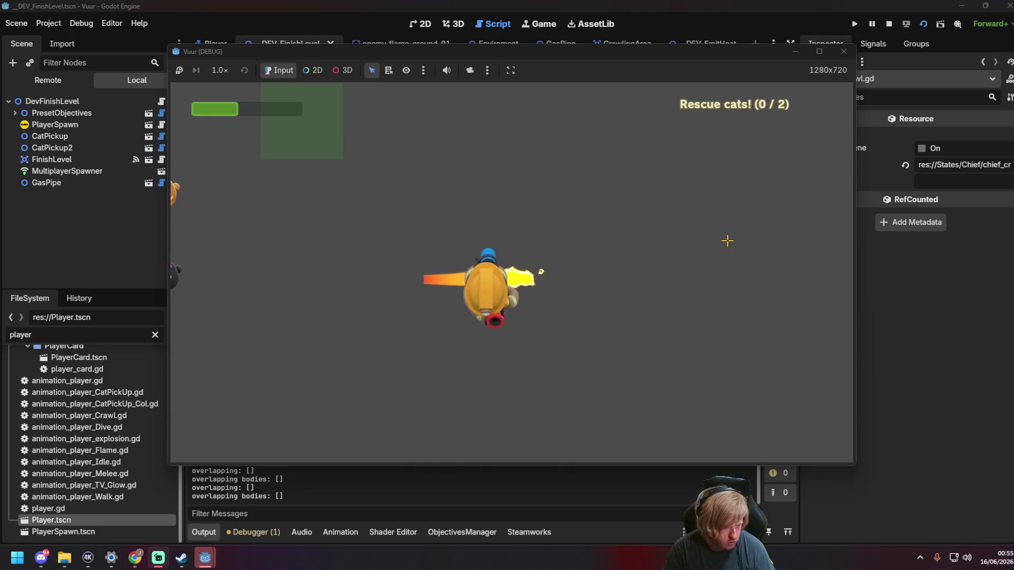
click(842, 52)
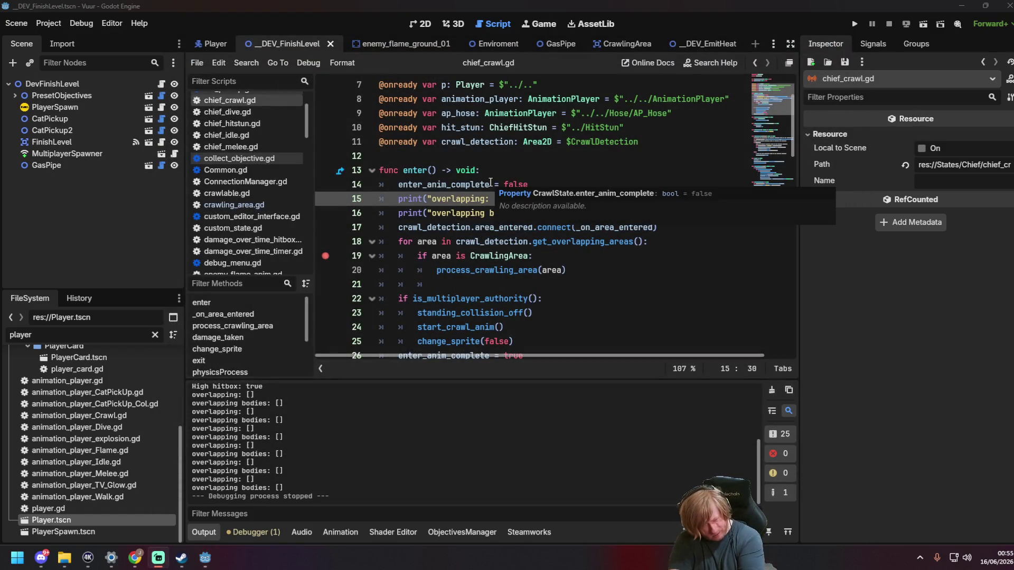
Move the print, connect and loop lines under the if is_multiplayer_authority(): check.
scroll(467, 243, down, 4)
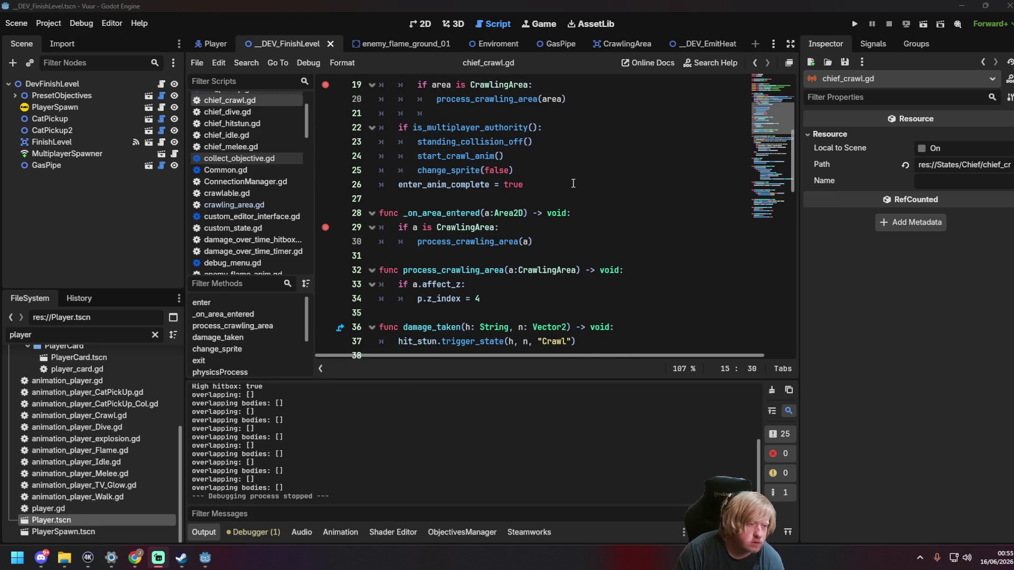
scroll(573, 183, up, 3)
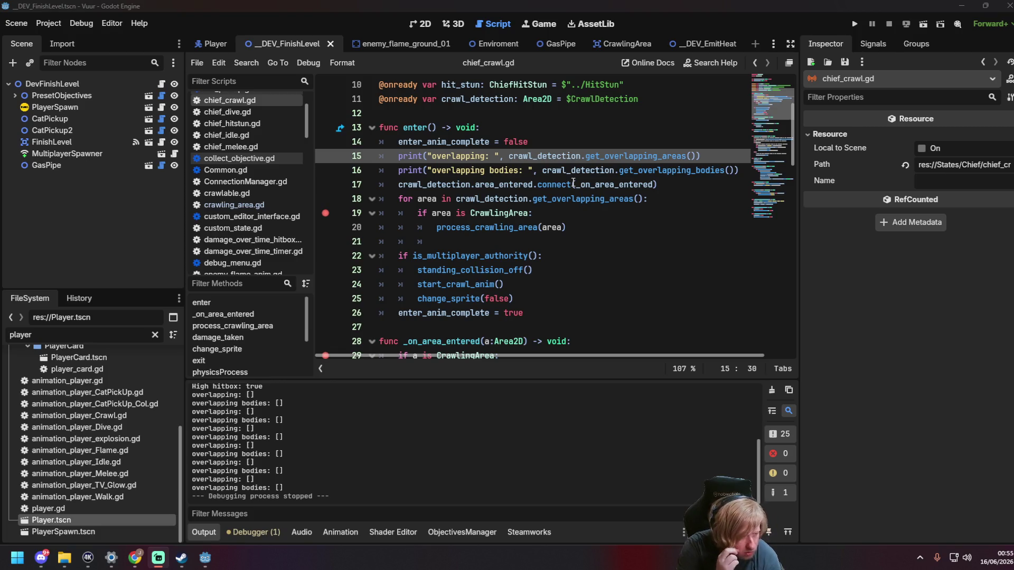
scroll(573, 182, up, 1)
scroll(558, 230, down, 1)
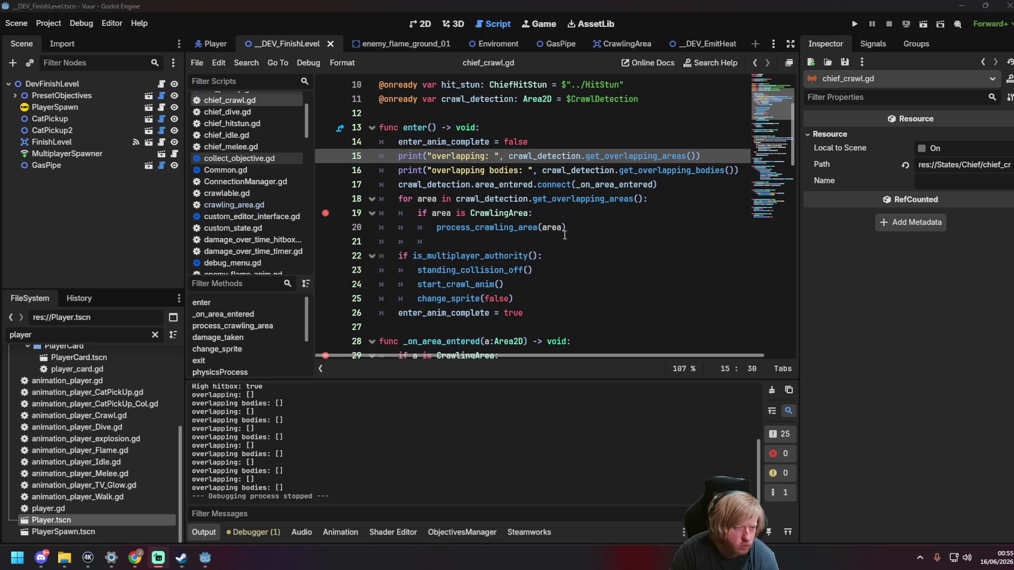
mouse_move(568, 231)
mouse_down()
mouse_move(340, 214)
mouse_move(325, 142)
mouse_move(326, 156)
mouse_up()
key(BackSpace)
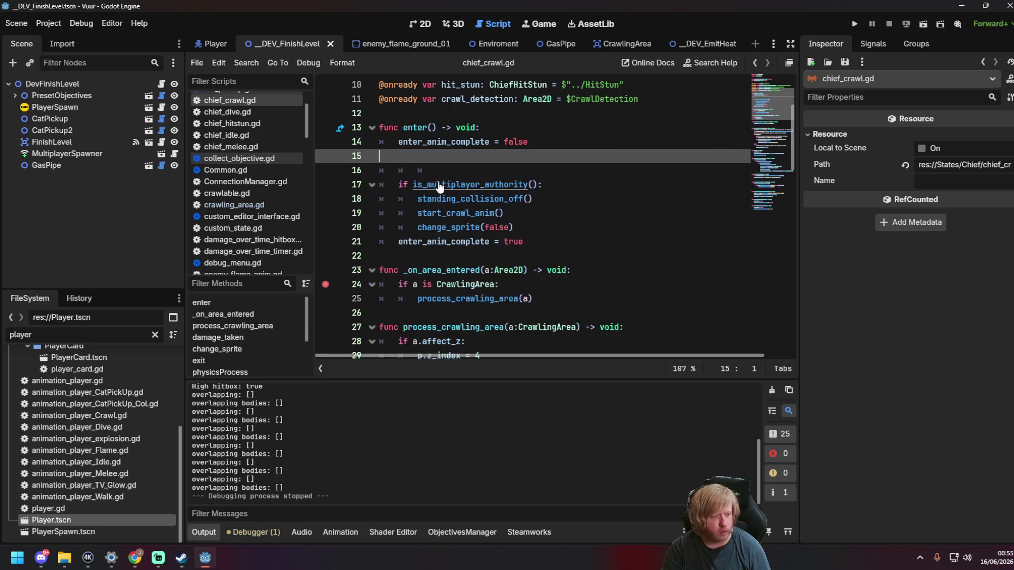
click(442, 170)
key(BackSpace)
key(BackSpace)
key(BackSpace)
click(546, 157)
key(Return)
text(print("overlapping: ", crawl_detection.get_overlapping_areas()) 	print("overlapping bodies: ", crawl_detection.get_overlapping_bodies()) 	crawl_detection.area_entered.connect(_on_area_entered) 	for area in crawl_detection.get_overlapping_areas(): 		if area is CrawlingArea: 			process_crawling_area(area))
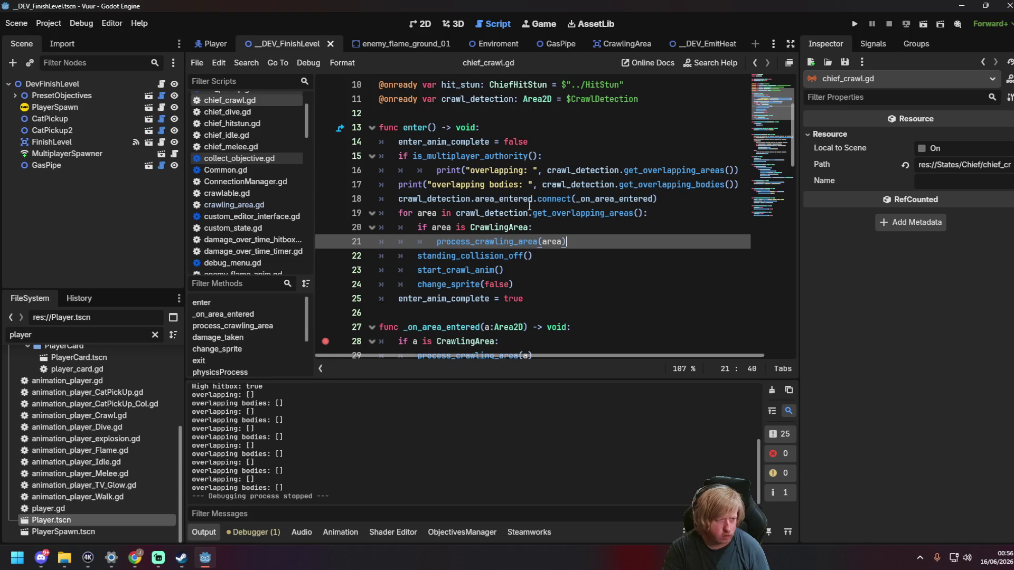
Fix the indentation of the moved lines and the loop body to clear the error.
drag(648, 213, 378, 184)
key(Tab)
click(437, 170)
key(BackSpace)
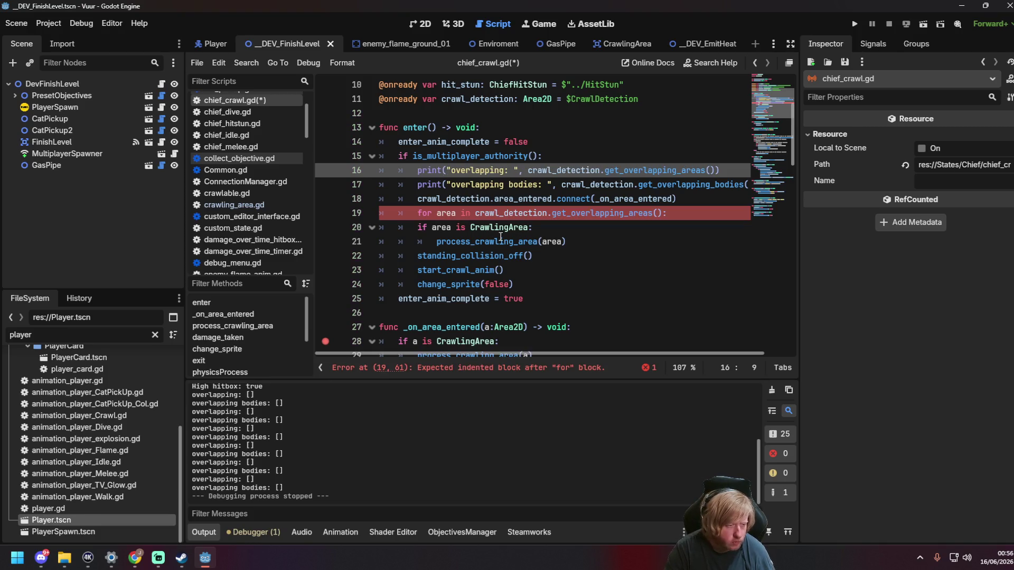
drag(568, 241, 378, 227)
key(Tab)
click(596, 244)
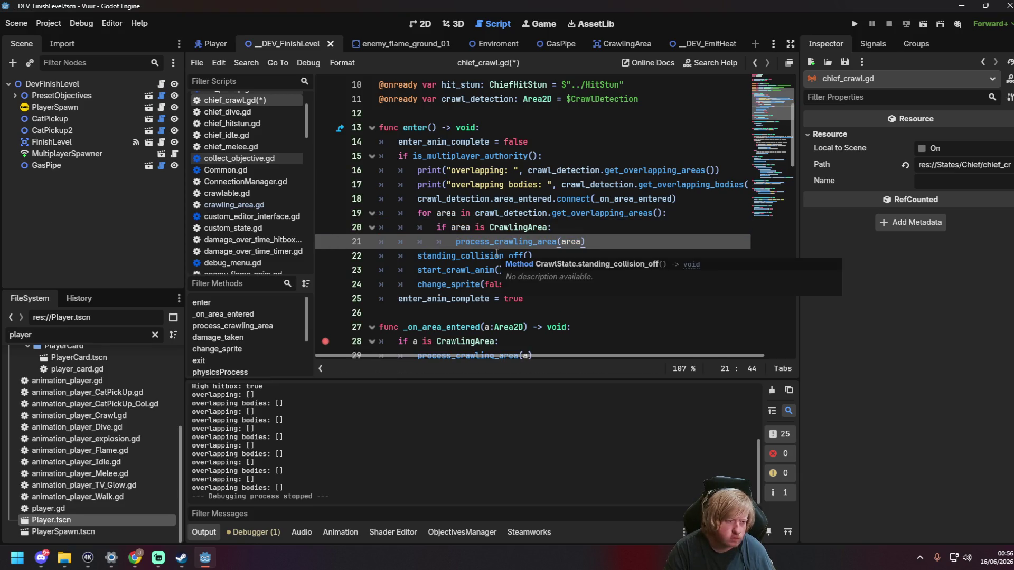
Inspect standing_collision_off's collision mask call on line 86 and save chief_crawl.gd.
scroll(497, 253, down, 1)
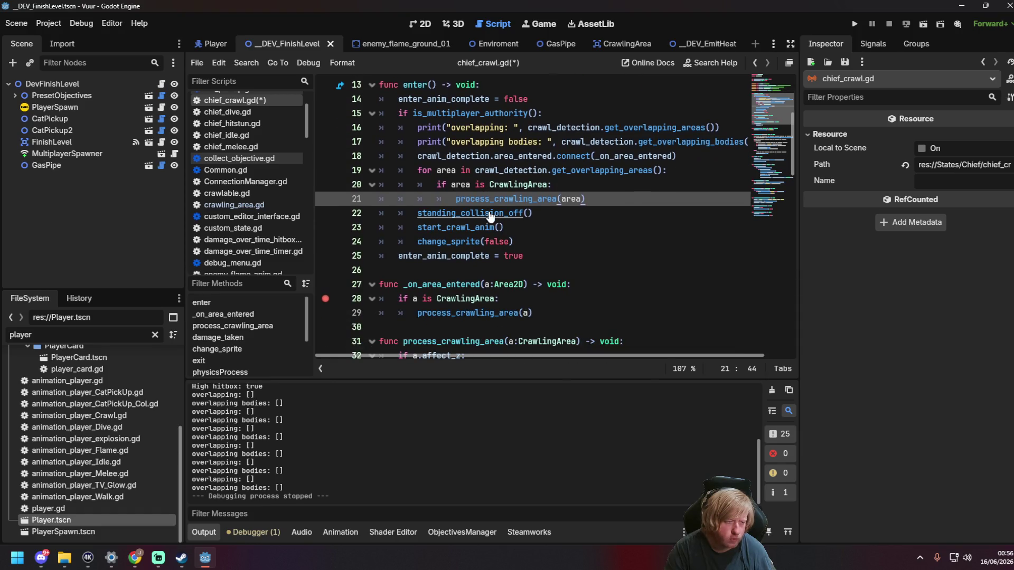
ctrl+click(490, 214)
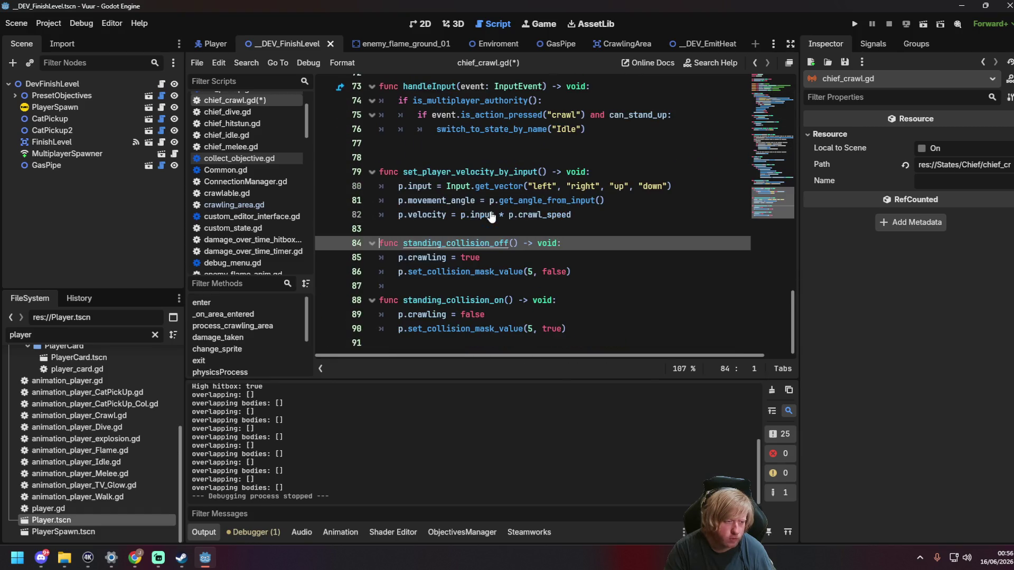
click(482, 272)
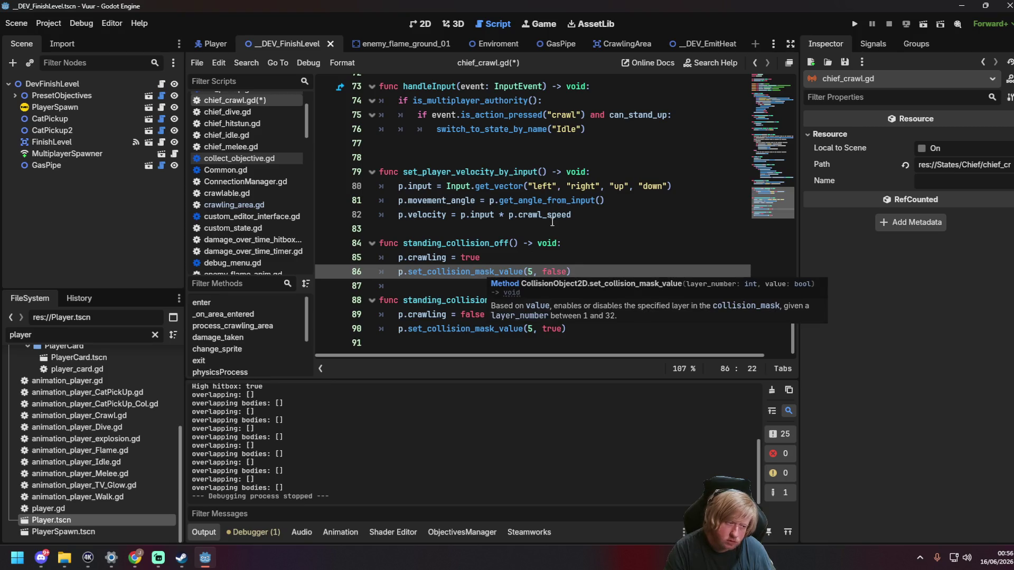
scroll(530, 195, up, 5)
scroll(530, 195, up, 3)
scroll(525, 200, down, 7)
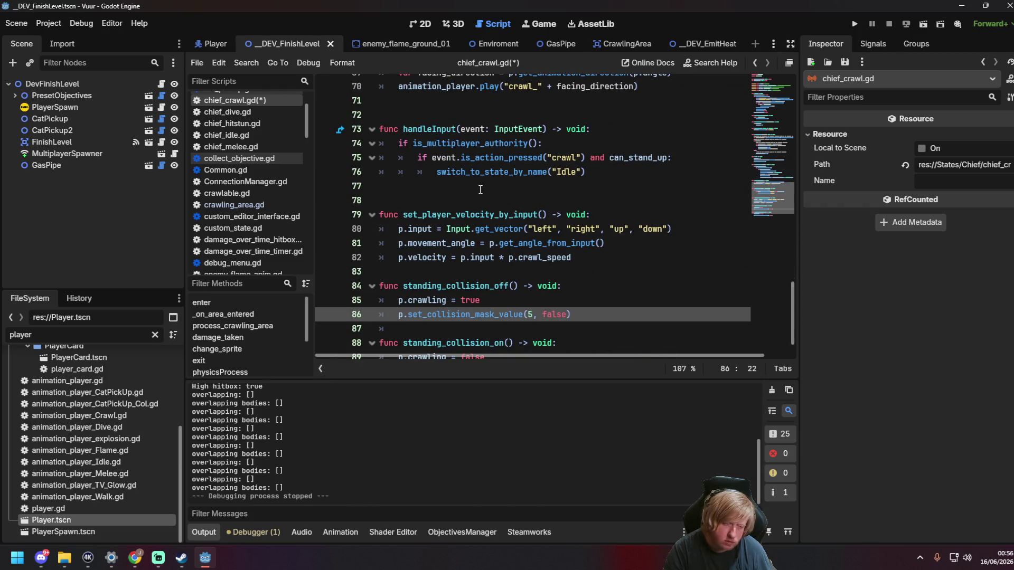
click(530, 315)
key(ctrl+s)
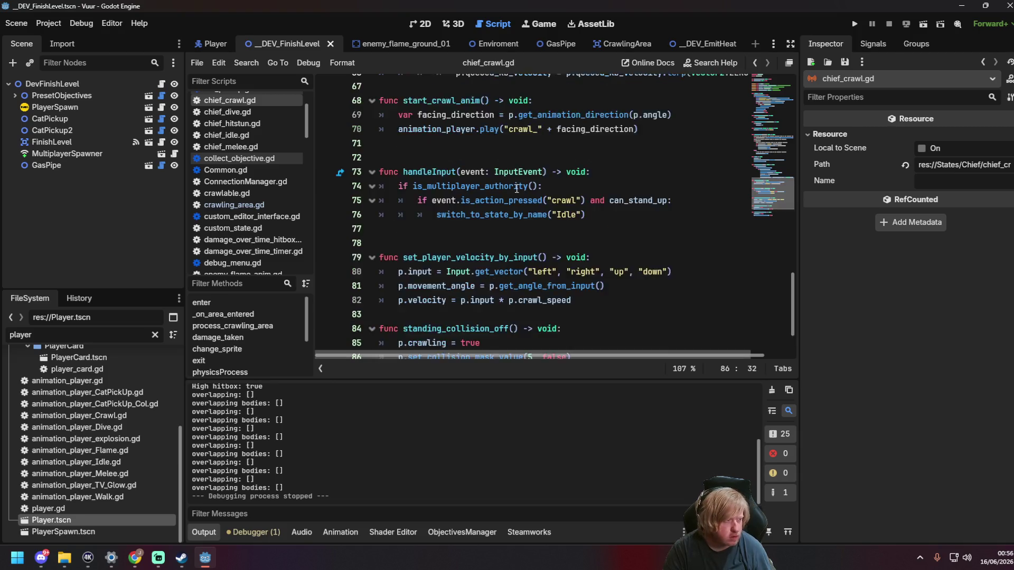
Open player_spawn.gd and switch to the Player scene.
scroll(517, 189, up, 10)
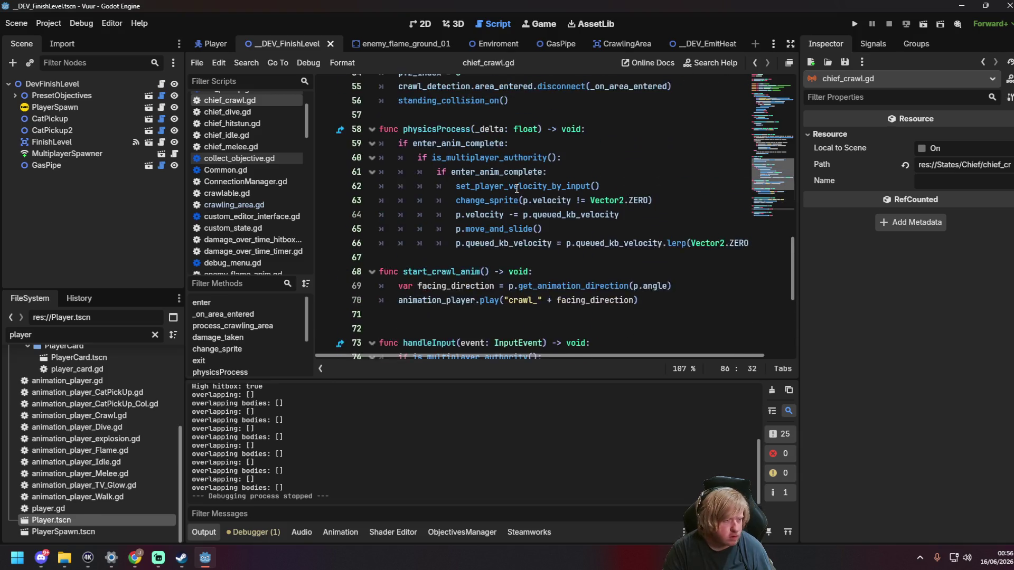
click(161, 108)
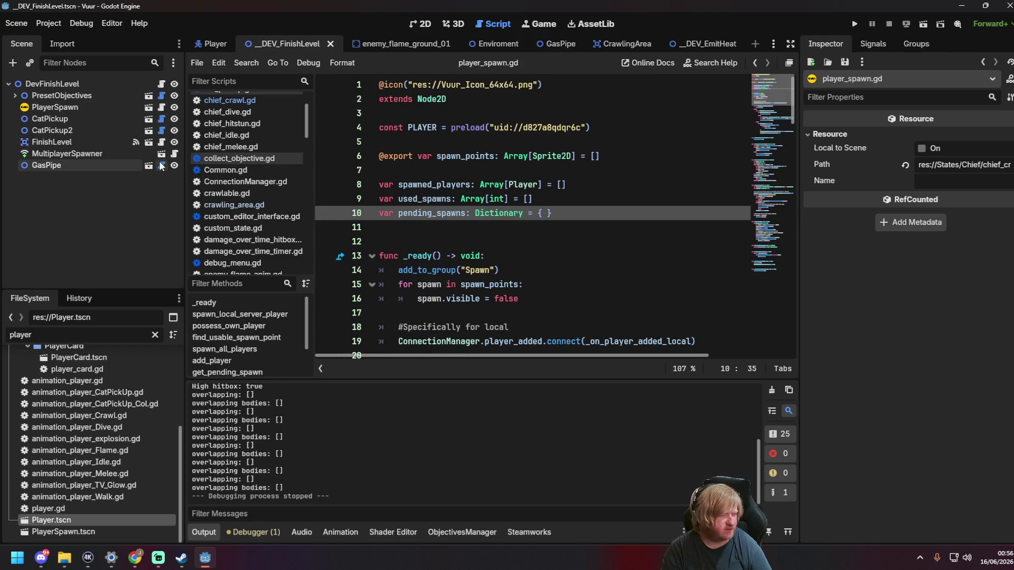
click(209, 44)
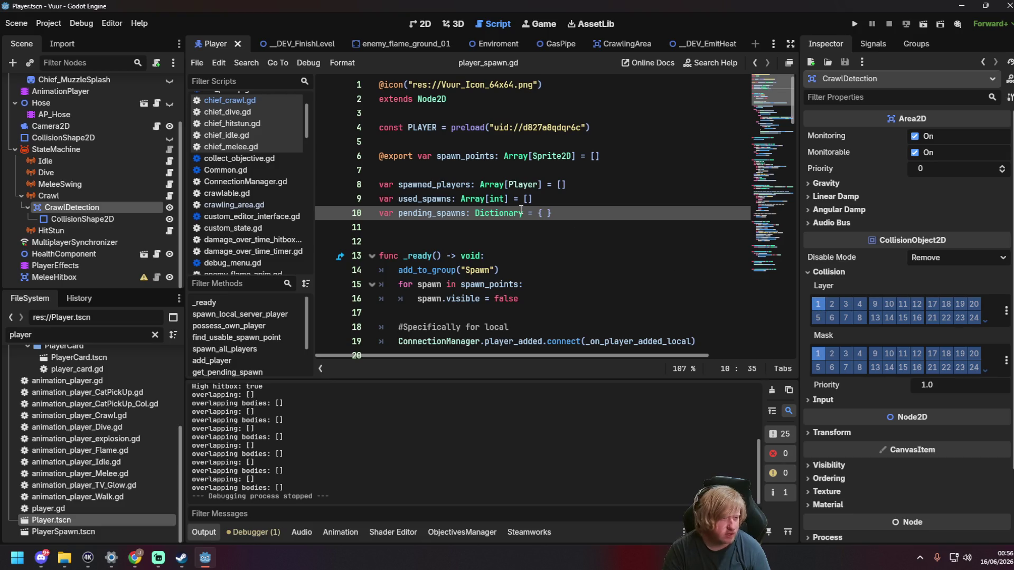
key(Down)
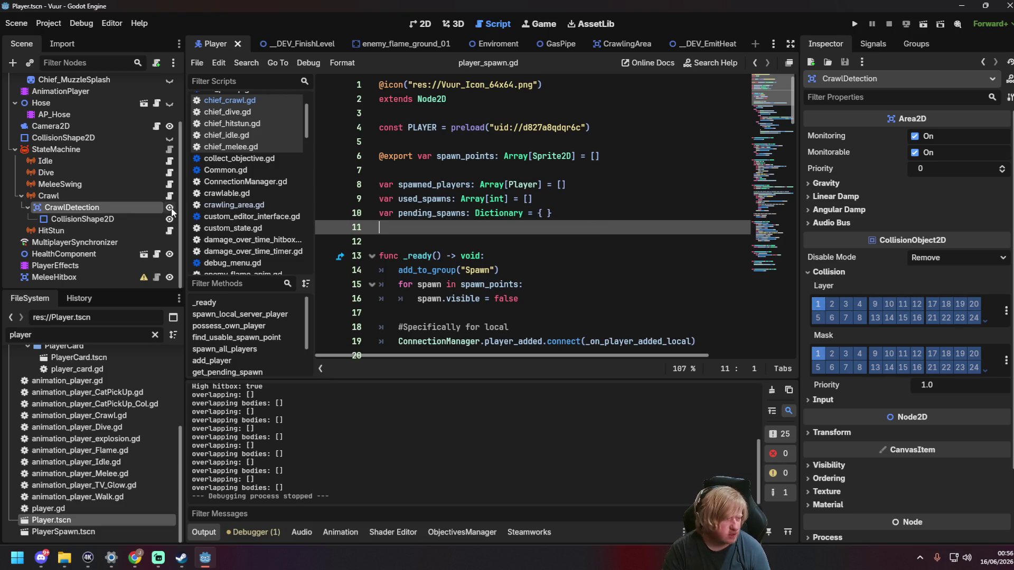
Review the Crawl node's script enter() and reload the current project.
click(138, 196)
click(169, 195)
click(566, 198)
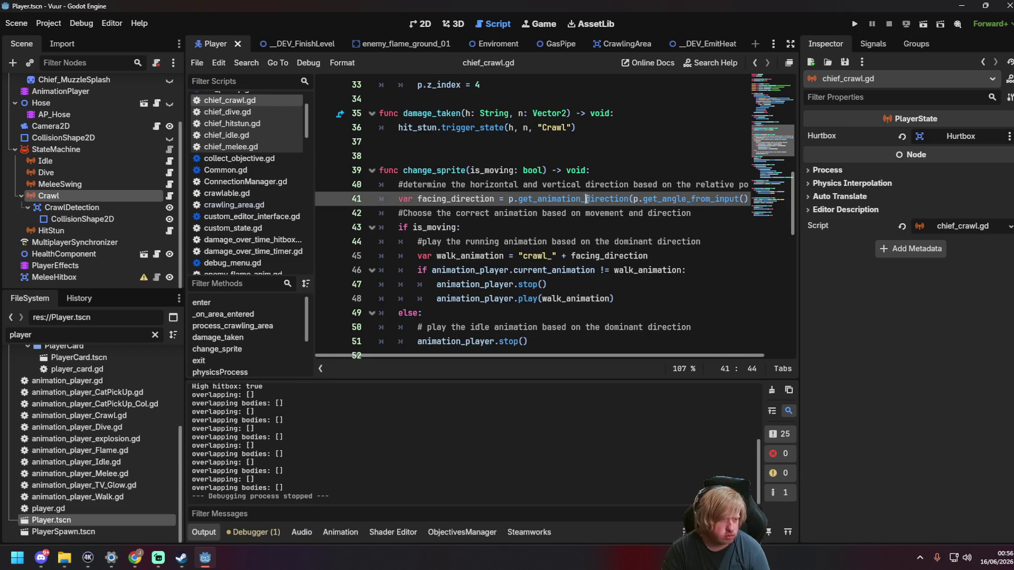
scroll(338, 254, up, 6)
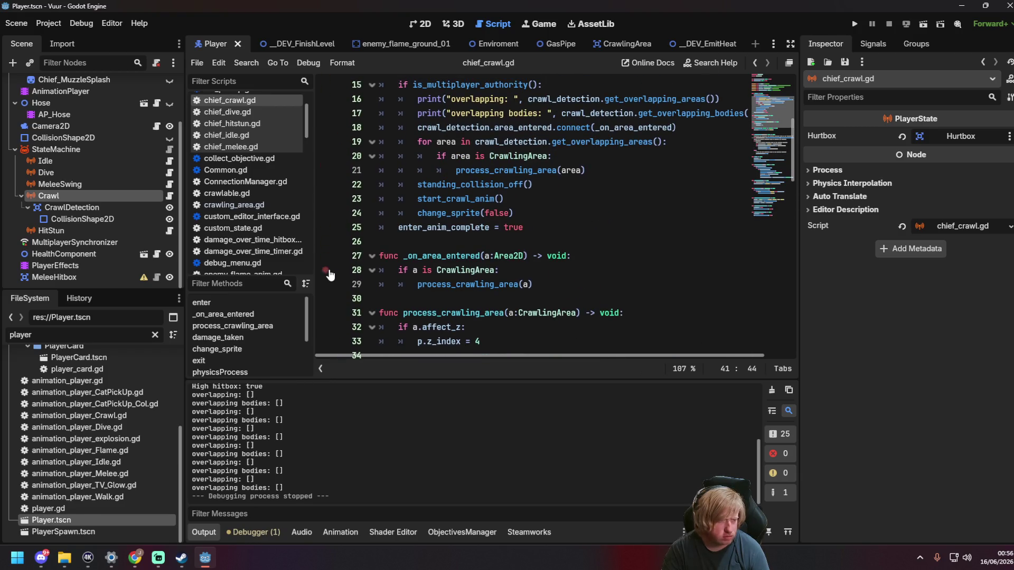
click(473, 227)
click(48, 22)
click(116, 153)
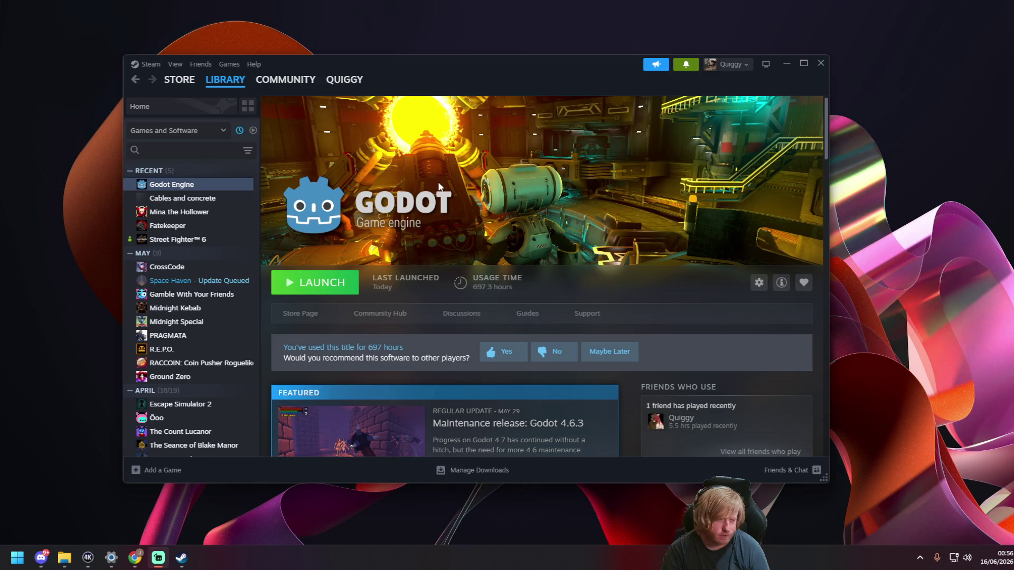
Relaunch Godot Engine from the Steam library and open the Vuur project.
click(333, 284)
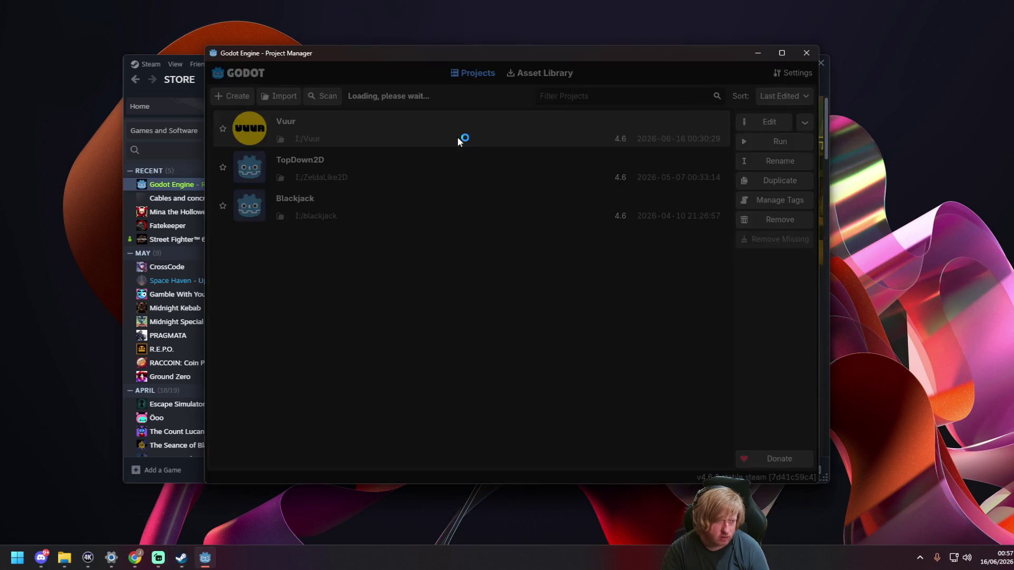
double_click(457, 137)
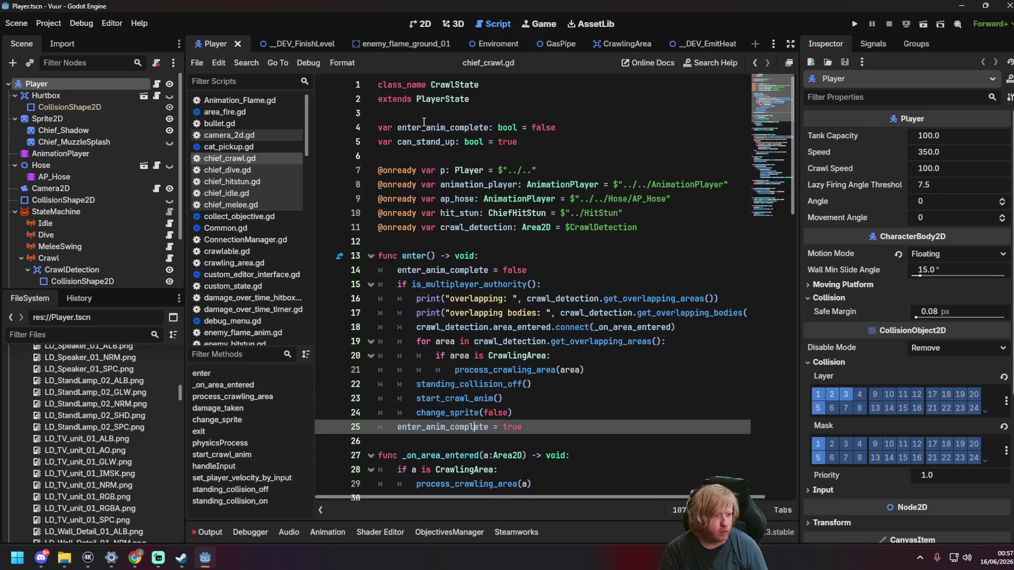
Run _DEV_FinishLevel, move, roll and turn the firefighter, then close the game window.
click(459, 127)
click(296, 43)
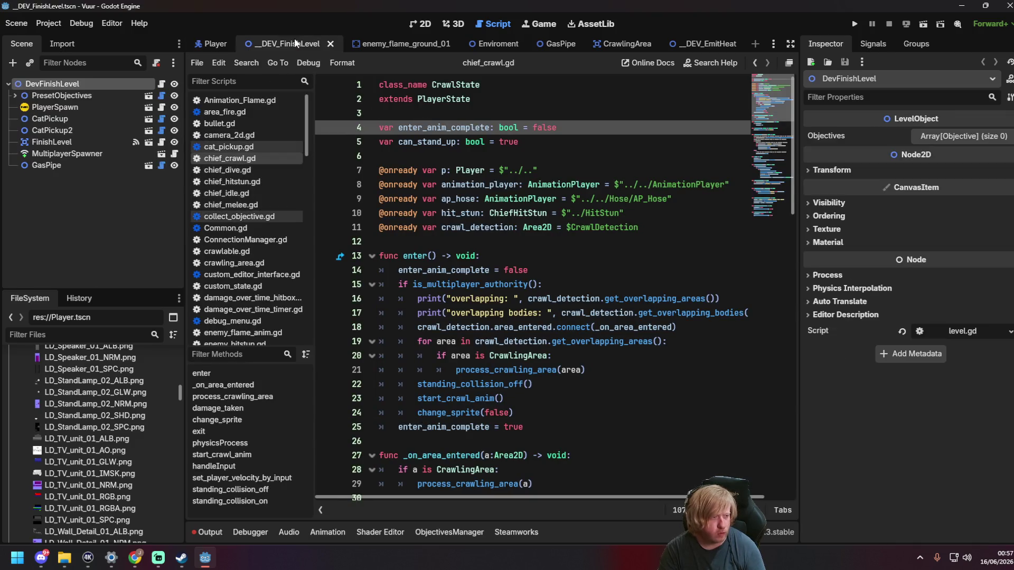
key(F6)
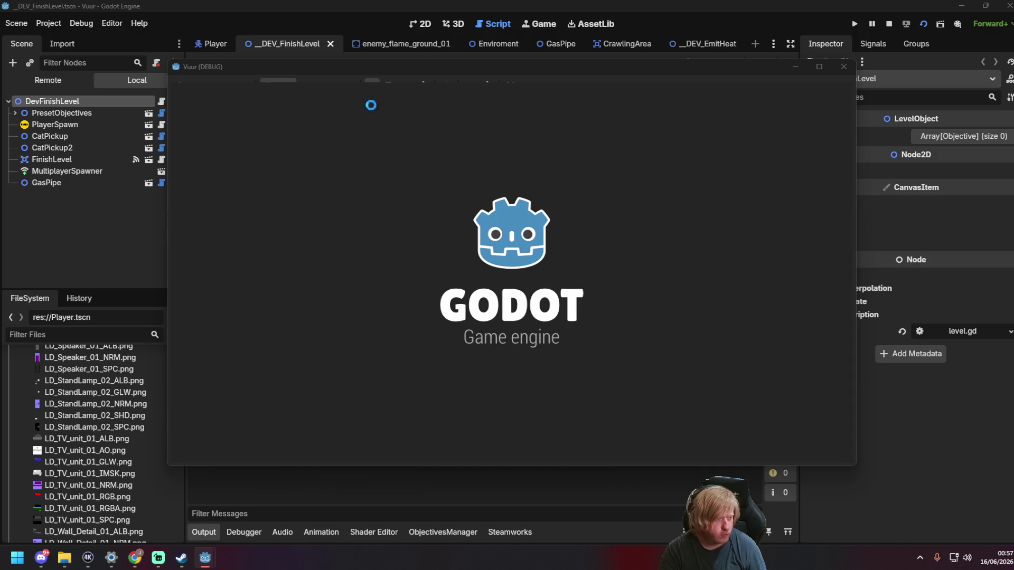
key(s)
key(d)
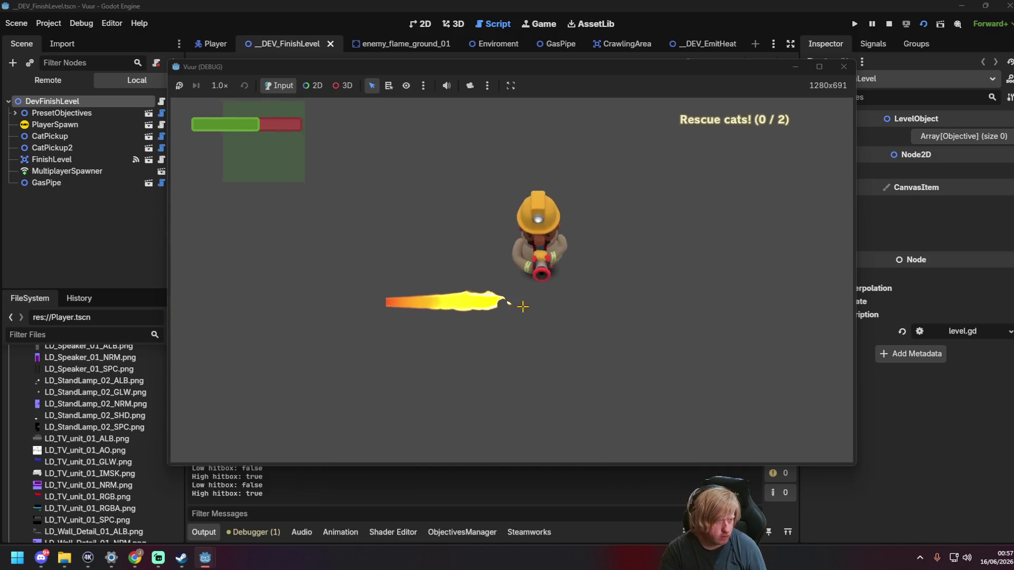
key(w)
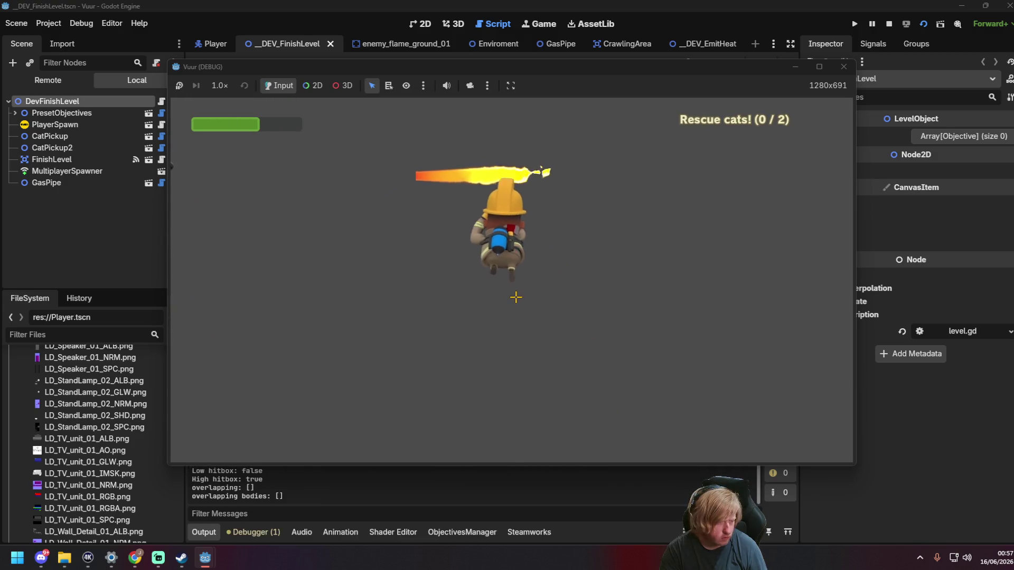
key(a)
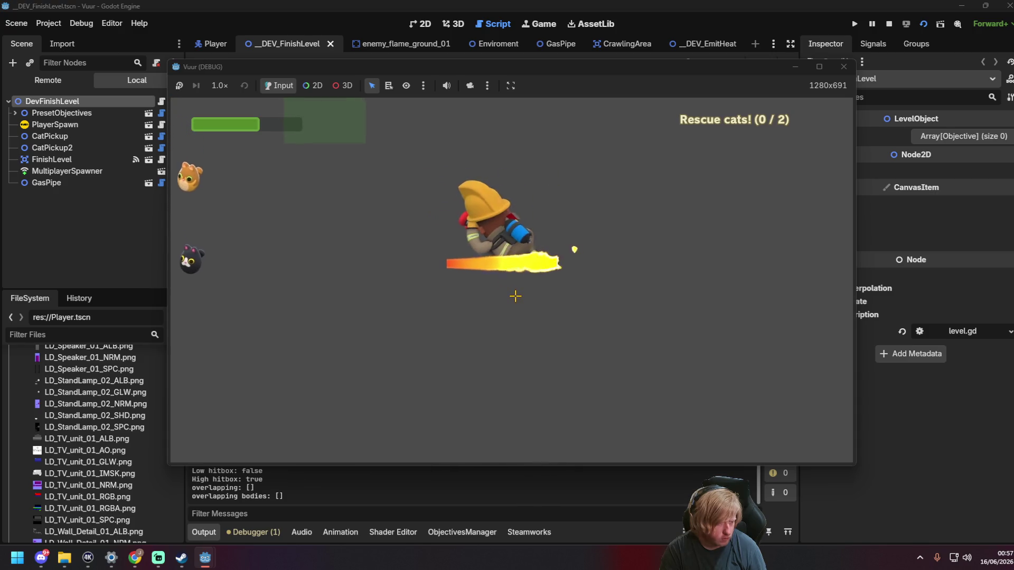
key(s)
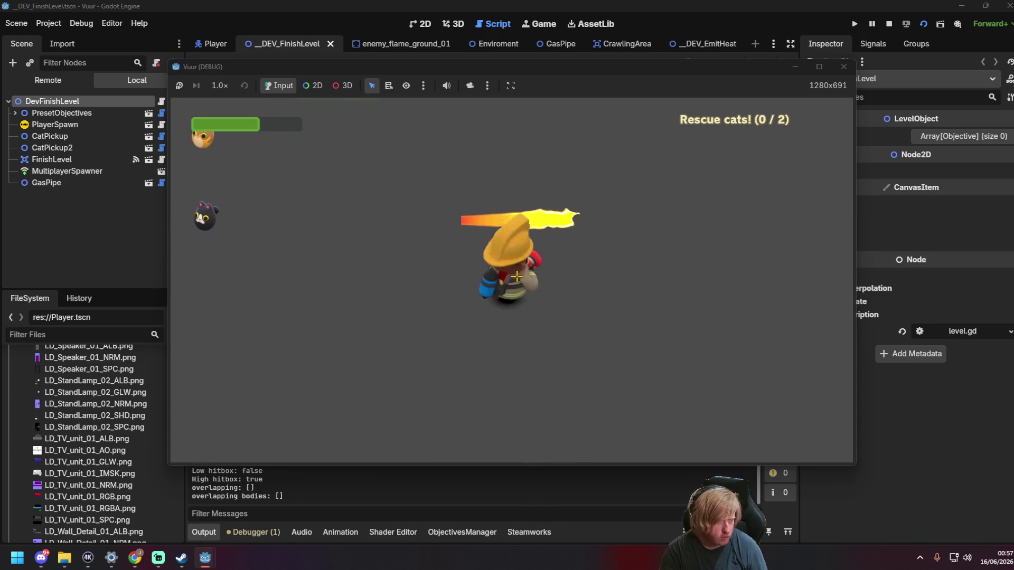
click(843, 67)
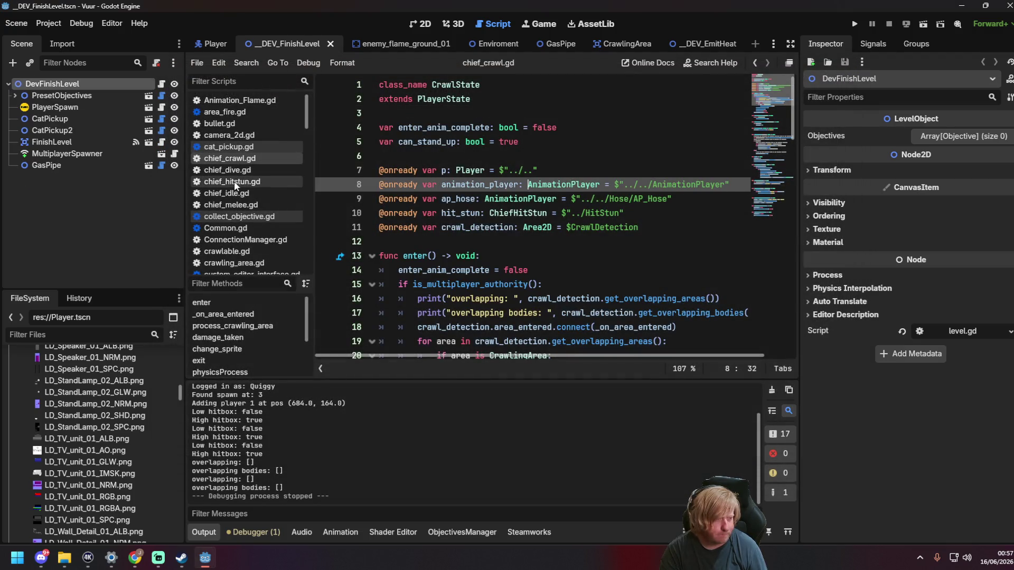
Open the CrawlingArea scene's script and review its last lines, around lines 12–13.
scroll(559, 242, down, 3)
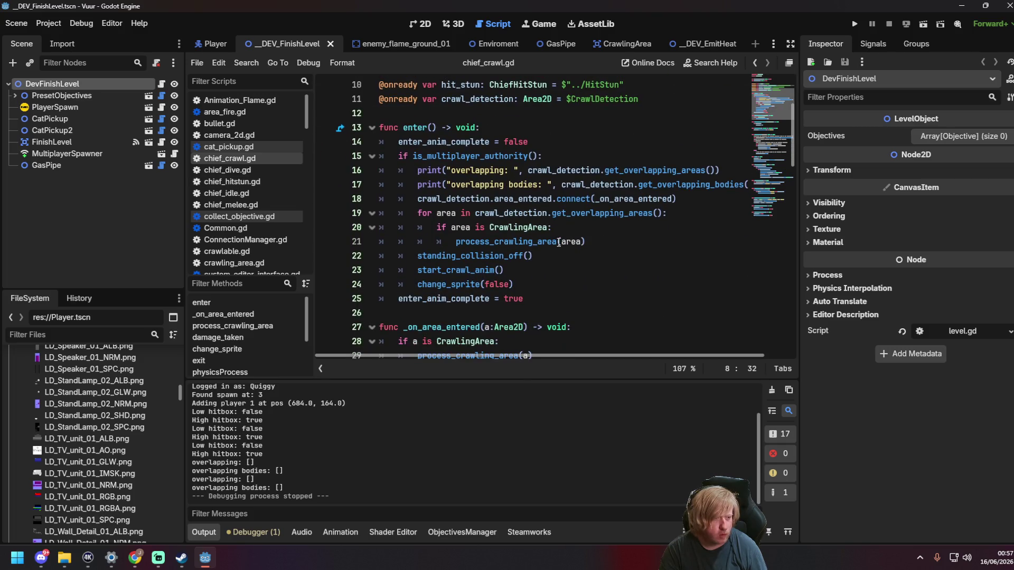
mouse_move(558, 242)
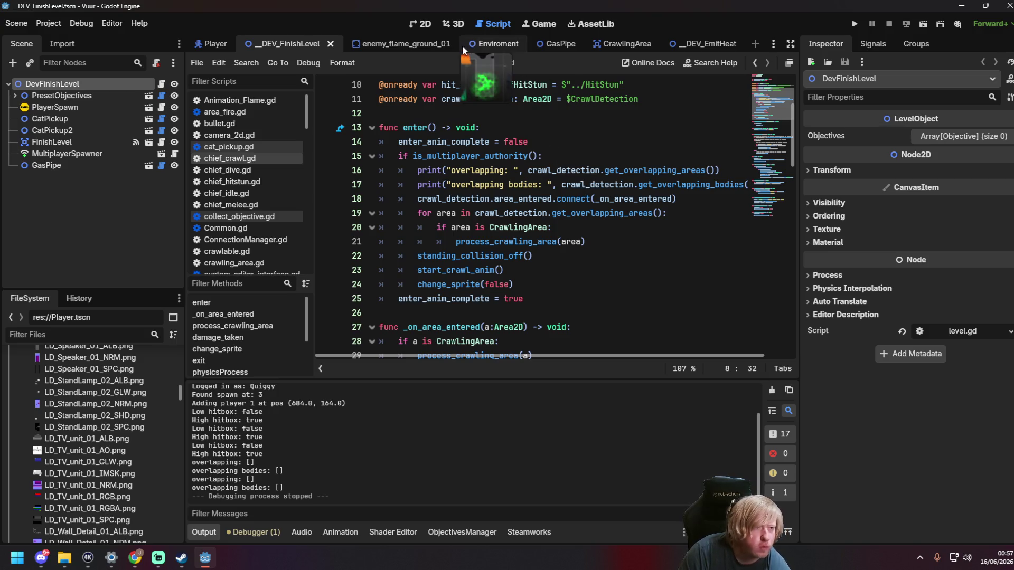
click(611, 43)
scroll(480, 184, up, 3)
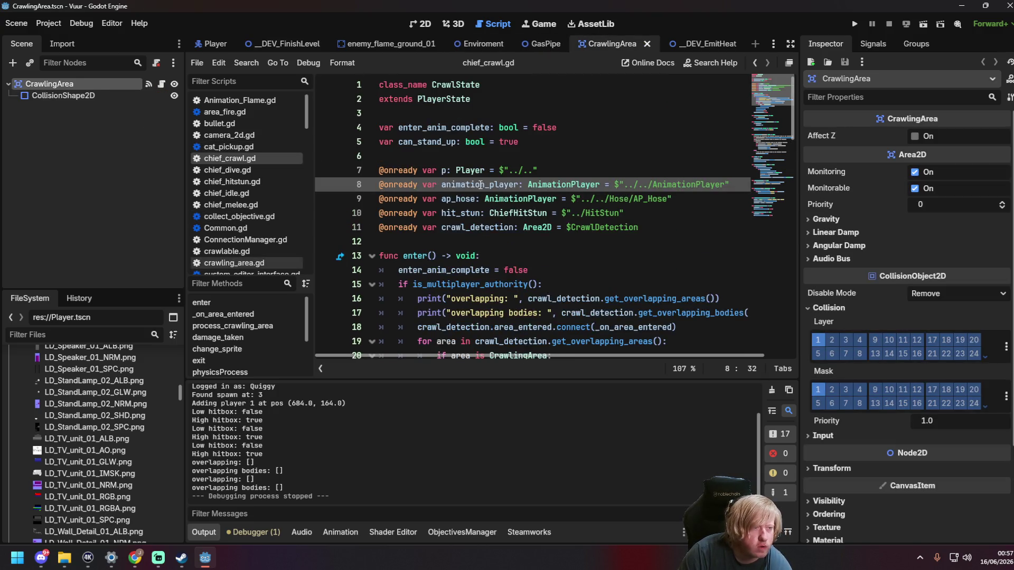
click(161, 84)
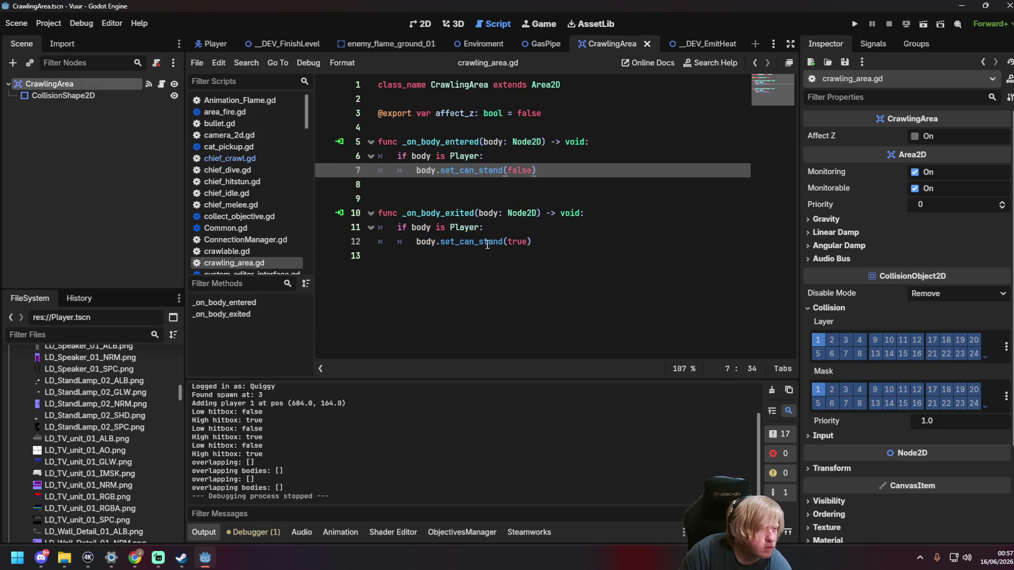
click(595, 264)
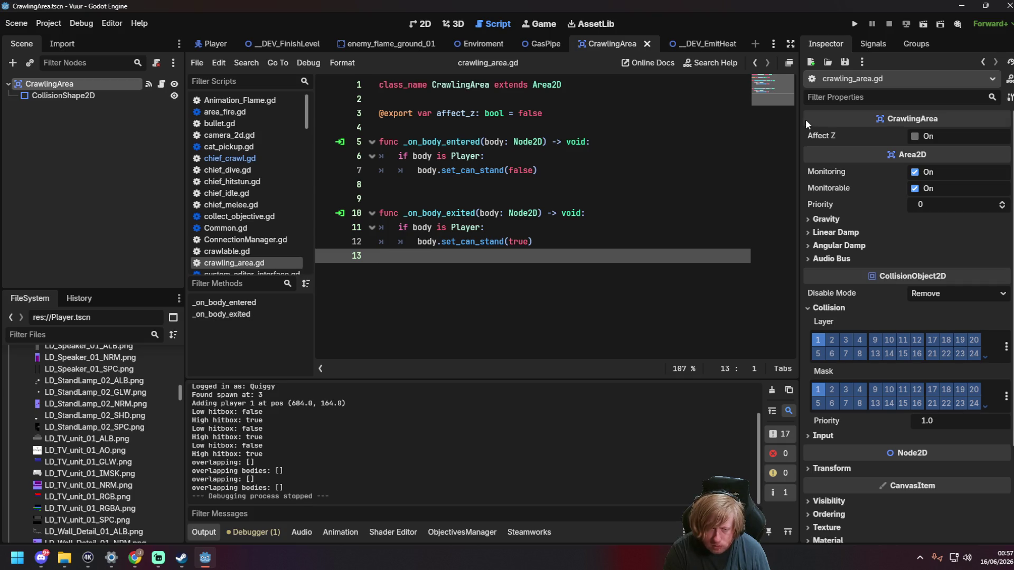
click(933, 207)
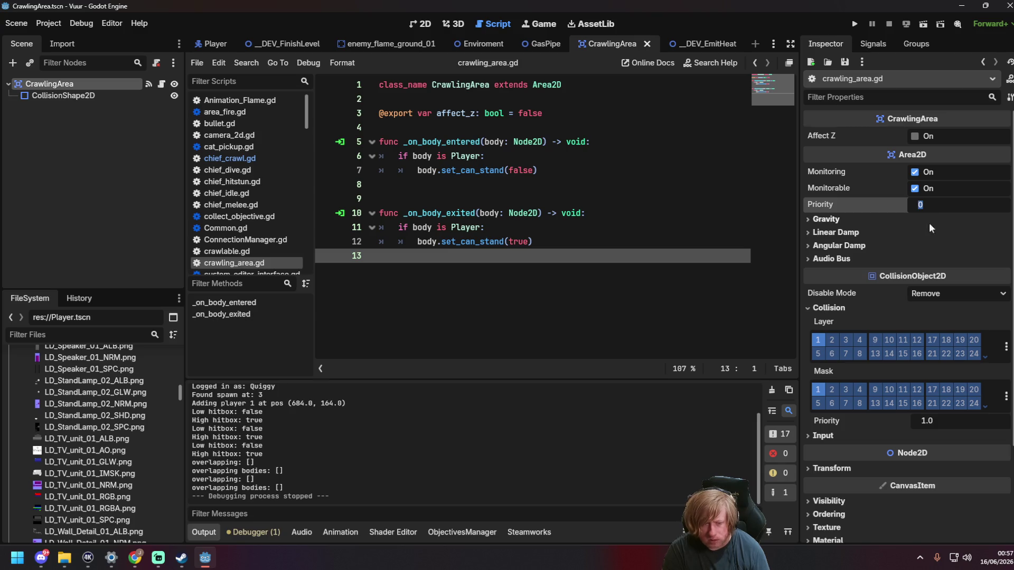
click(749, 246)
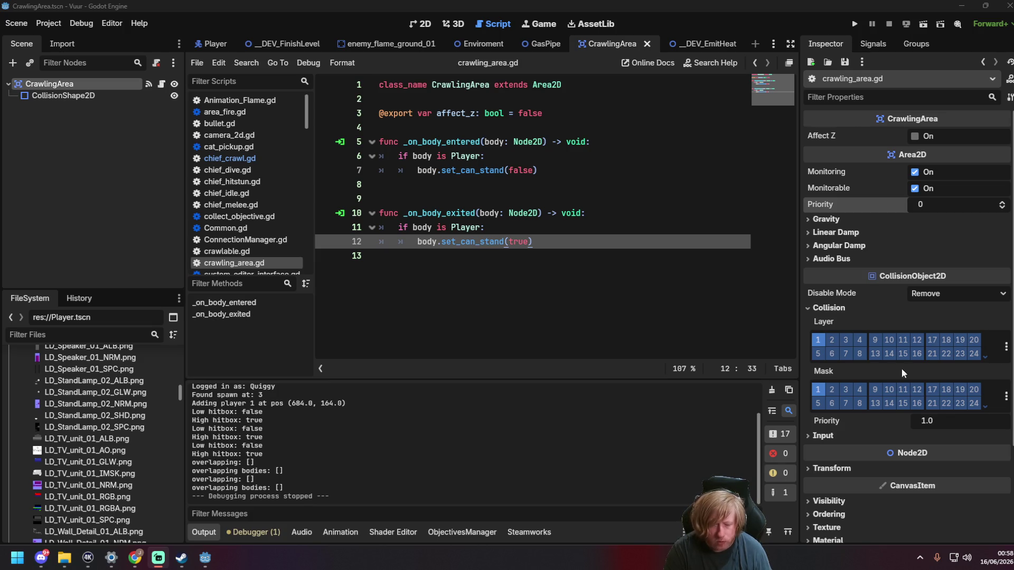
scroll(910, 374, down, 5)
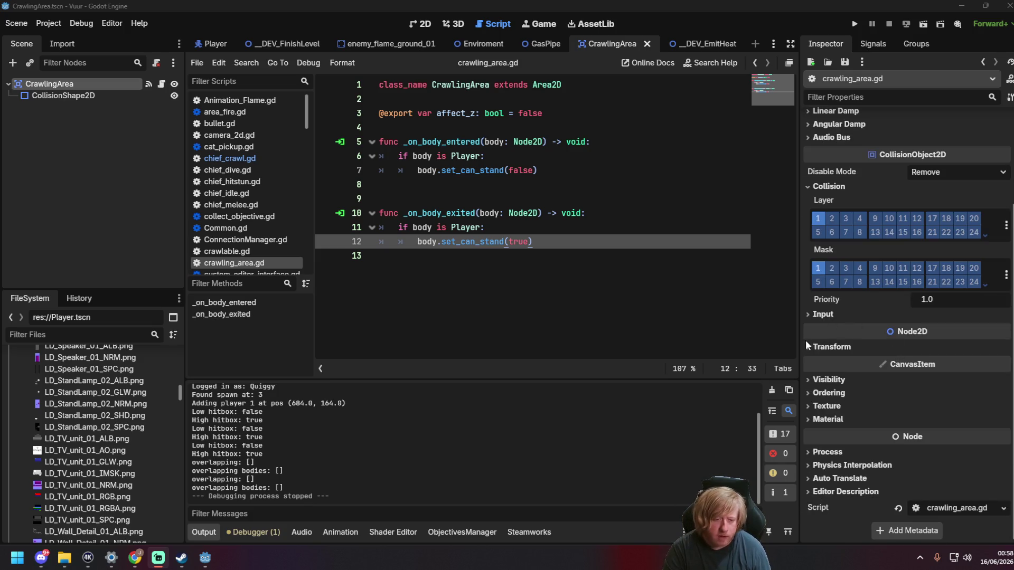
click(541, 263)
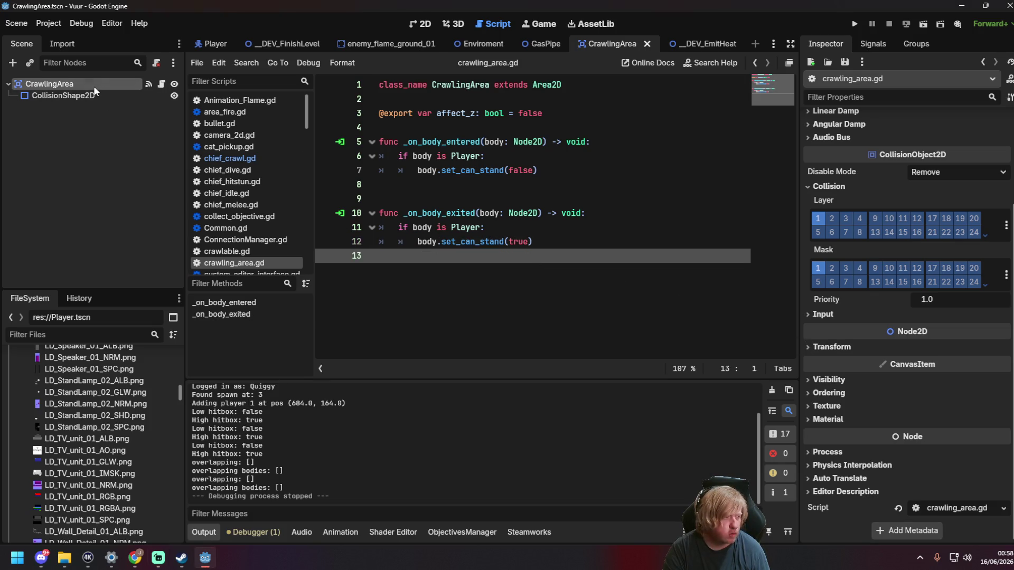
Open the GasPipe scene in 2D and select its CrawlingArea instance, which has Affect Z on.
click(413, 24)
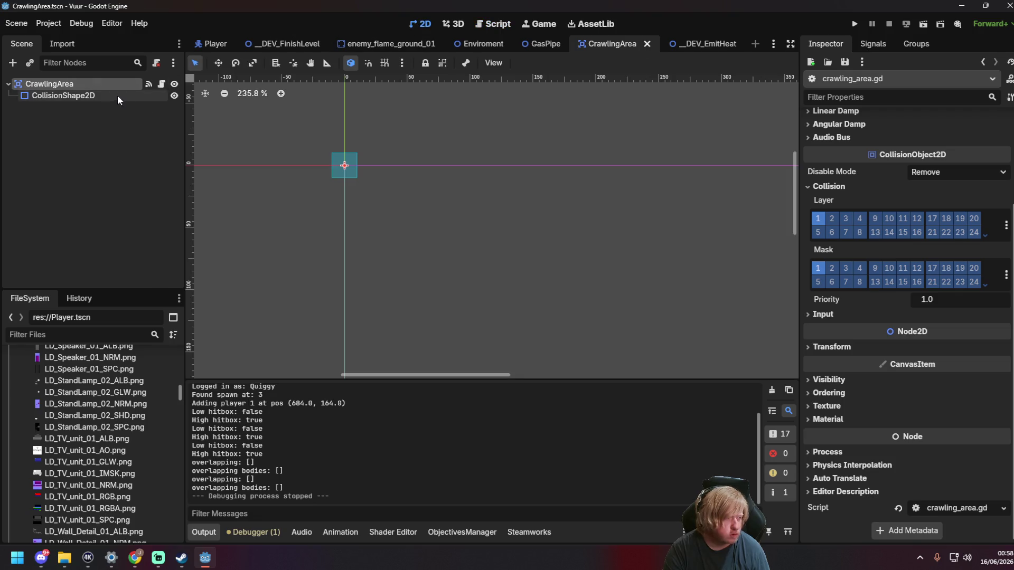
click(118, 96)
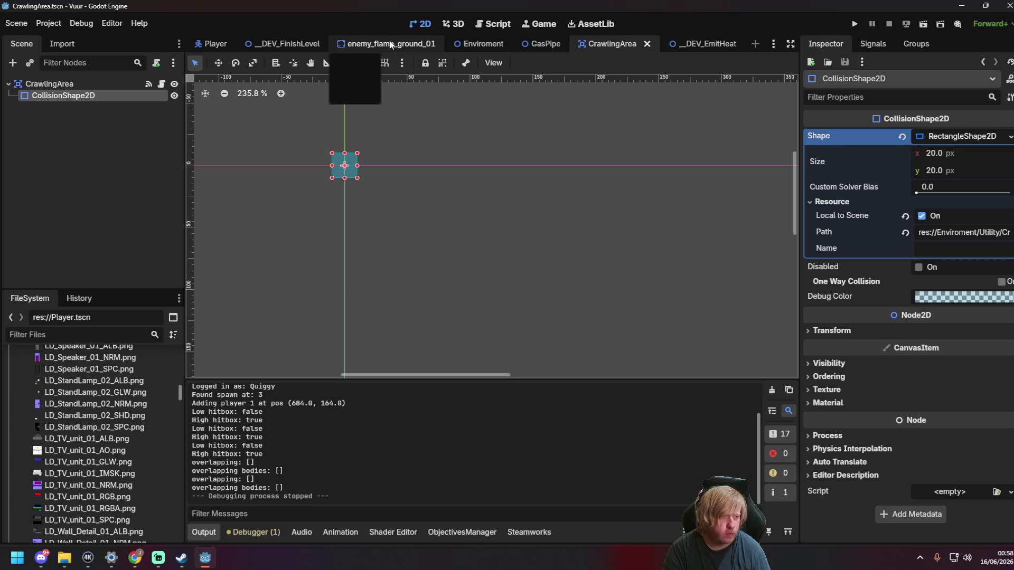
click(545, 44)
click(60, 165)
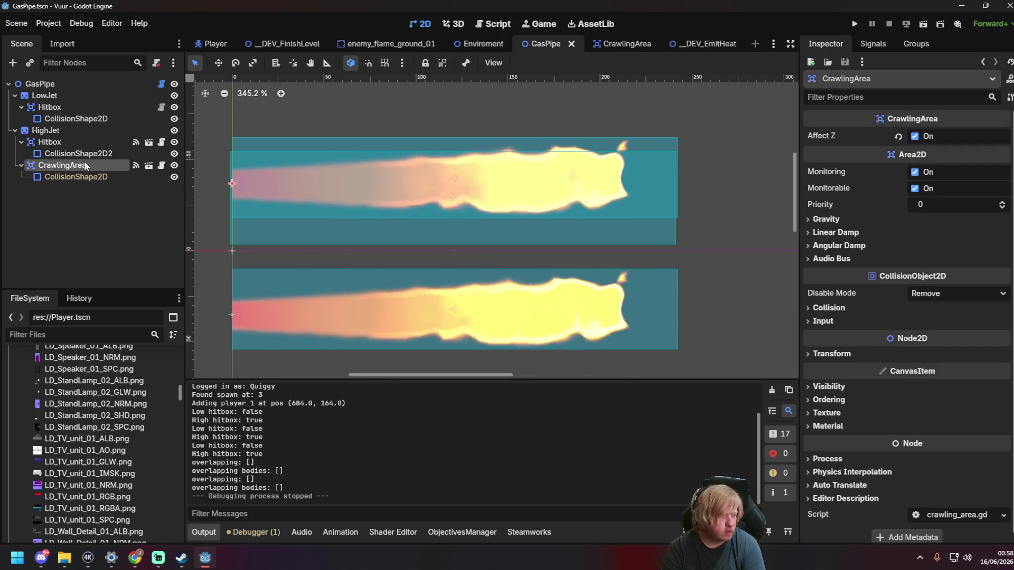
Make GasPipe CrawlingArea's rectangle collision shape Local to Scene and save the scene.
click(115, 176)
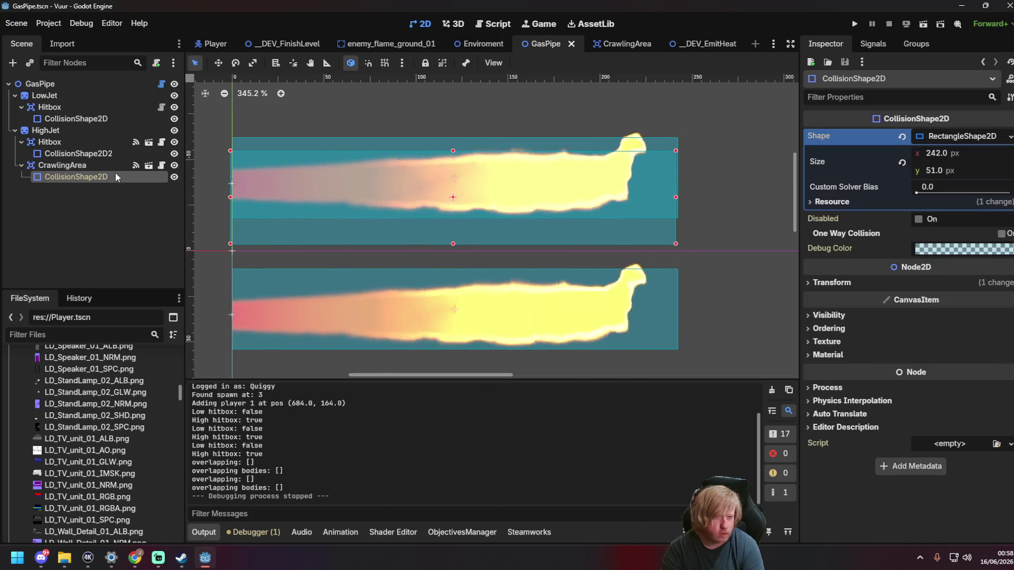
click(808, 204)
click(922, 215)
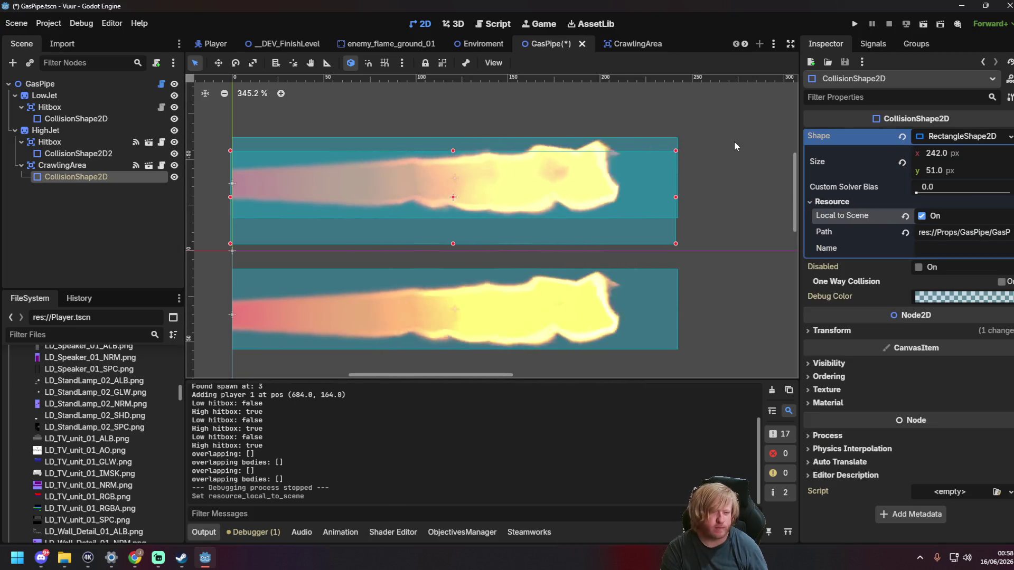
key(ctrl+s)
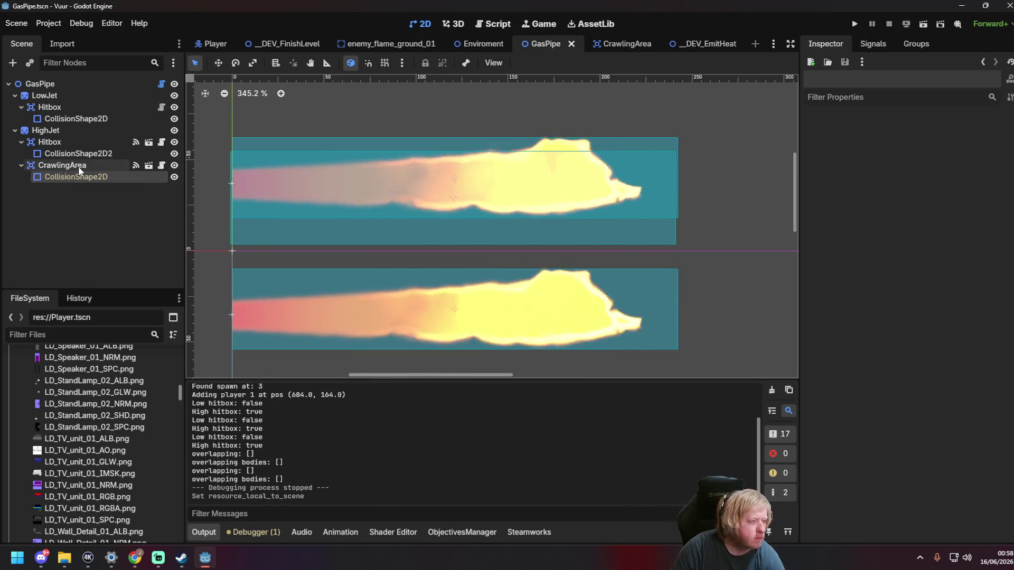
Recheck CrawlingArea's collision layers and shape, toggling One Way Collision on and back off.
click(100, 165)
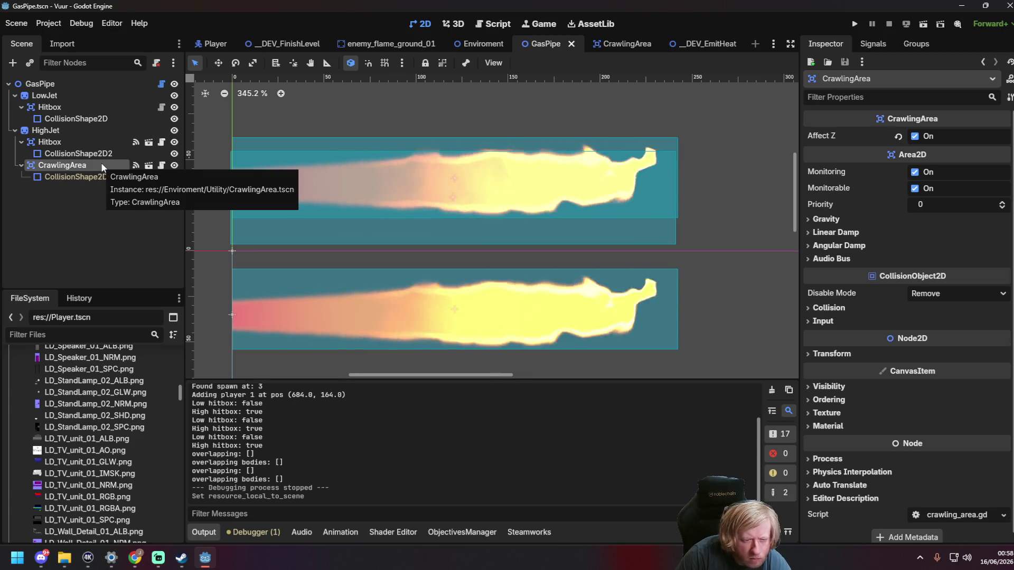
click(807, 308)
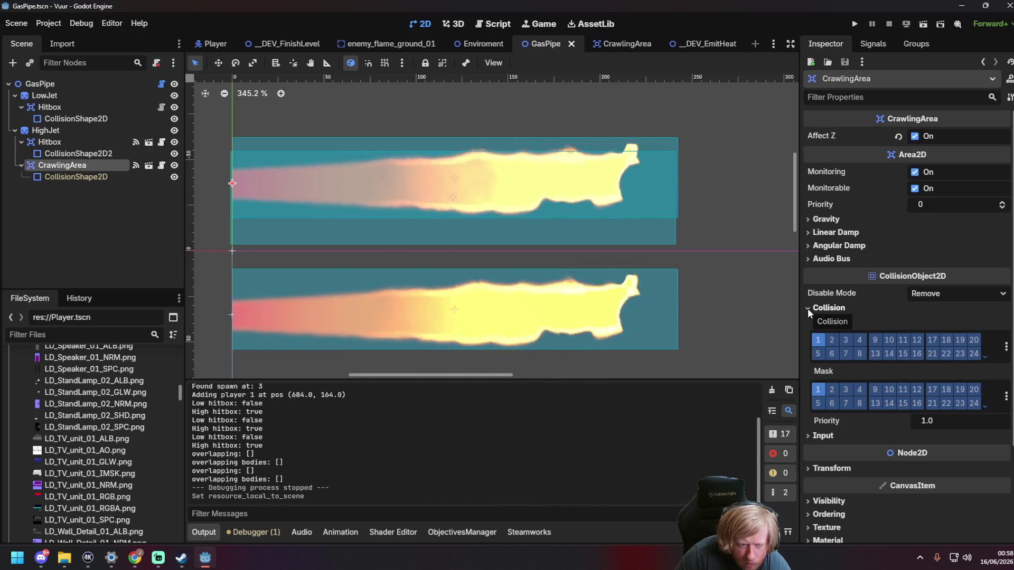
scroll(821, 370, down, 3)
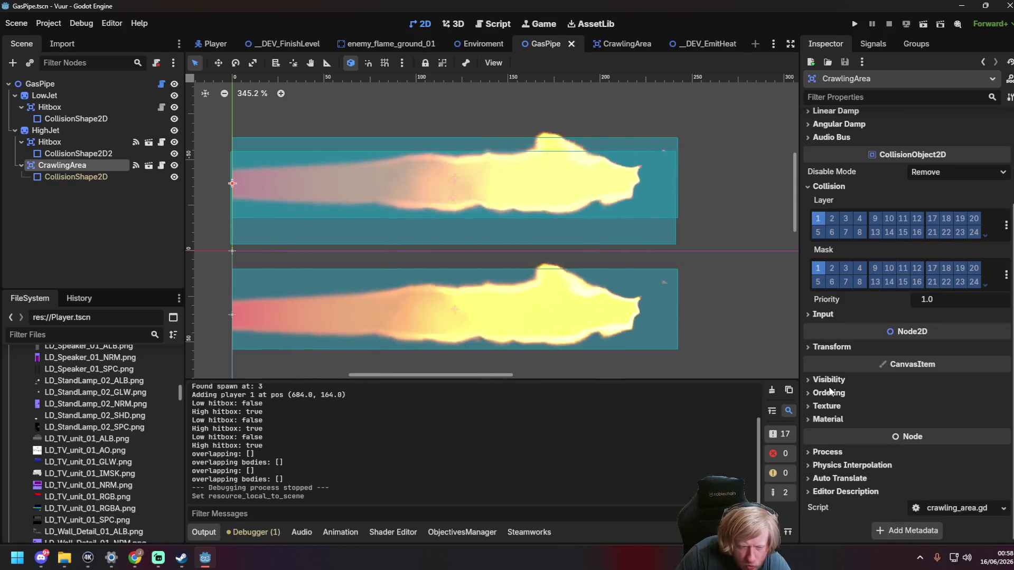
scroll(829, 390, up, 3)
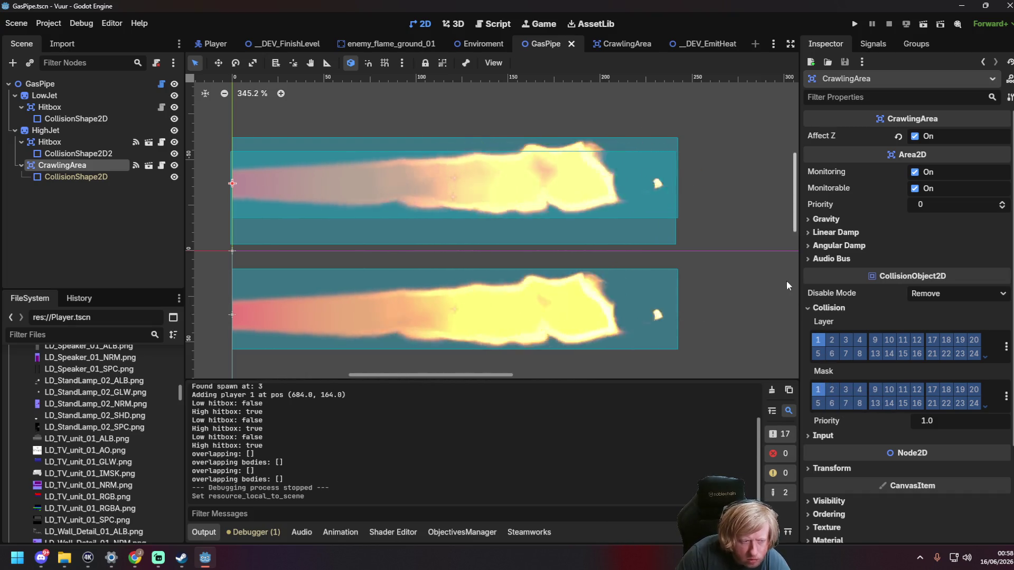
click(647, 236)
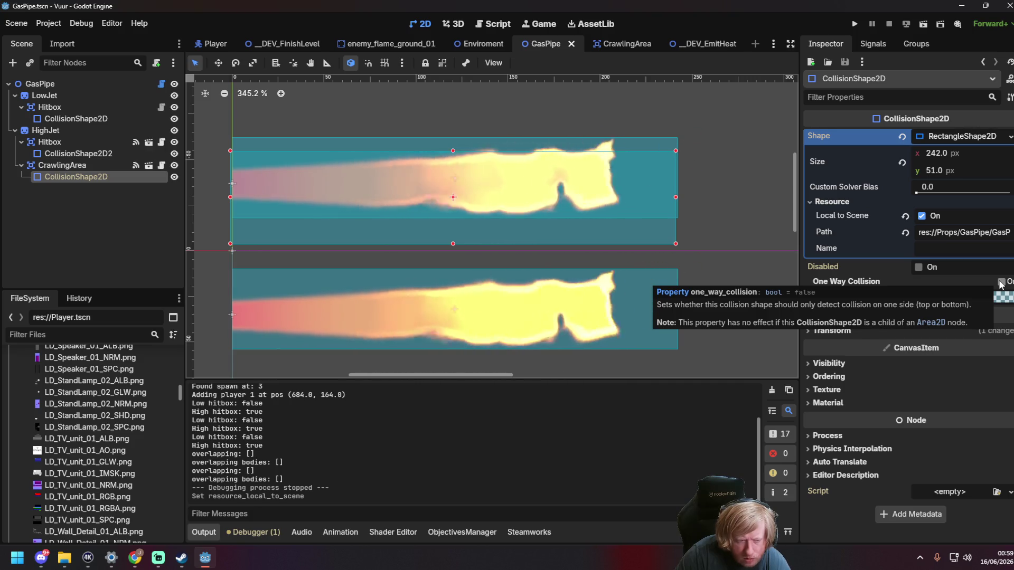
click(1001, 283)
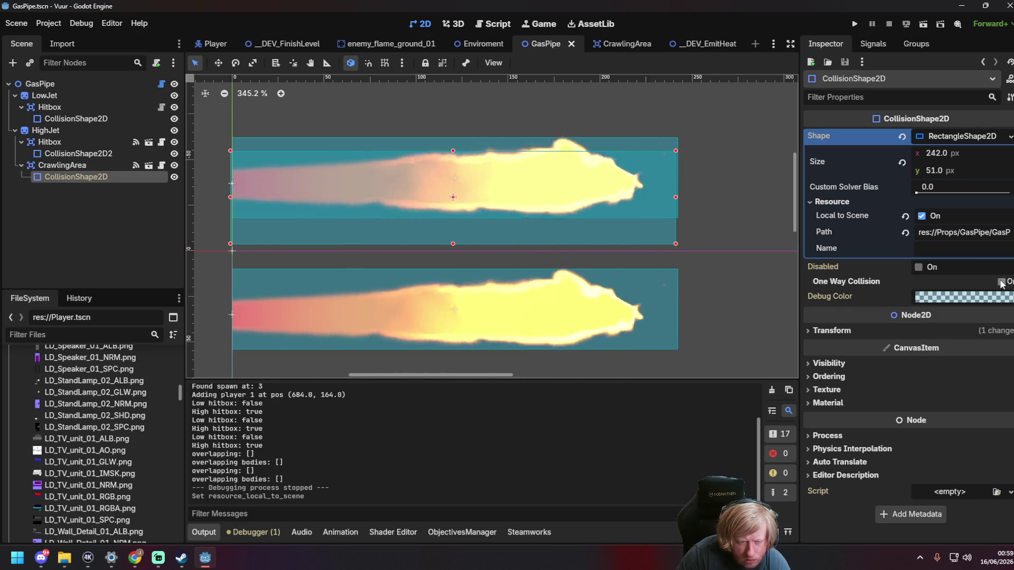
click(1001, 282)
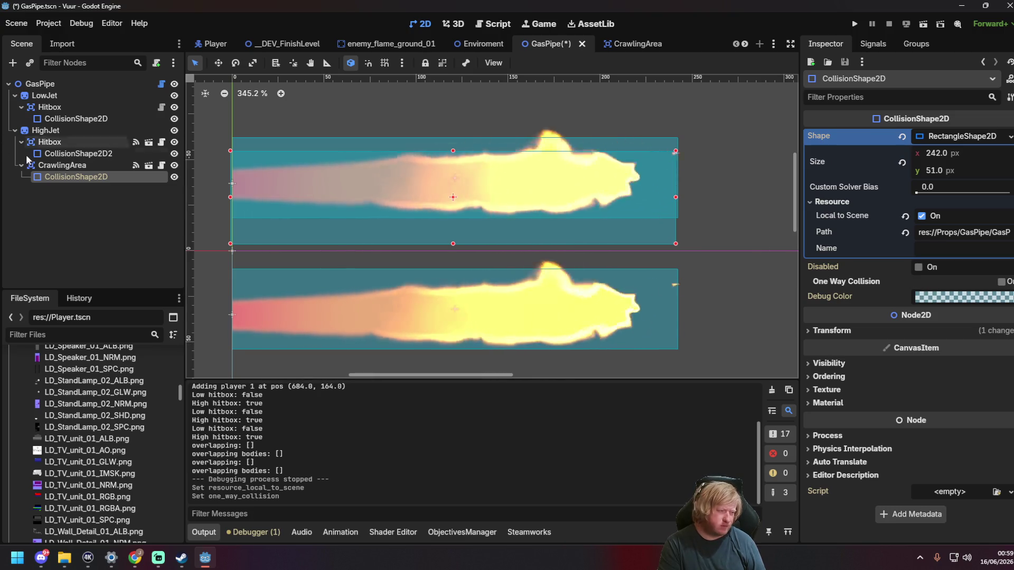
click(90, 166)
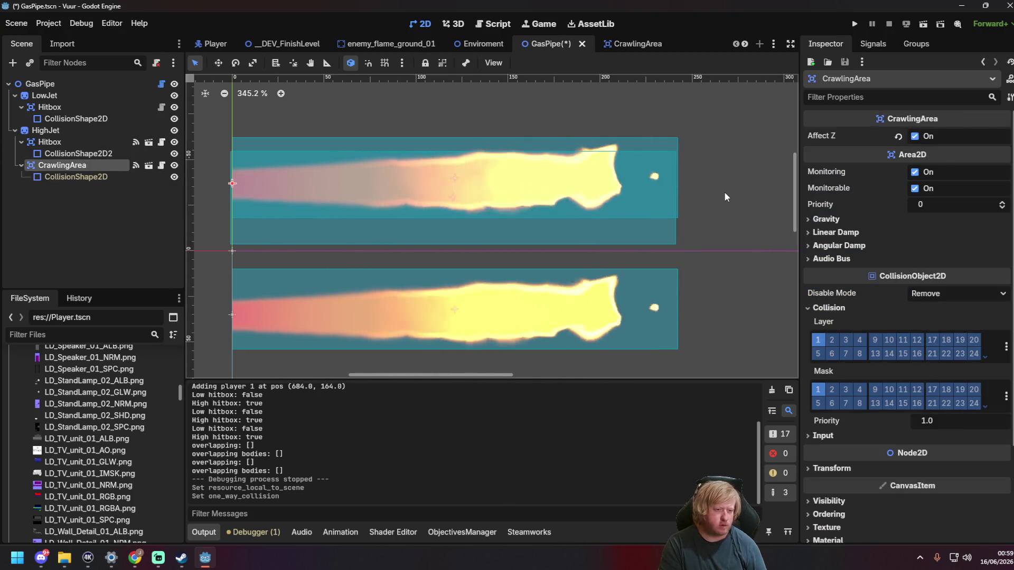
click(286, 42)
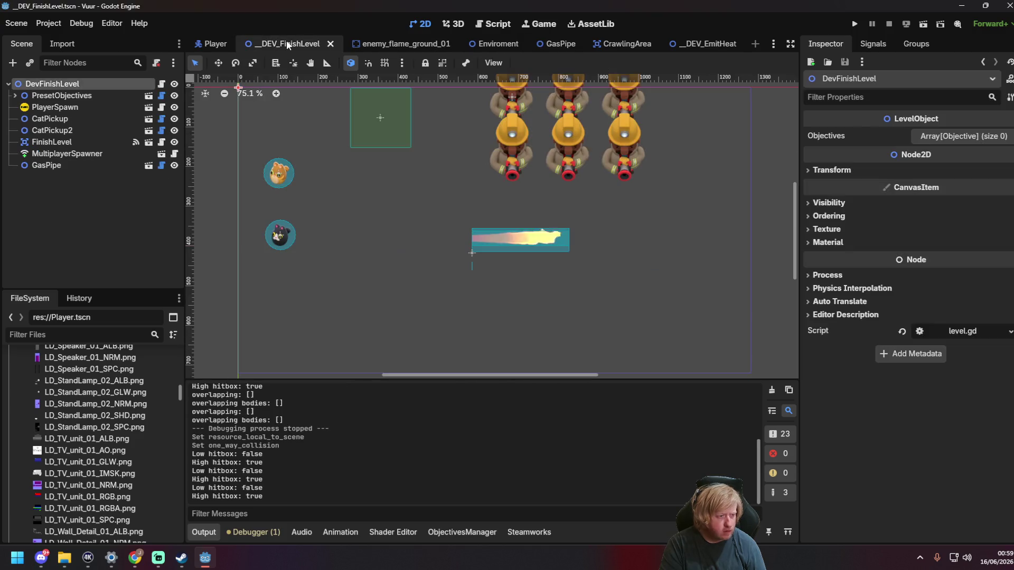
Run the test level with F6, stop it, and check the Debug menu without changes.
key(F6)
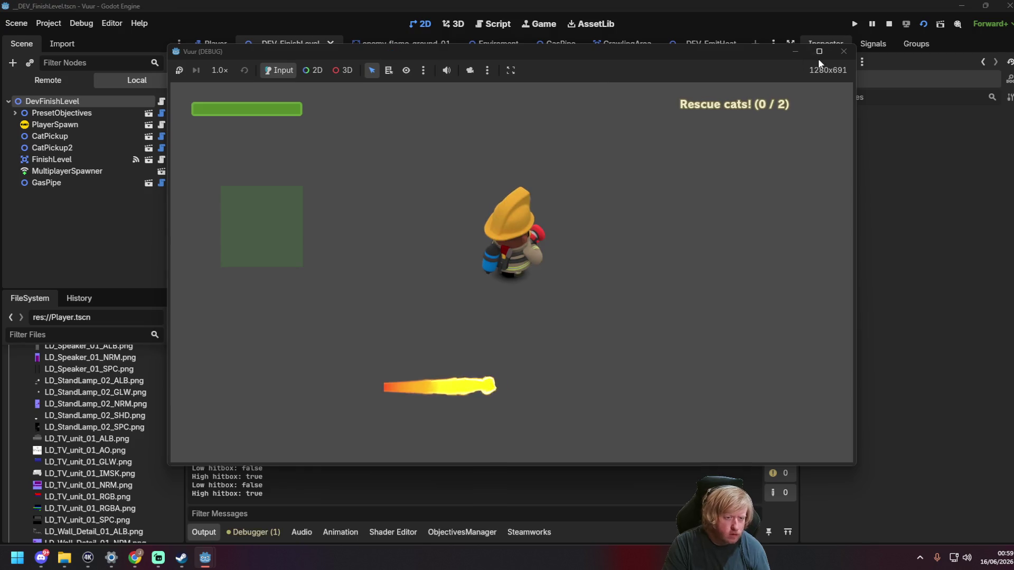
click(843, 51)
click(81, 24)
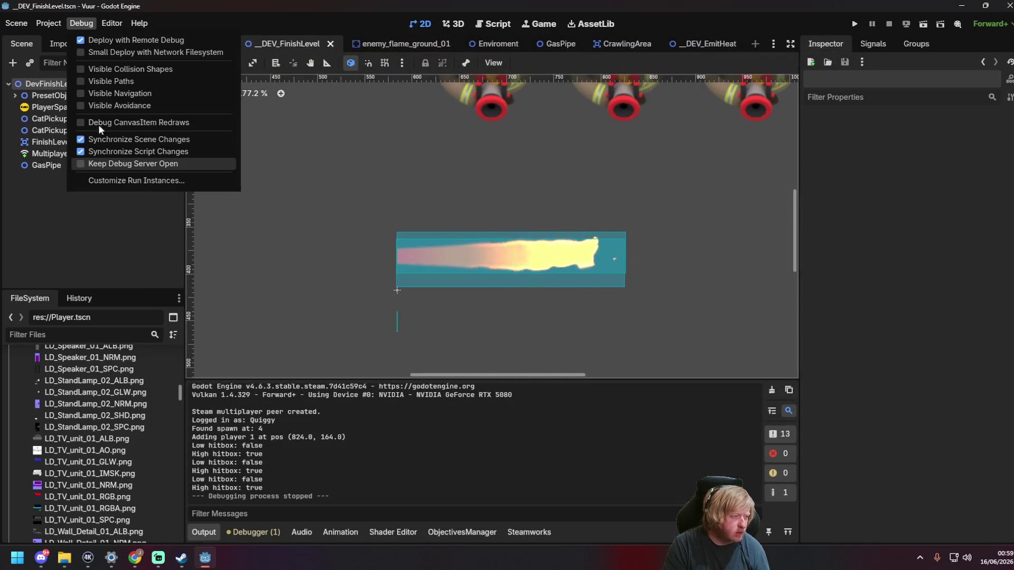
click(439, 162)
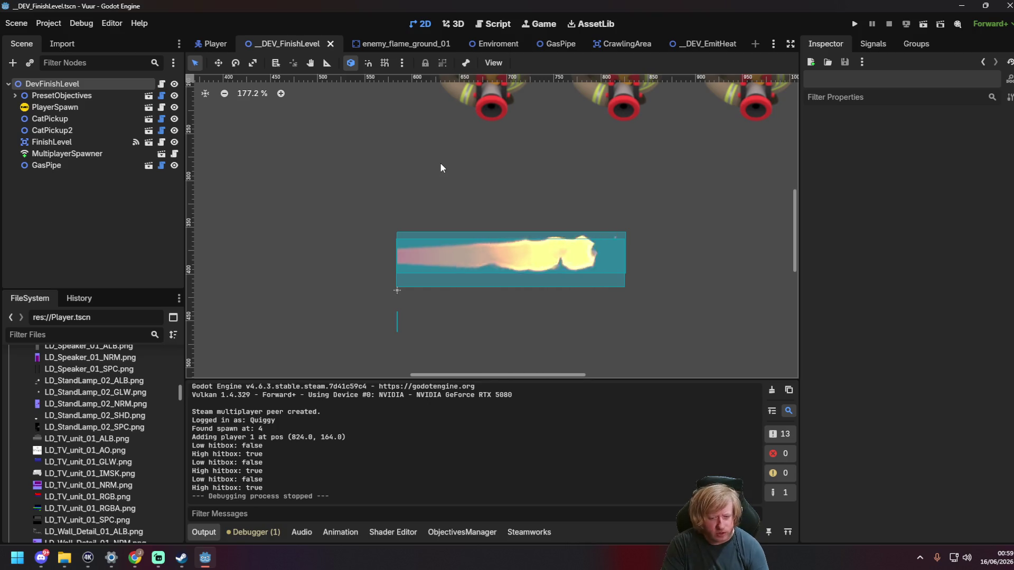
Run the level again, walk the player across the gas pipe, then close the game.
key(F6)
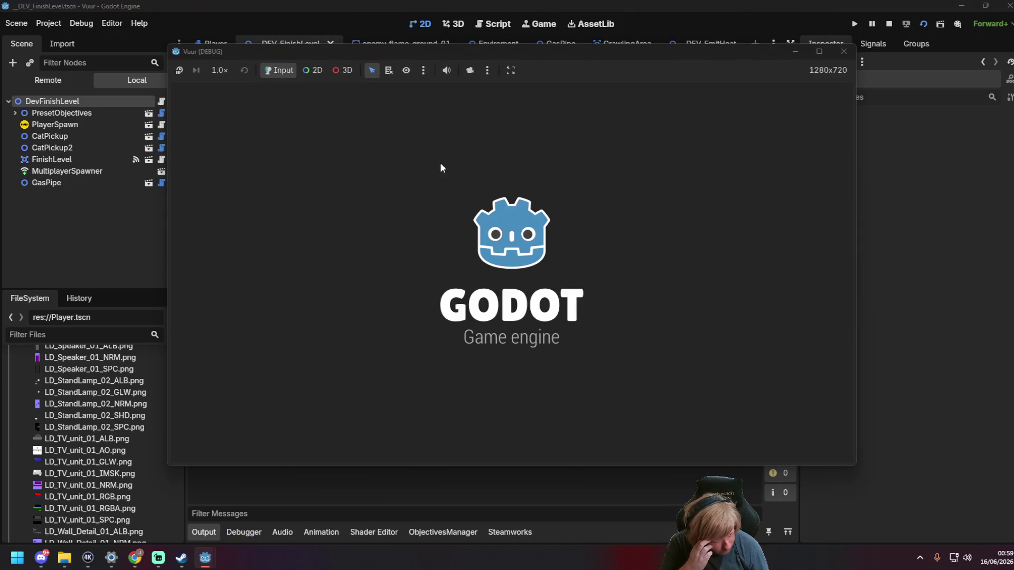
key(a)
key(d)
key(a)
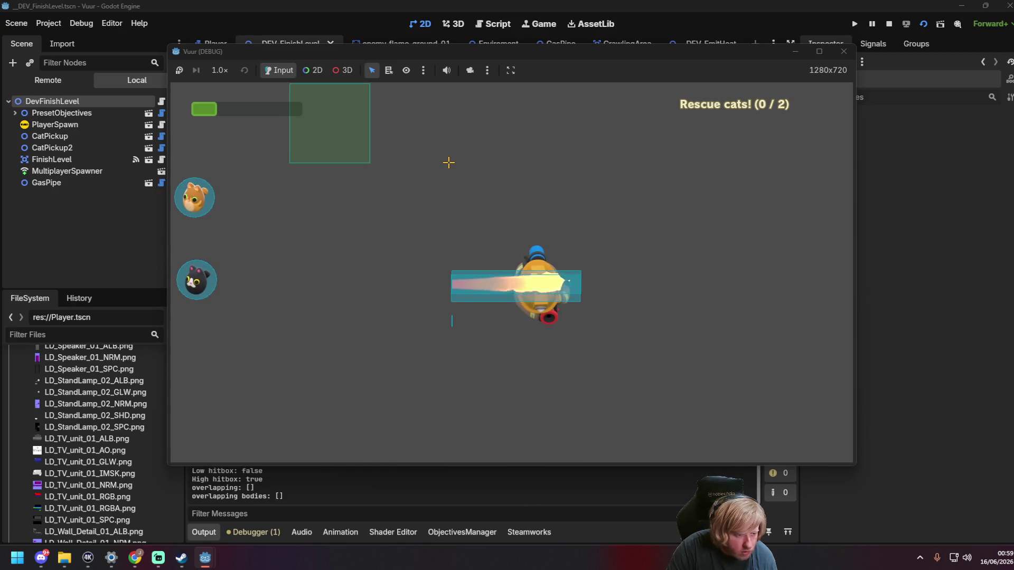
key(s)
key(s)
key(d)
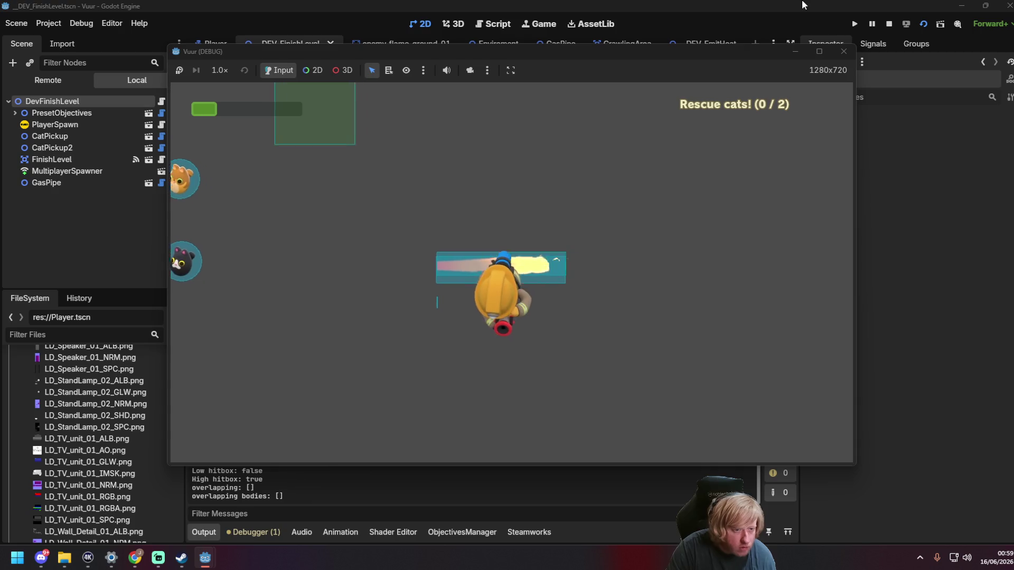
click(843, 51)
key(ctrl+s)
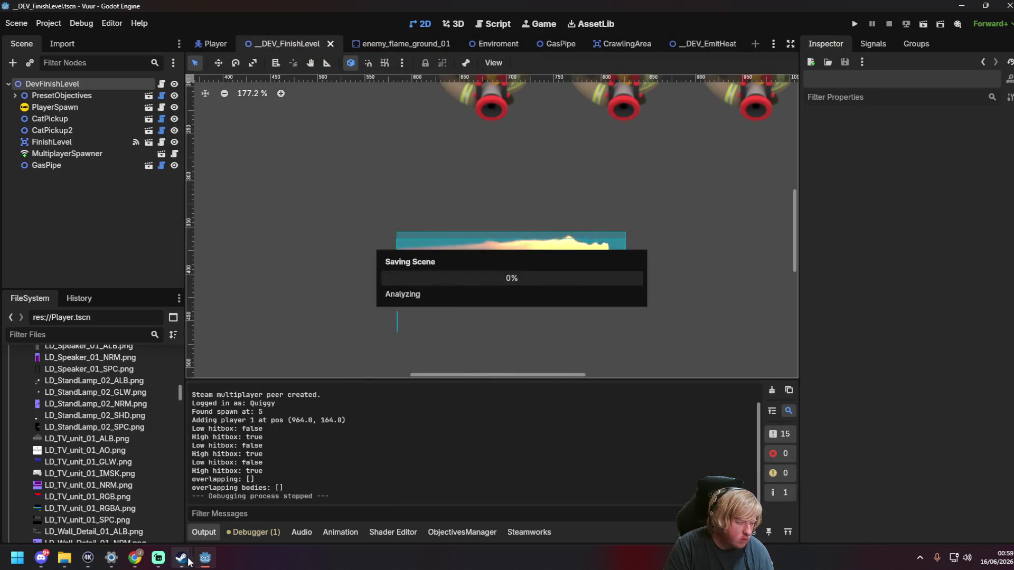
click(223, 45)
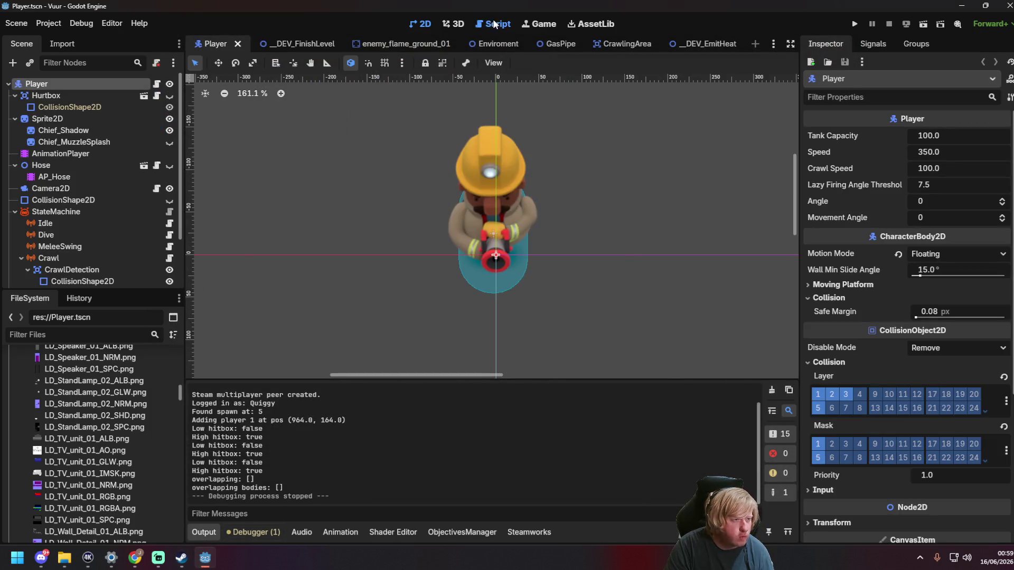
Open the Crawl state's chief_crawl.gd and delete the two existing debug print lines.
click(495, 25)
scroll(107, 196, down, 3)
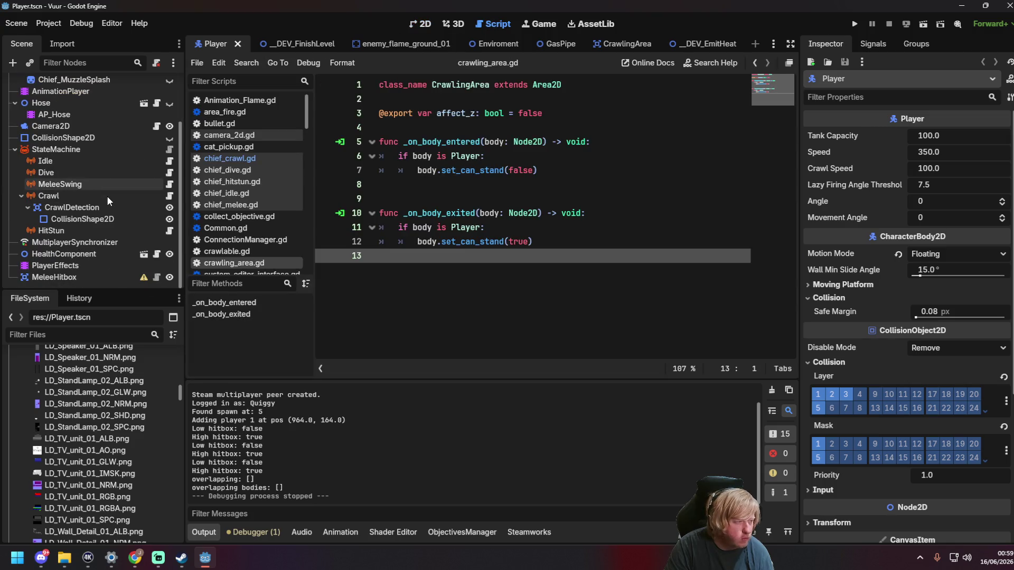
click(168, 196)
scroll(637, 242, down, 3)
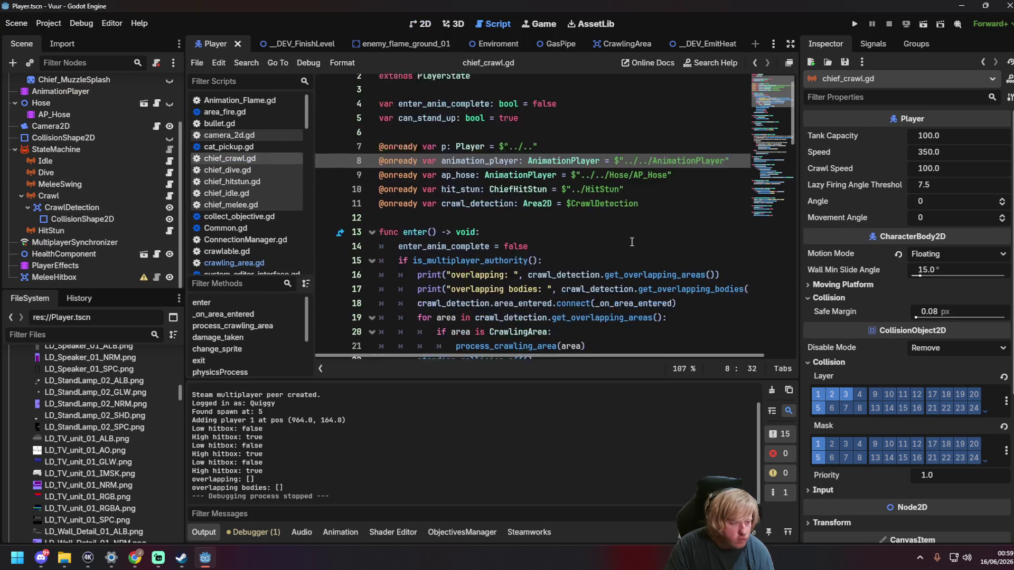
scroll(611, 231, down, 11)
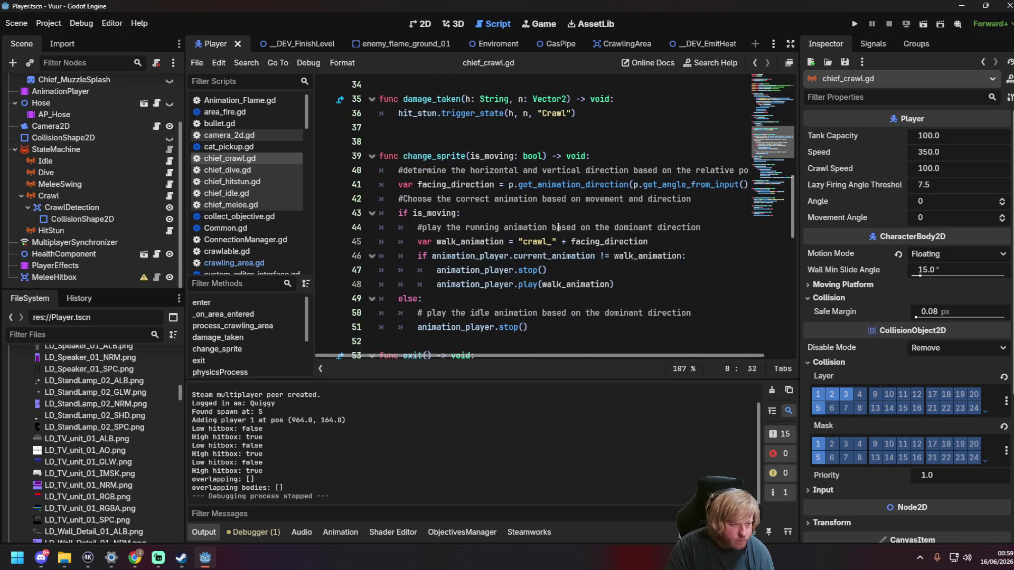
scroll(561, 232, up, 11)
scroll(561, 232, up, 2)
mouse_move(725, 269)
mouse_down()
mouse_move(774, 271)
mouse_move(369, 259)
mouse_up()
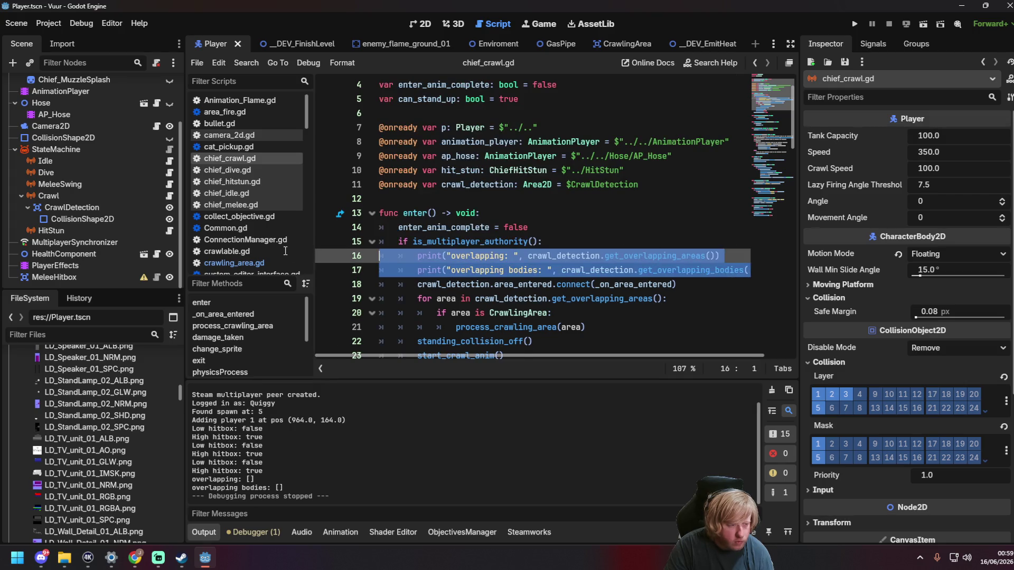
key(BackSpace)
key(BackSpace)
Paste the two overlapping areas and bodies print lines at the top of physicsProcess.
scroll(554, 272, down, 10)
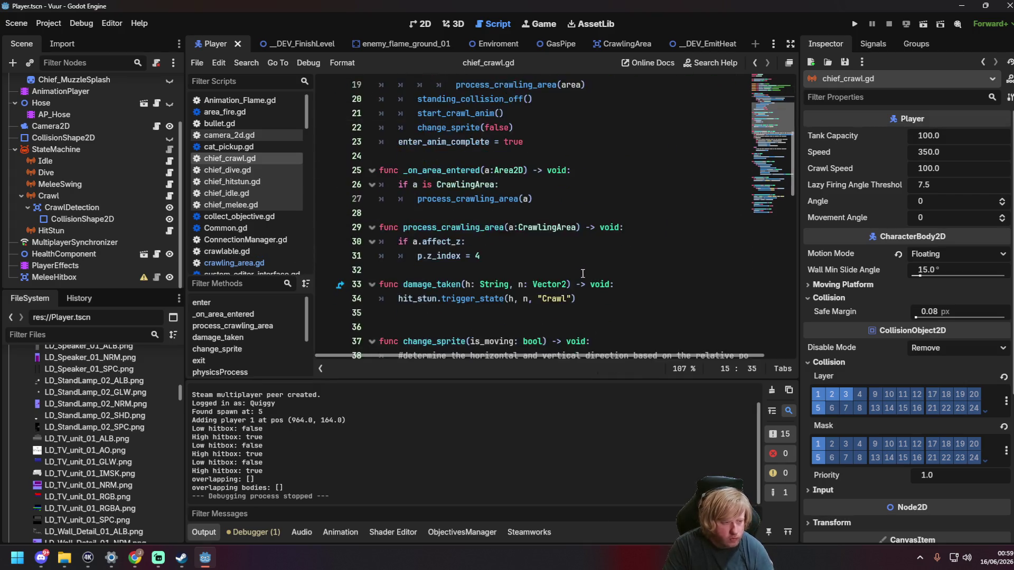
scroll(528, 171, down, 6)
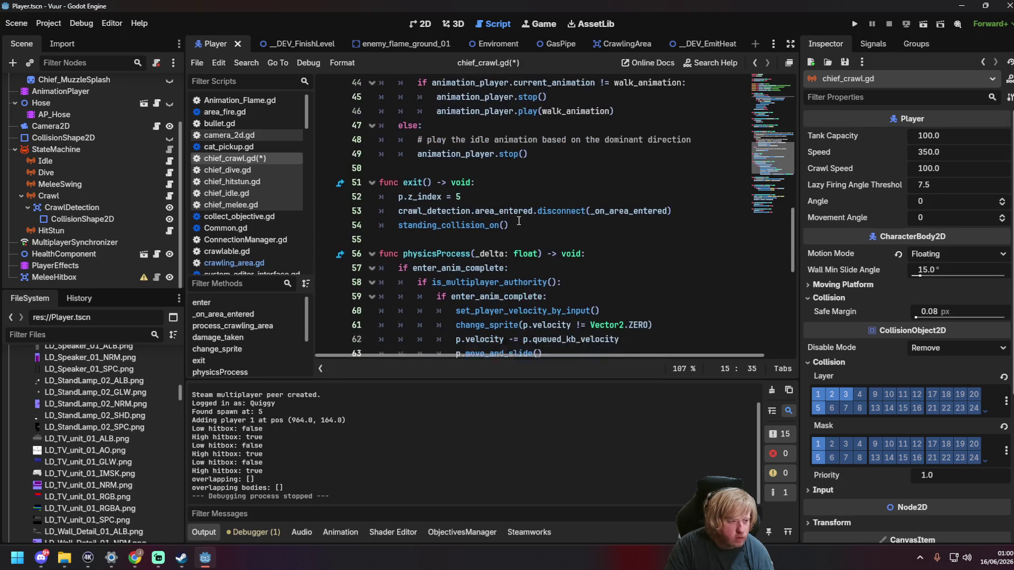
click(601, 141)
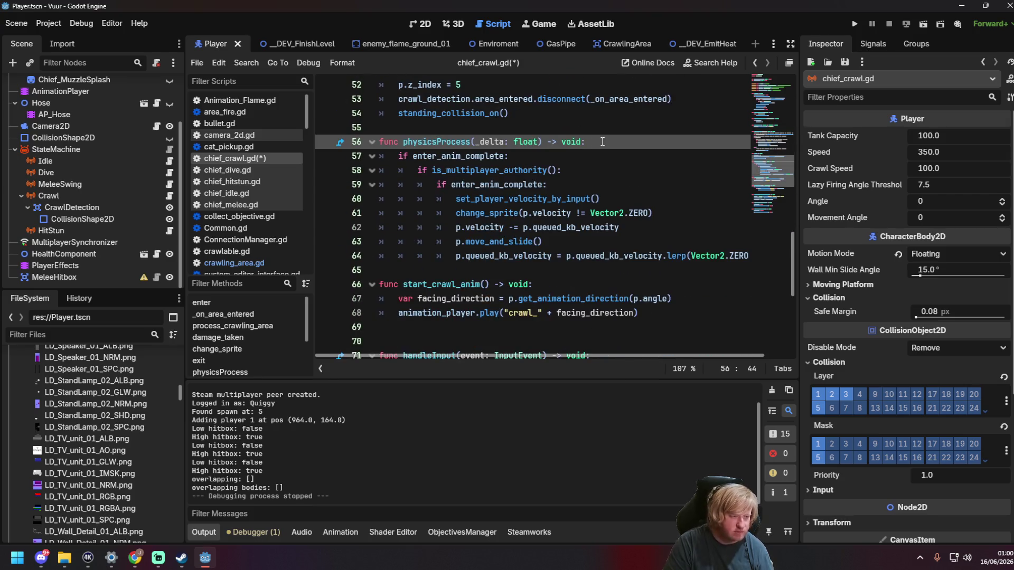
key(Return)
text(print("overlapping: ", crawl_detection.get_overlapping_areas()) 		print("overlapping bodies: ", crawl_detection.get_overlapping_bodies()))
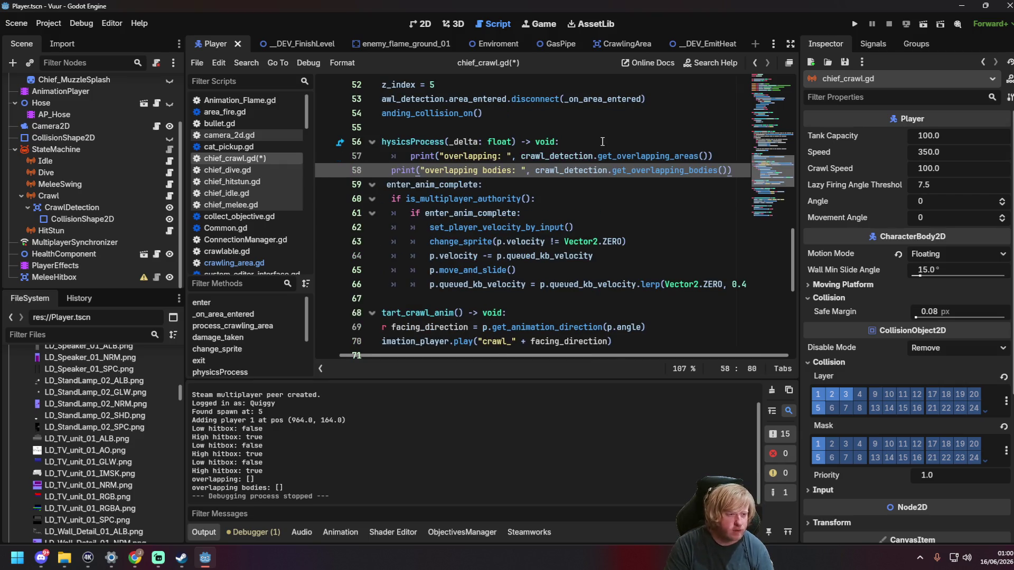
click(408, 156)
click(426, 157)
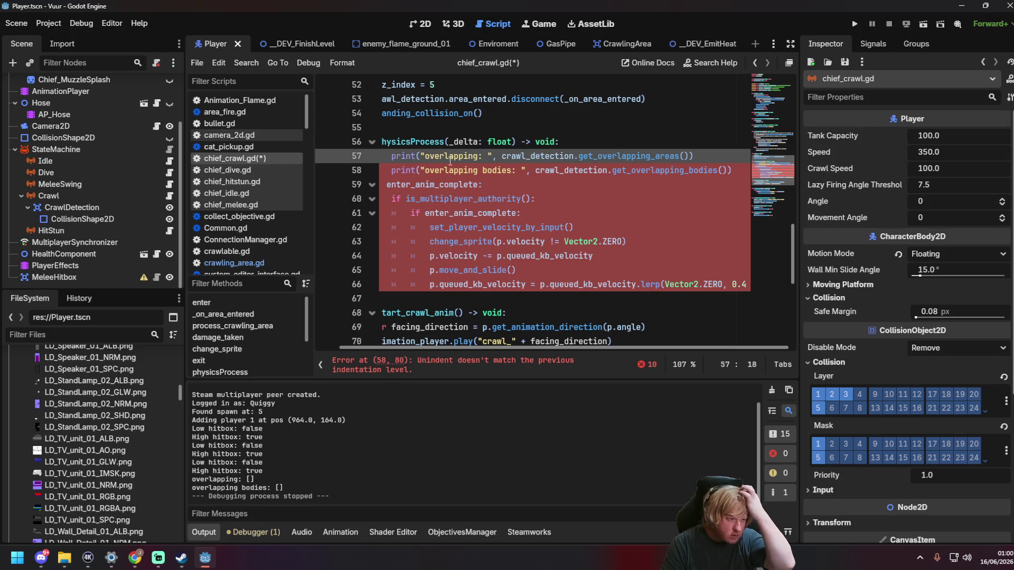
Convert the script's indentation to tabs, save, and run the test level with F6.
click(218, 62)
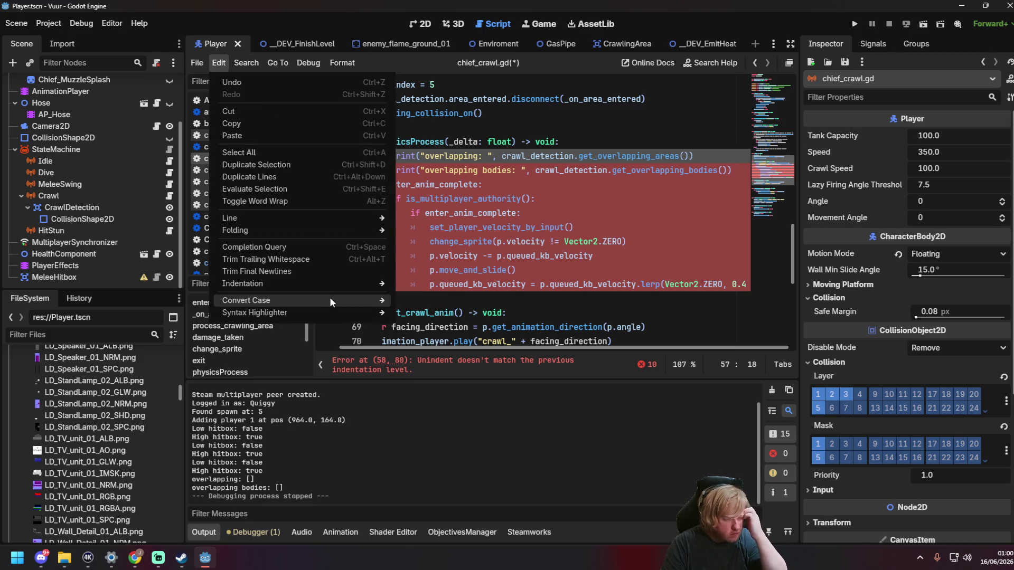
mouse_move(327, 284)
click(453, 297)
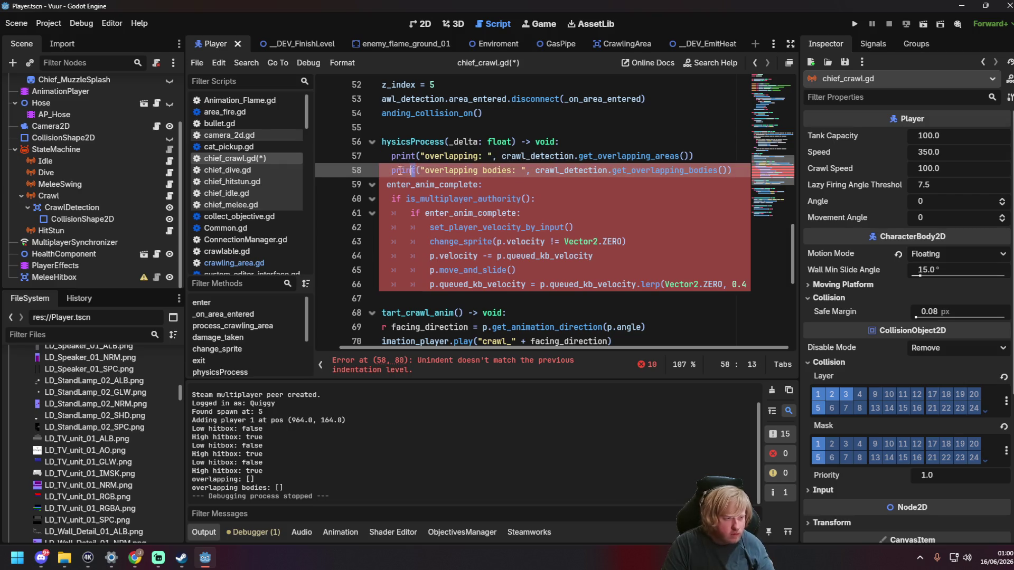
click(484, 184)
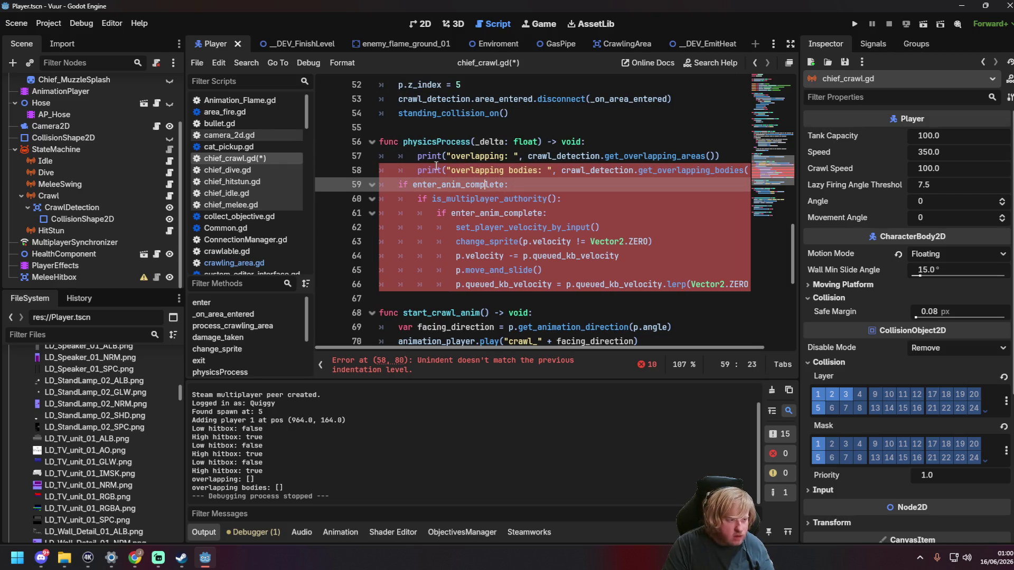
drag(628, 155, 783, 173)
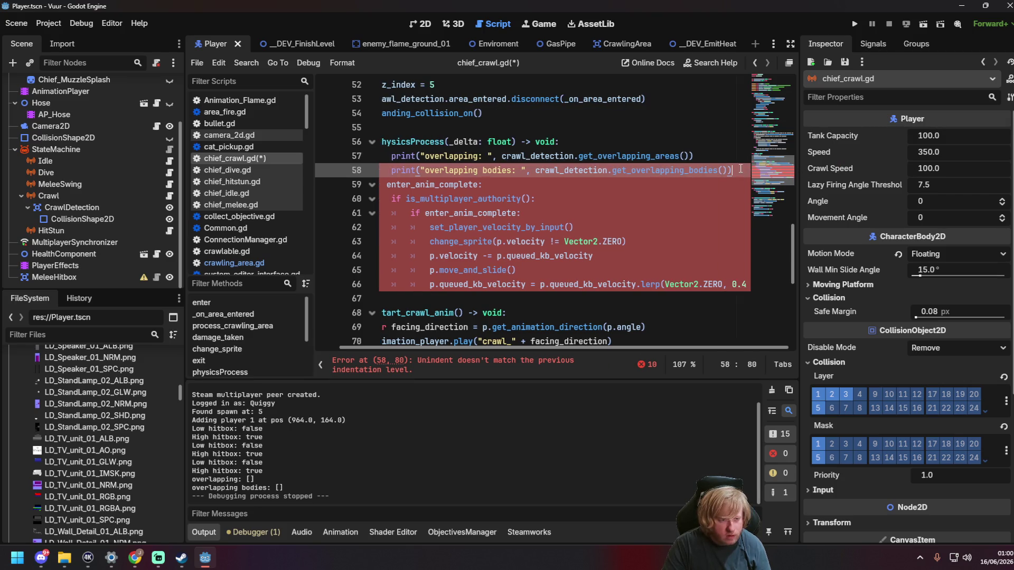
click(515, 199)
key(ctrl+s)
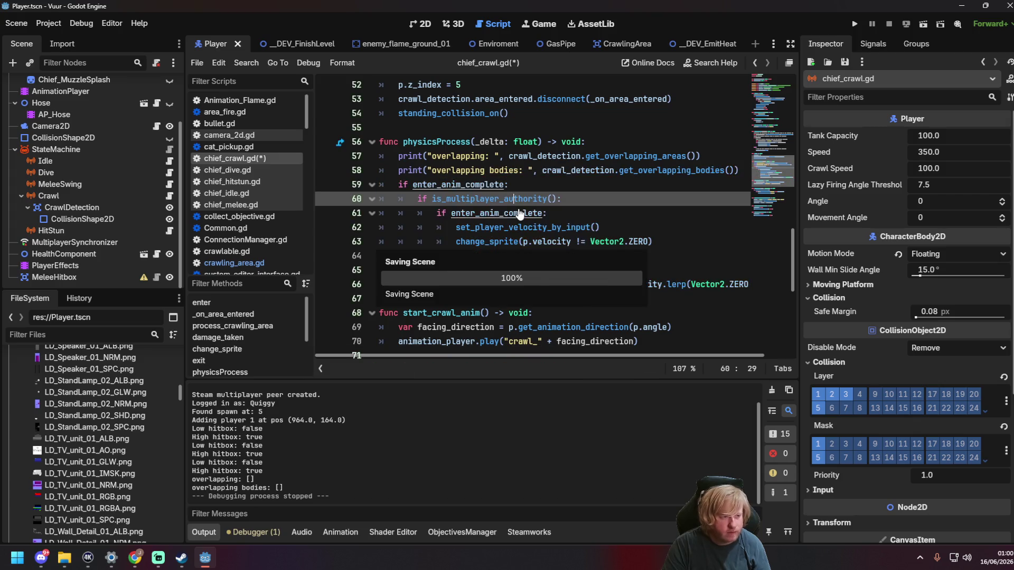
click(304, 43)
key(F6)
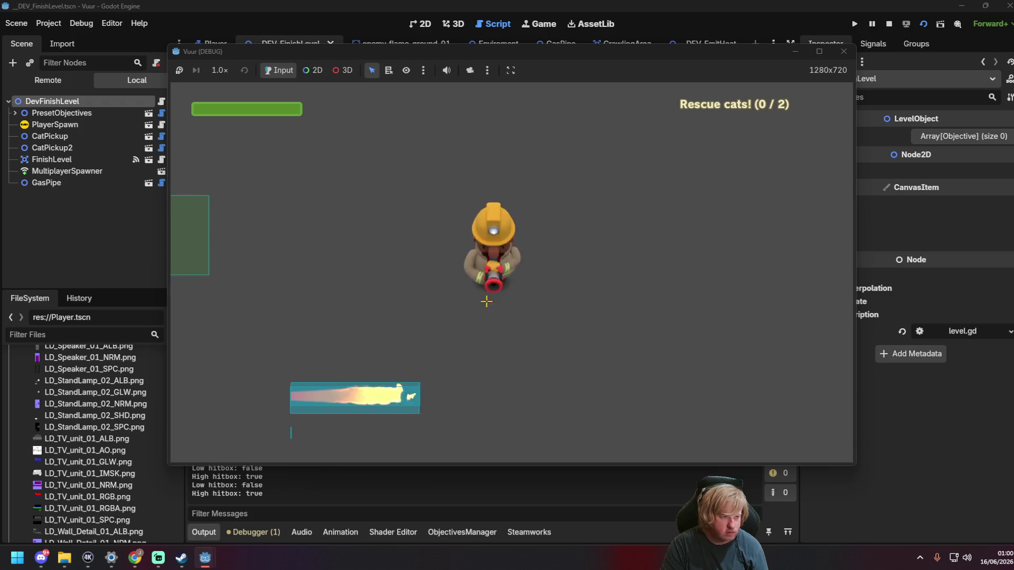
Walk the firefighter to the flame and crawl in, then stop the game and read the Output prints.
key(s)
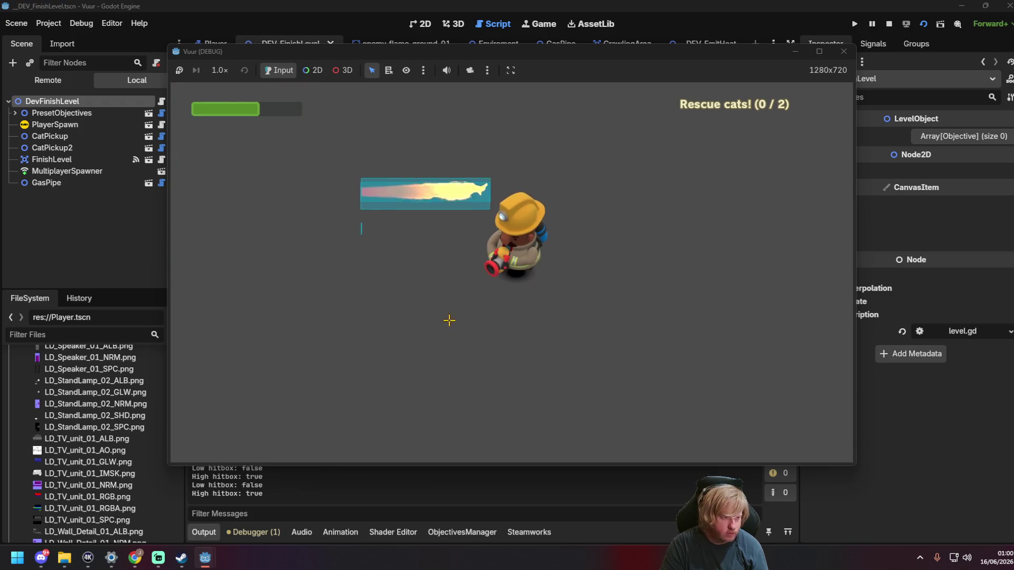
key(w)
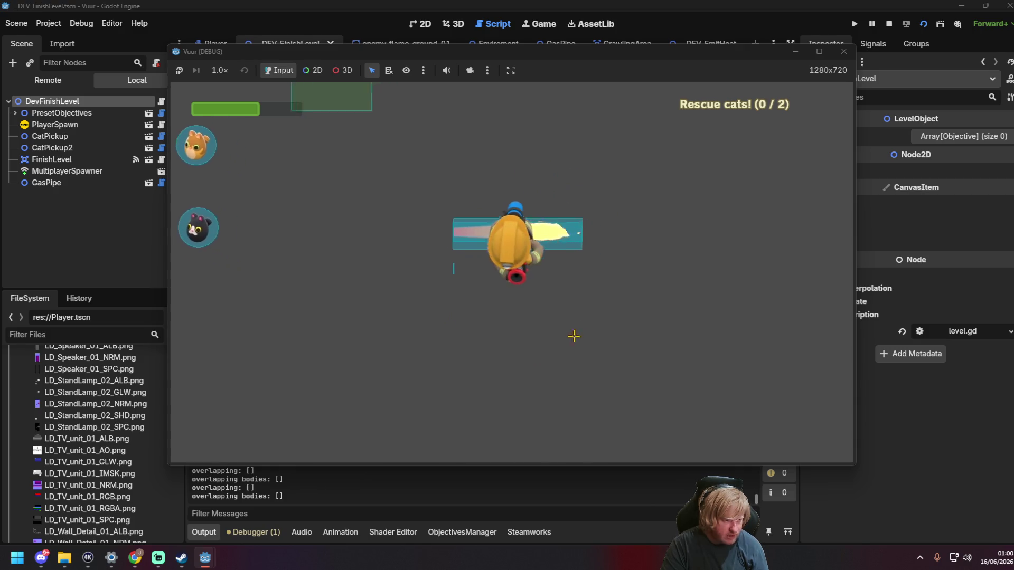
click(515, 478)
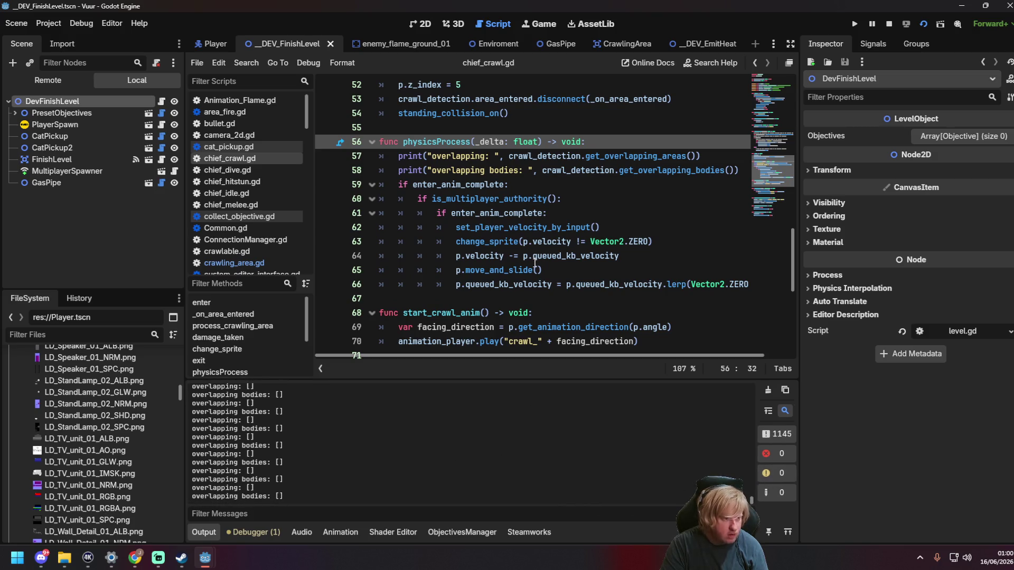
double_click(499, 270)
key(F5)
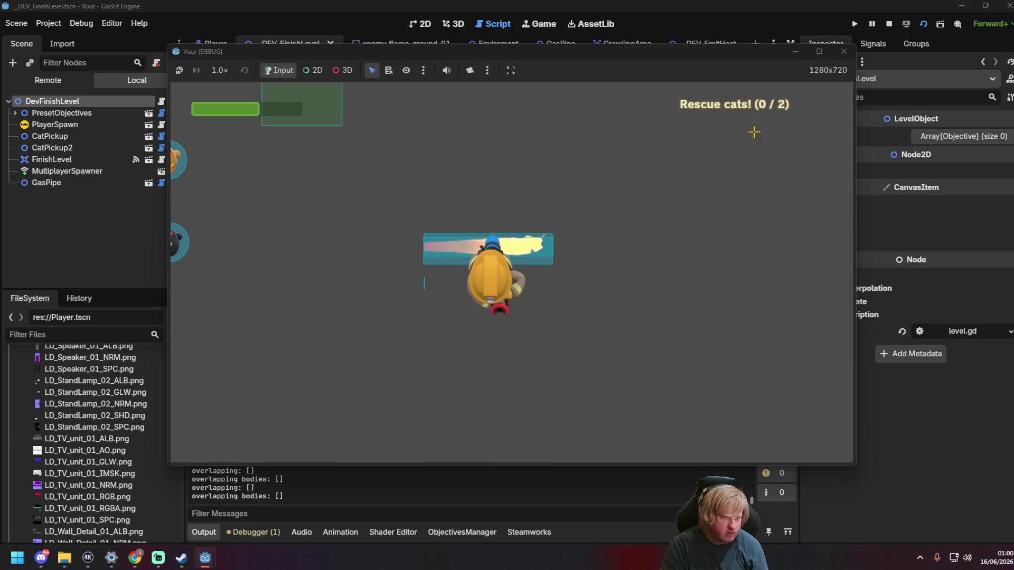
click(843, 51)
click(637, 266)
scroll(623, 266, up, 16)
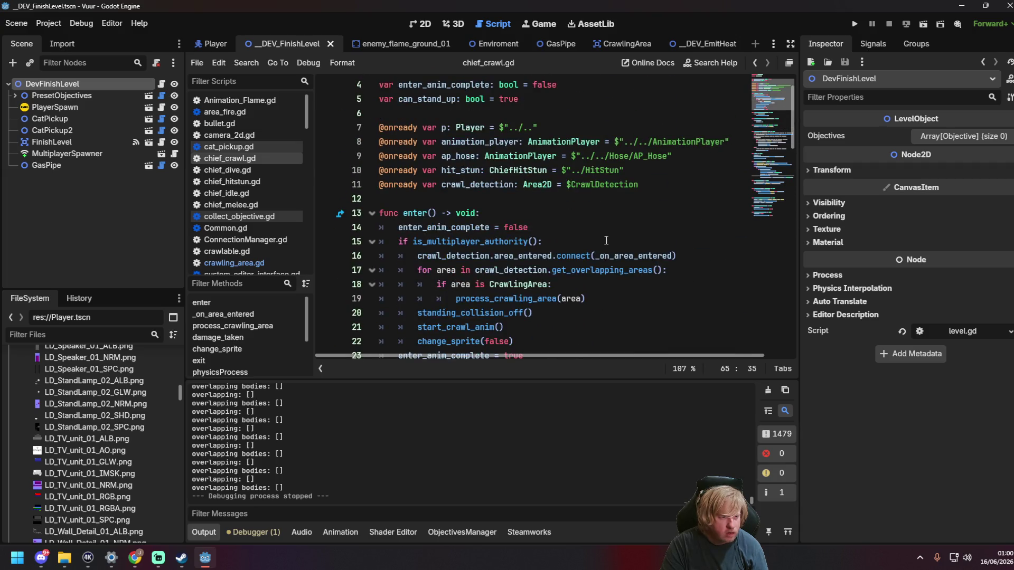
scroll(606, 242, up, 1)
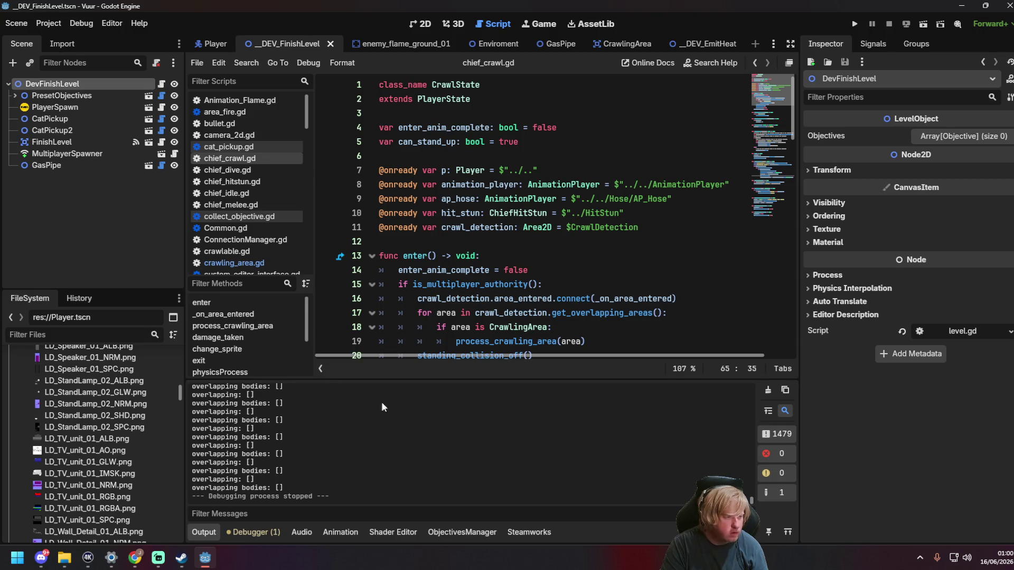
scroll(561, 222, down, 15)
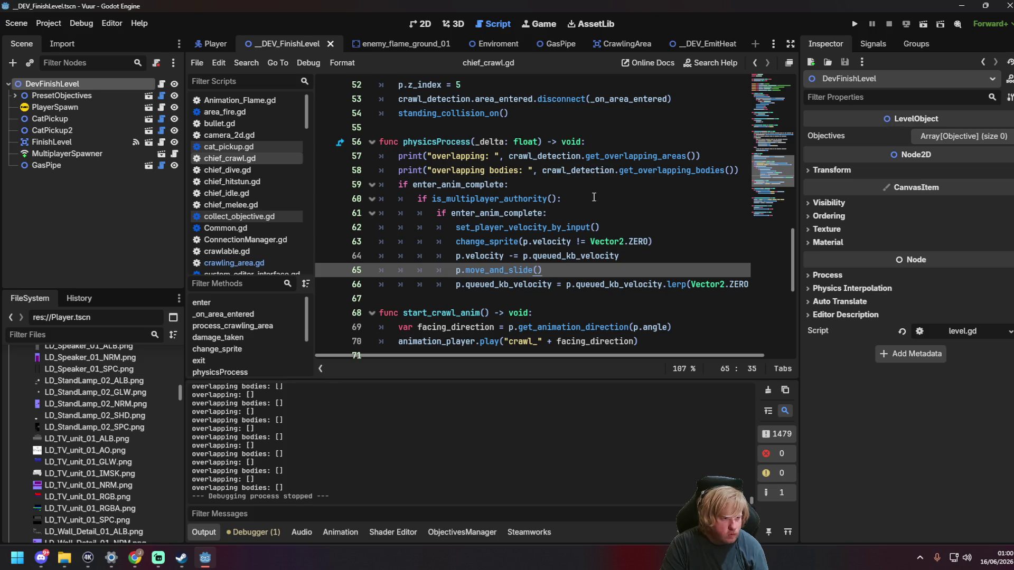
Delete the two overlap print lines so physicsProcess starts with the enter_anim_complete check.
click(594, 197)
mouse_move(739, 170)
mouse_down()
mouse_move(681, 170)
mouse_move(586, 141)
mouse_up()
key(BackSpace)
click(611, 156)
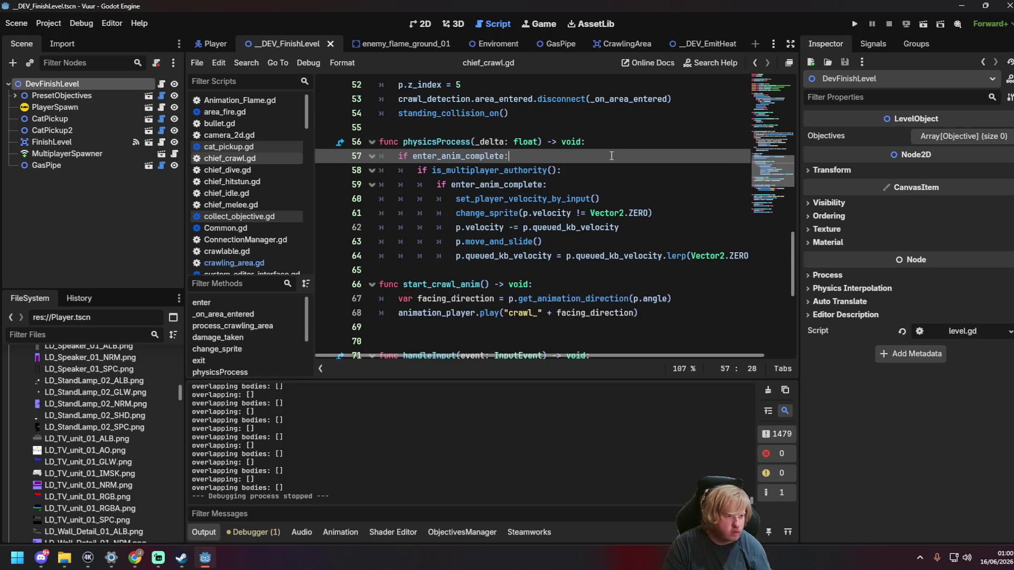
scroll(620, 209, down, 4)
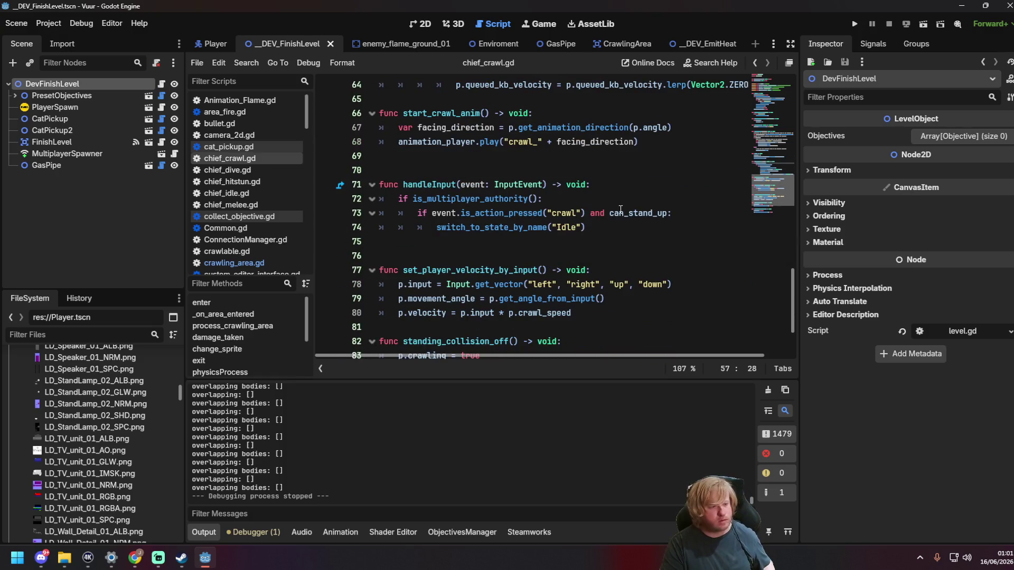
scroll(620, 209, down, 2)
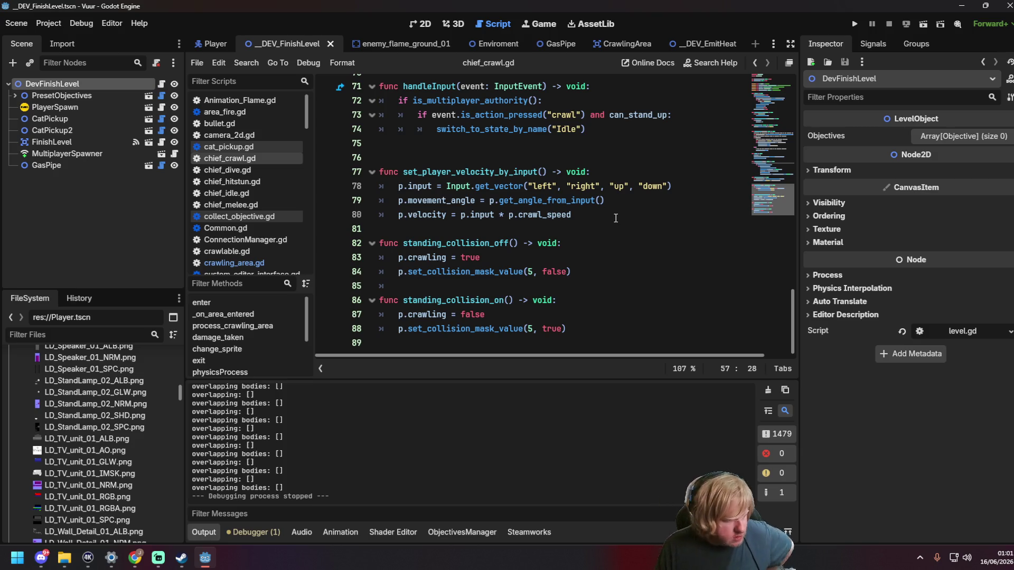
scroll(615, 218, up, 4)
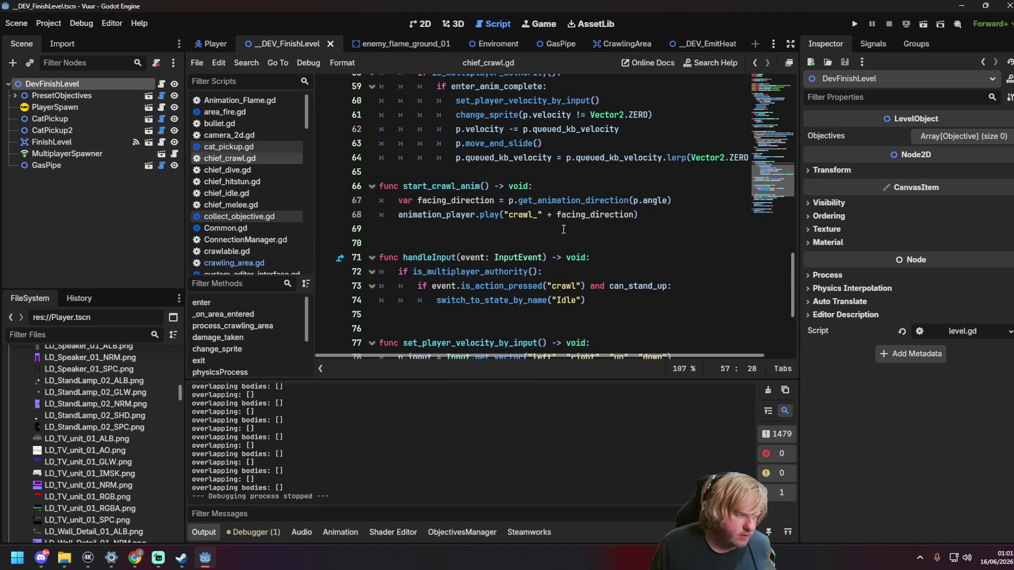
scroll(554, 222, up, 3)
scroll(554, 220, up, 1)
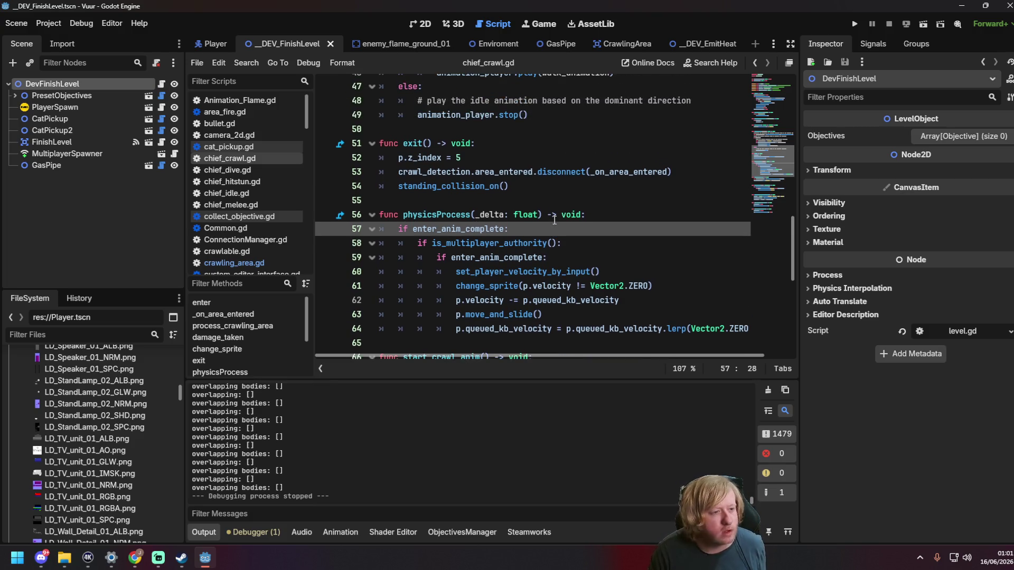
Snip the CrawlingArea root node's Inspector showing Affect Z off and collision layer and mask 1.
click(633, 42)
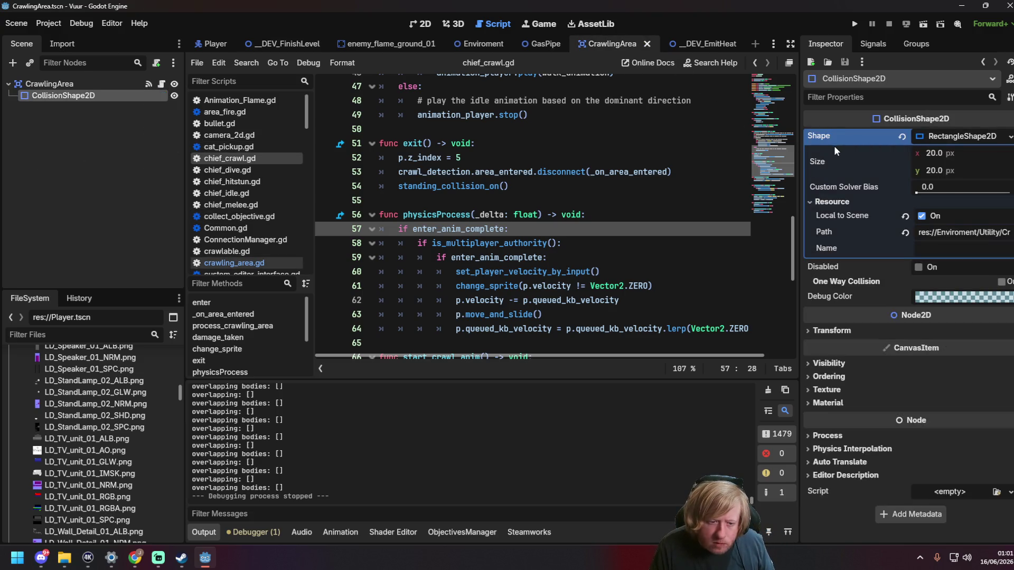
click(966, 136)
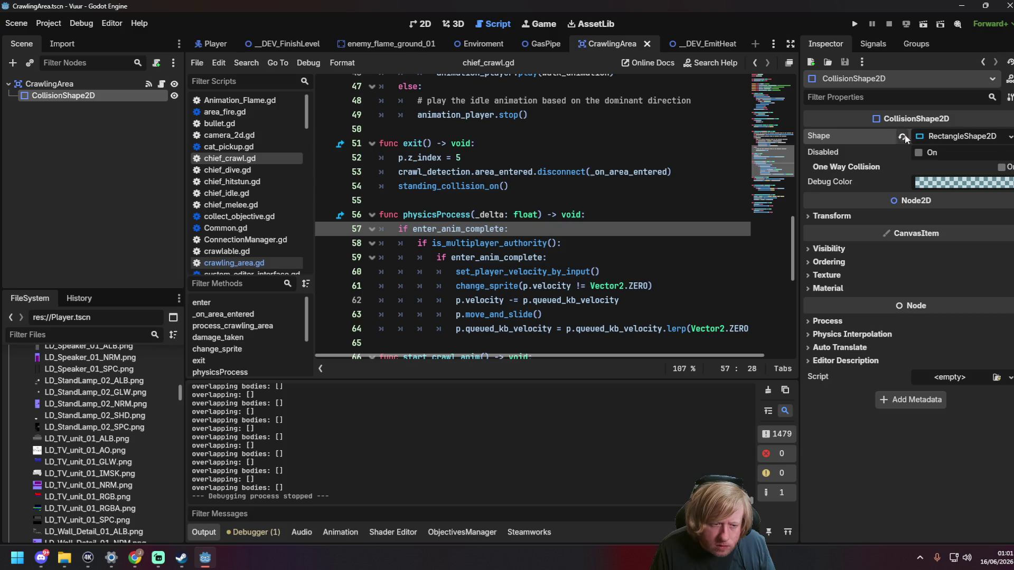
click(49, 83)
key(super+shift+s)
scroll(856, 197, up, 3)
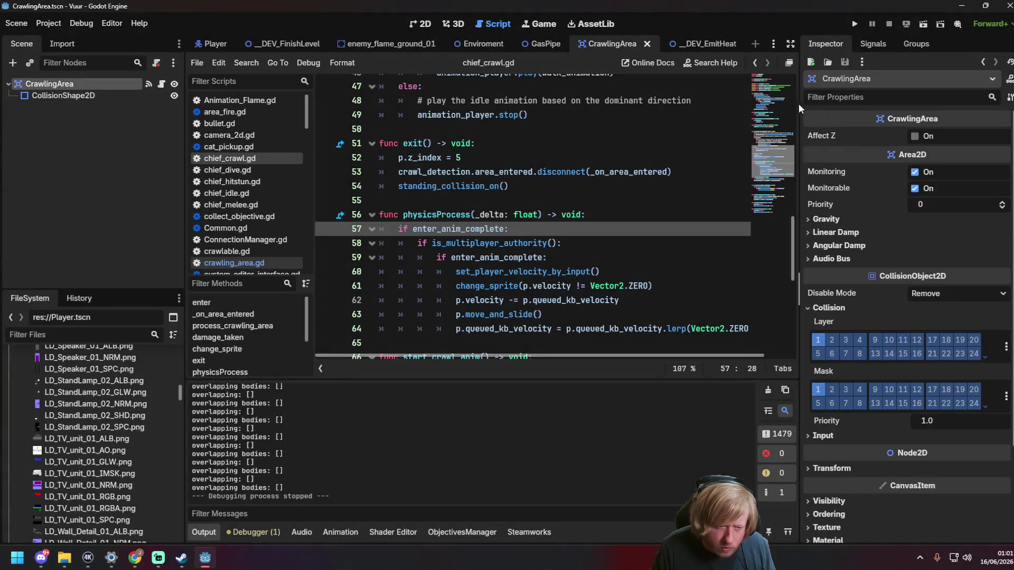
key(super+shift+s)
mouse_move(796, 98)
mouse_down()
mouse_move(1011, 420)
mouse_move(1011, 463)
mouse_up()
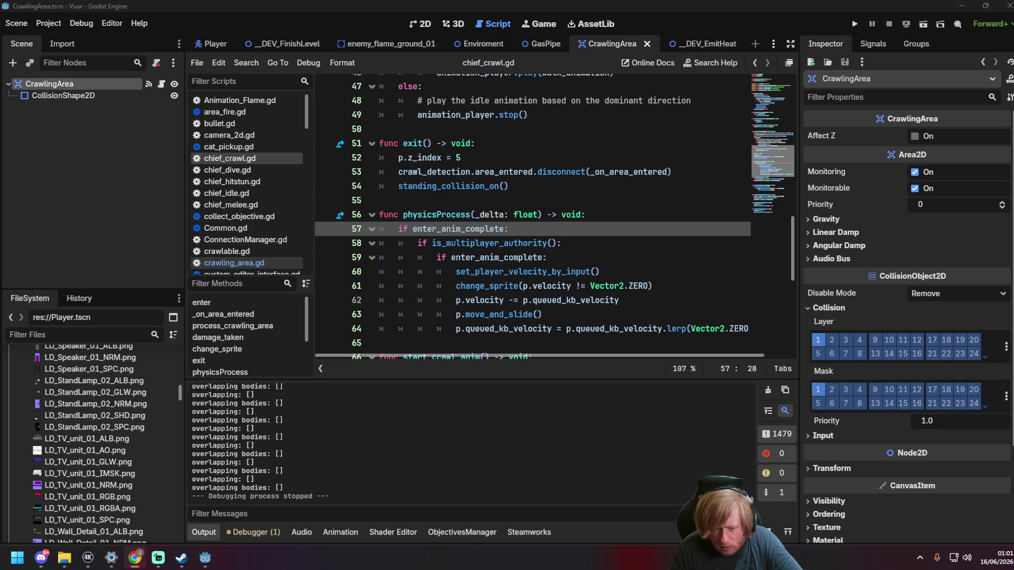
click(211, 44)
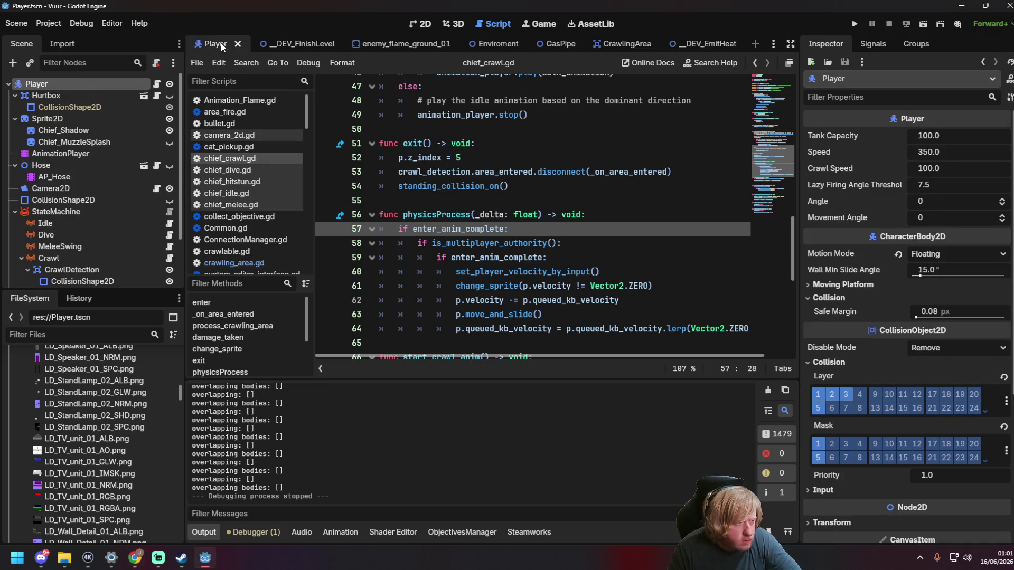
Inspect the Crawl state's CrawlDetection area and its capsule collision shape's transform.
scroll(83, 227, down, 3)
click(169, 196)
click(143, 207)
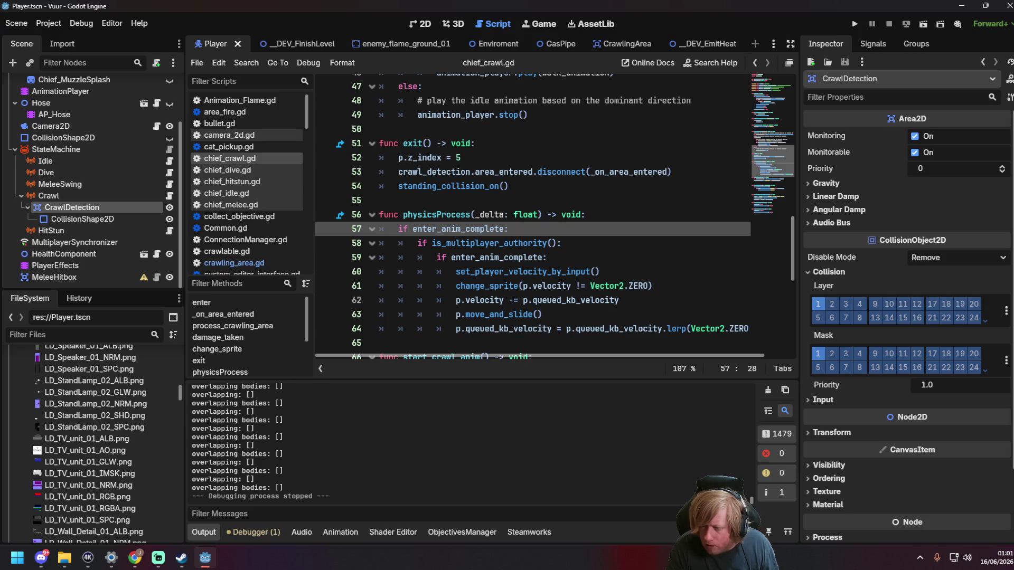
key(alt+Tab)
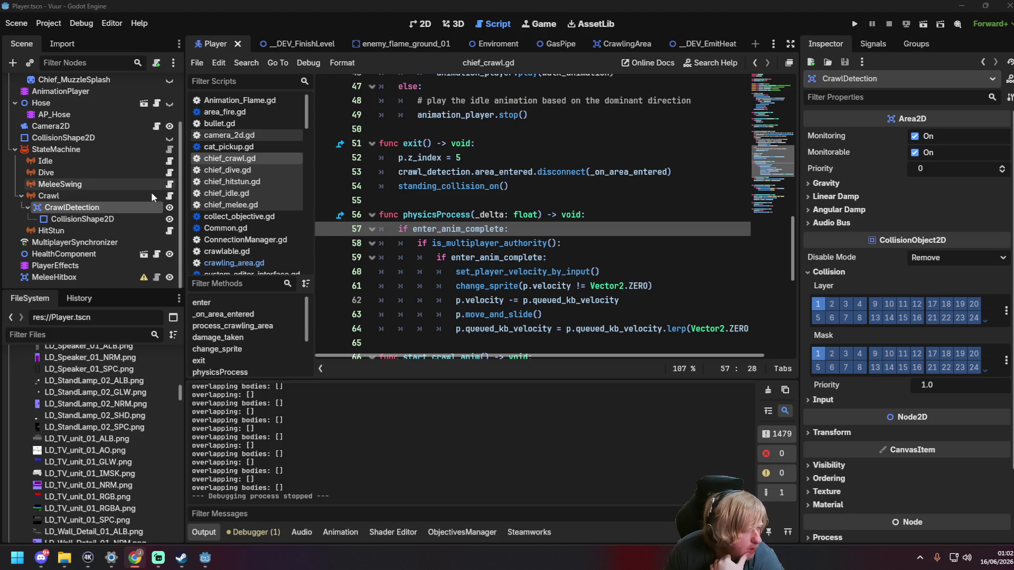
click(117, 219)
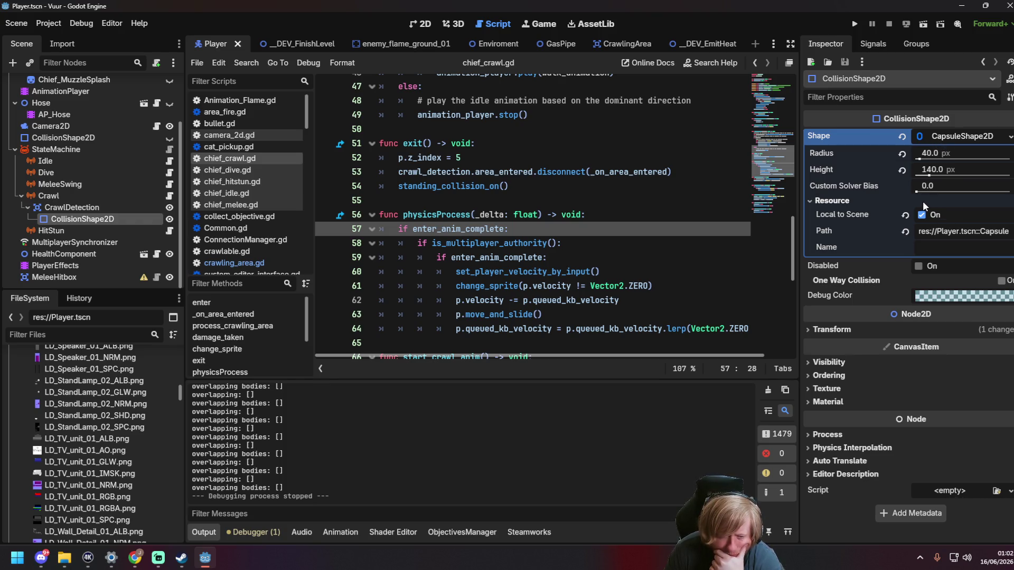
click(940, 137)
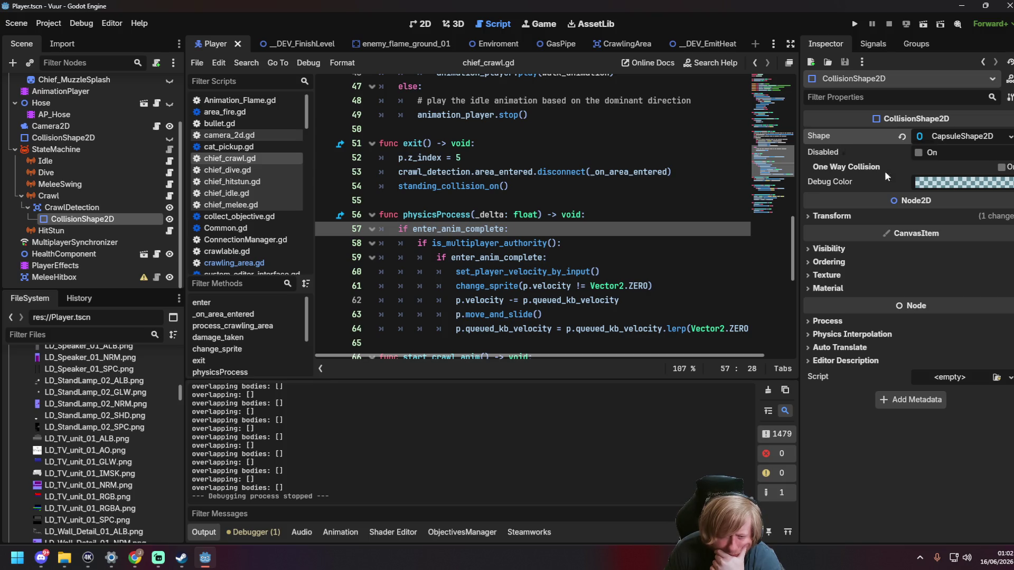
click(807, 217)
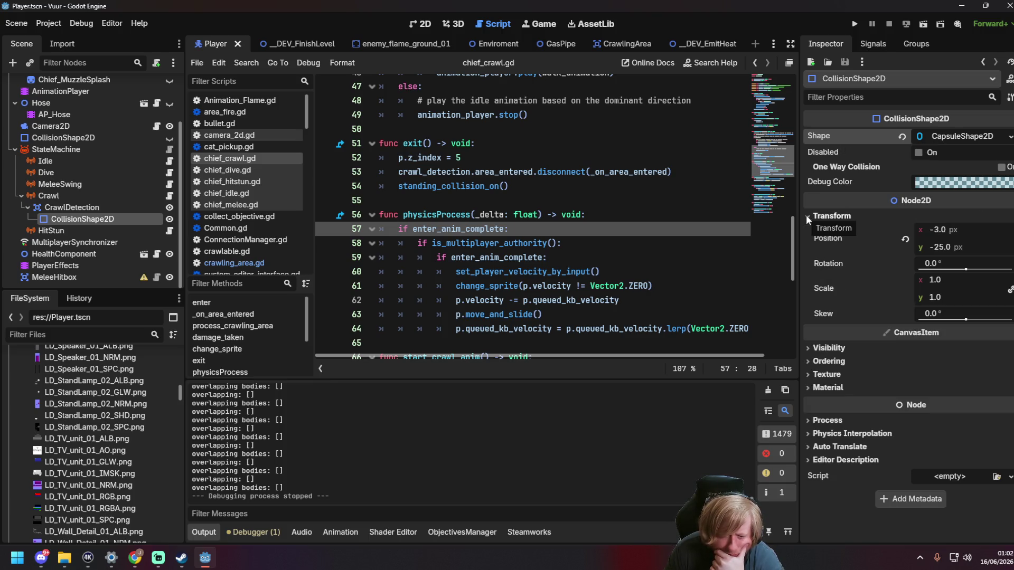
click(807, 217)
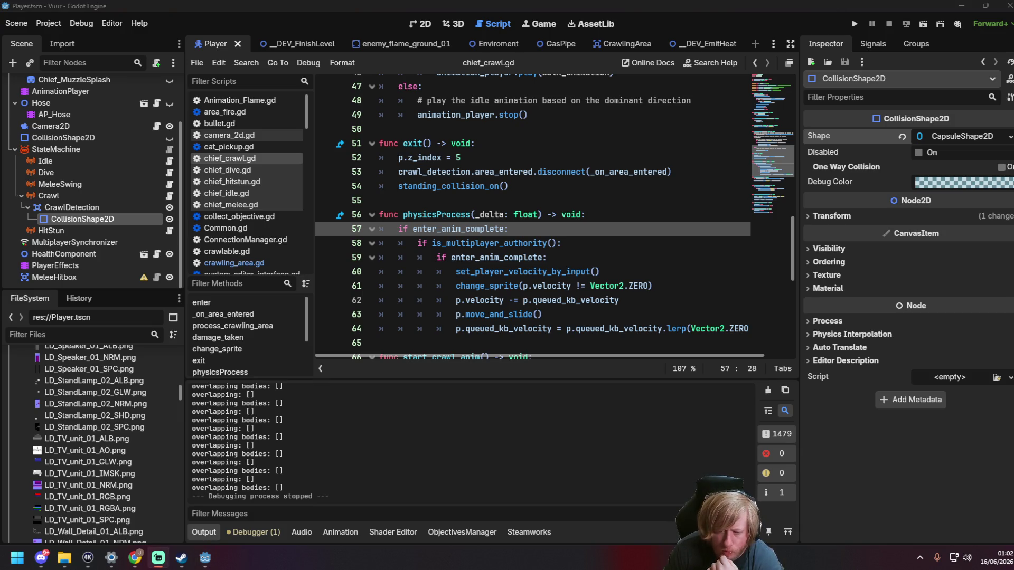
click(538, 214)
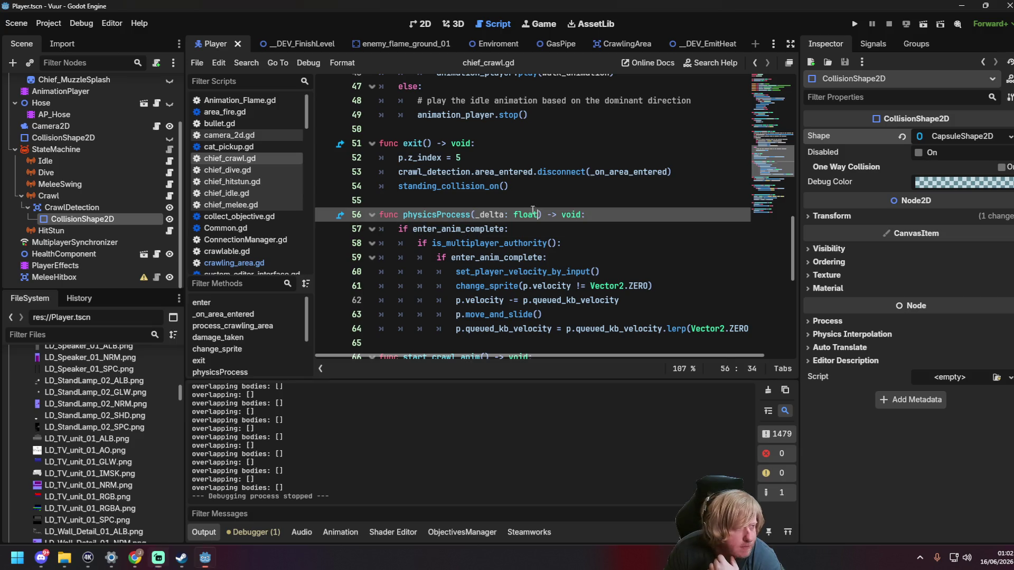
Reselect the Player scene's Crawl node to bring chief_crawl.gd up in the script editor.
click(303, 44)
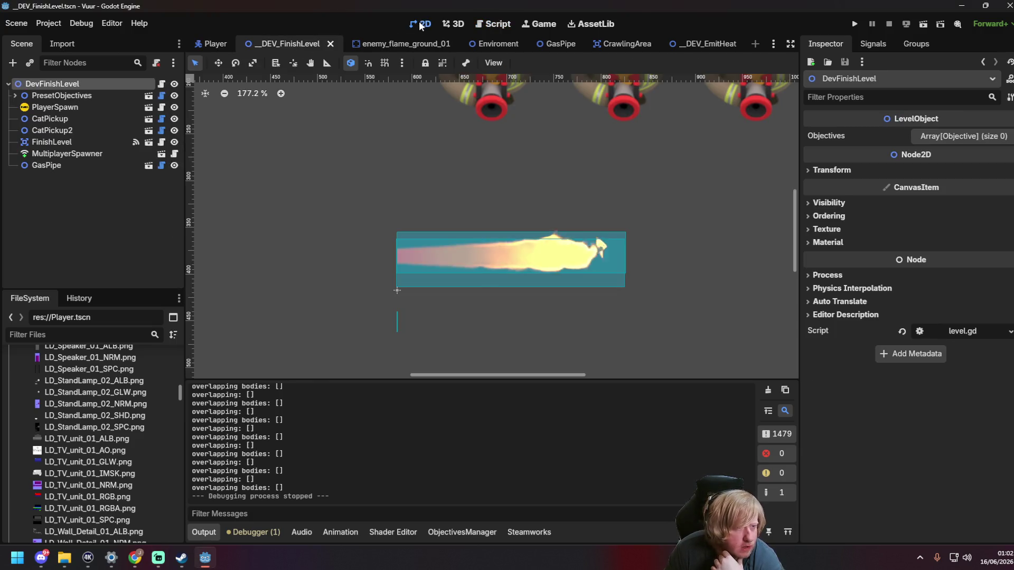
click(214, 43)
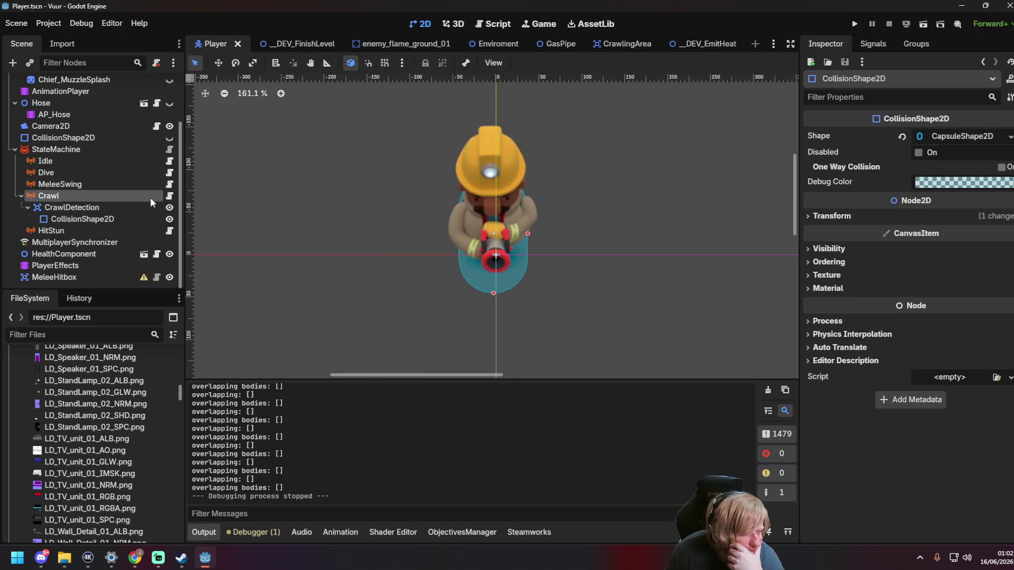
click(170, 196)
scroll(523, 218, up, 12)
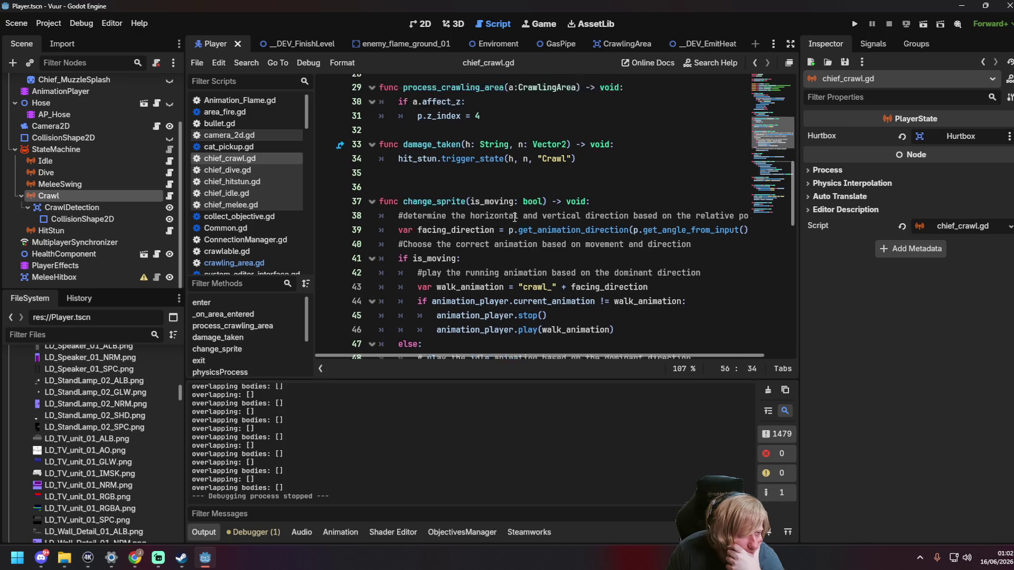
Move the area_entered connection block in enter() below enter_anim_complete = true, fixing its indentation.
scroll(535, 224, down, 2)
mouse_move(586, 255)
mouse_down()
mouse_move(402, 227)
mouse_move(378, 213)
mouse_up()
key(ctrl+c)
key(BackSpace)
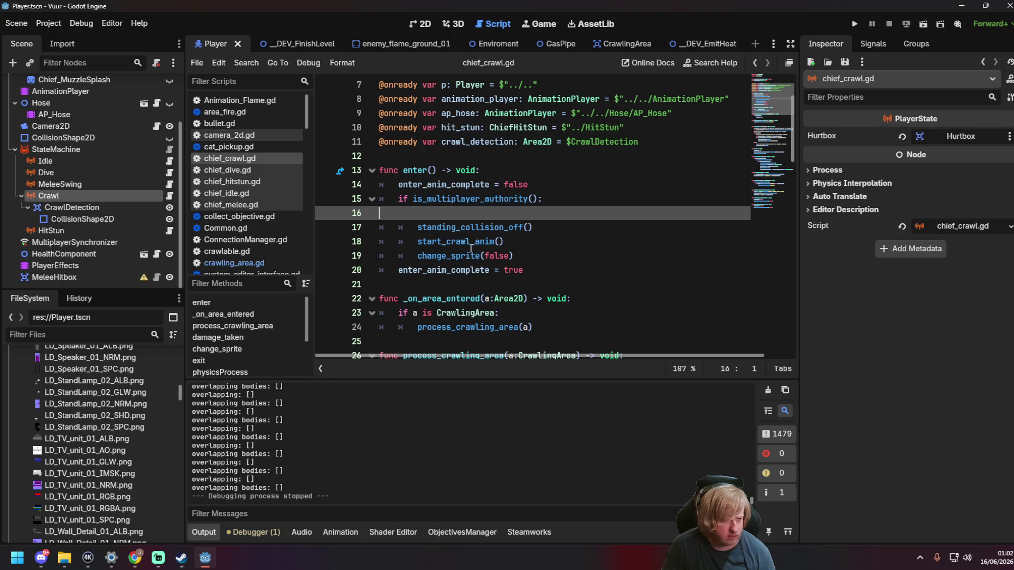
key(BackSpace)
click(547, 258)
key(Return)
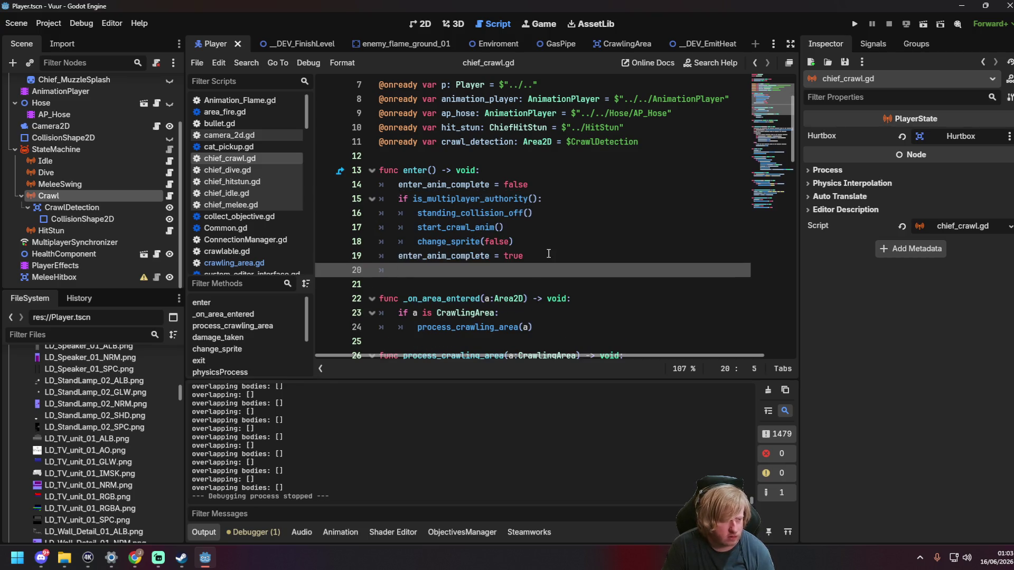
key(ctrl+v)
click(436, 270)
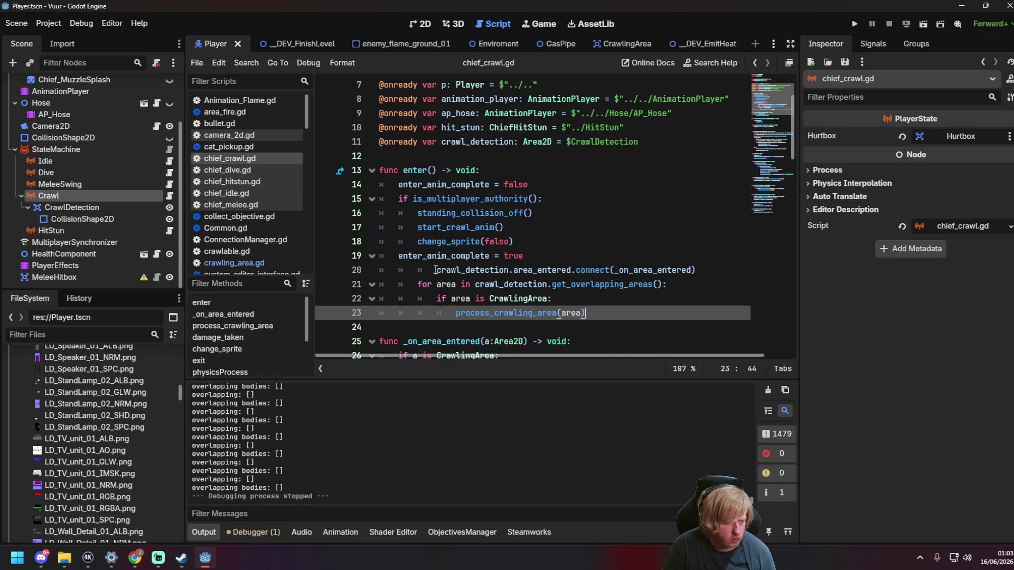
key(BackSpace)
mouse_move(585, 313)
mouse_down()
mouse_move(475, 298)
mouse_move(401, 270)
mouse_move(377, 278)
mouse_move(560, 312)
mouse_move(379, 270)
mouse_up()
key(shift+Tab)
Insert 'await get_tree().process_frame' before the connection, save, and run __DEV_FinishLevel.
click(545, 251)
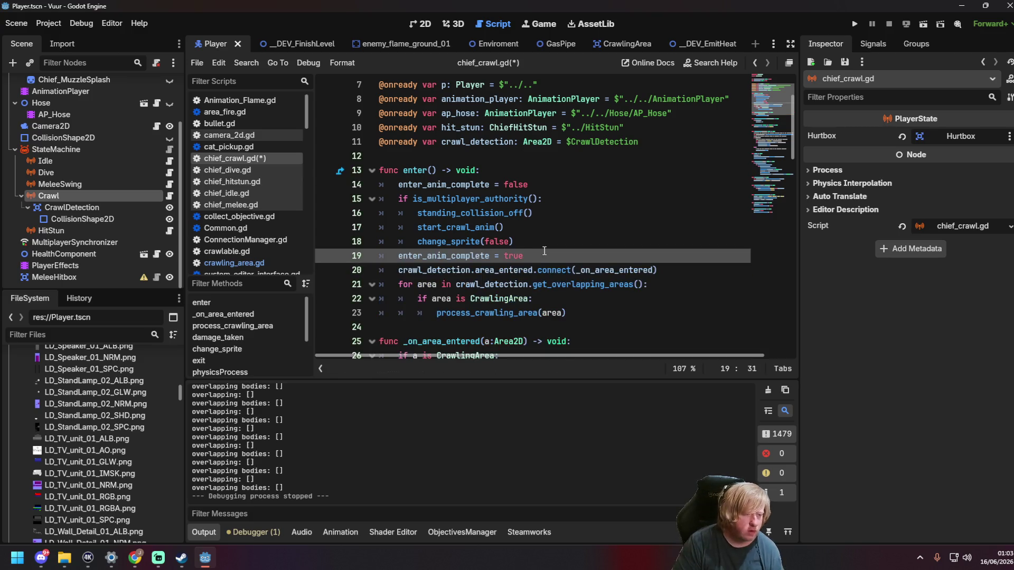
key(Return)
text(await get_tree().pro)
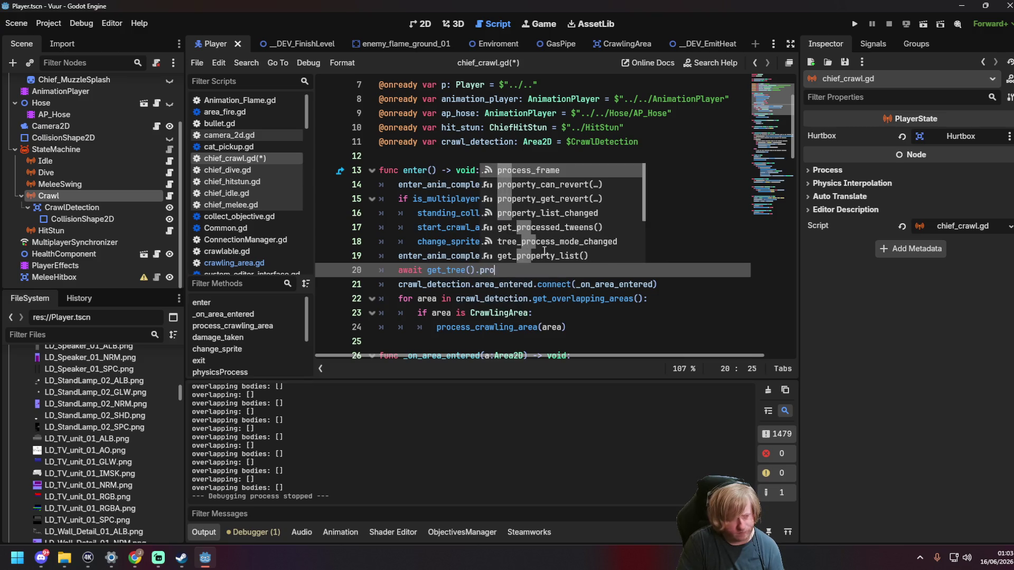
key(Return)
key(ctrl+s)
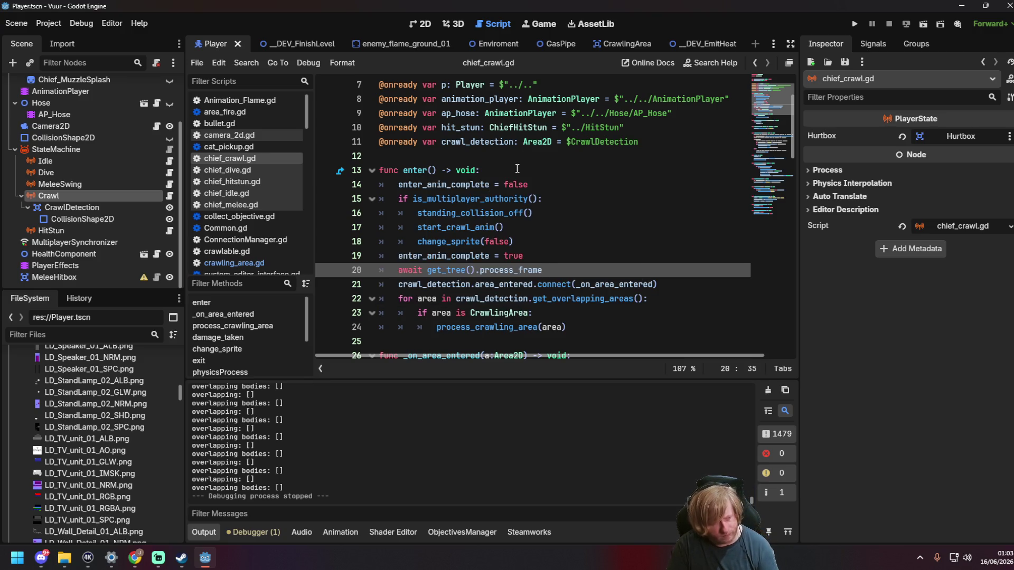
click(315, 47)
key(F6)
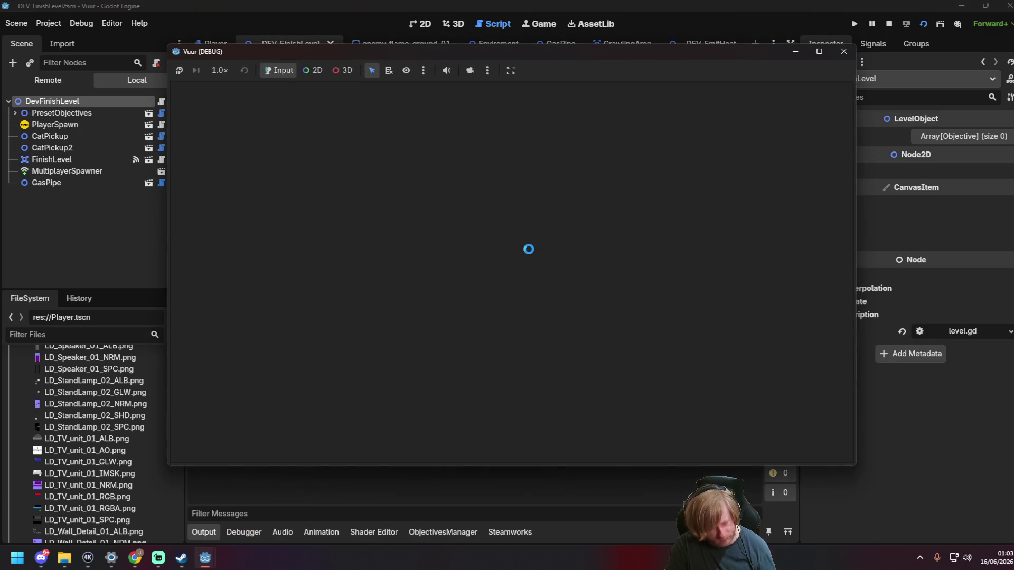
Walk the player around and under the flame with S, A, W and D, then close the game window.
key(s)
key(s)
key(a)
key(w)
key(a)
key(s)
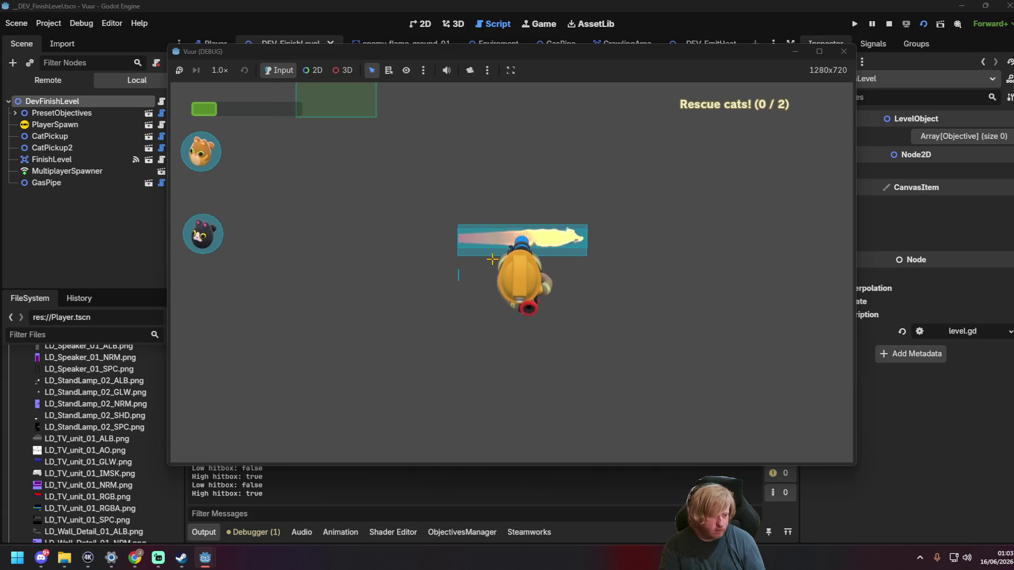
key(d)
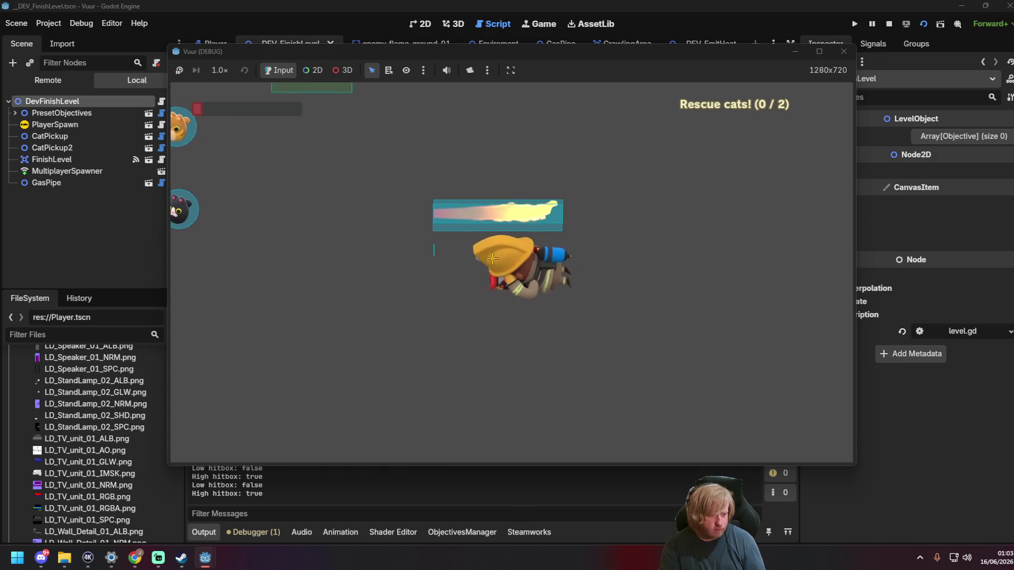
key(w)
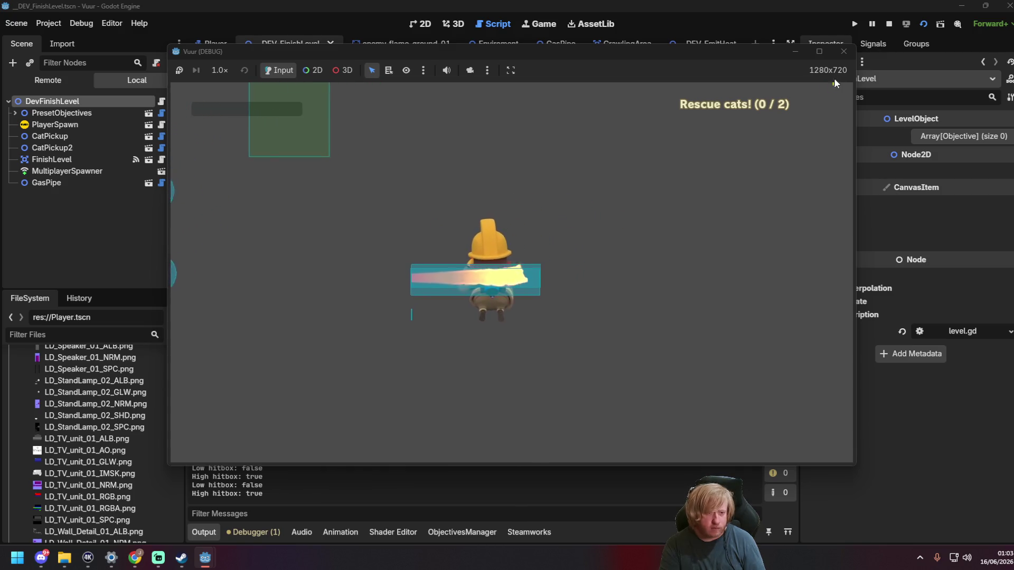
click(843, 51)
key(ctrl+s)
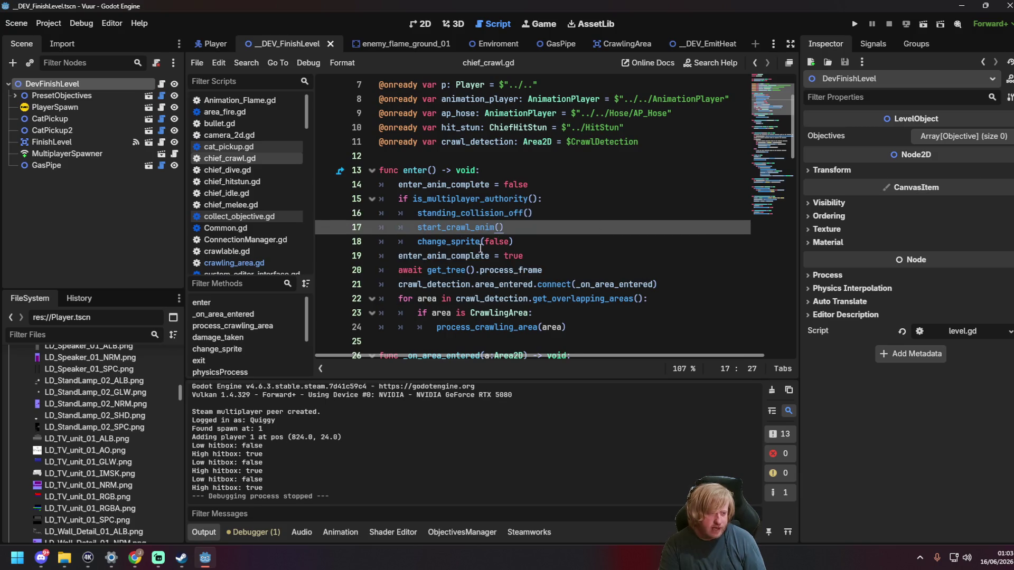
Set breakpoints on lines 31 and 27 of chief_crawl.gd.
scroll(481, 246, down, 4)
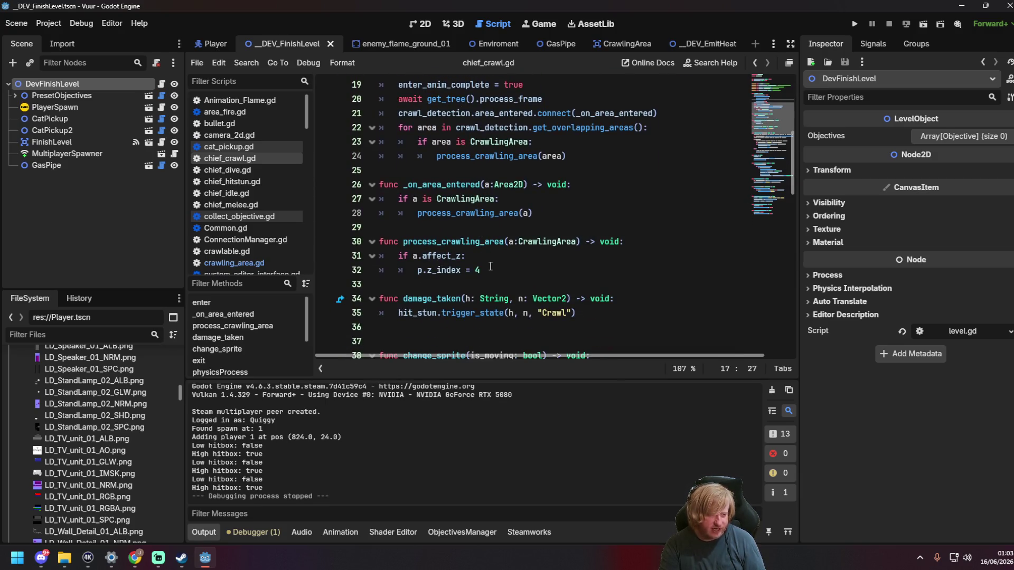
click(492, 268)
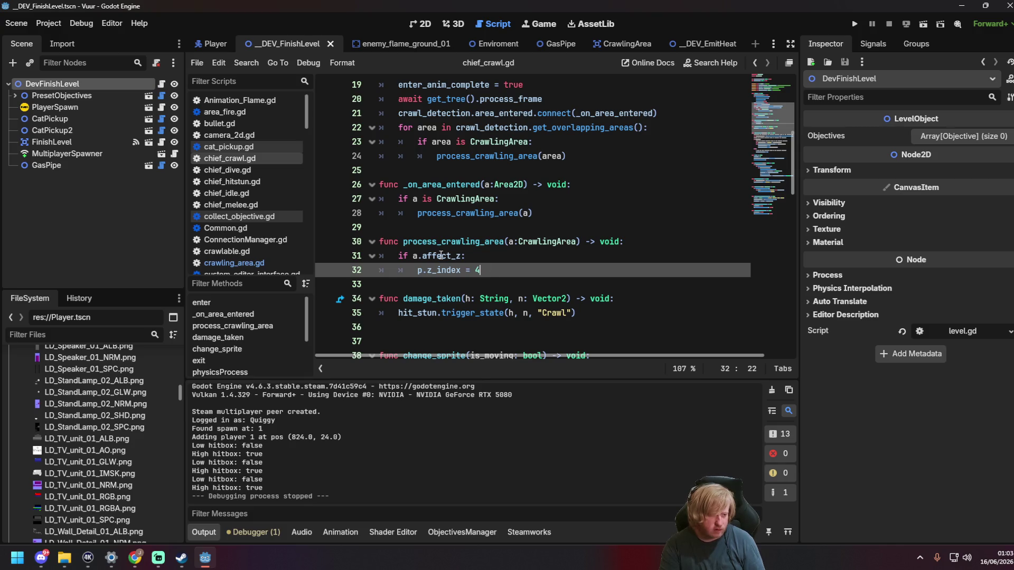
click(325, 255)
click(326, 198)
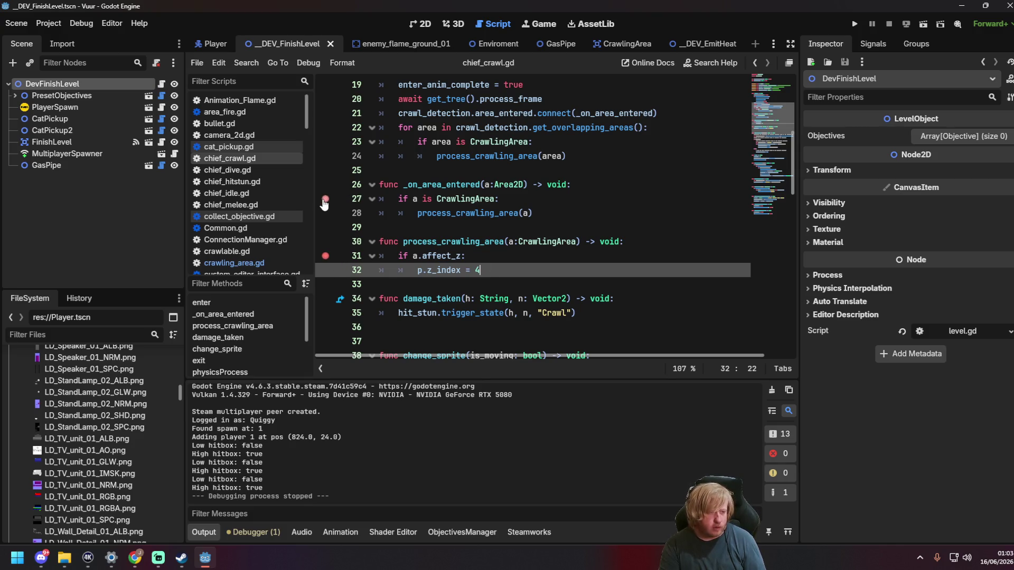
Select the _on_area_entered function name on line 26 to search for it.
click(599, 227)
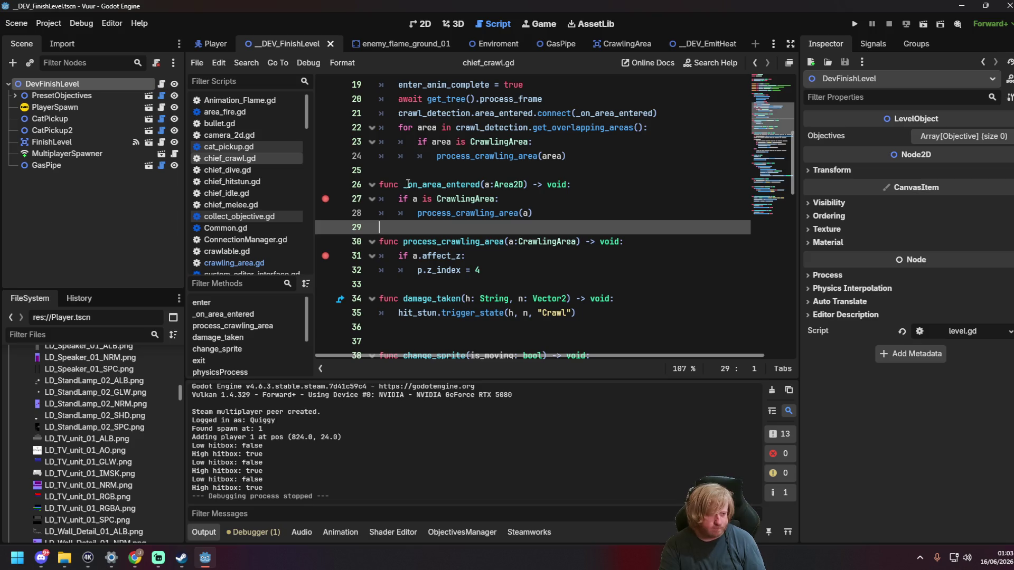
drag(403, 184, 479, 184)
click(242, 63)
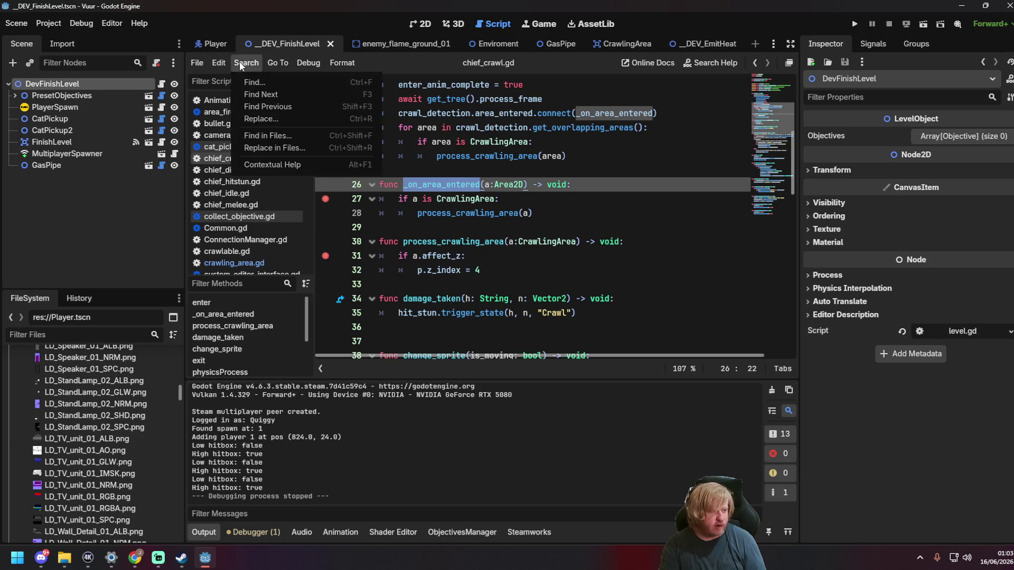
Search all project files for _on_area_entered and open the first hitbox.gd match.
click(264, 138)
click(511, 339)
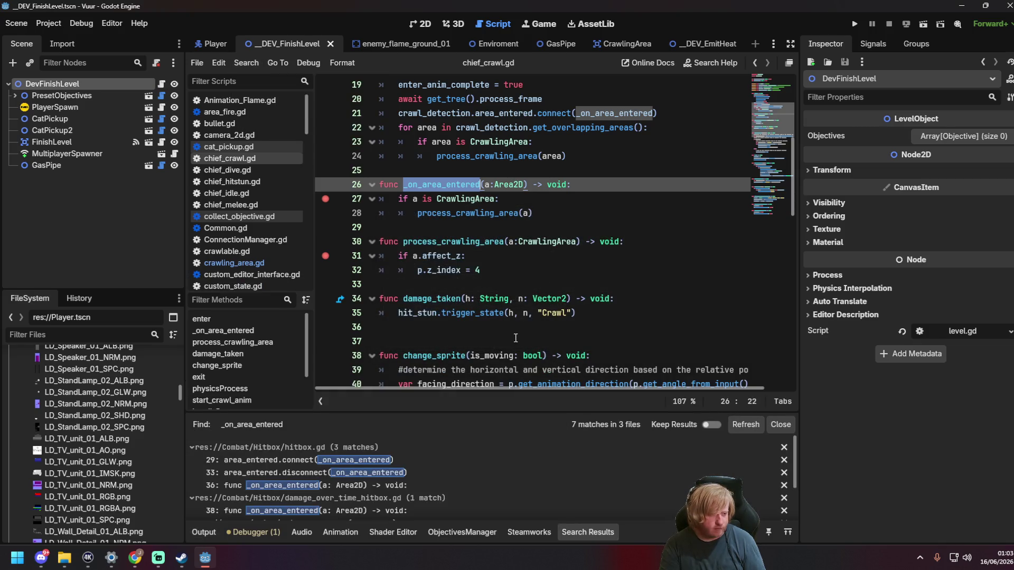
click(292, 460)
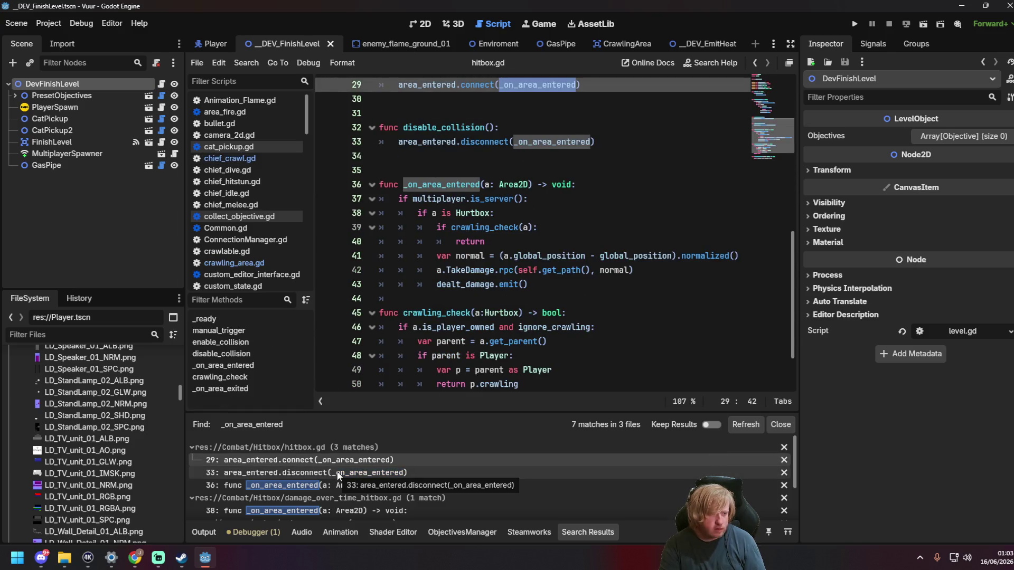
Review hitbox.gd's _on_area_entered handler and its Hurtbox check.
scroll(492, 202, up, 3)
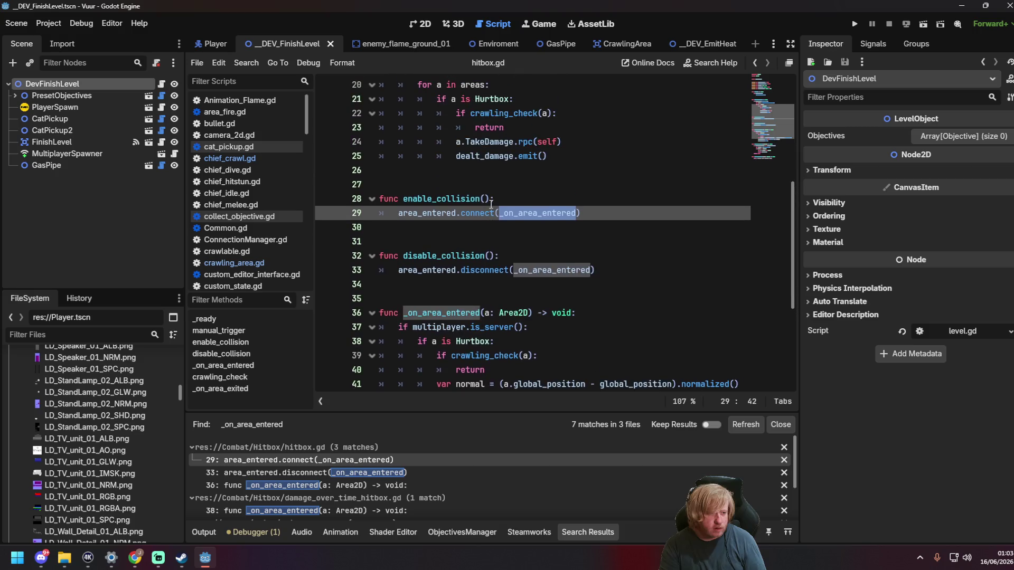
click(594, 213)
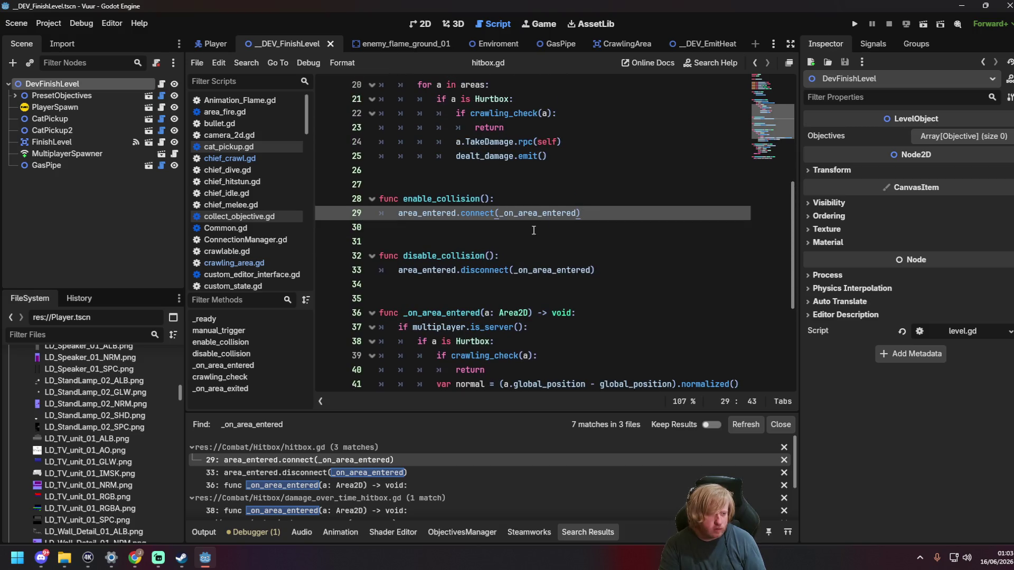
scroll(527, 235, up, 3)
scroll(522, 243, down, 3)
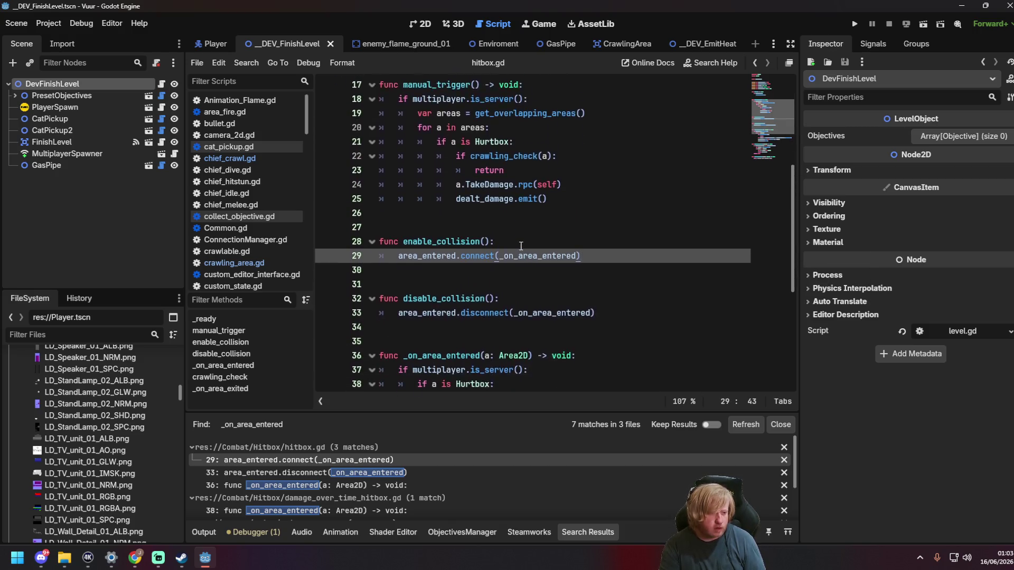
scroll(452, 213, up, 4)
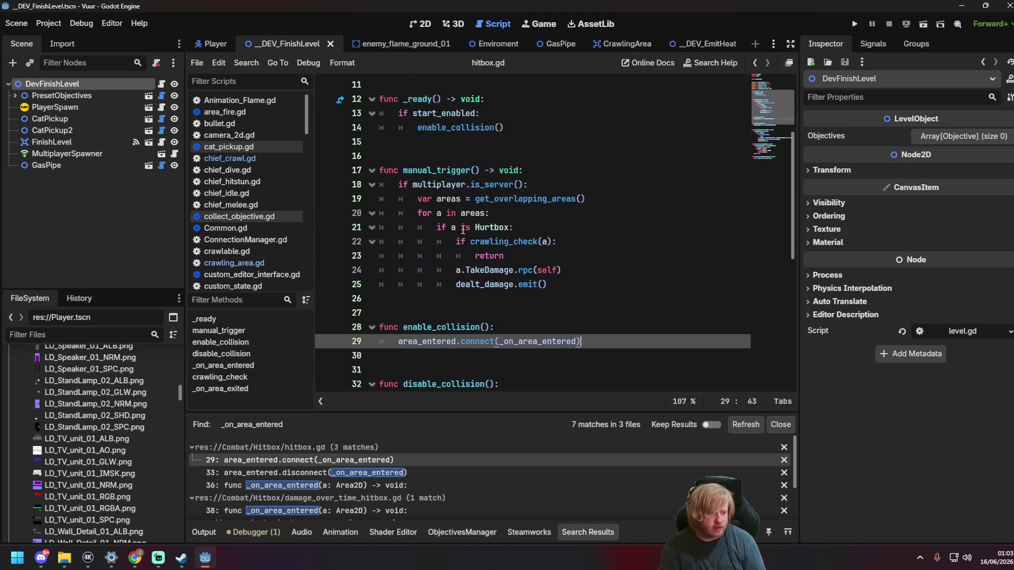
scroll(506, 173, down, 5)
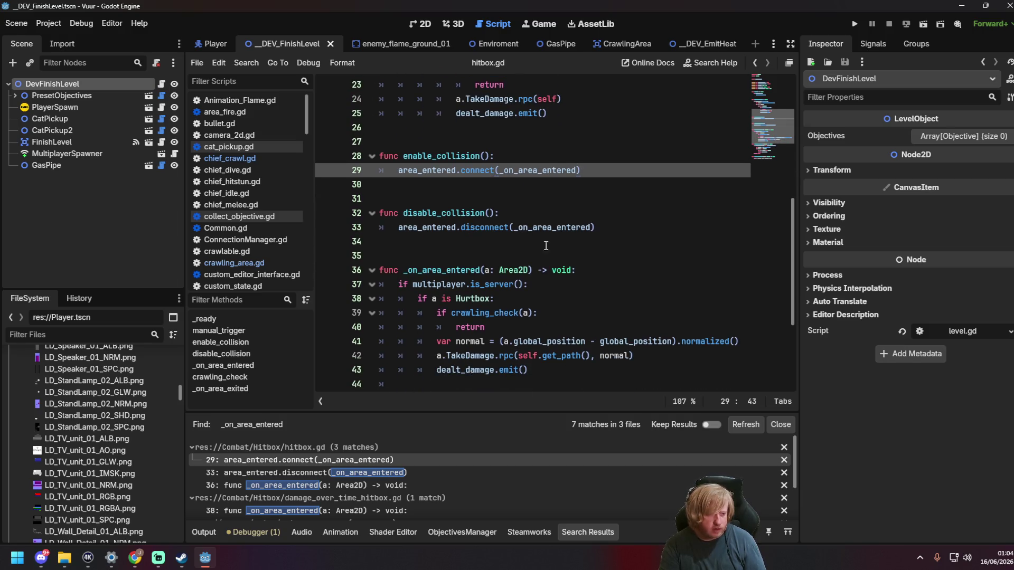
scroll(504, 234, down, 1)
click(484, 228)
click(580, 255)
scroll(570, 254, down, 3)
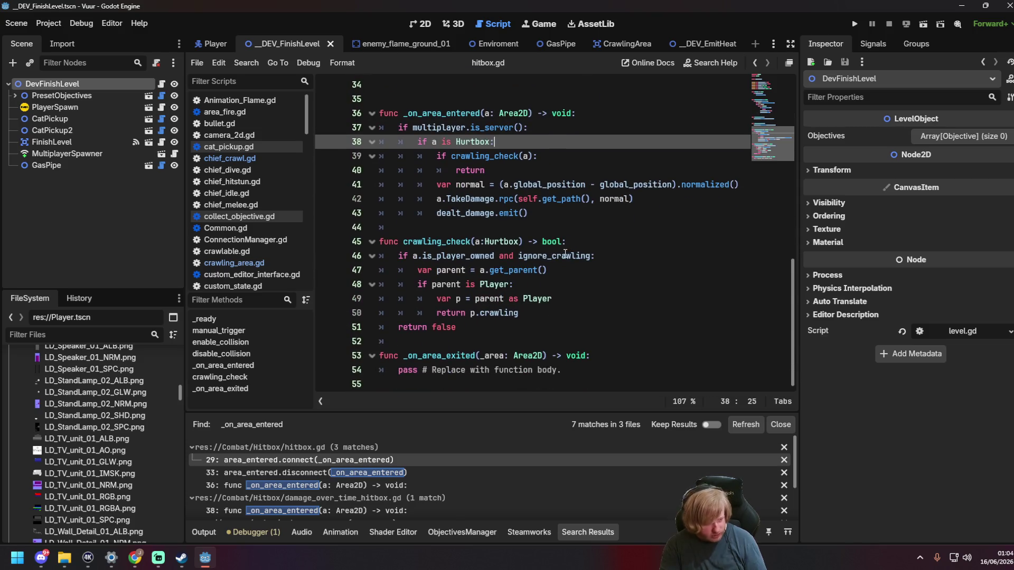
mouse_move(531, 257)
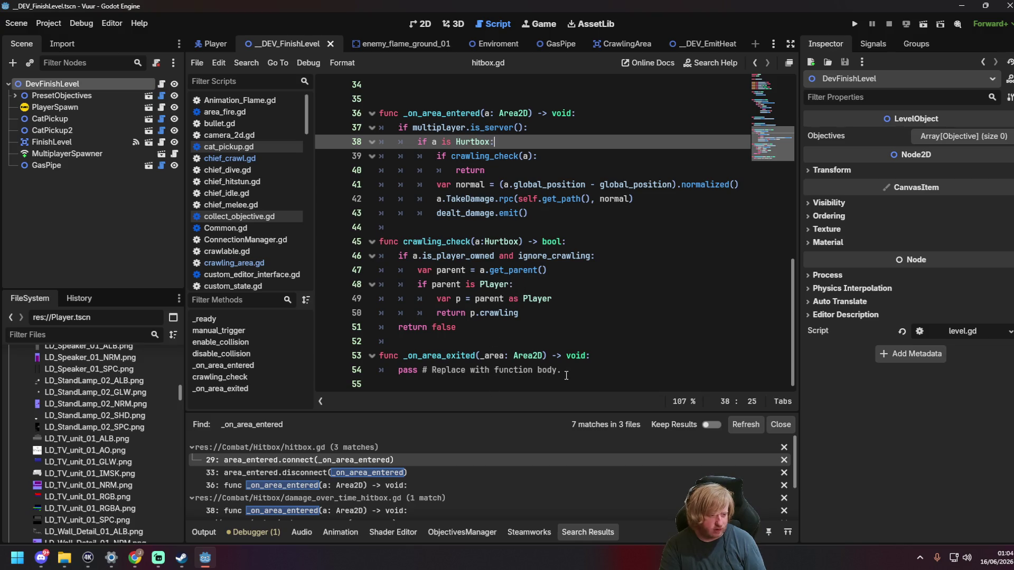
scroll(245, 246, down, 1)
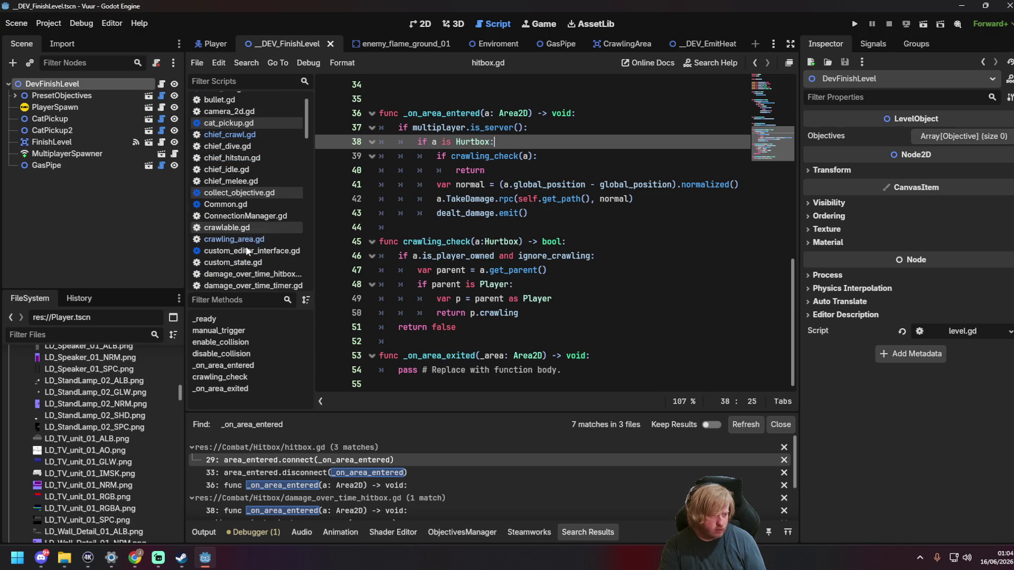
Open crawling_area.gd, then switch through the enemy_flame_ground_01, Enviroment and GasPipe scenes.
click(246, 239)
scroll(246, 232, down, 10)
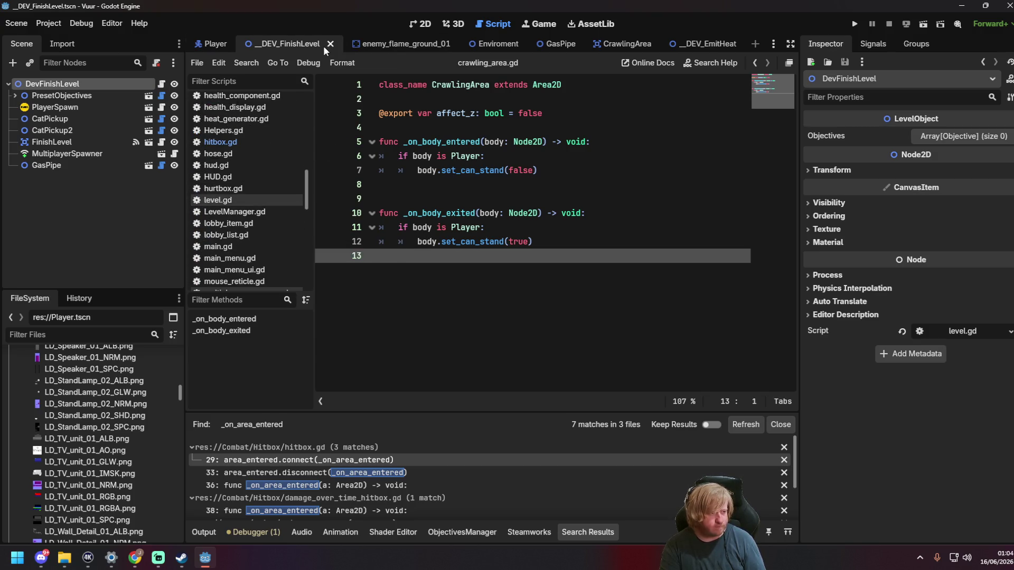
click(377, 47)
click(502, 45)
click(549, 44)
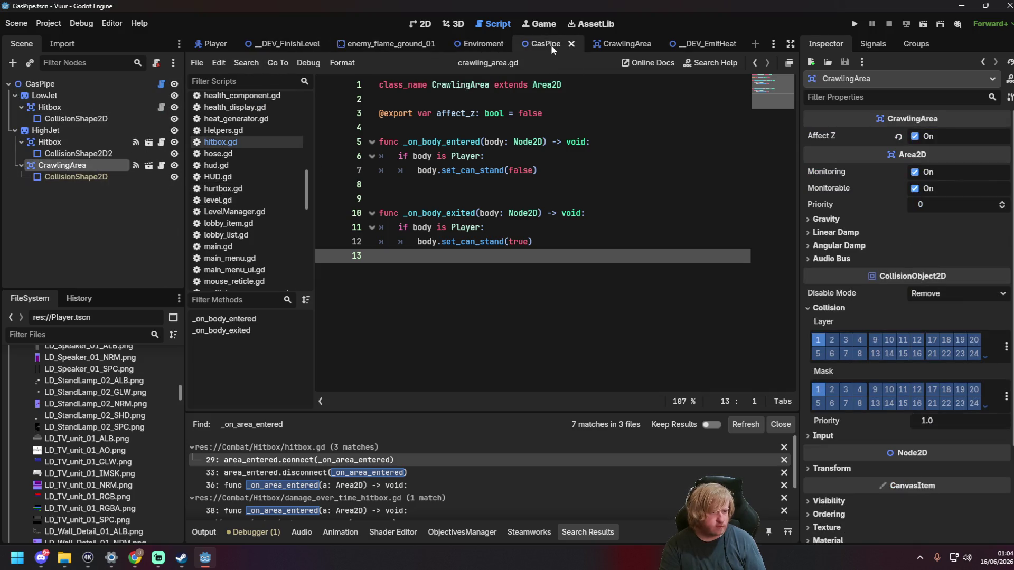
Check CrawlingArea's Affect Z, then remove the line 27 and 31 breakpoints in chief_crawl.gd.
click(611, 43)
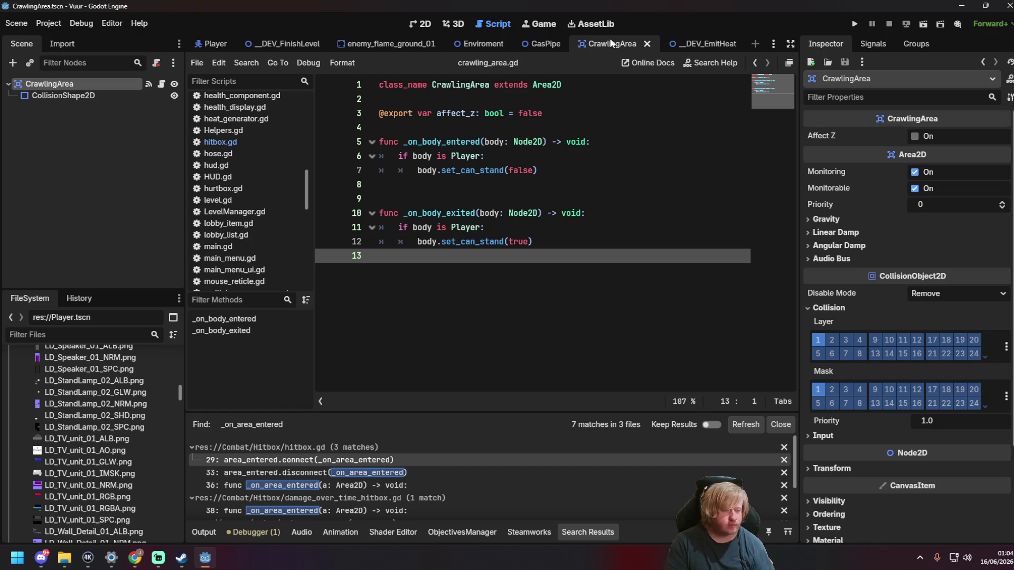
click(211, 44)
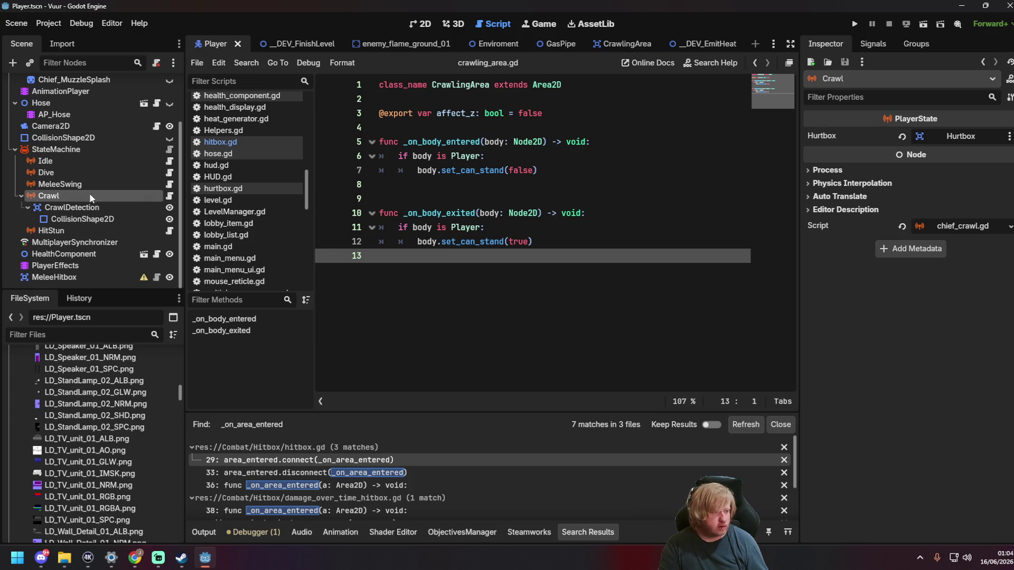
click(169, 199)
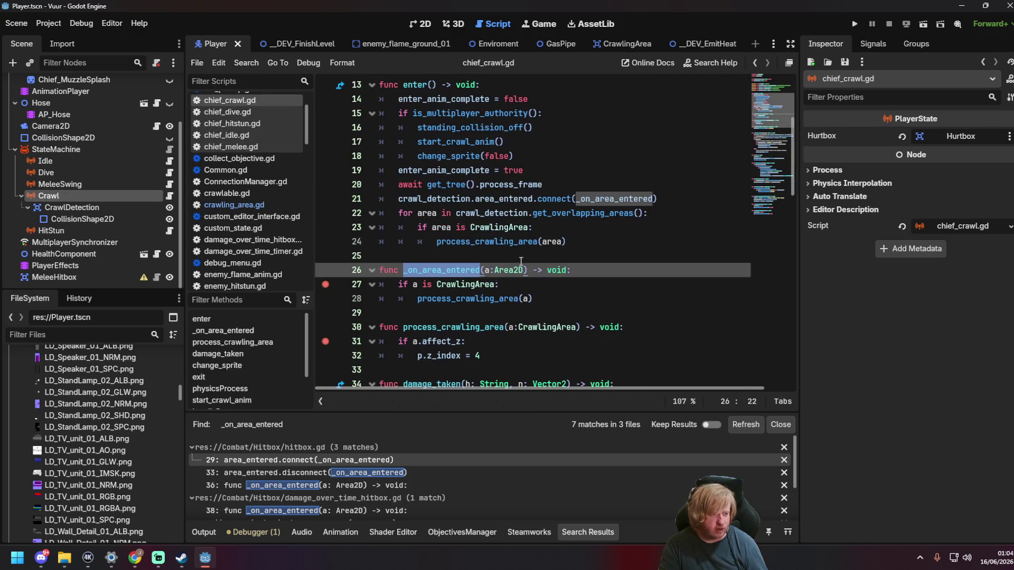
click(325, 284)
click(326, 341)
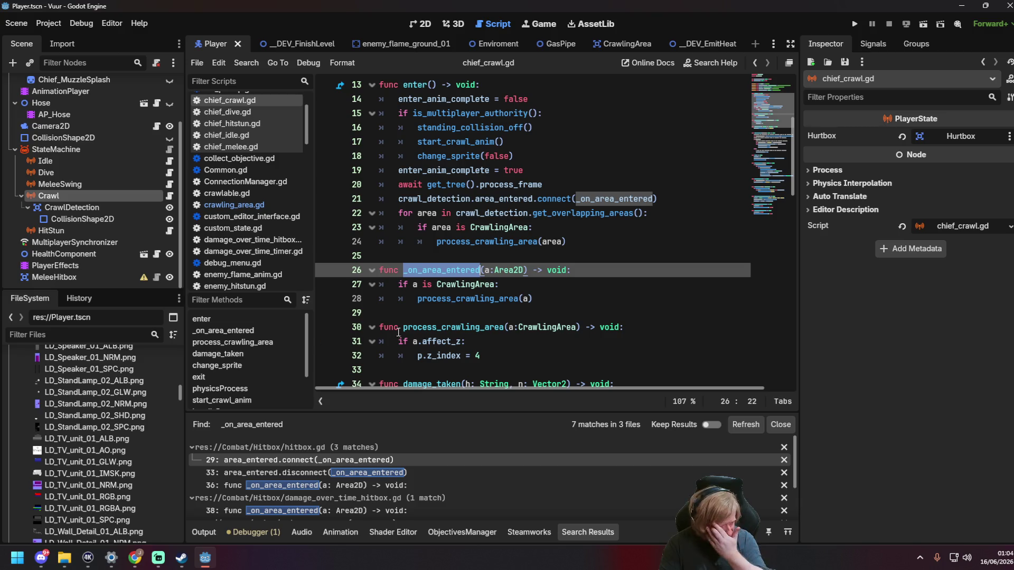
Select the area_entered disconnect line in exit().
scroll(422, 325, down, 3)
scroll(459, 316, down, 1)
scroll(491, 311, up, 6)
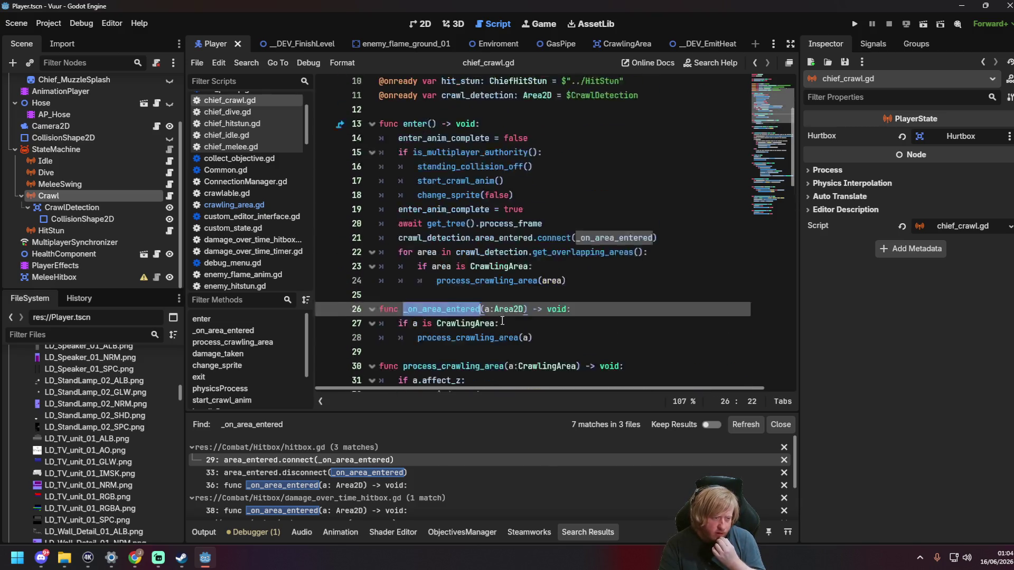
scroll(507, 297, down, 9)
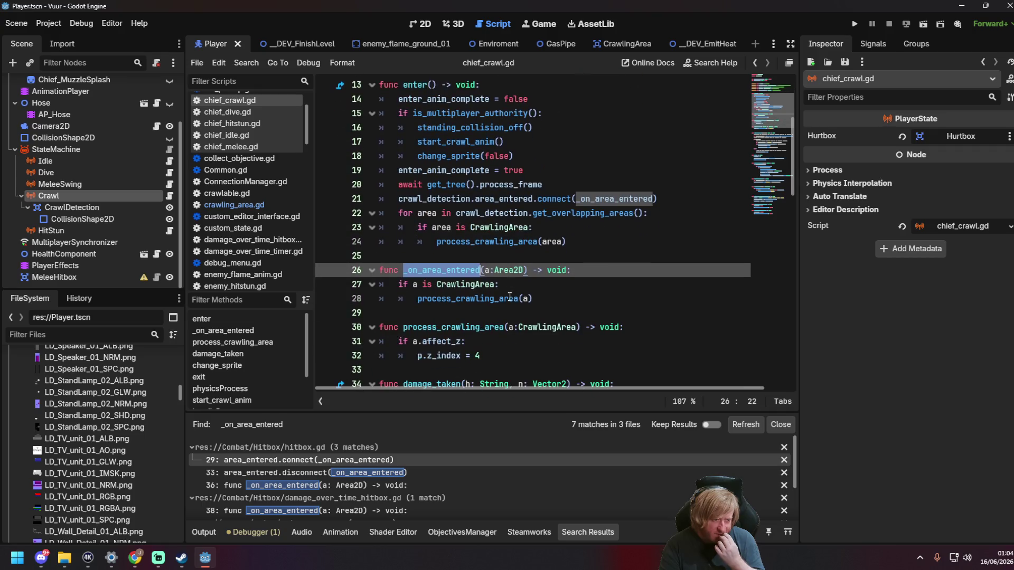
scroll(511, 296, down, 2)
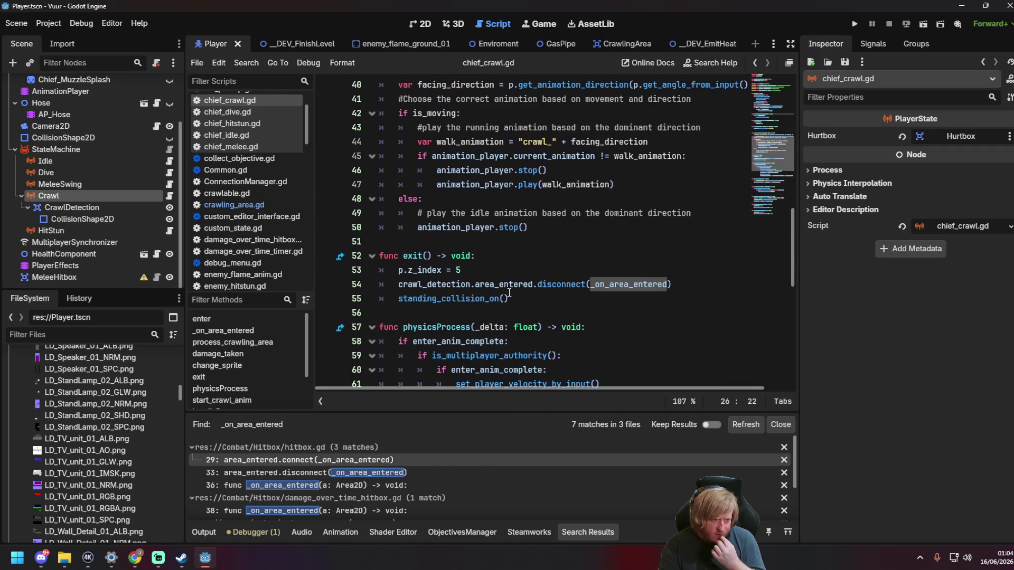
click(599, 300)
drag(682, 284, 370, 279)
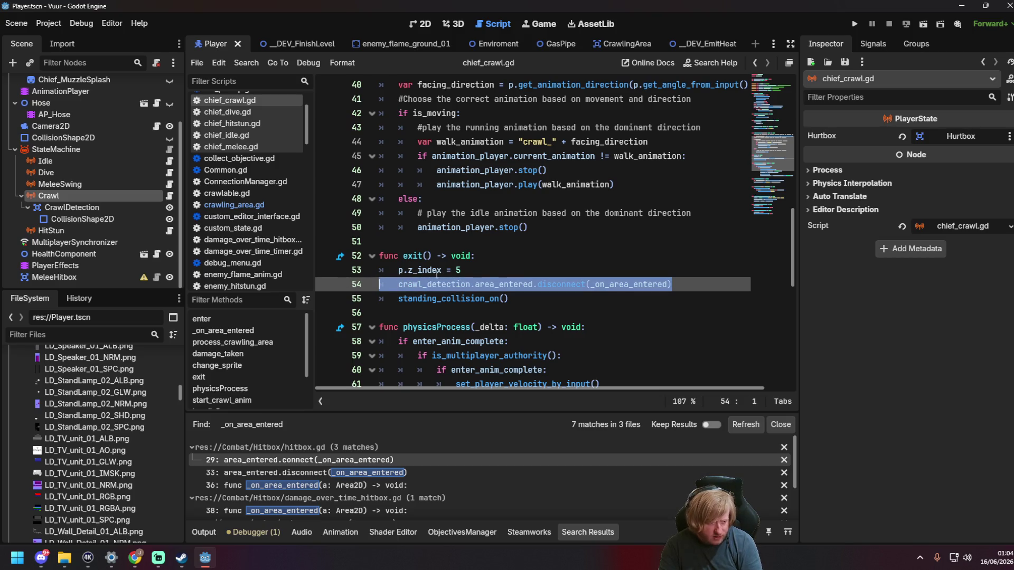
Delete the disconnect line from exit() and the await process_frame line.
key(BackSpace)
key(BackSpace)
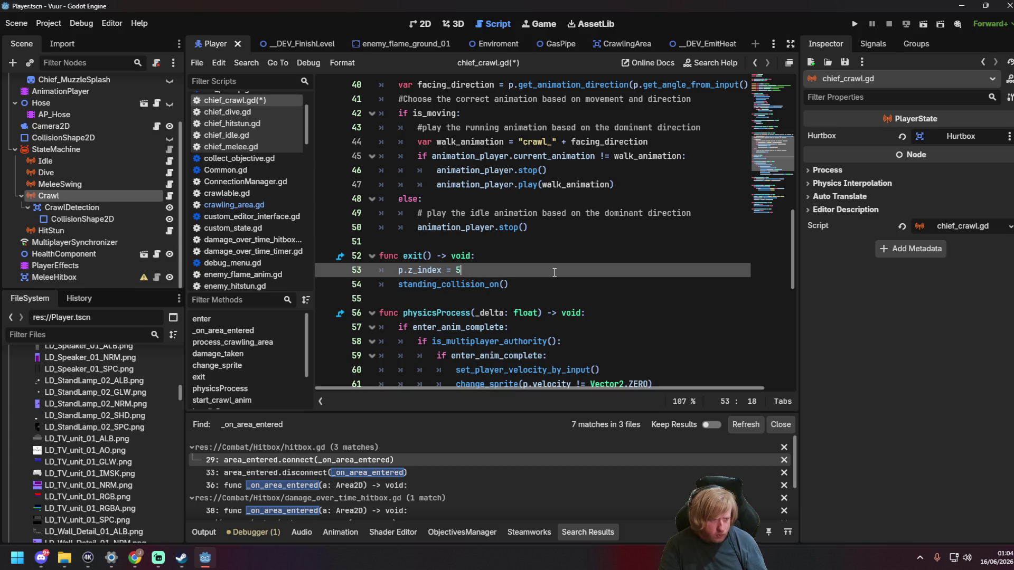
key(ctrl+s)
scroll(554, 272, down, 4)
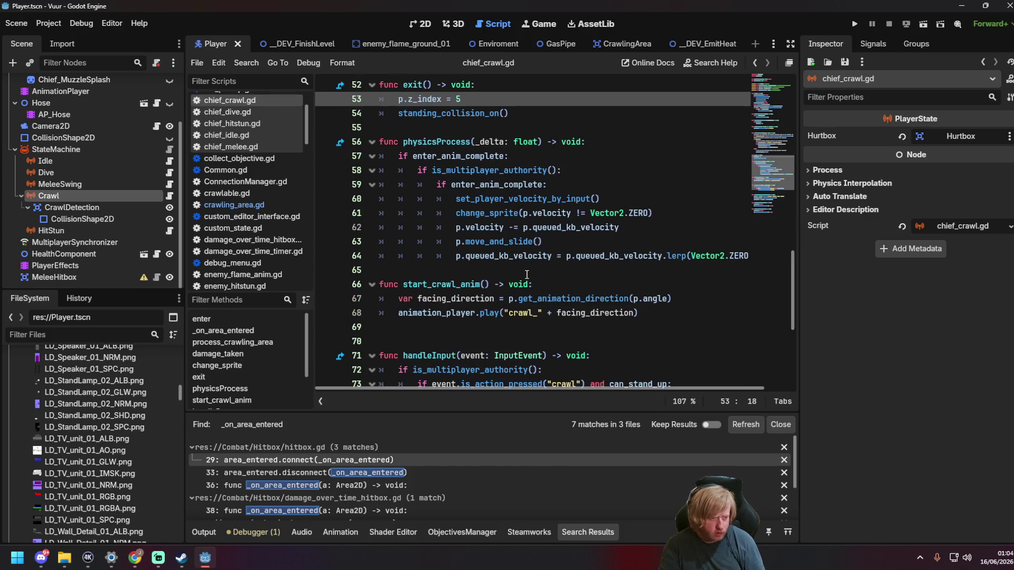
scroll(533, 265, up, 1)
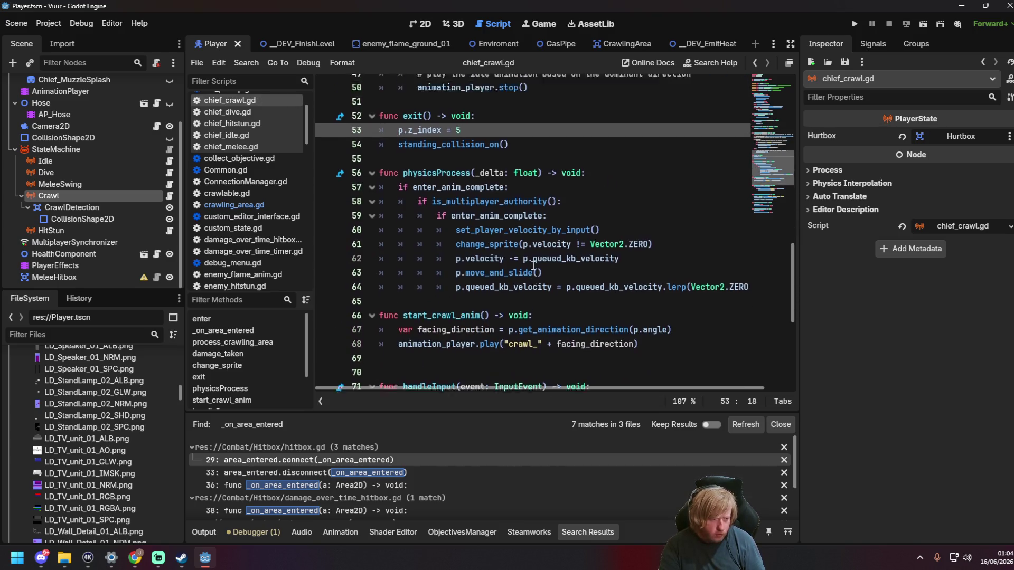
scroll(534, 265, up, 13)
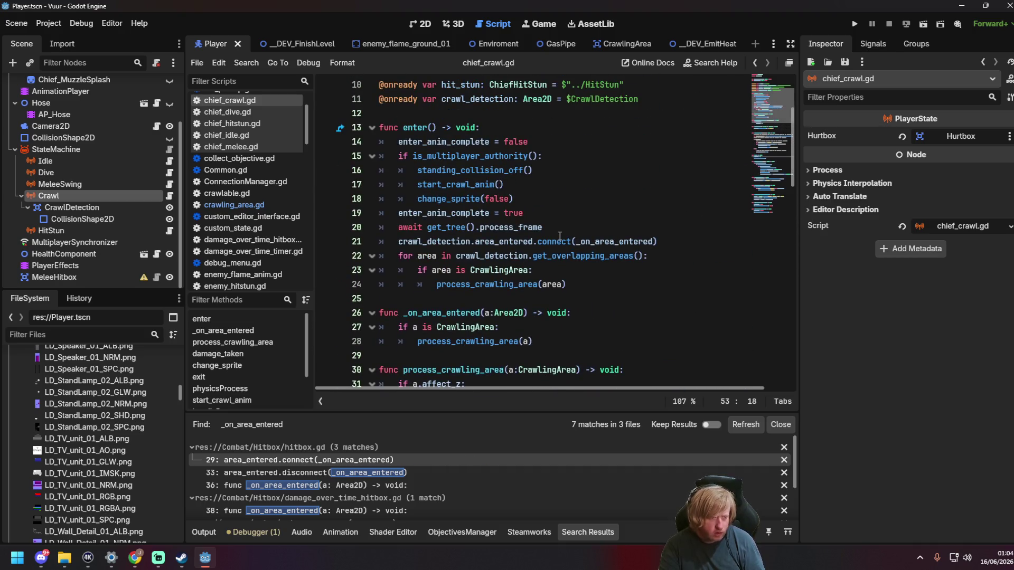
click(549, 227)
key(shift+Home)
key(shift+Home)
key(BackSpace)
key(BackSpace)
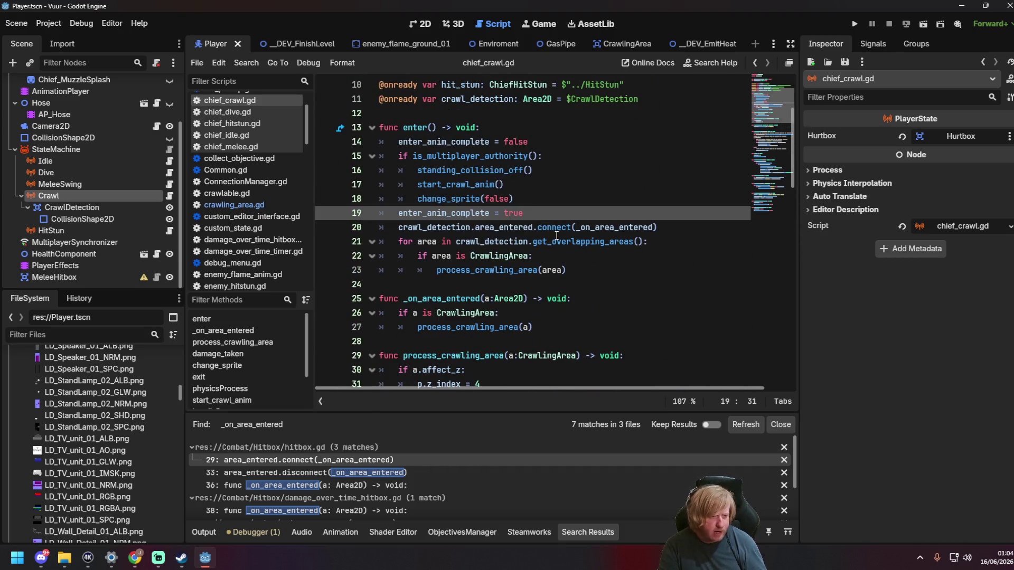
Add a new func _ready() -> void: declaration above enter().
click(419, 112)
key(Return)
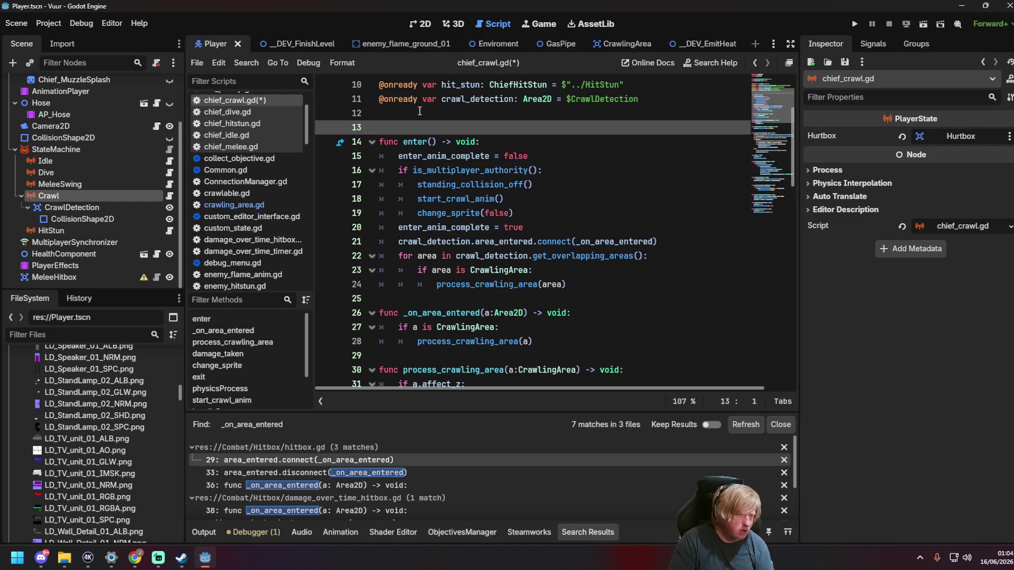
key(Return)
key(Up)
text(unc _ready)
key(Return)
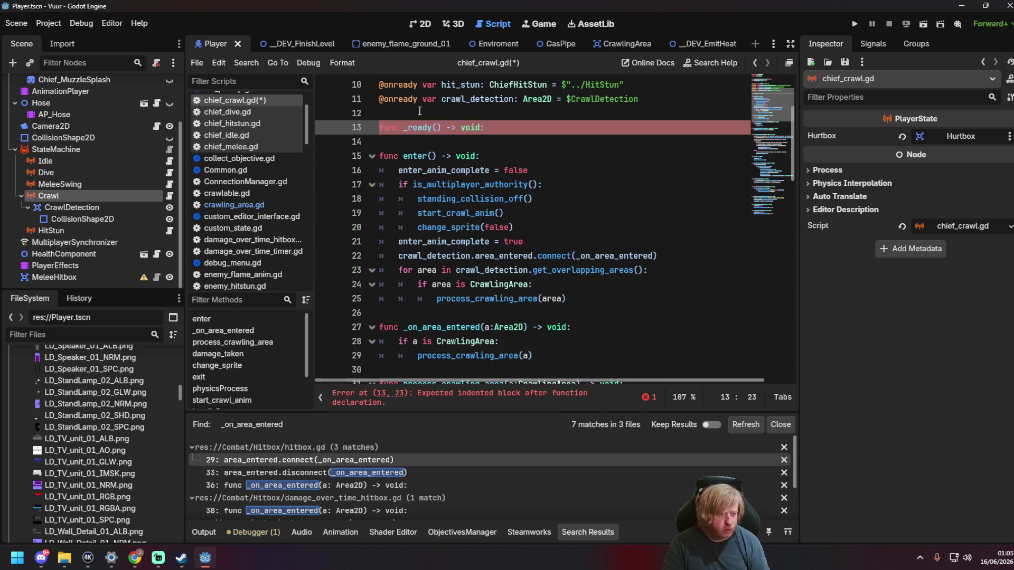
Move the area_entered connect line from enter() into _ready() and save the script.
drag(398, 256, 446, 256)
drag(567, 251, 660, 255)
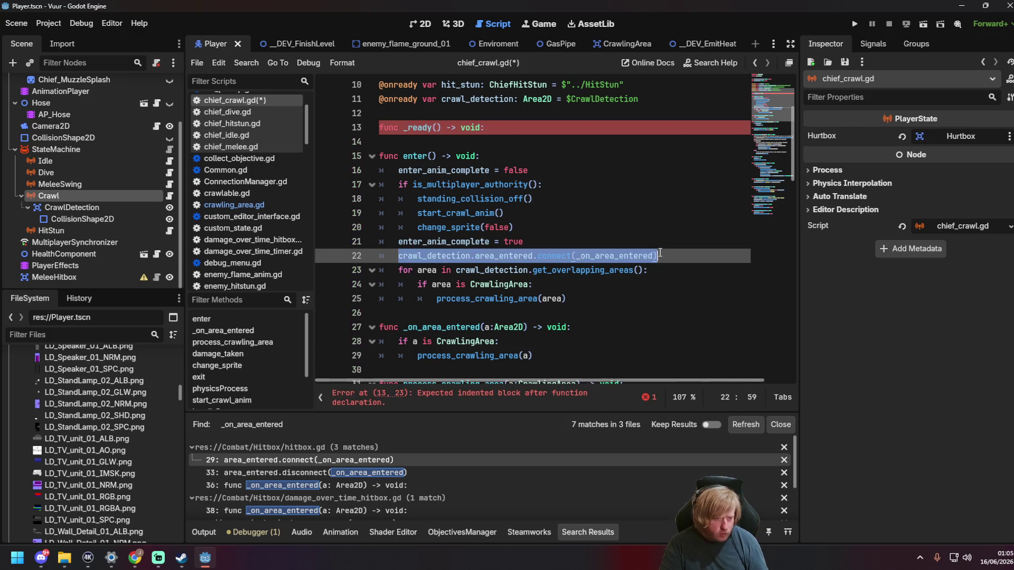
key(ctrl+x)
click(467, 141)
key(ctrl+v)
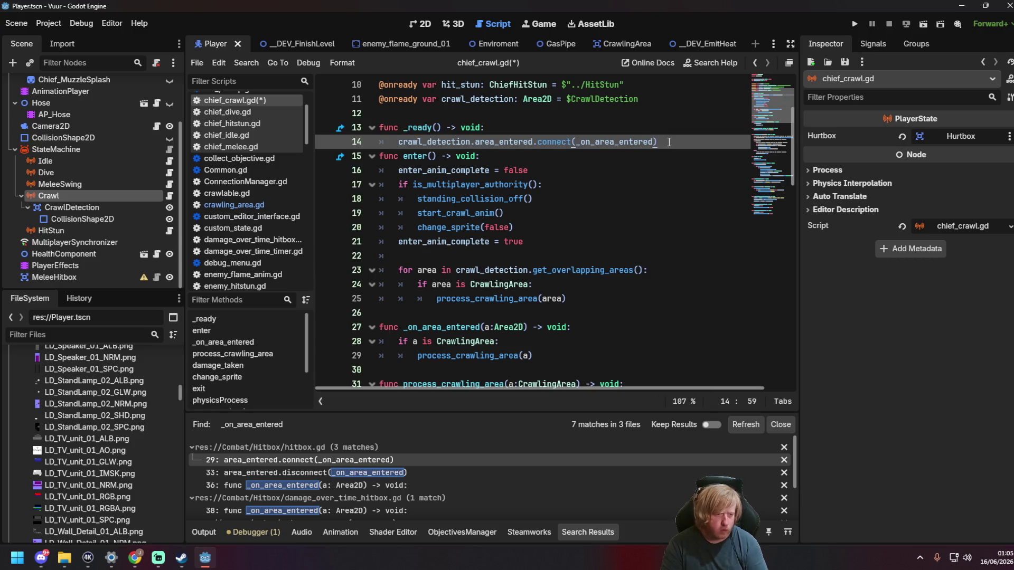
key(Return)
click(572, 213)
key(ctrl+s)
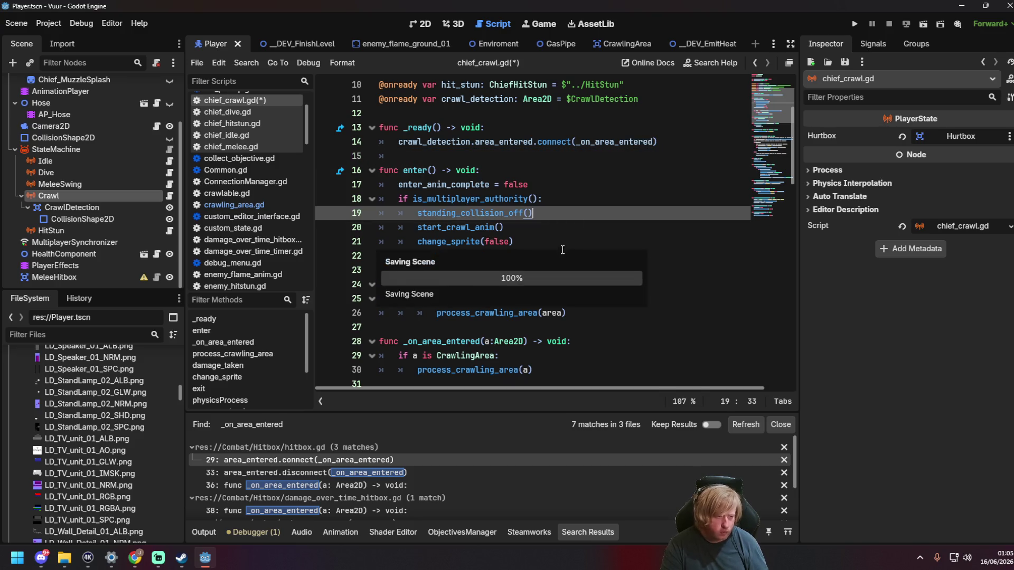
scroll(563, 267, down, 1)
click(591, 297)
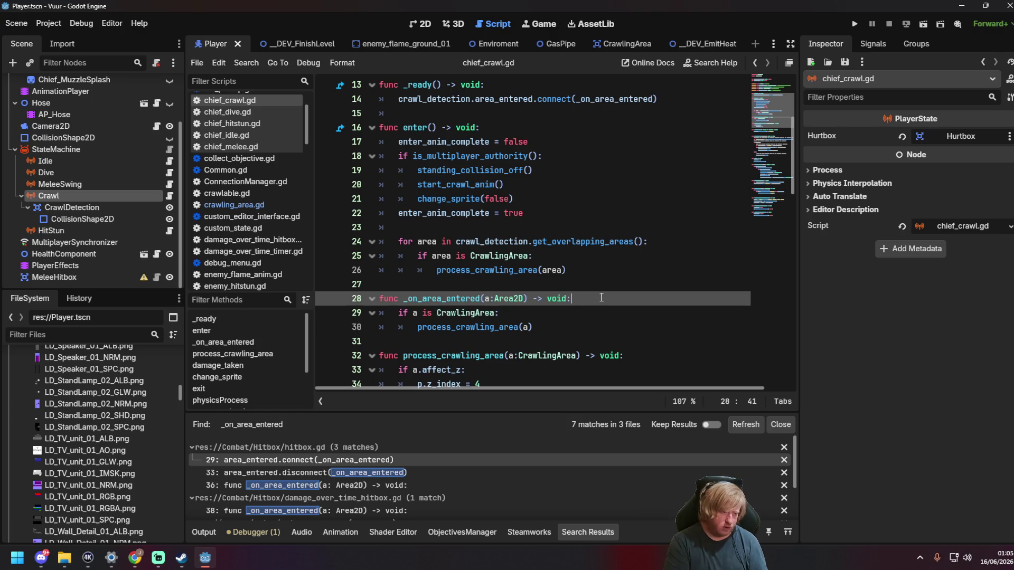
Join the crawling check to the CrawlingArea if with 'and' in _on_area_entered, then save.
key(Return)
text(if p.crawl)
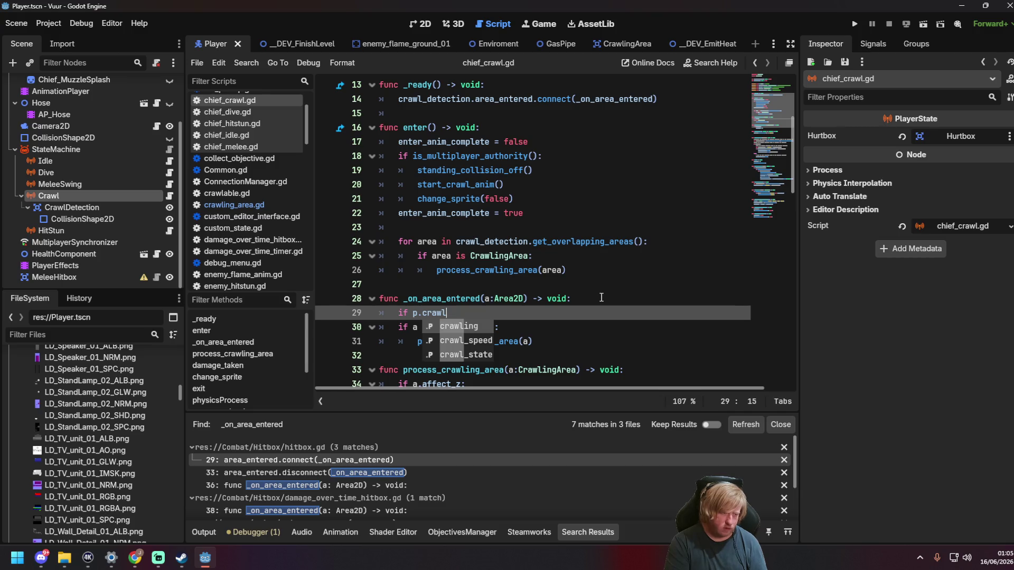
key(Return)
text(true)
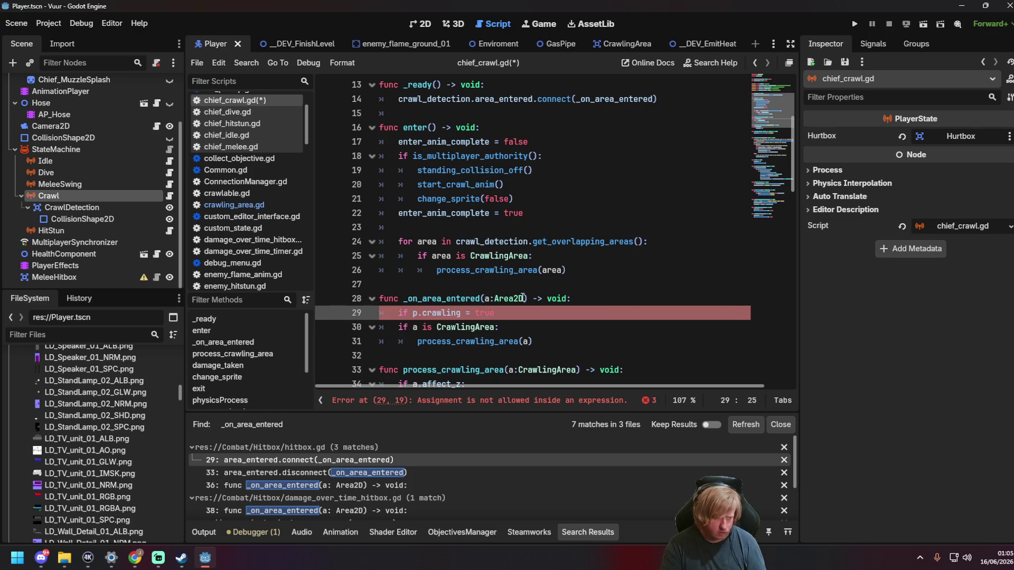
key(BackSpace)
key(BackSpace)
key(BackSpace)
key(BackSpace)
key(BackSpace)
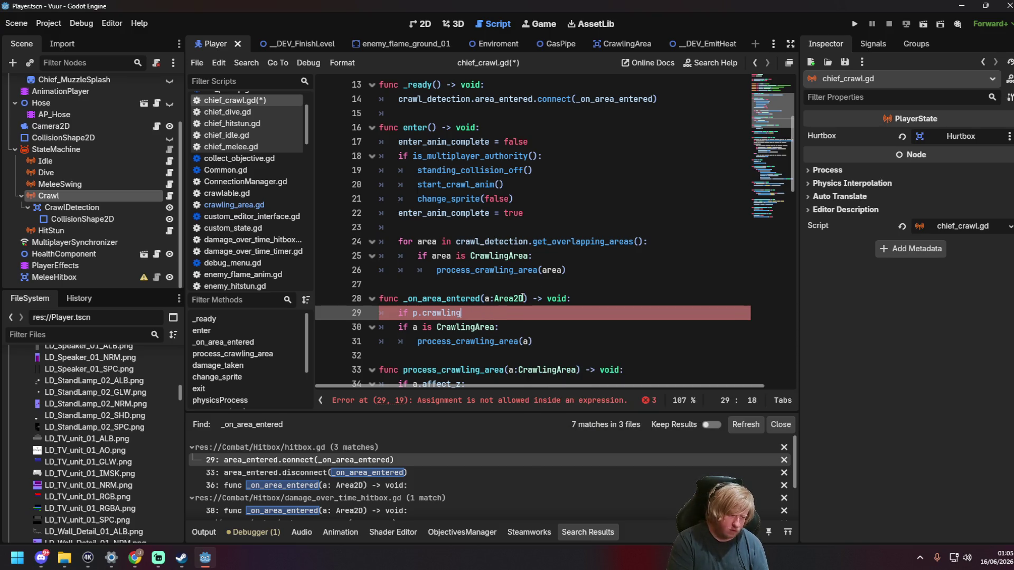
drag(551, 341, 330, 329)
click(427, 327)
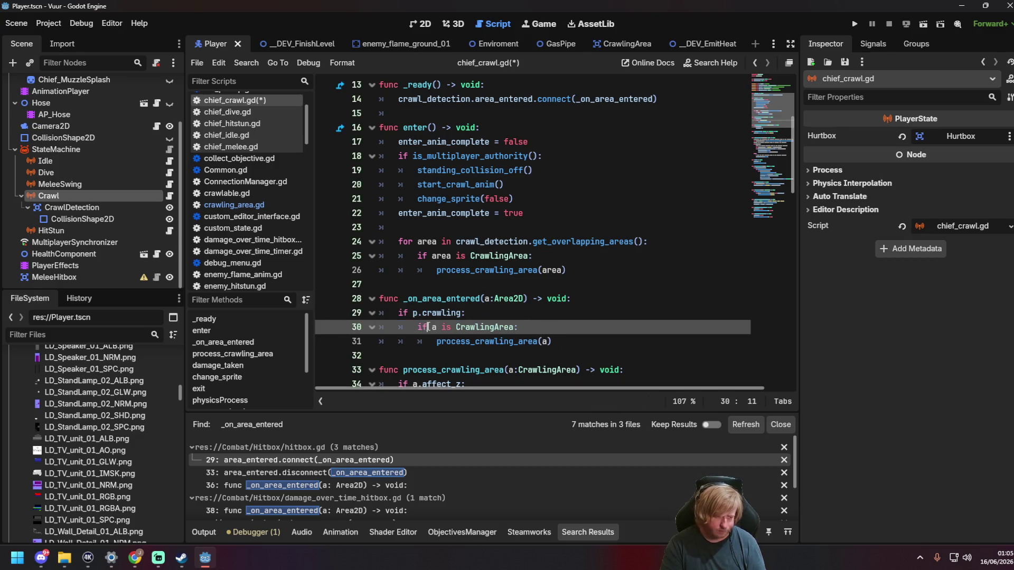
drag(428, 327, 461, 317)
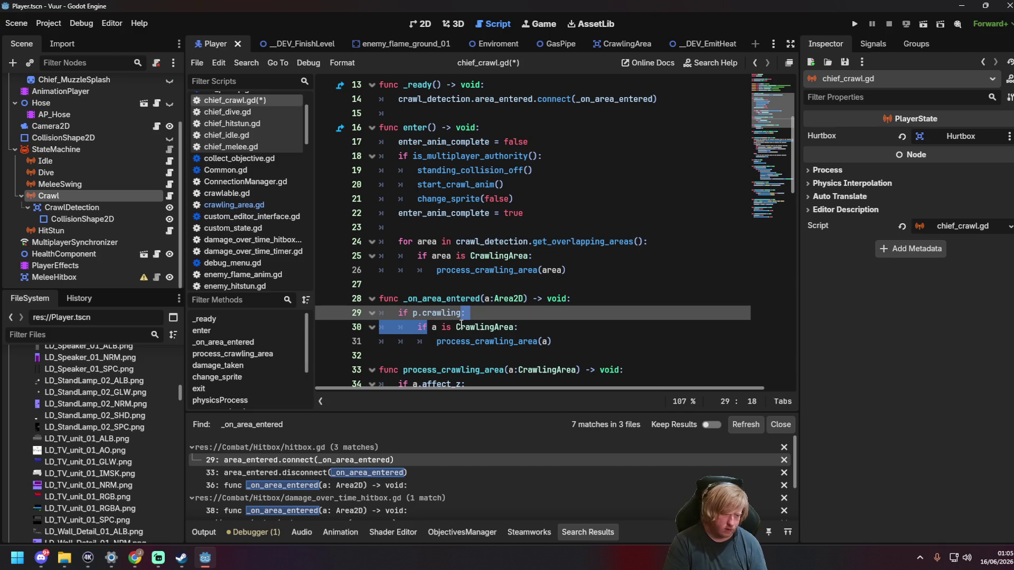
text(and a is CrawlingArea)
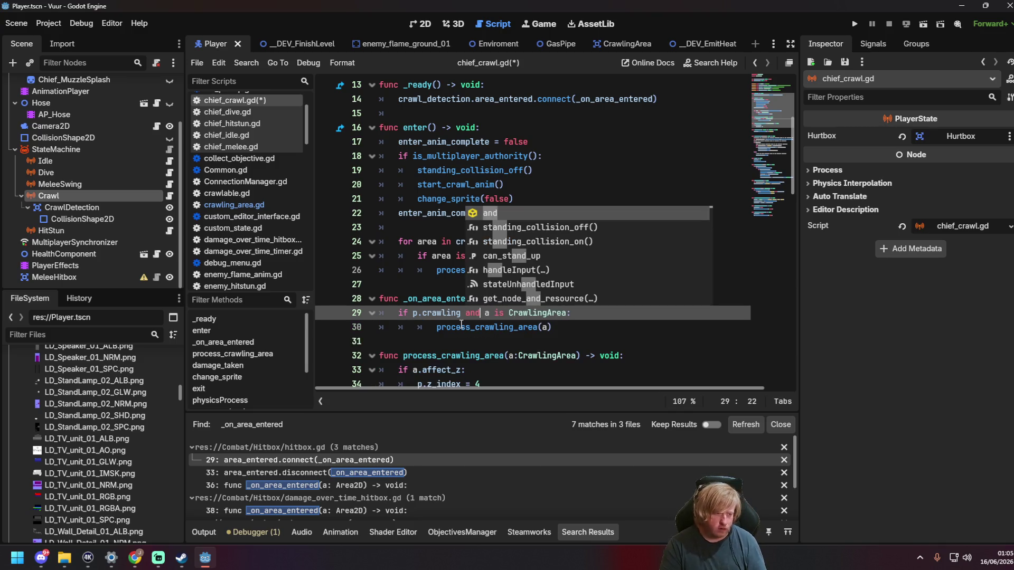
click(437, 327)
key(BackSpace)
click(575, 326)
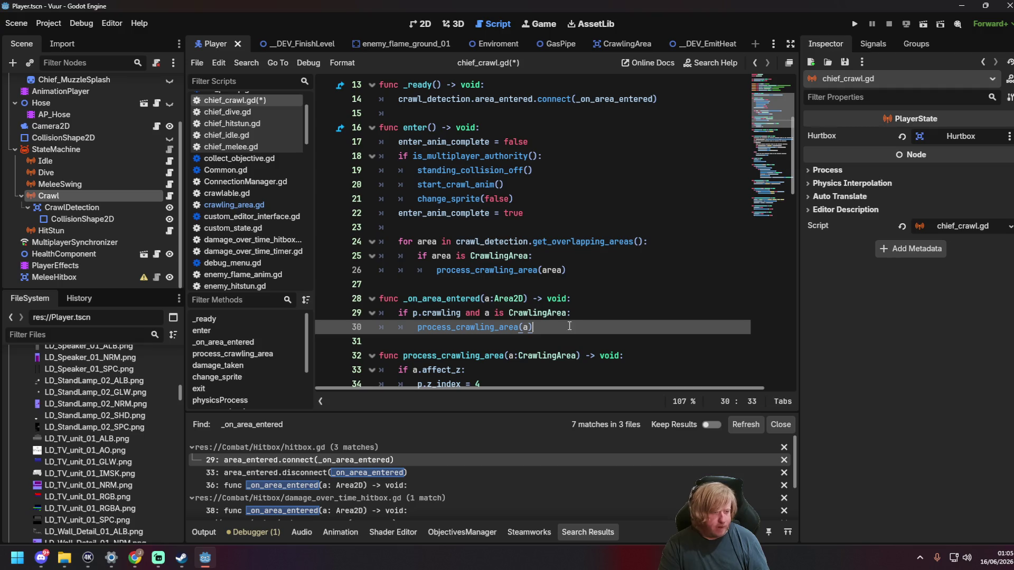
key(ctrl+s)
Remove the empty line before enter()'s for loop and save chief_crawl.gd.
scroll(492, 227, up, 2)
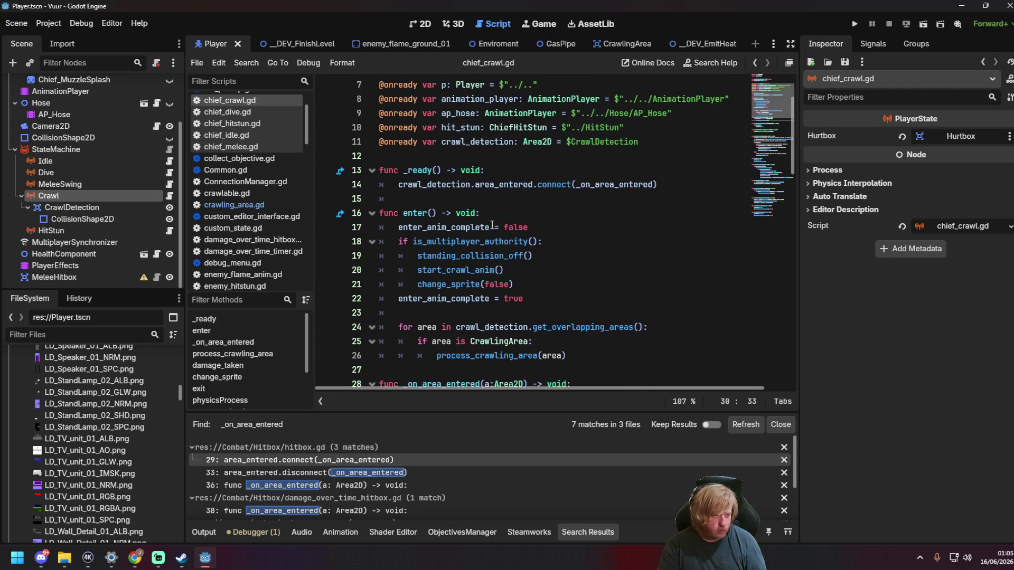
scroll(492, 225, down, 2)
click(469, 241)
key(ctrl+s)
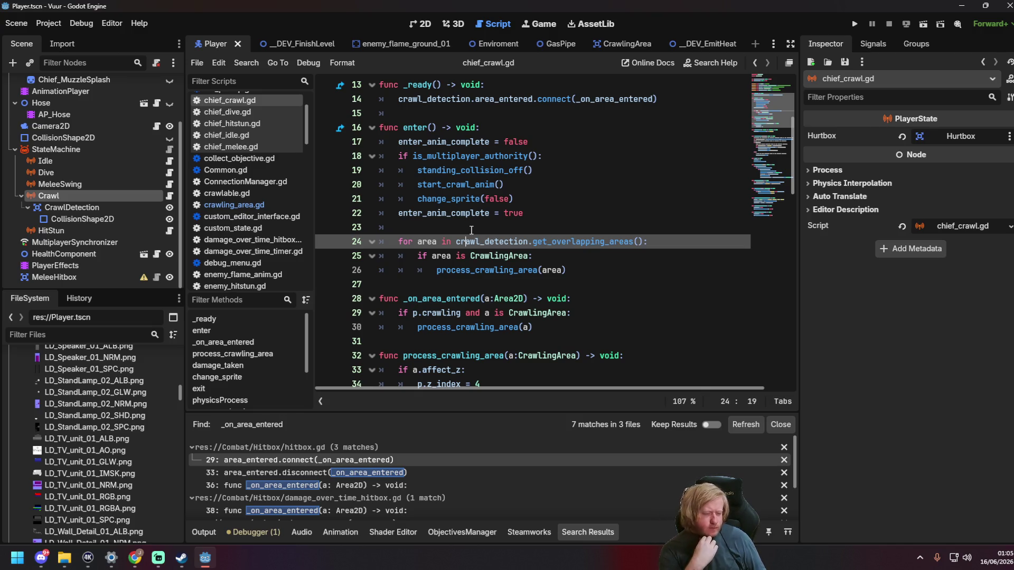
click(609, 278)
key(ctrl+s)
click(575, 271)
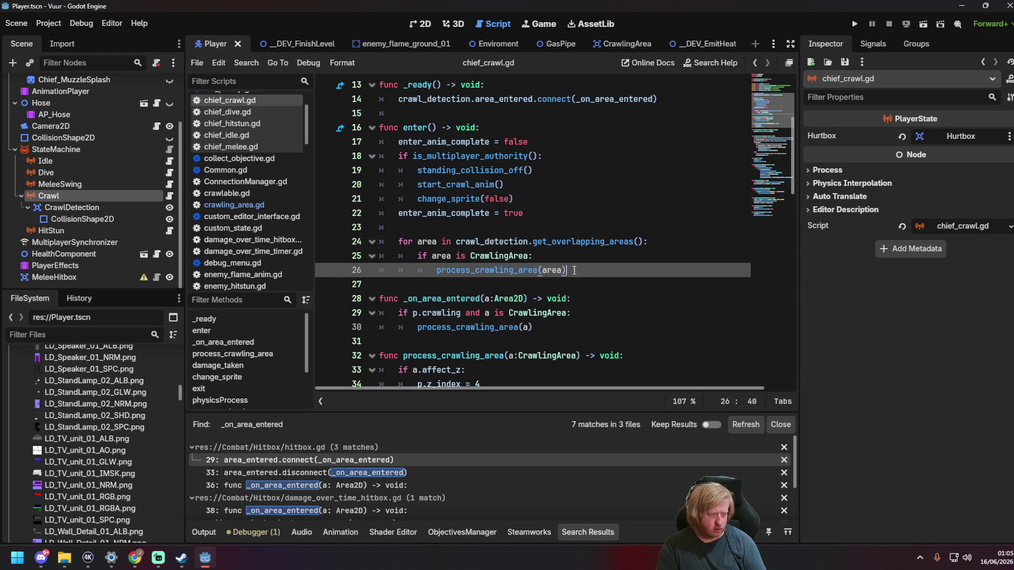
click(460, 227)
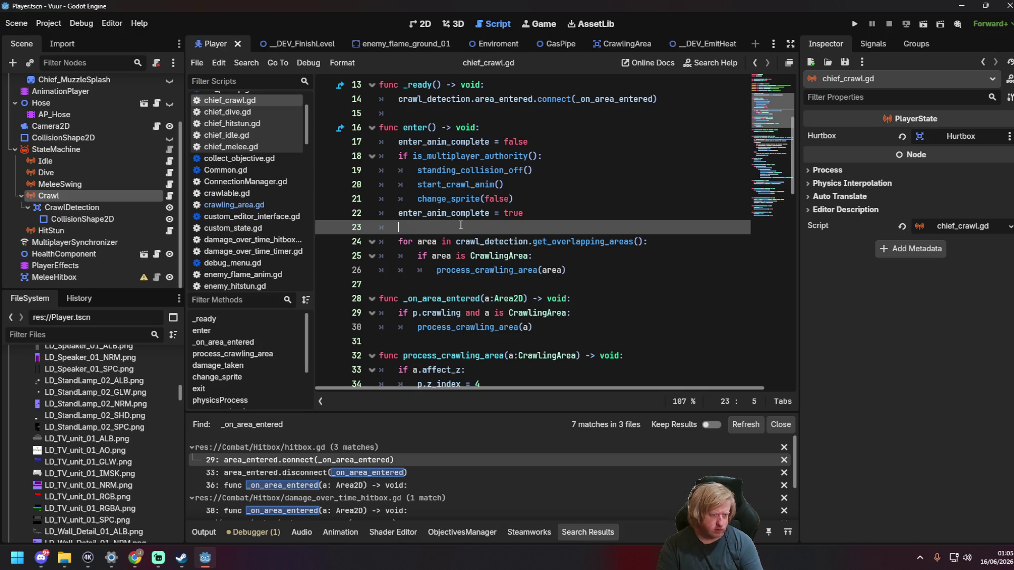
key(BackSpace)
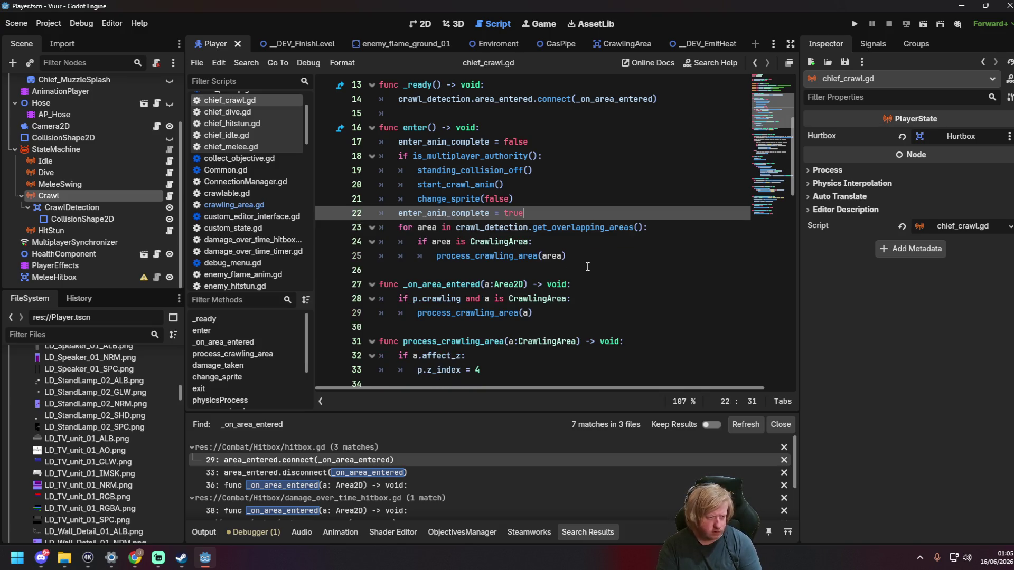
click(588, 258)
key(ctrl+s)
Run the _DEV_FinishLevel scene with F6 to test crawling.
scroll(551, 199, up, 1)
scroll(551, 198, up, 1)
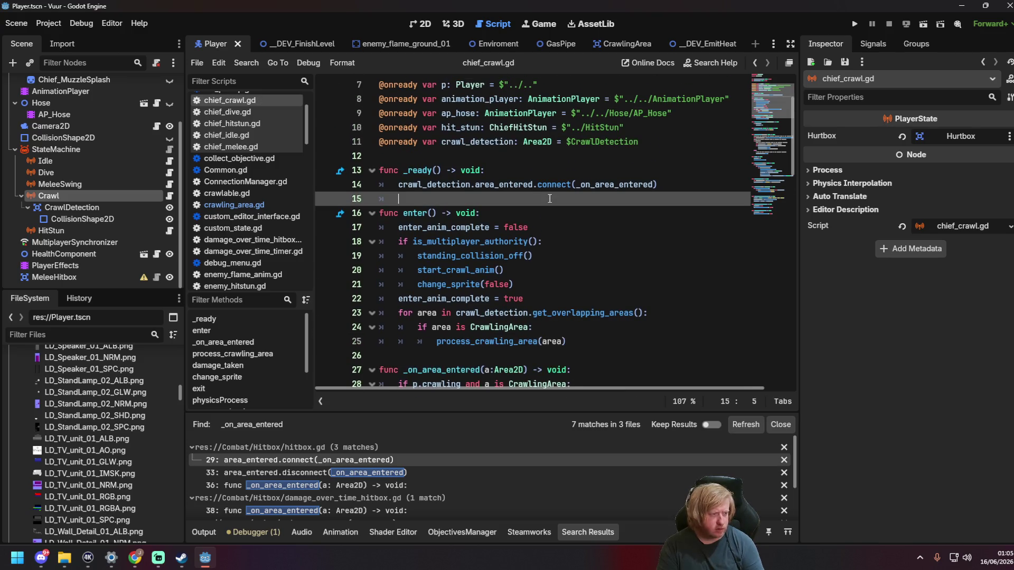
click(308, 43)
key(F6)
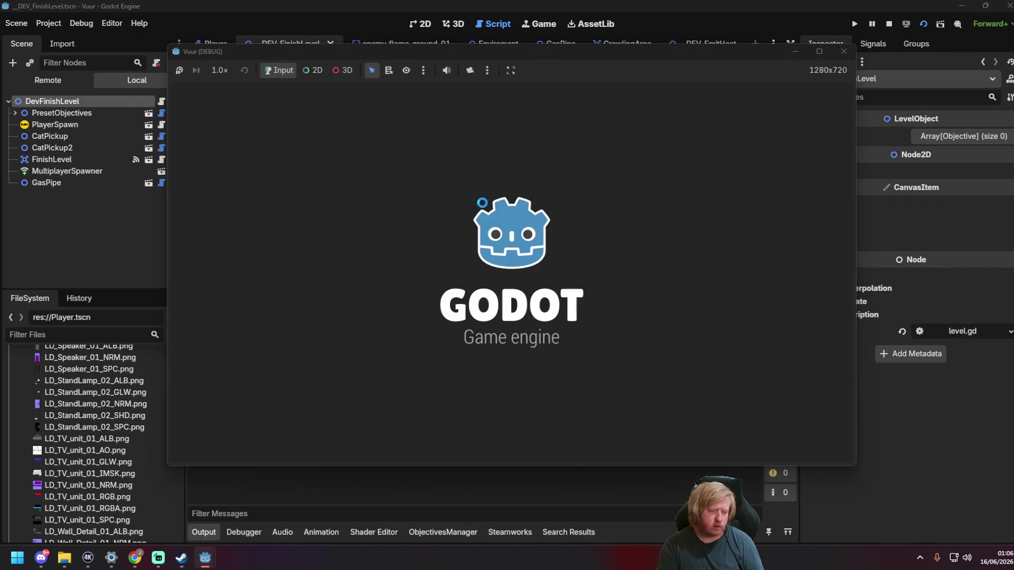
Walk the firefighter down and left into the flame, then close the game.
key(s)
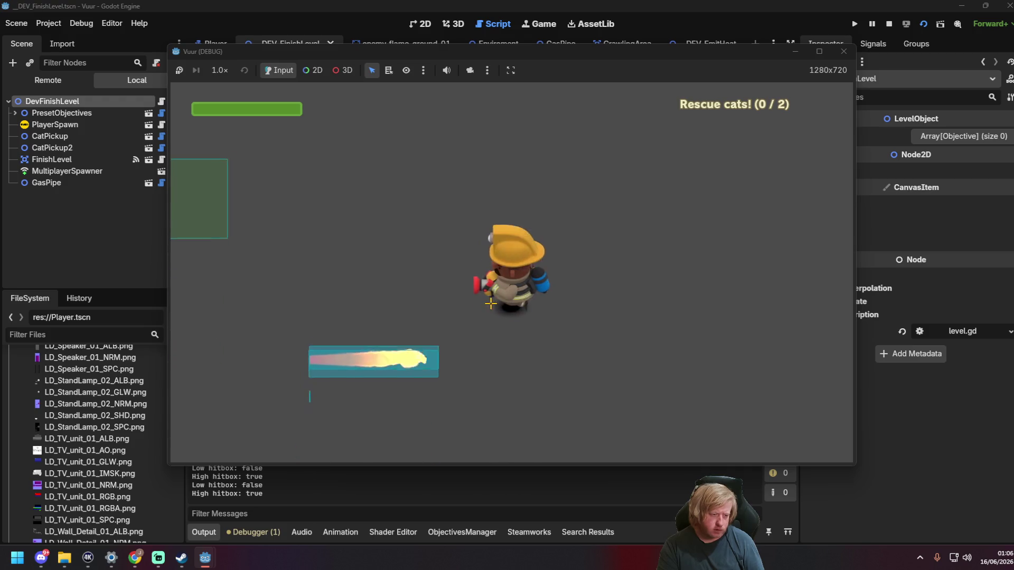
key(a)
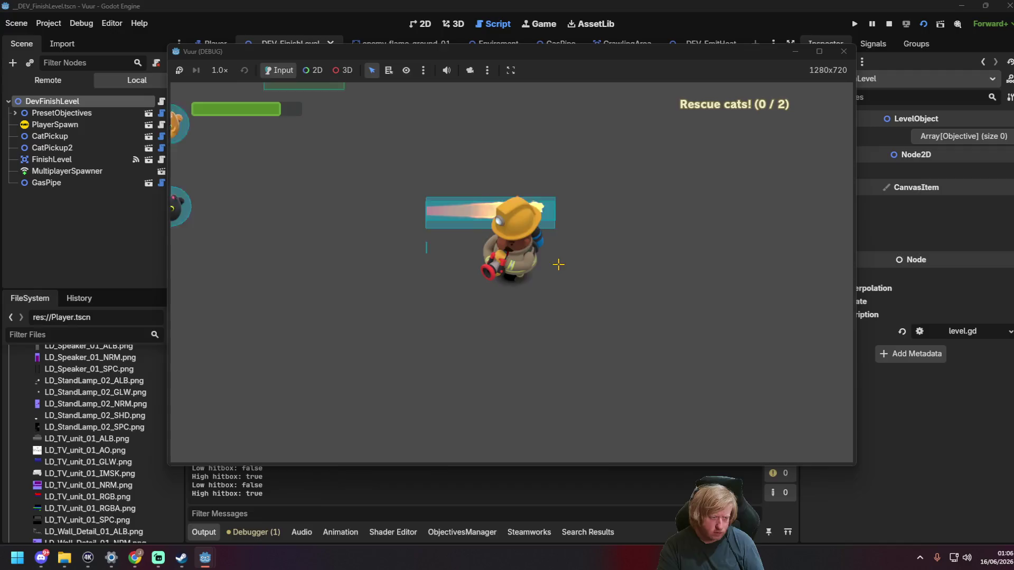
key(F8)
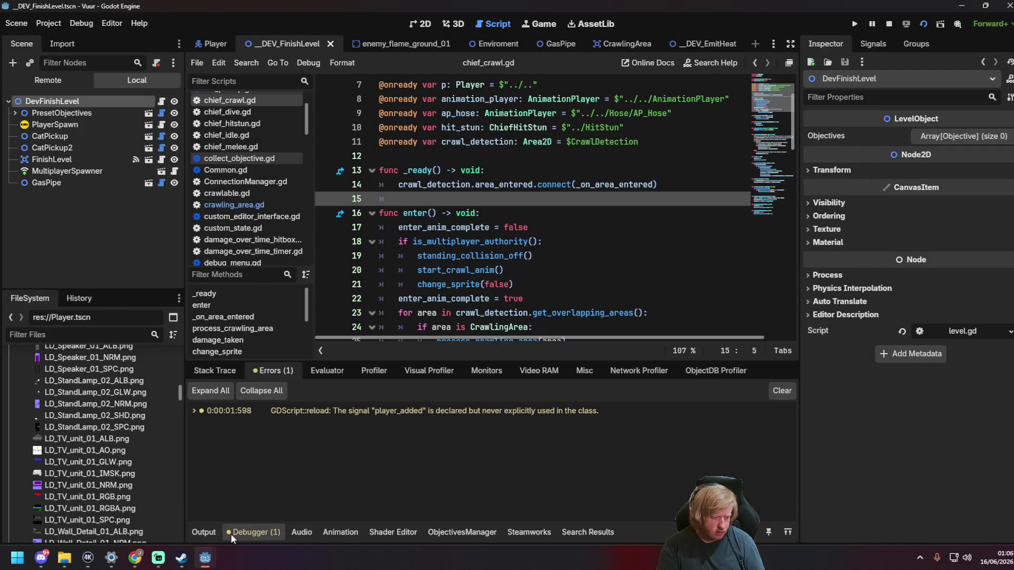
Relaunch the level, walk the firefighter through the flame pipe, then stop the game.
key(F6)
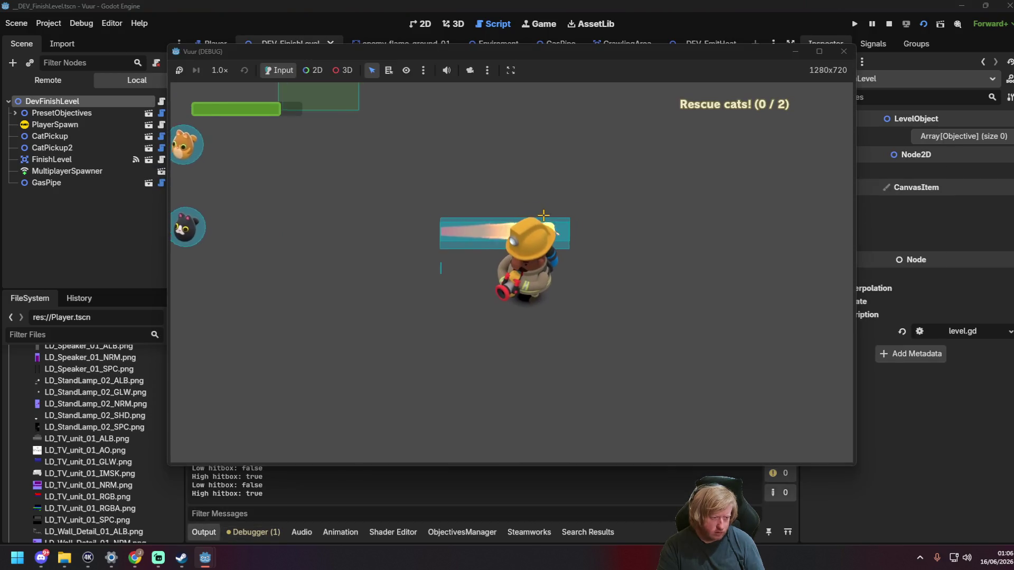
key(F6)
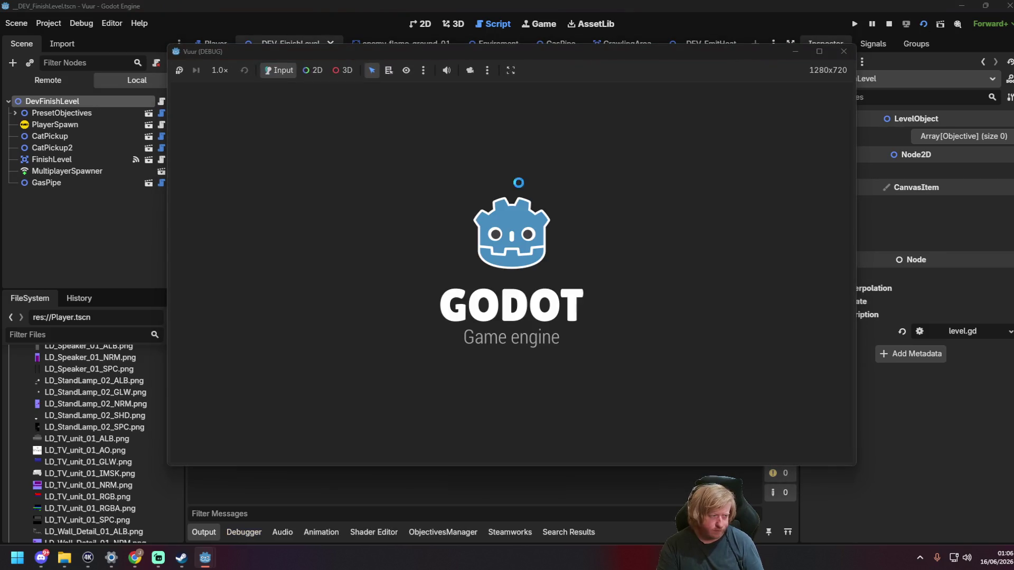
key(s)
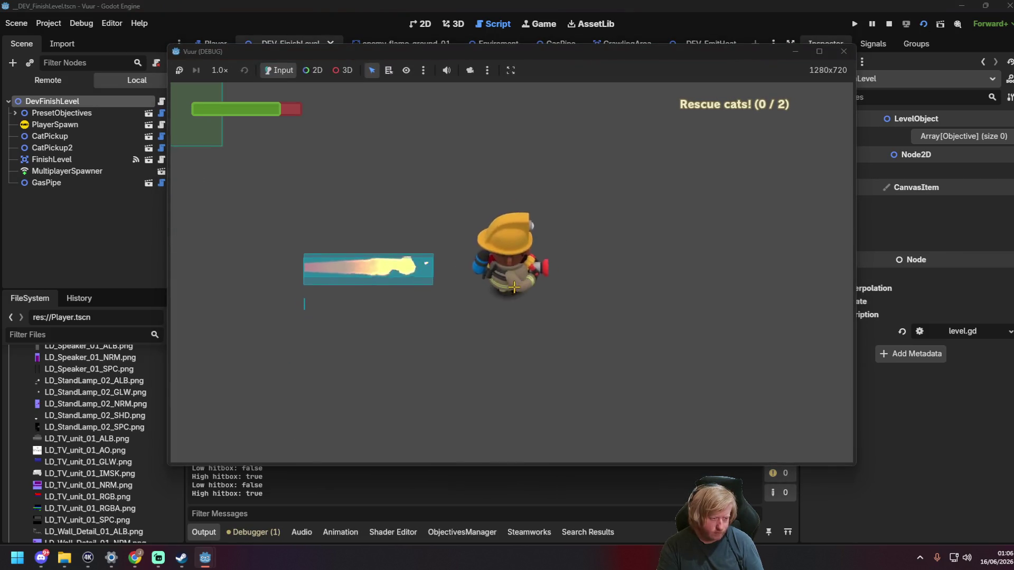
key(a)
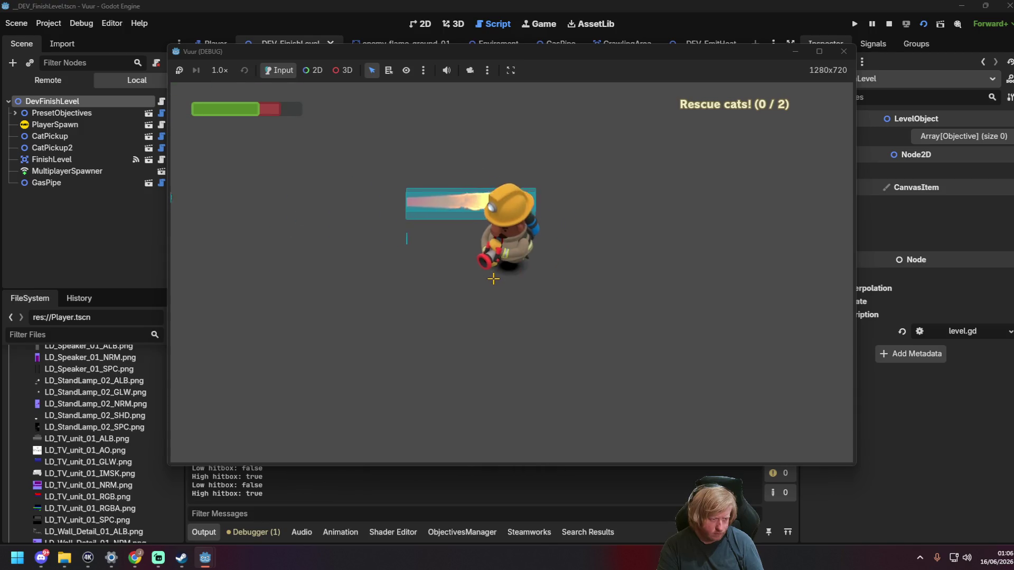
key(d)
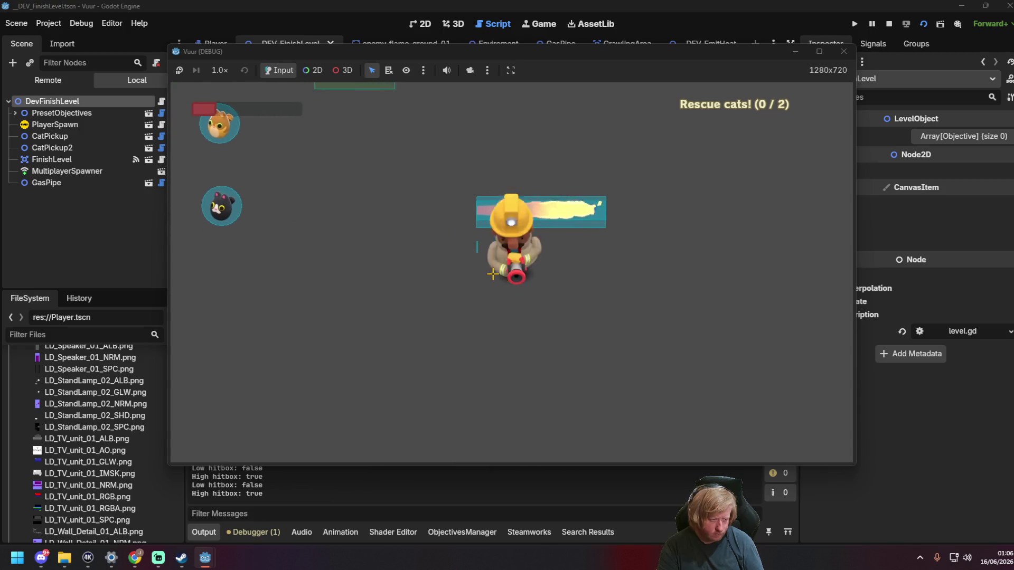
key(s)
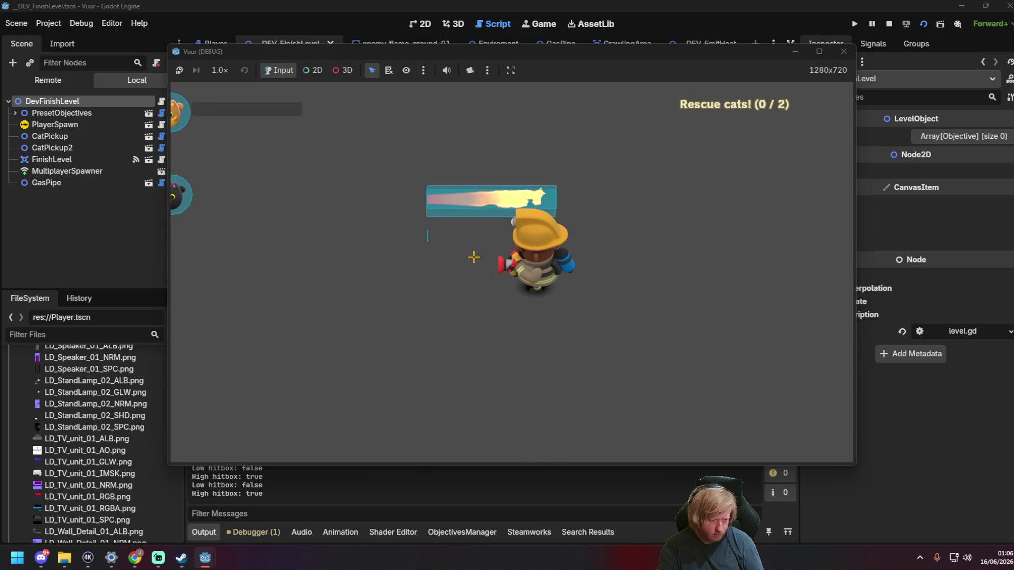
click(843, 51)
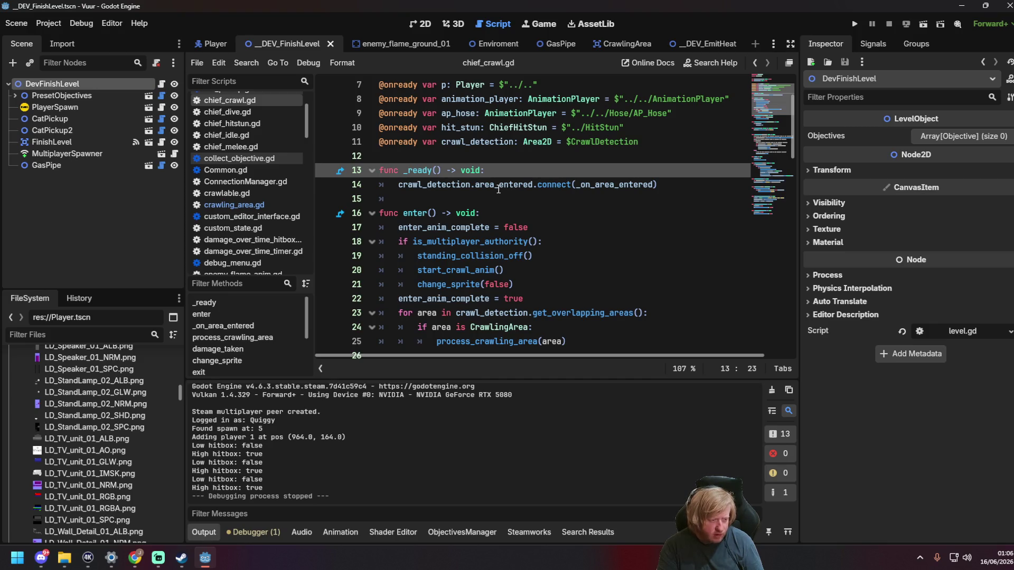
Indent lines 22–25 of enter() one level under the is_multiplayer_authority() check.
scroll(498, 188, down, 2)
click(490, 255)
drag(567, 255, 345, 213)
key(Tab)
click(612, 254)
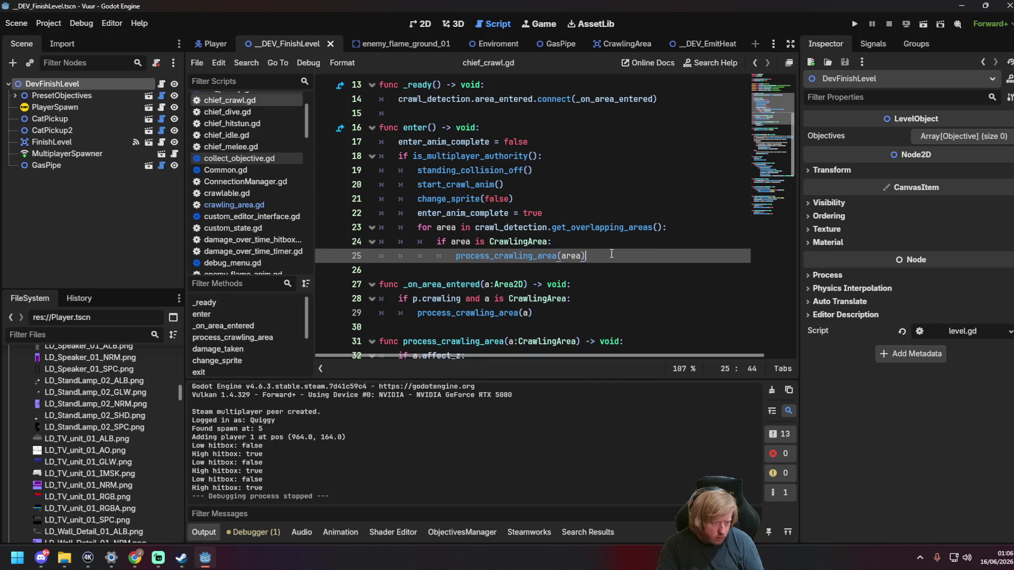
scroll(611, 256, down, 2)
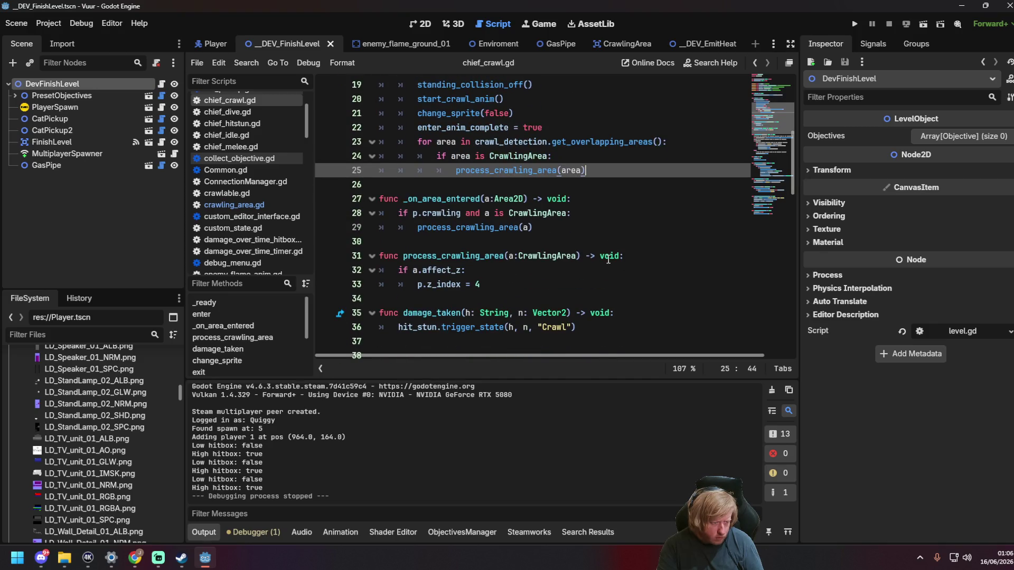
scroll(607, 259, down, 1)
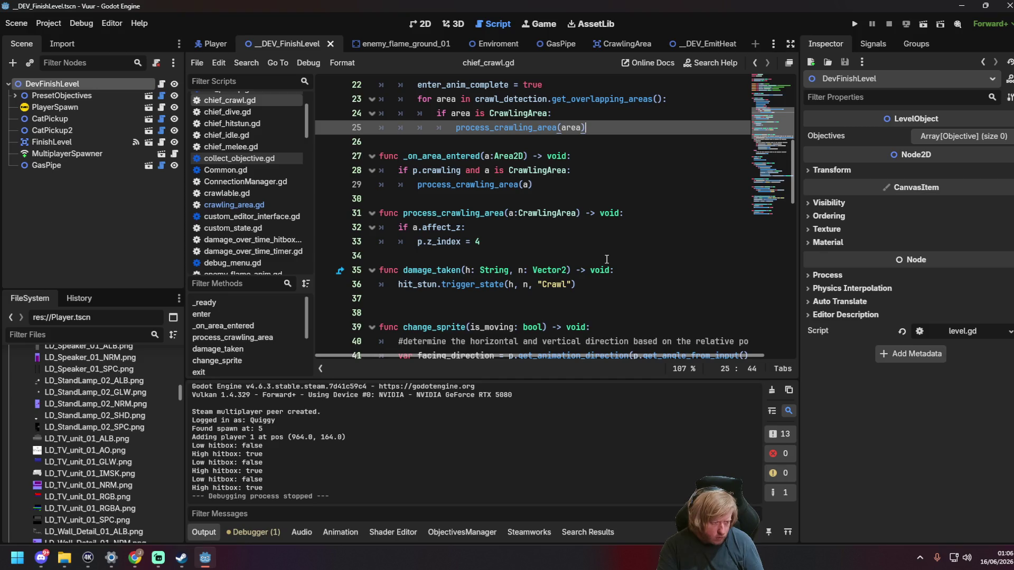
scroll(607, 259, down, 1)
scroll(604, 258, up, 3)
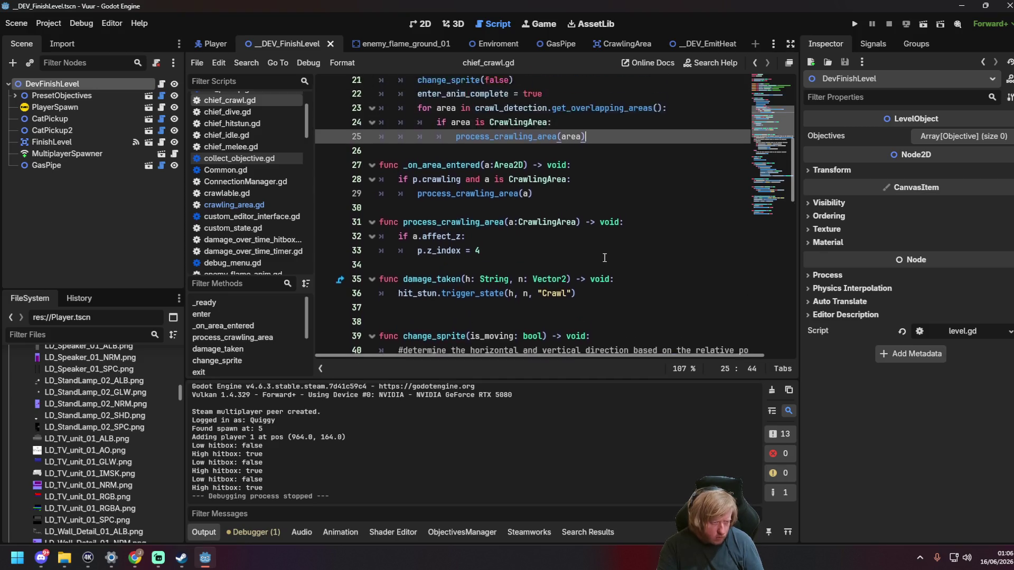
scroll(604, 258, down, 6)
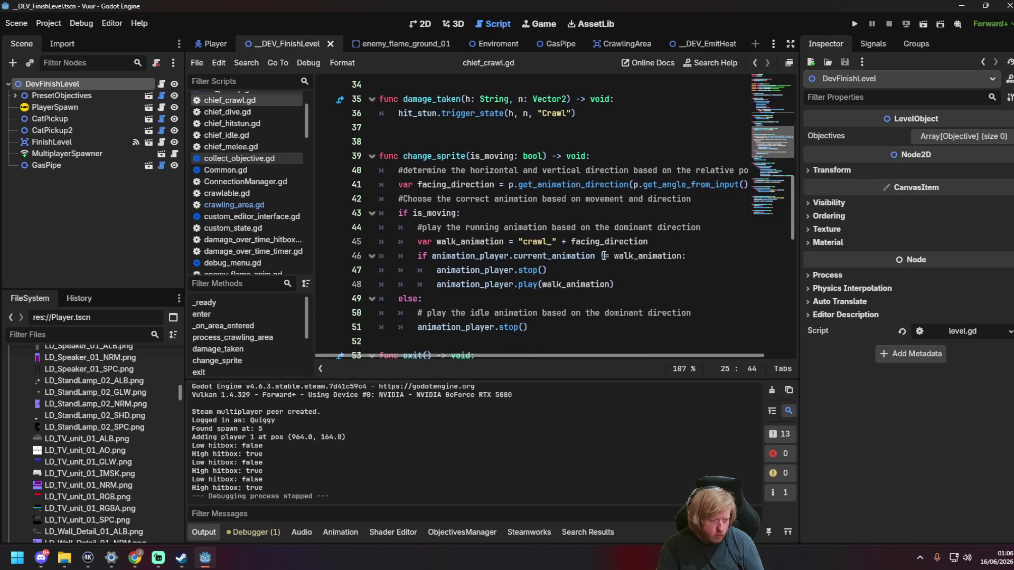
Delete the if enter_anim_complete: line in physicsProcess.
scroll(604, 256, down, 5)
scroll(604, 256, up, 2)
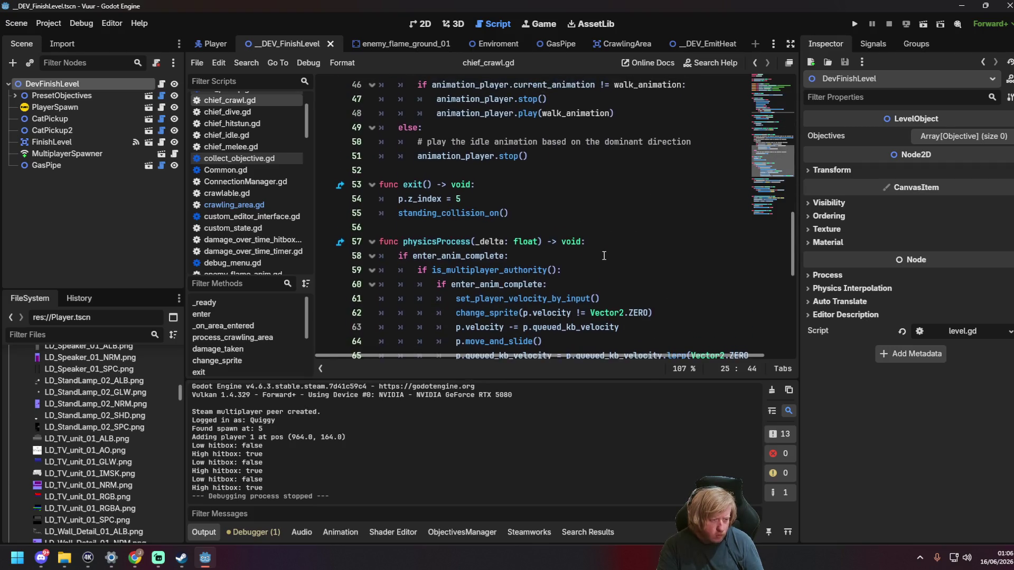
scroll(603, 256, down, 5)
scroll(604, 256, up, 1)
scroll(604, 256, up, 1)
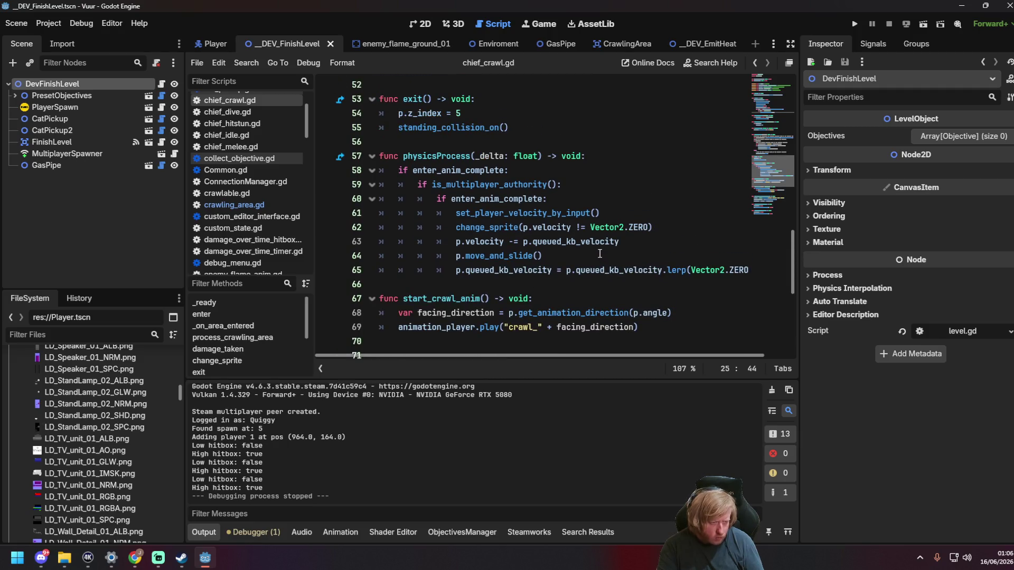
triple_click(508, 171)
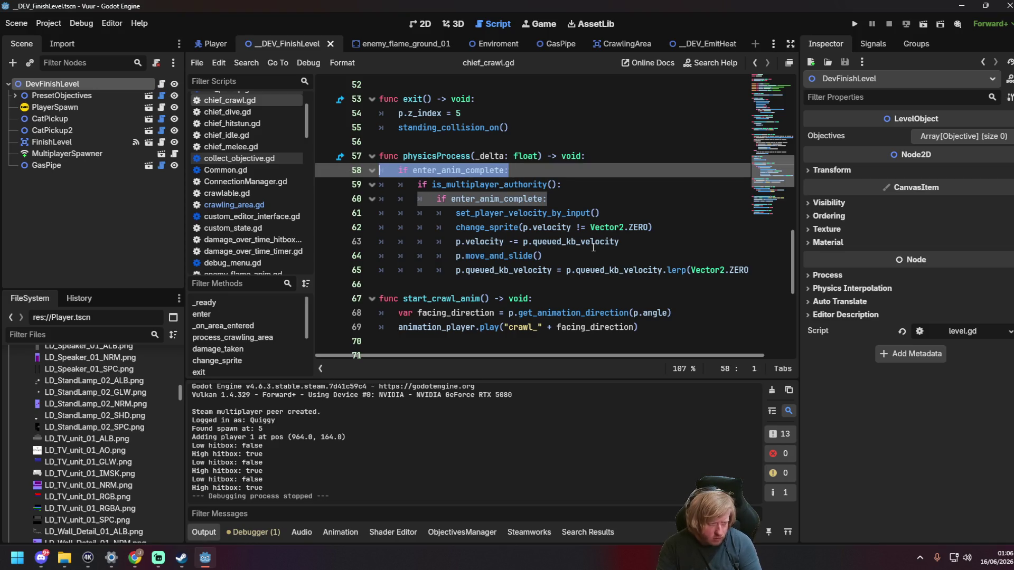
key(BackSpace)
key(BackSpace)
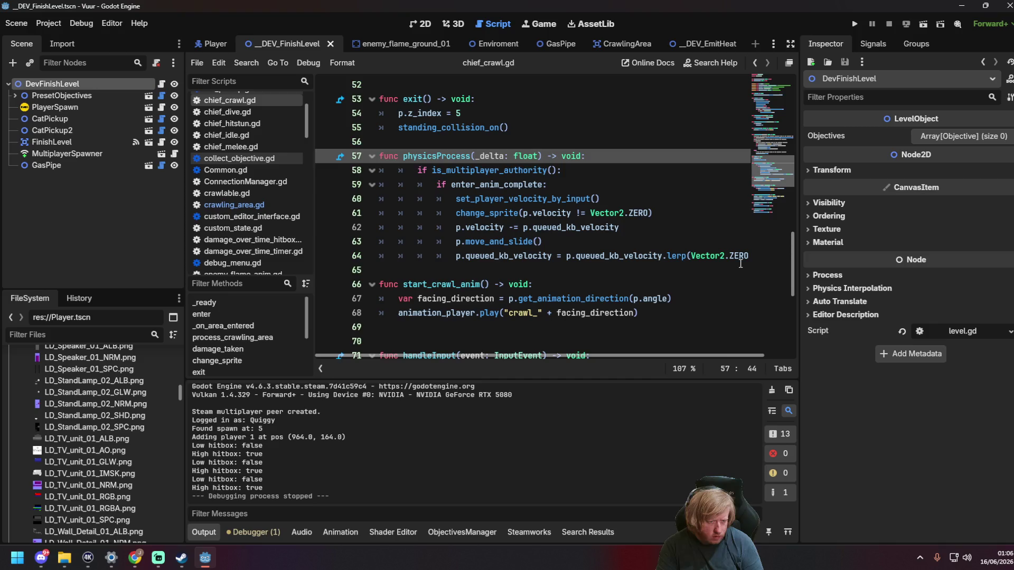
Dedent physicsProcess body lines 58–64 one level and save chief_crawl.gd.
click(739, 269)
scroll(746, 249, right, 1)
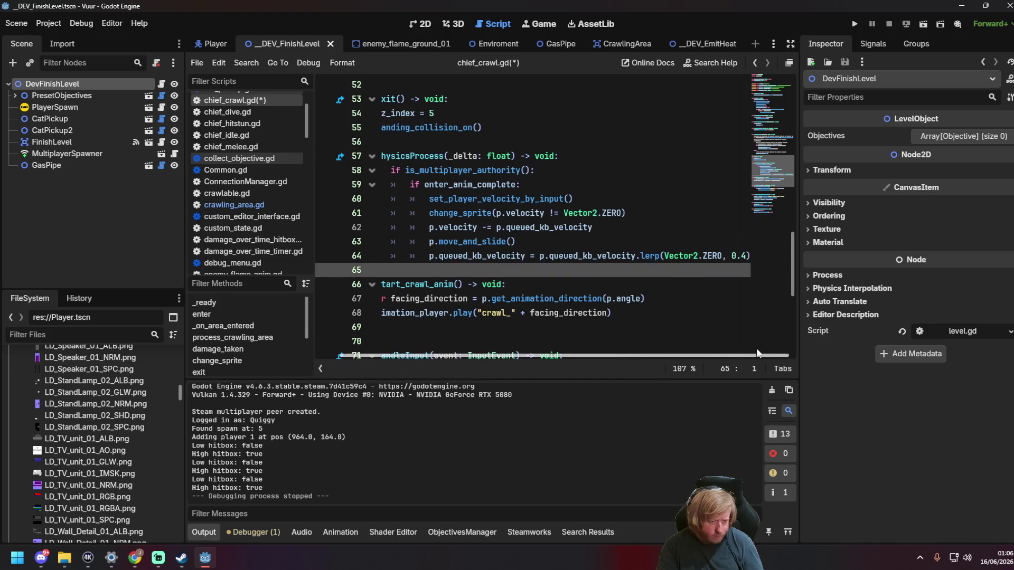
mouse_move(749, 255)
mouse_down()
mouse_move(607, 251)
mouse_move(321, 172)
mouse_up()
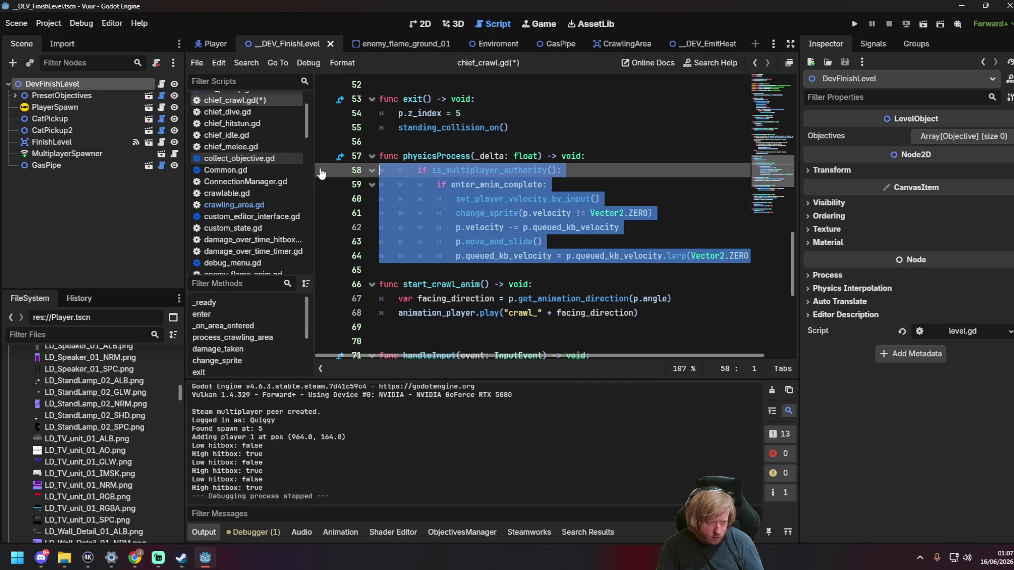
click(449, 226)
scroll(462, 263, down, 3)
key(ctrl+s)
scroll(462, 262, down, 1)
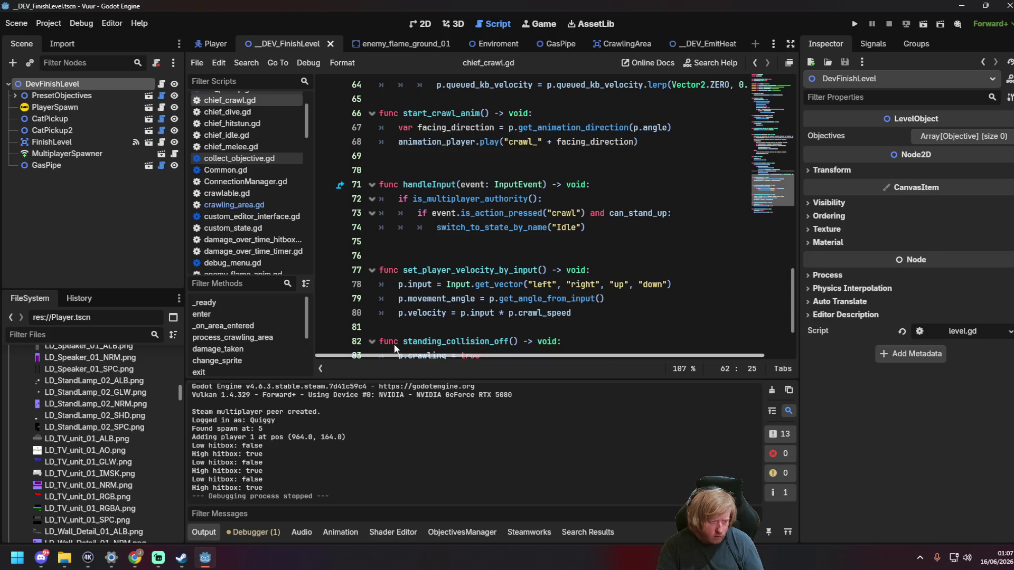
scroll(489, 268, down, 1)
scroll(491, 271, down, 1)
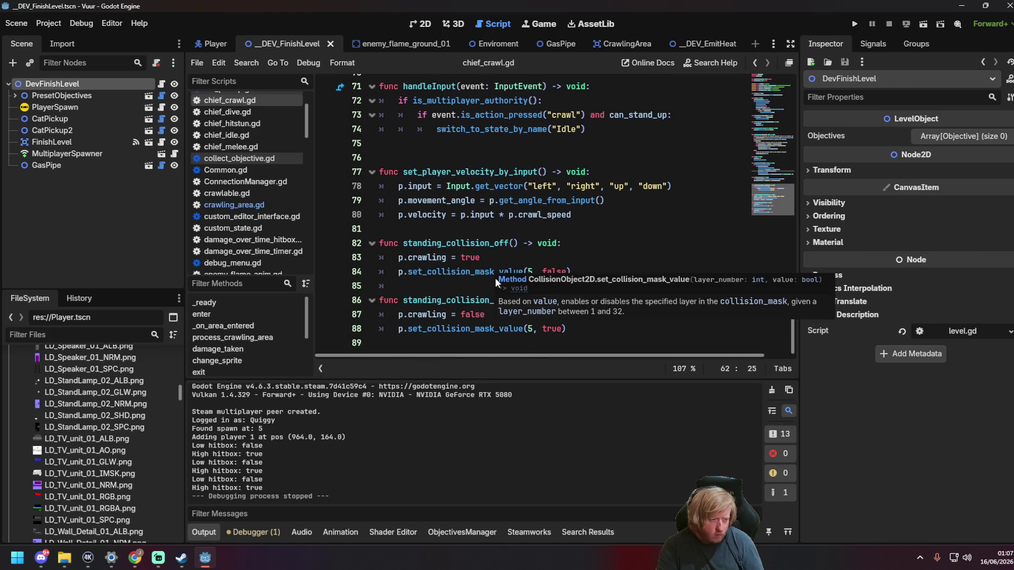
scroll(612, 226, up, 4)
scroll(627, 211, up, 18)
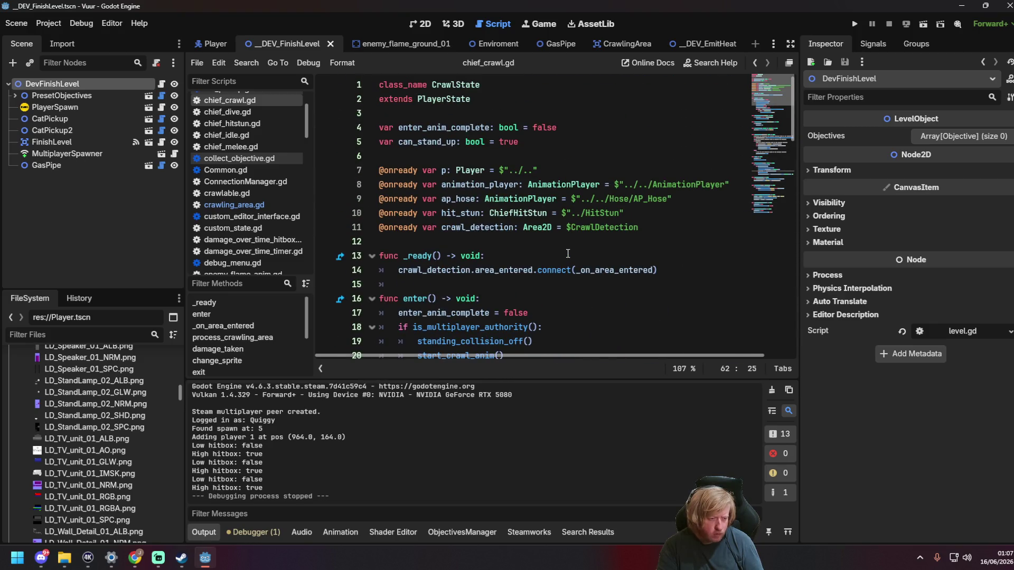
Set a breakpoint on line 28 in the _on_area_entered function.
scroll(568, 252, down, 2)
click(565, 244)
scroll(563, 246, down, 5)
scroll(561, 244, up, 2)
click(562, 245)
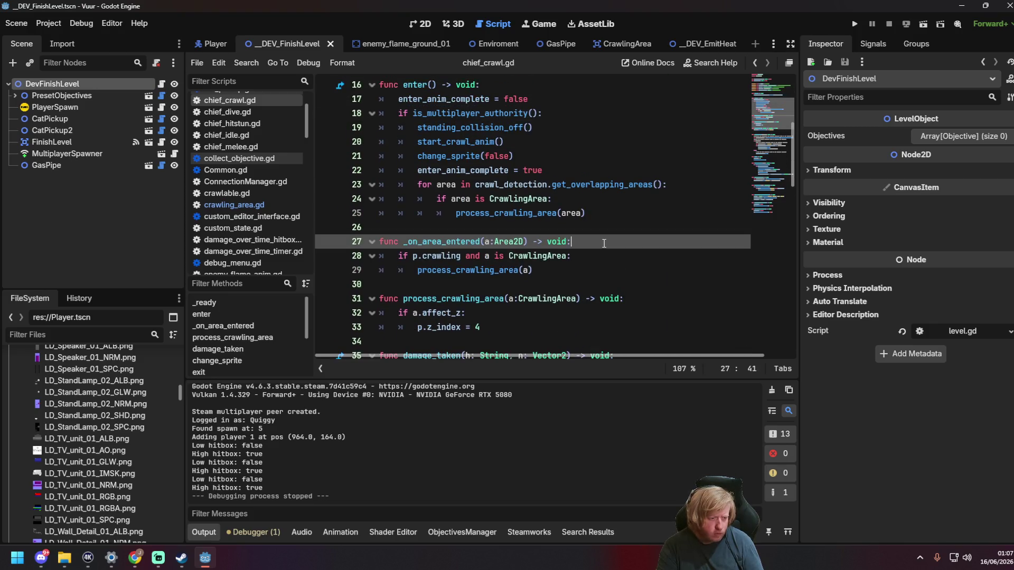
click(330, 256)
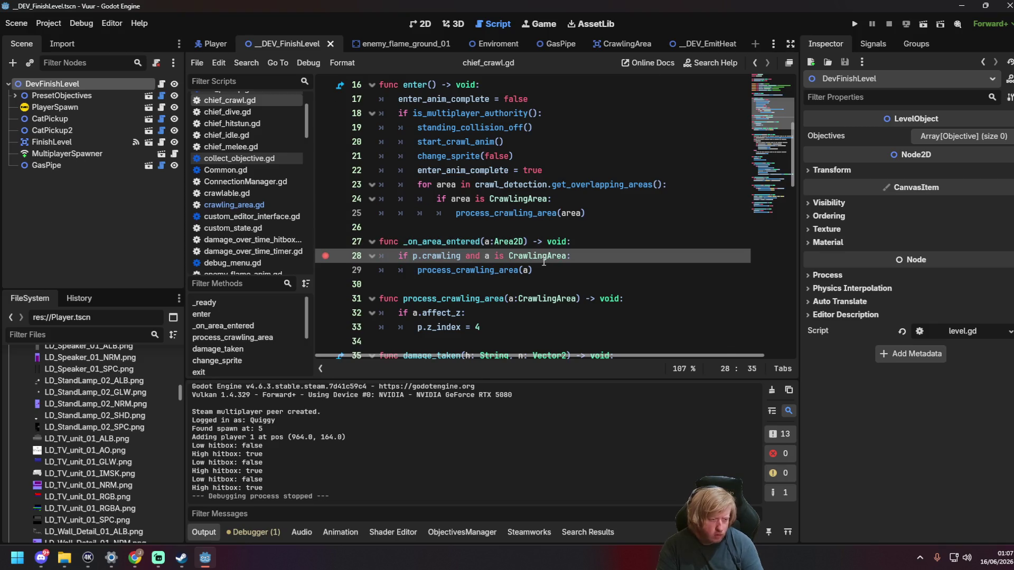
scroll(543, 261, up, 1)
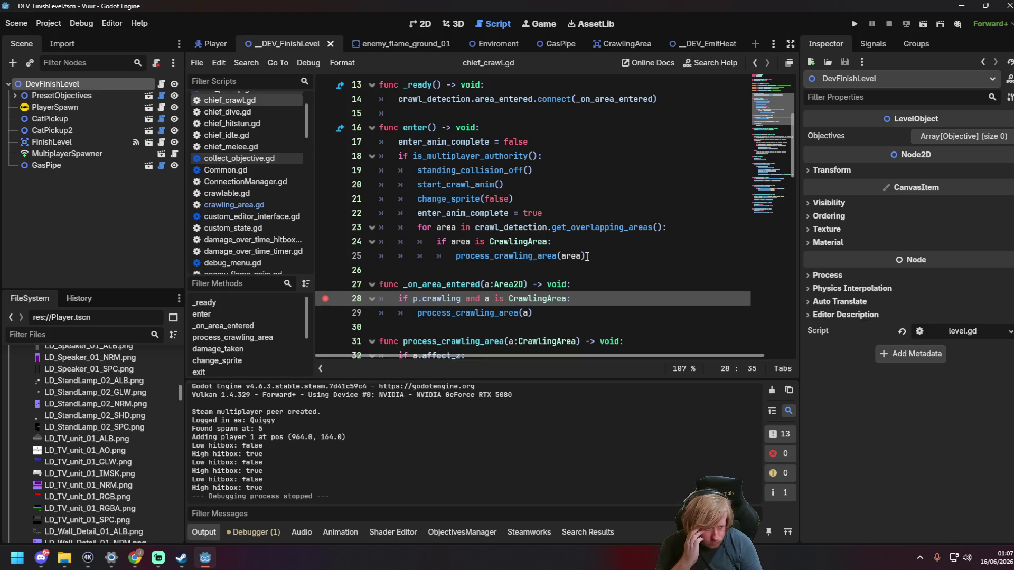
Run the level with F5 and then F6, stopping the game after each test.
key(F5)
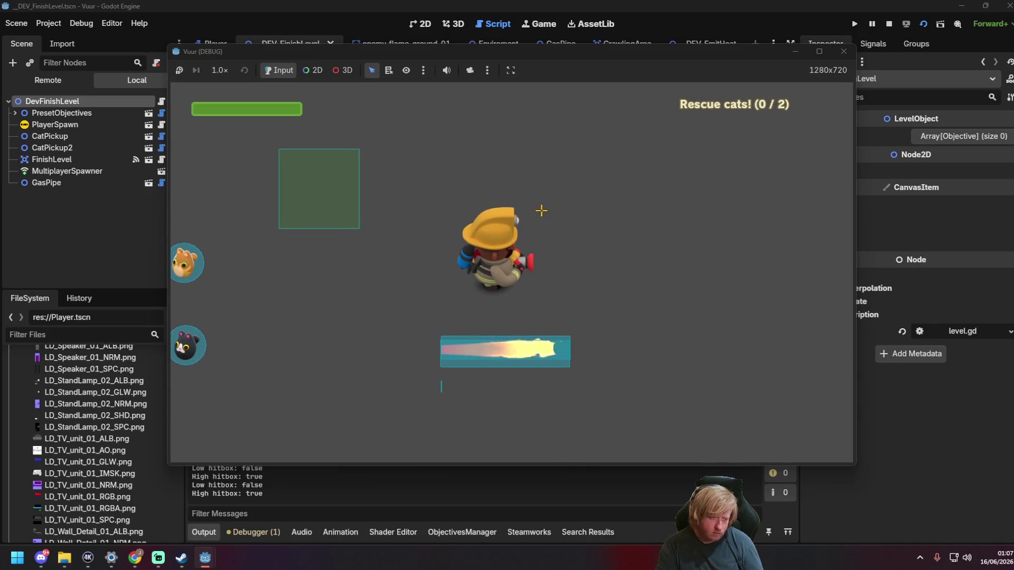
click(843, 52)
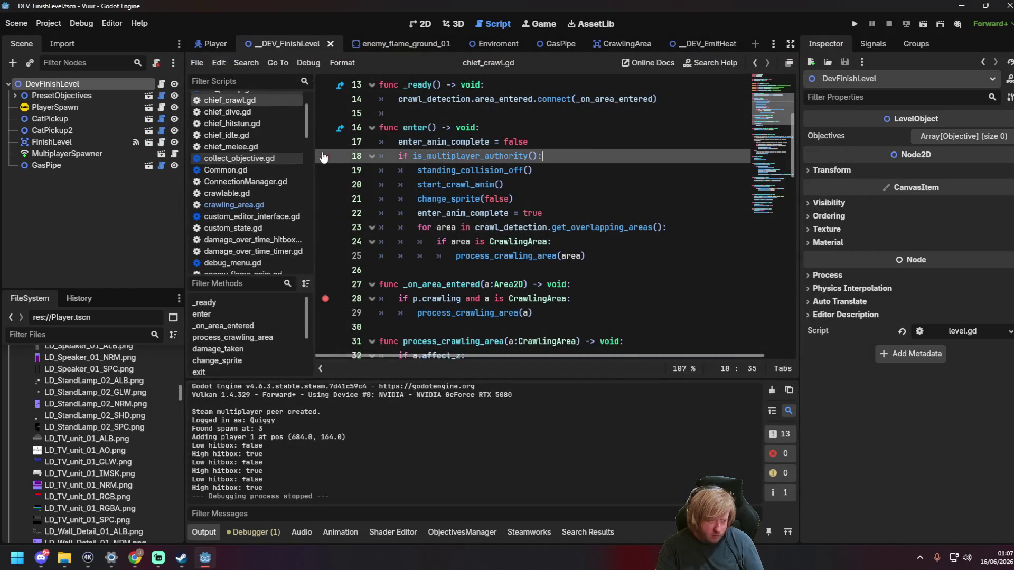
click(531, 186)
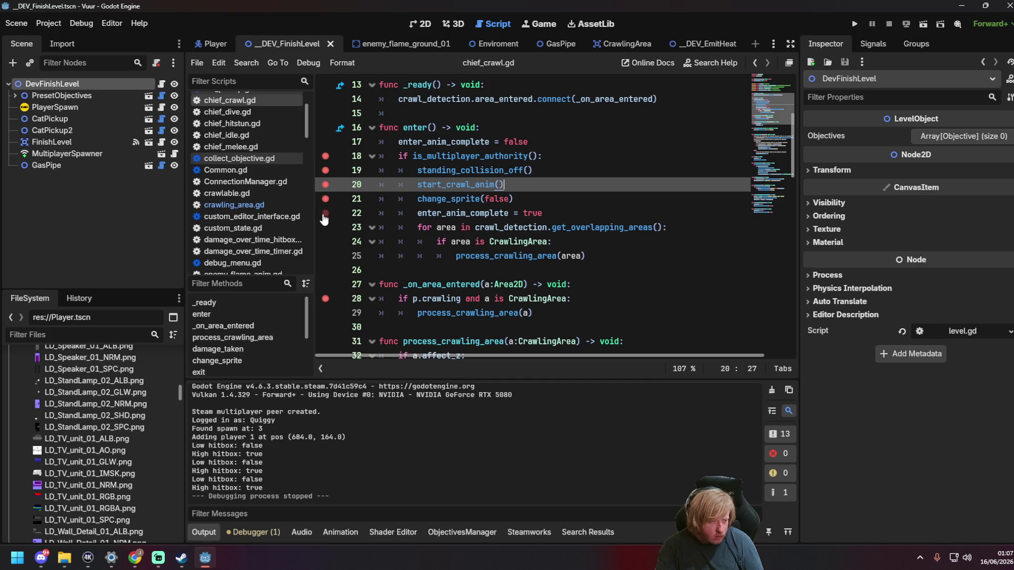
key(F6)
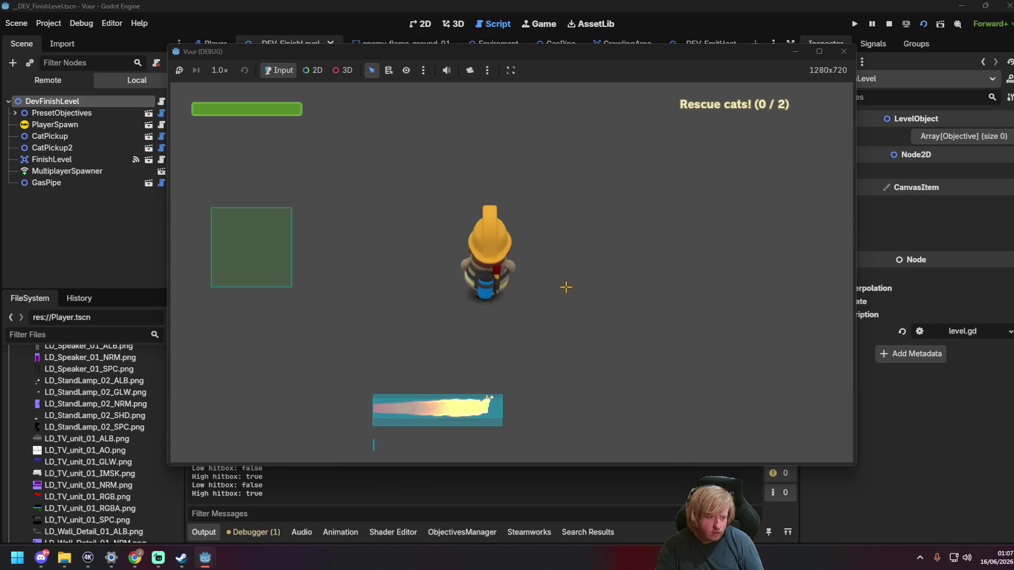
click(843, 51)
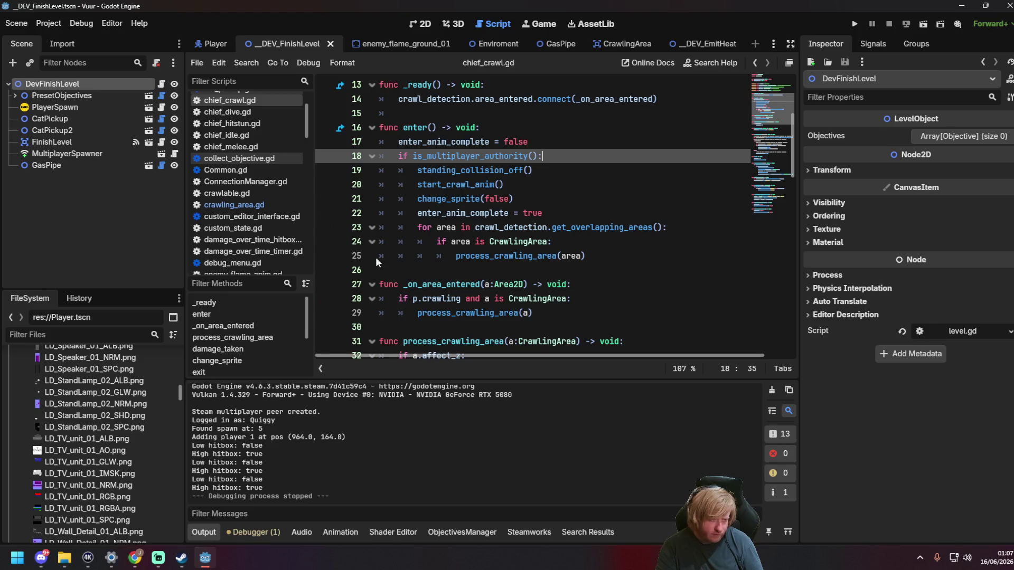
Remove the underscore from _ready on line 13 and save the script.
scroll(457, 226, up, 3)
click(404, 214)
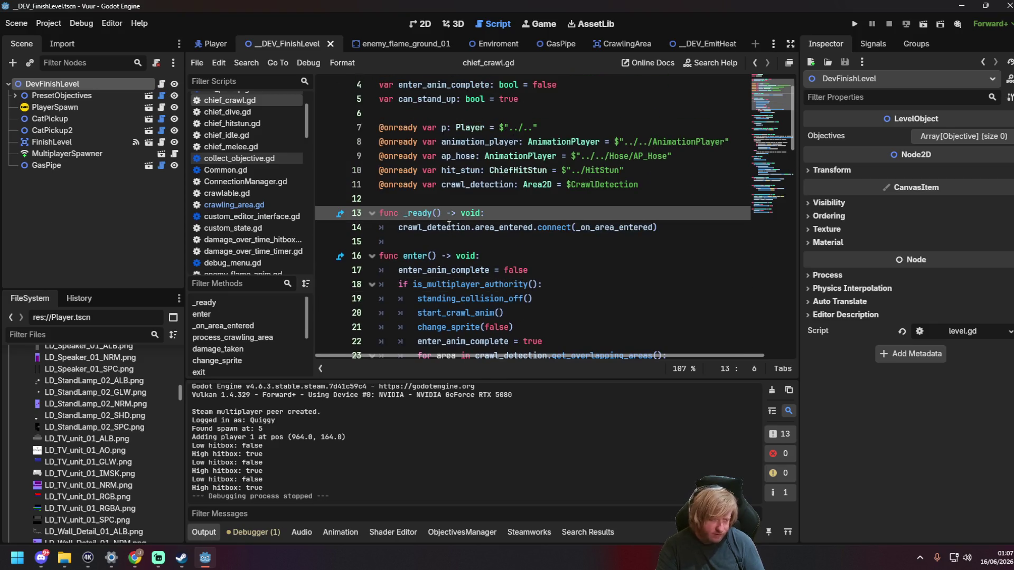
key(BackSpace)
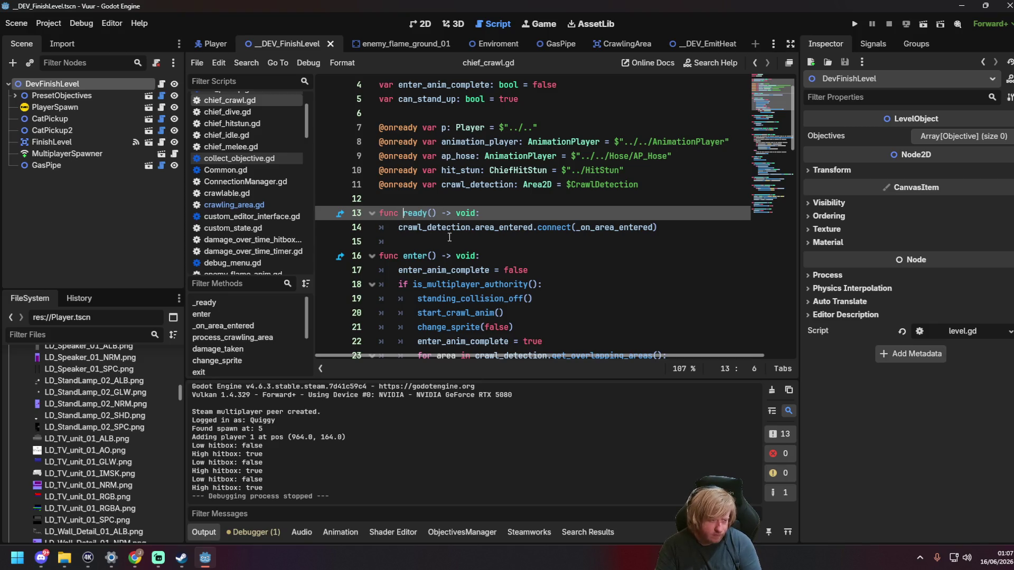
key(ctrl+s)
Review the parent PlayerState and crawling_area.gd scripts, then return to chief_crawl.gd.
scroll(504, 169, up, 1)
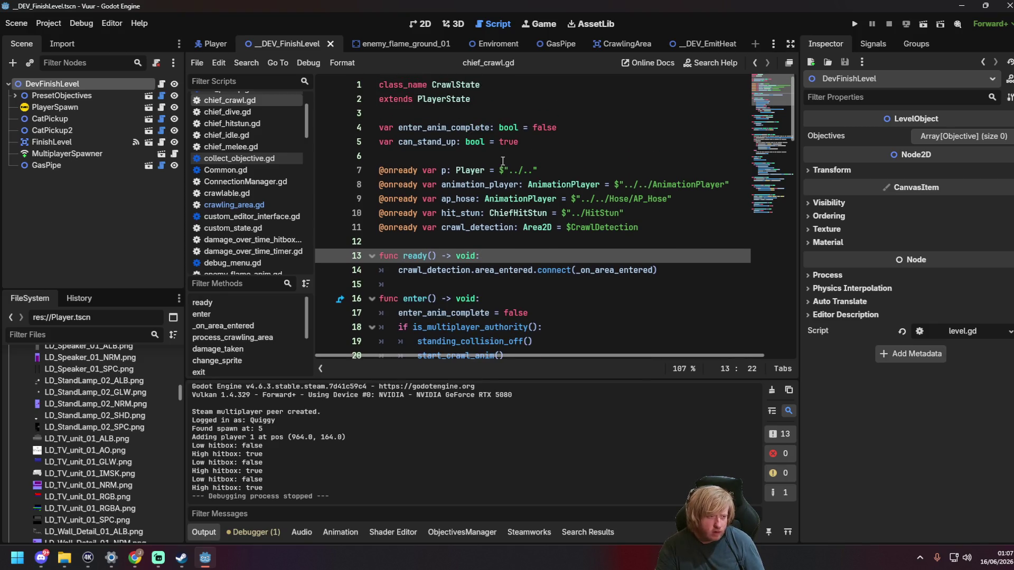
ctrl+click(446, 101)
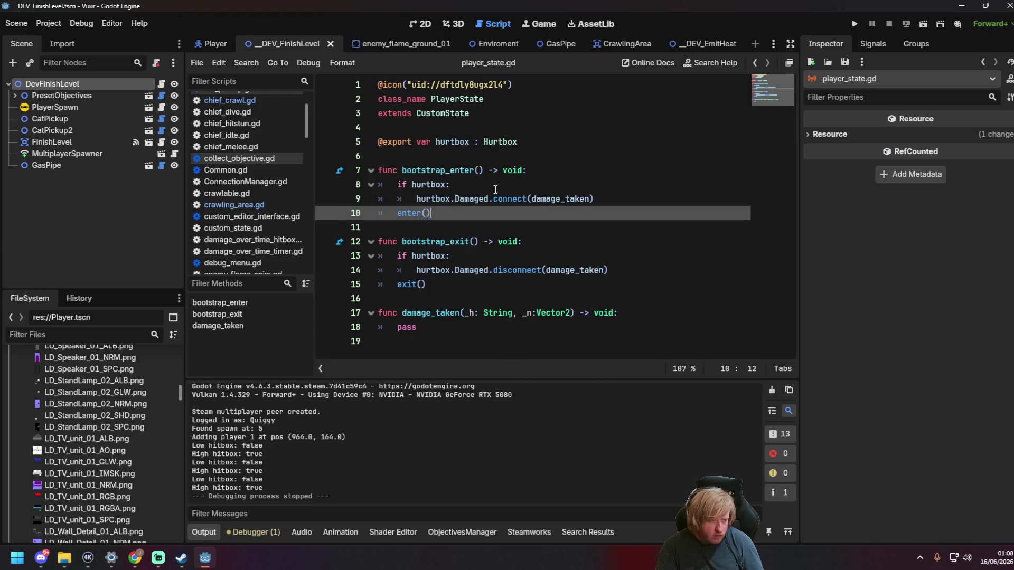
click(262, 206)
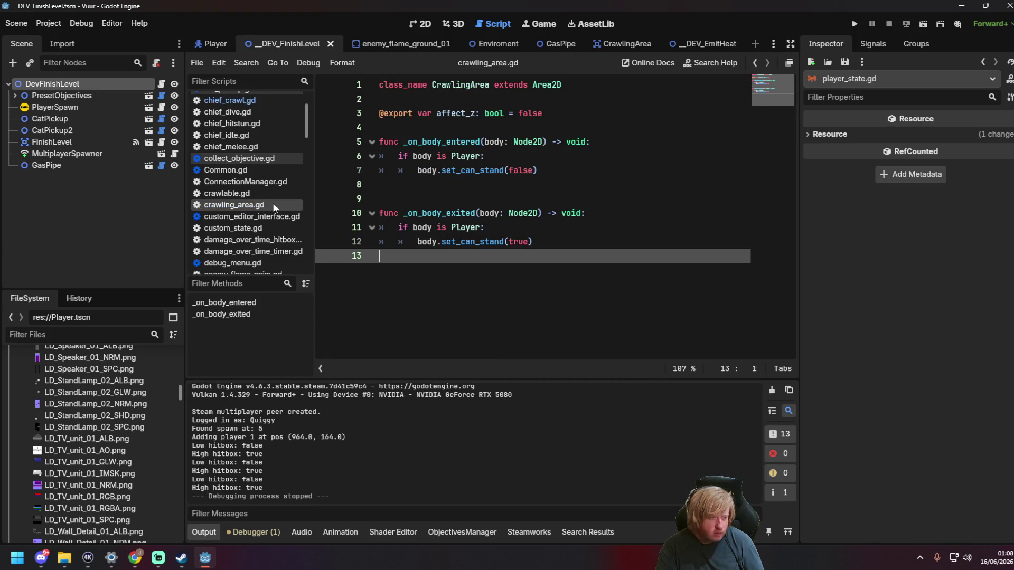
scroll(251, 159, up, 2)
click(252, 141)
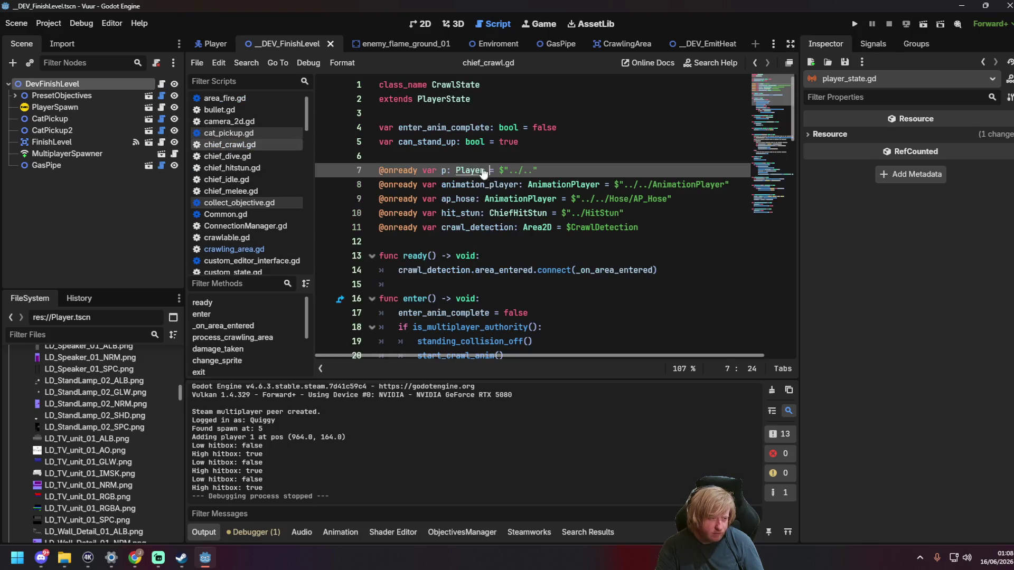
Add a super() call at the start of _ready and run the current scene.
key(Return)
text(super())
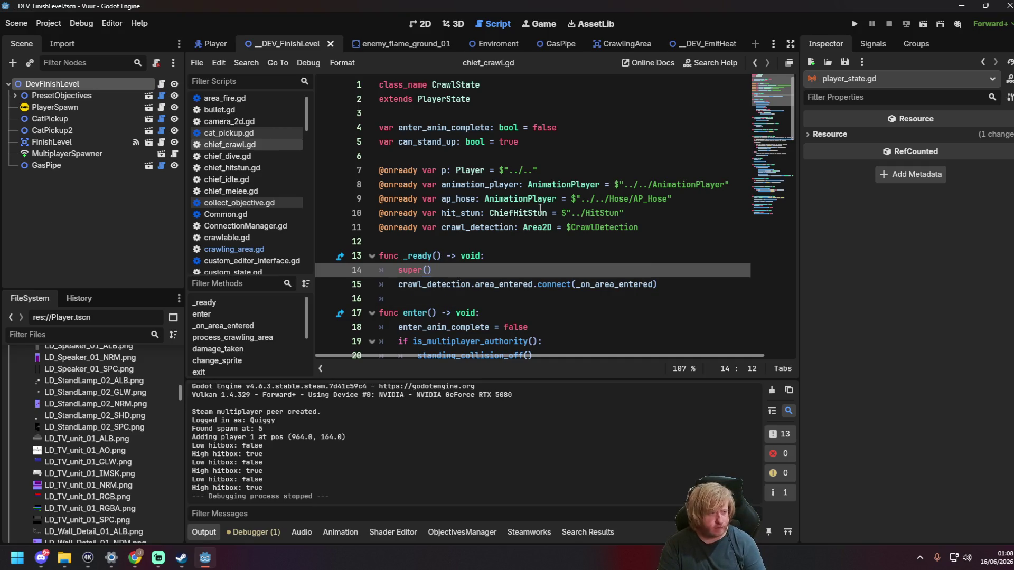
key(F6)
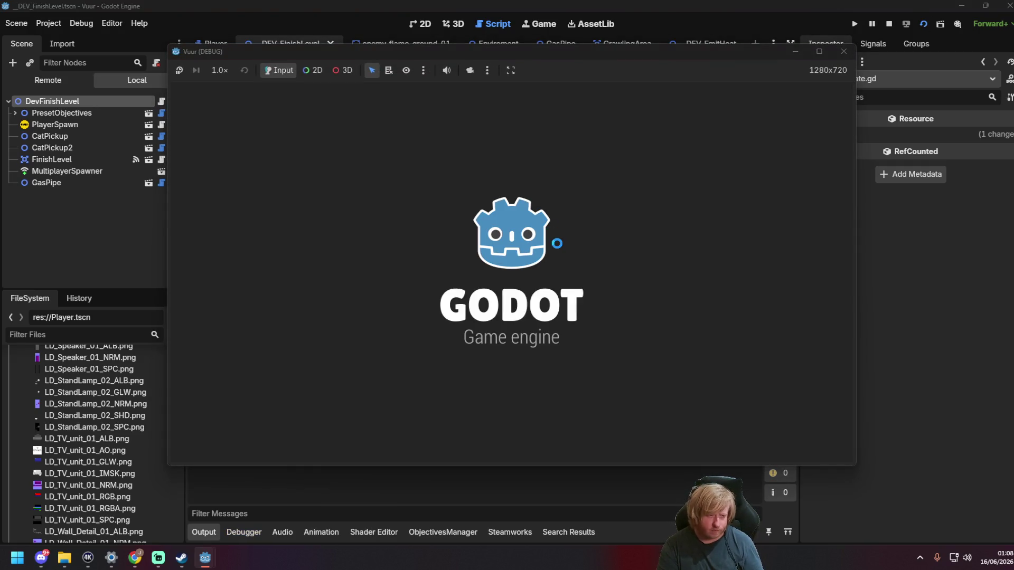
Walk the firefighter down the level with S and W, turning back and forth.
key(s)
key(s)
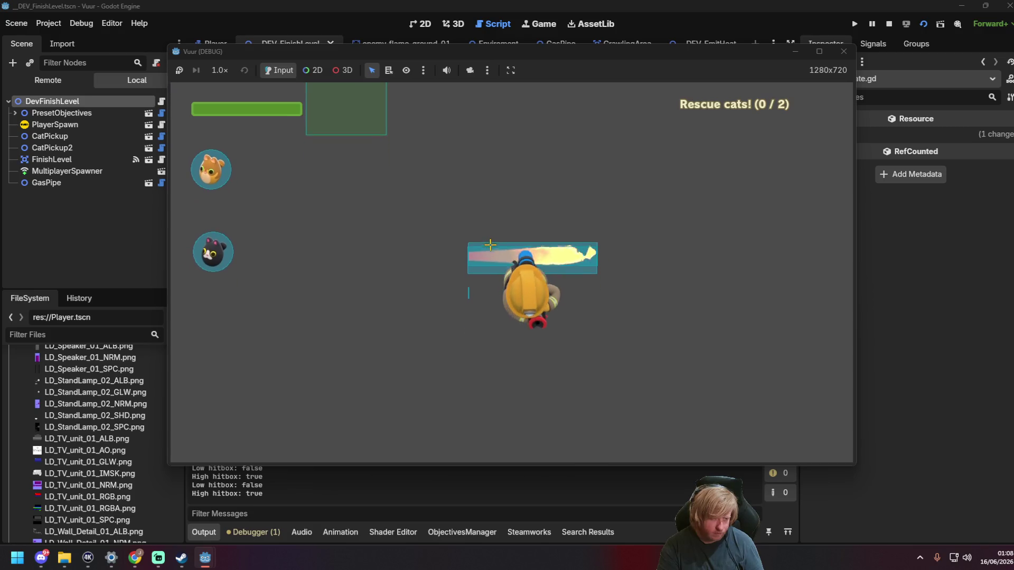
key(w)
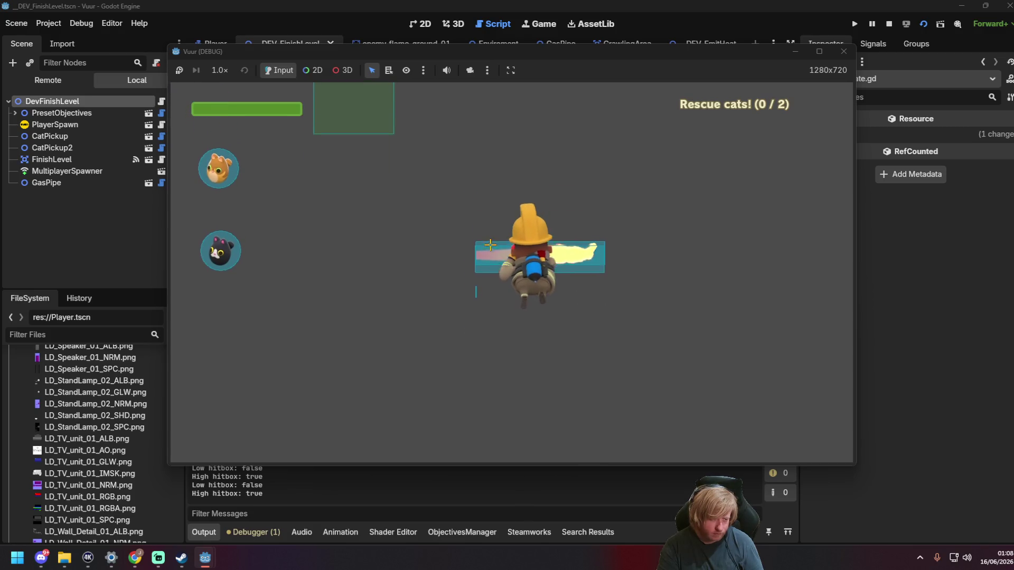
key(s)
key(w)
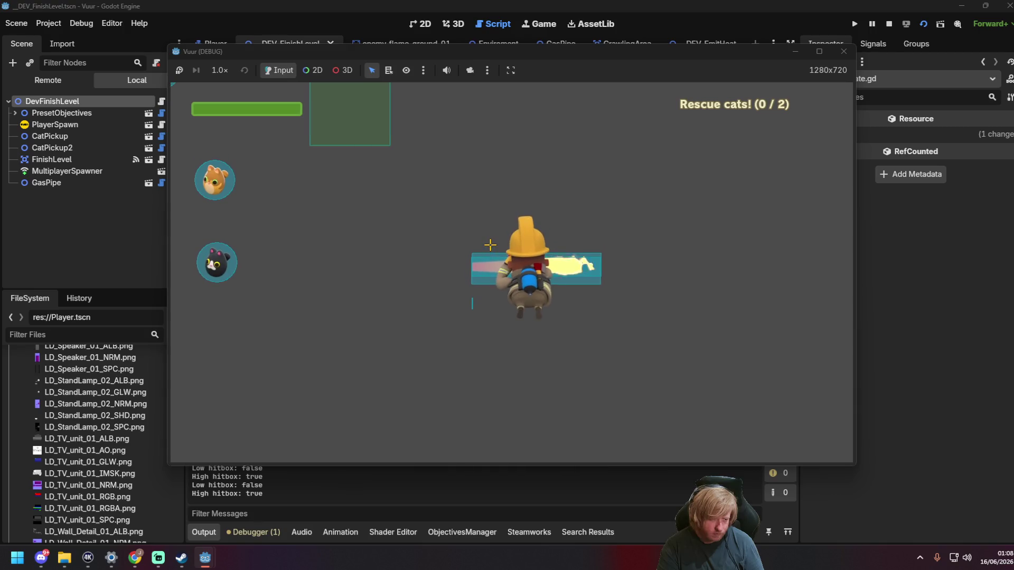
key(s)
key(w)
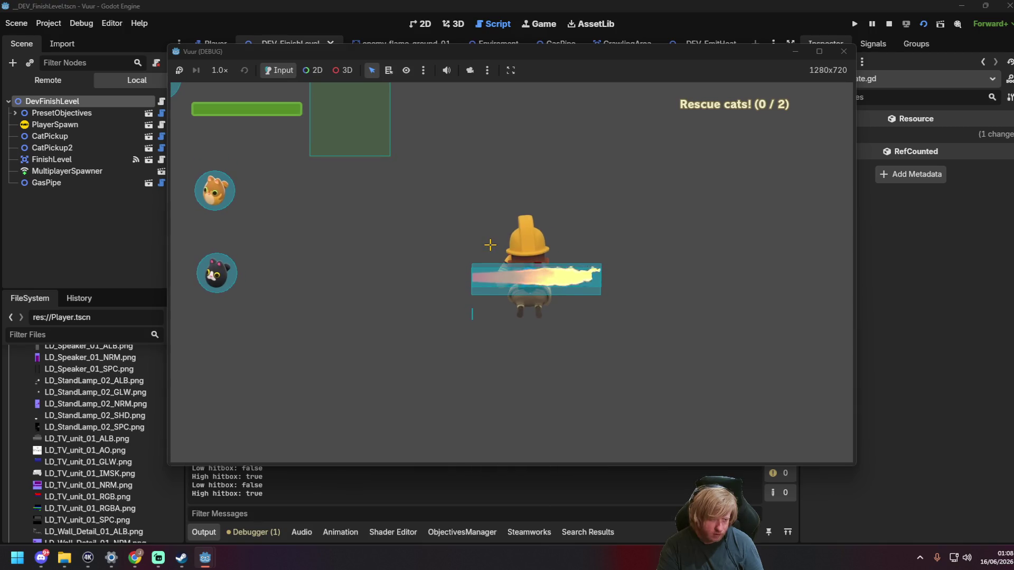
key(s)
key(s)
Steer the player left, right and up toward the flame, then stop the game.
key(a)
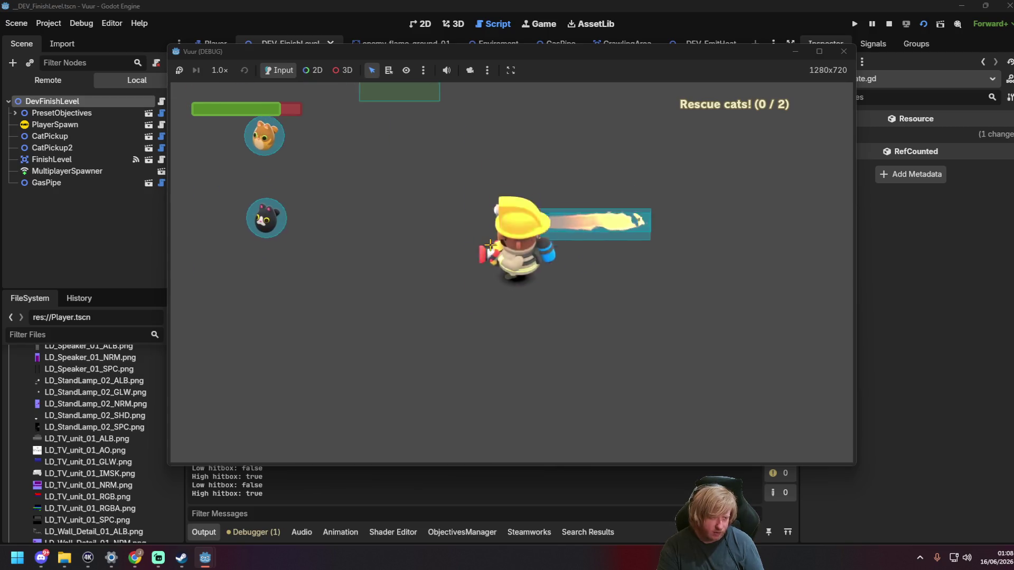
key(w)
key(d)
key(w)
key(d)
key(w)
key(s)
key(s)
key(w)
key(w)
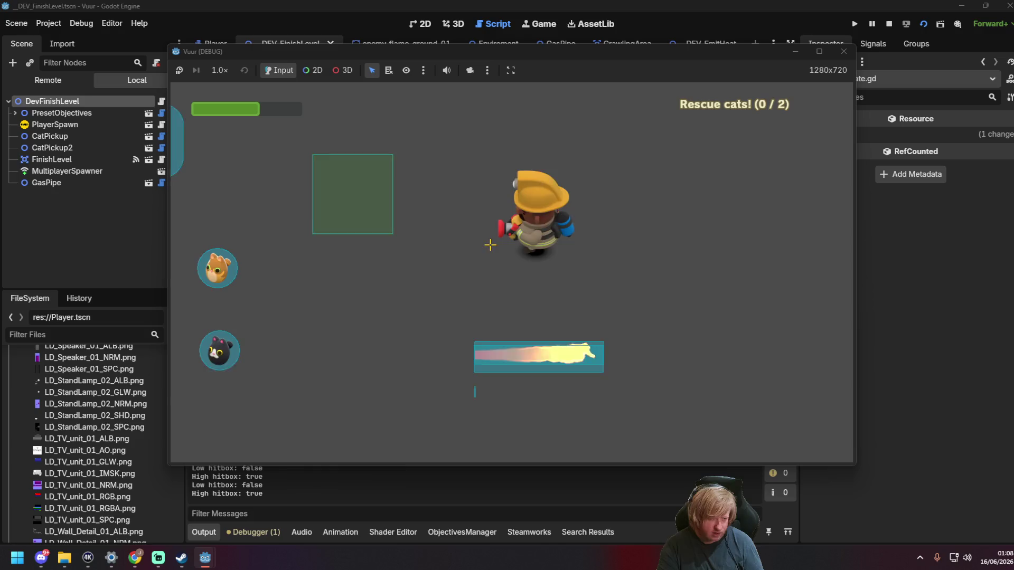
click(843, 51)
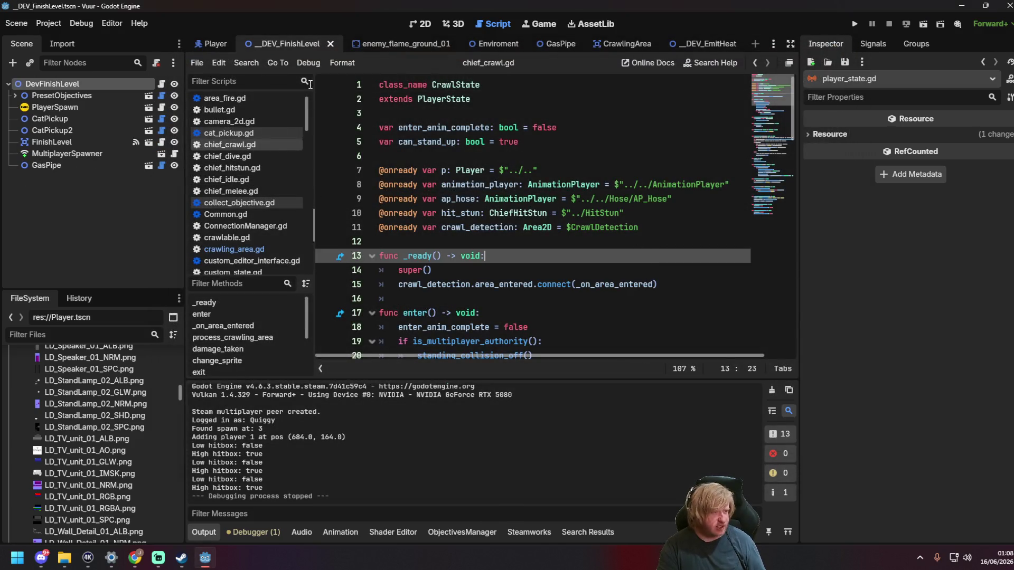
Set a breakpoint on line 15 of the Crawl node's script and run _DEV_FinishLevel.
click(207, 46)
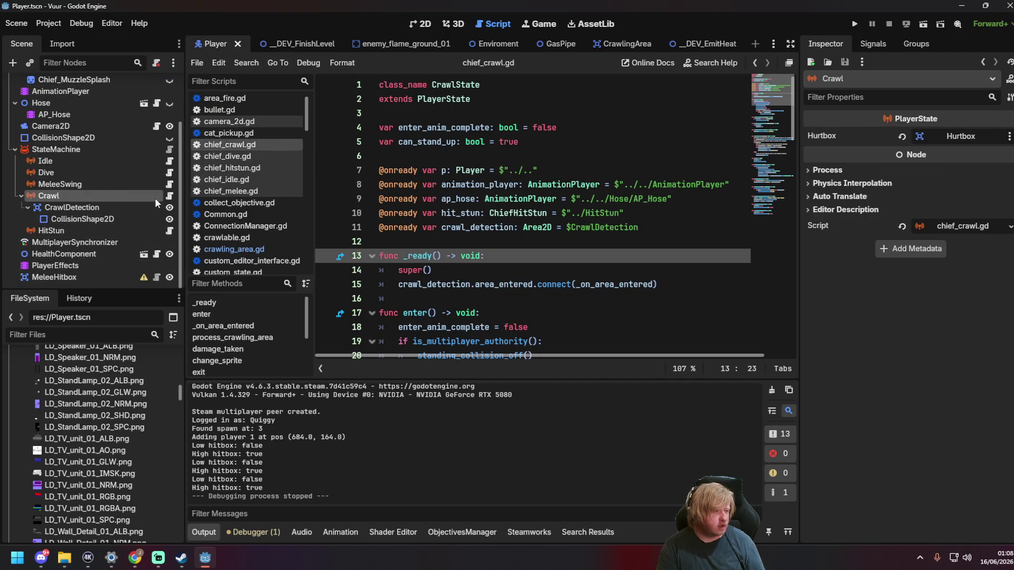
click(170, 196)
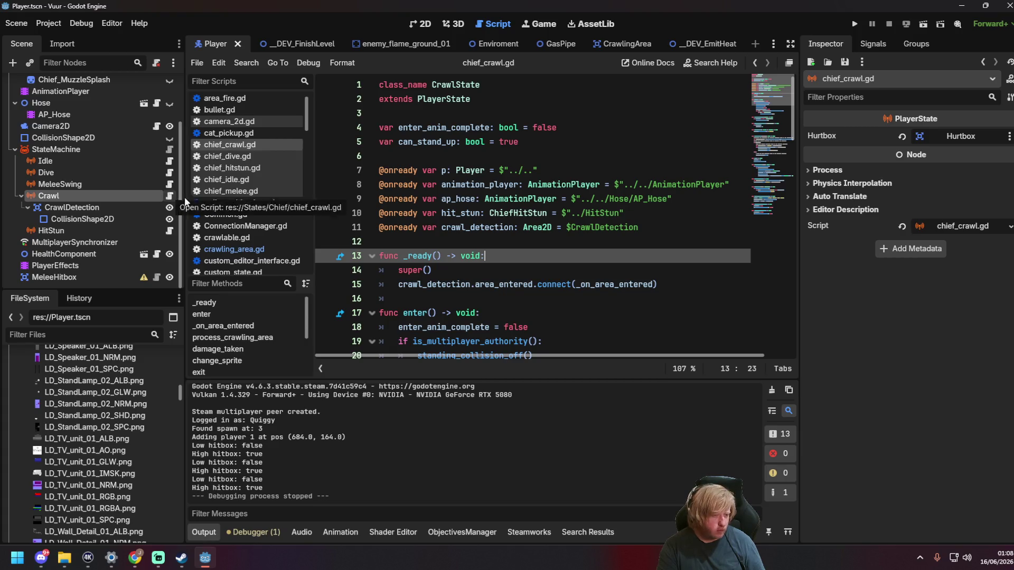
click(326, 286)
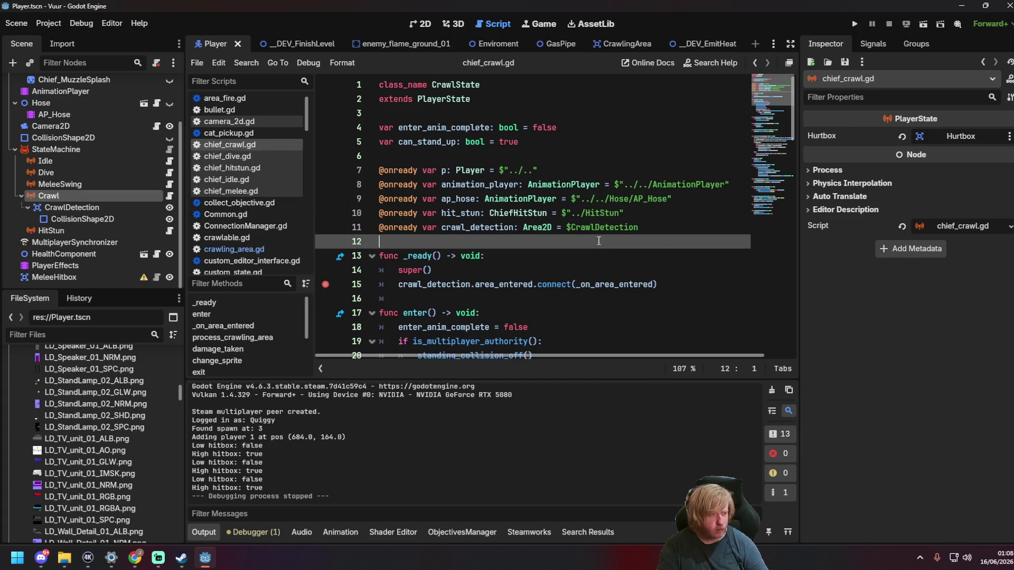
click(305, 47)
key(F6)
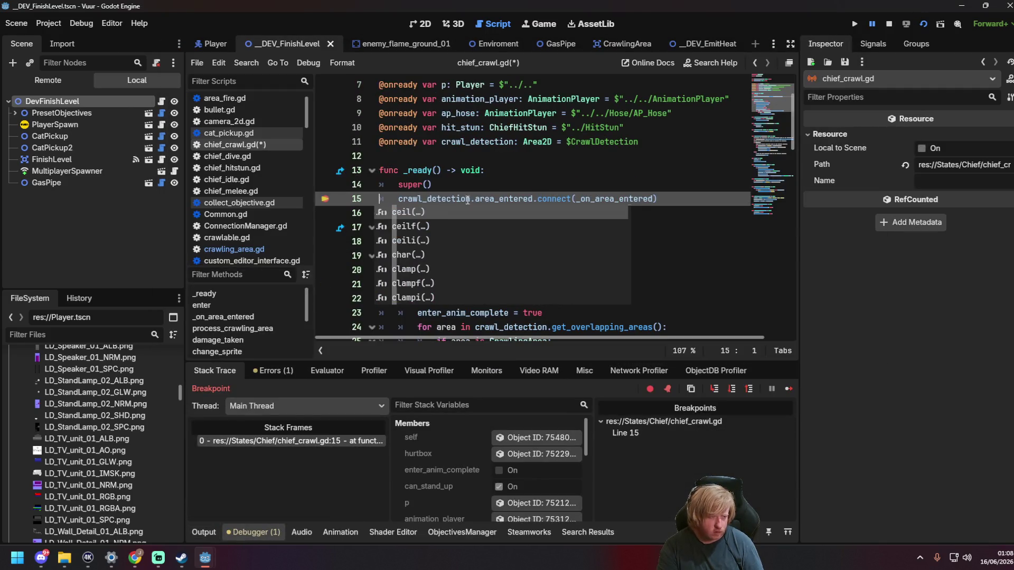
key(ctrl+s)
mouse_move(451, 197)
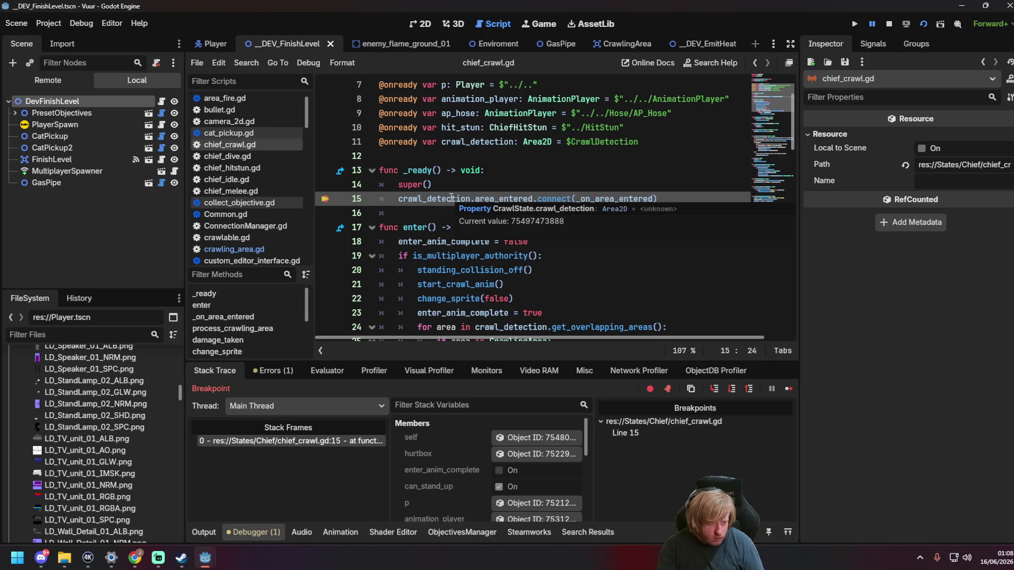
mouse_move(513, 198)
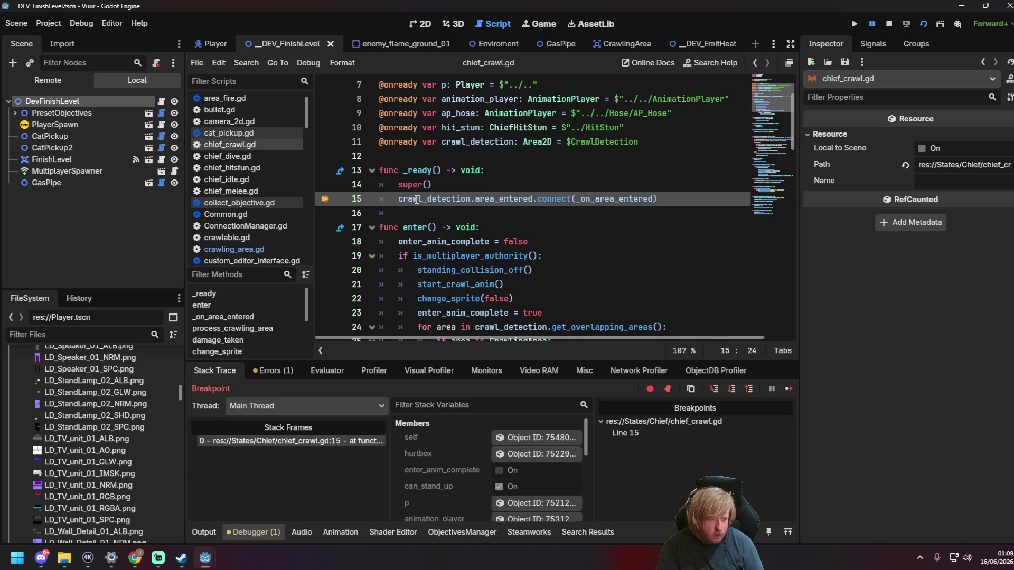
Inspect the crawl_detection area's properties in the debugger's Stack Variables.
scroll(534, 458, down, 2)
scroll(534, 458, down, 3)
click(535, 467)
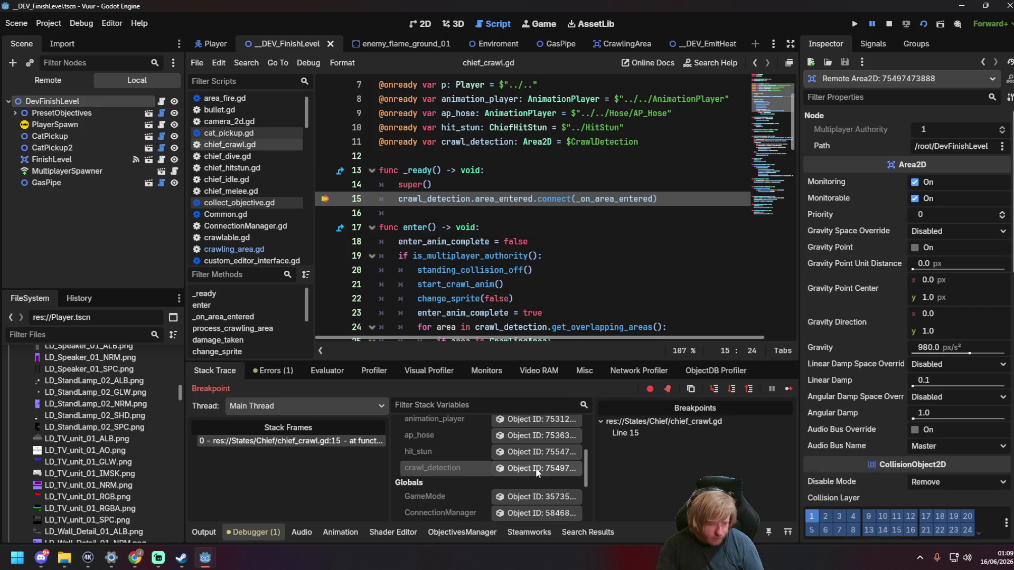
mouse_move(849, 319)
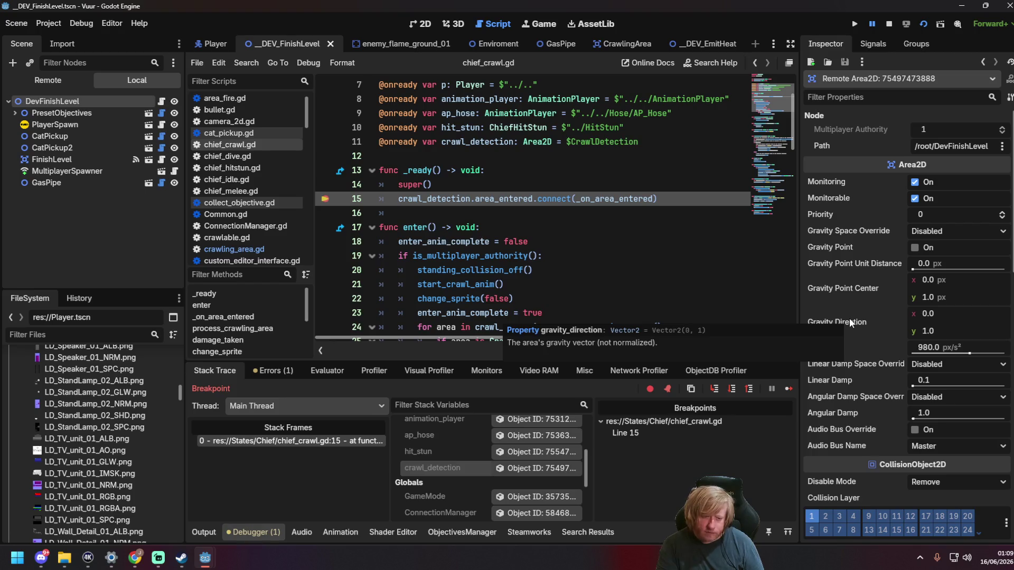
scroll(849, 318, down, 3)
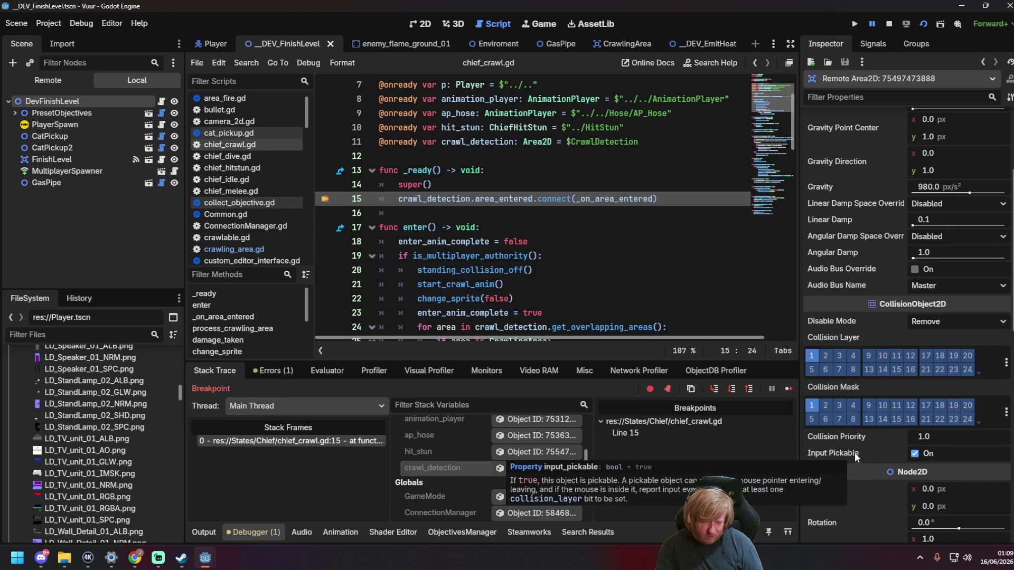
scroll(854, 452, up, 3)
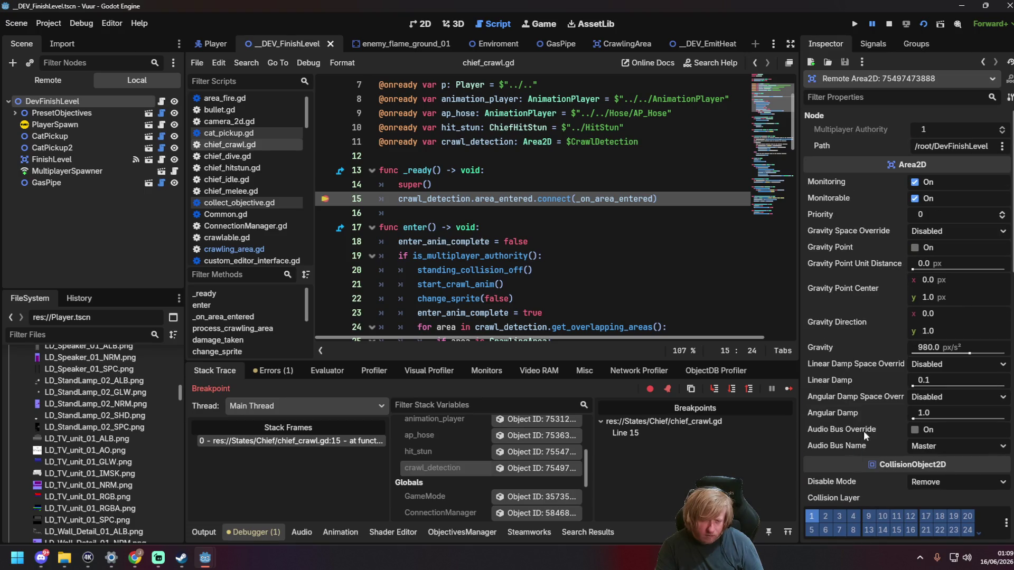
Add breakpoints on lines 29 and 33, then resume and stop the game.
click(688, 247)
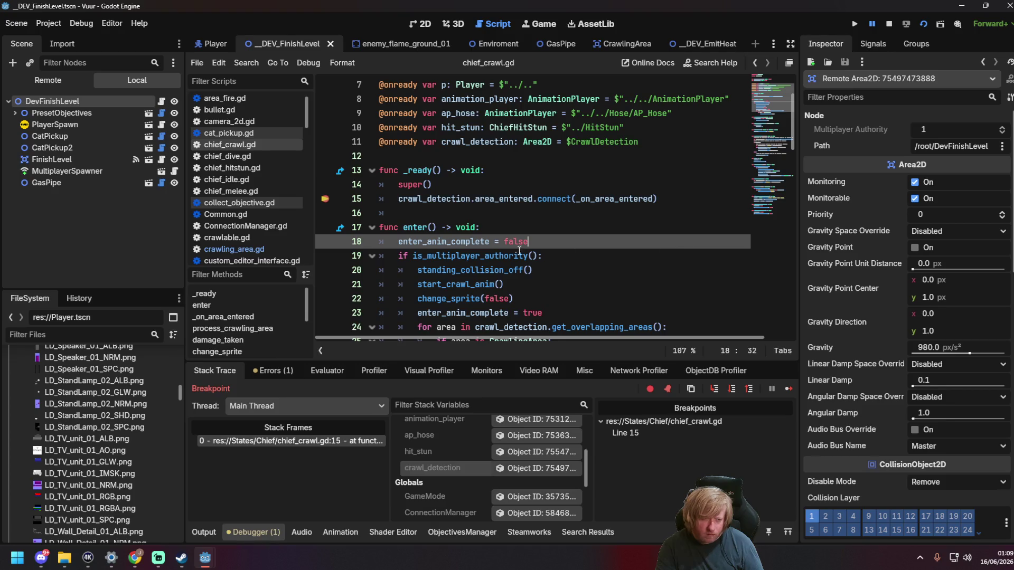
scroll(510, 251, down, 4)
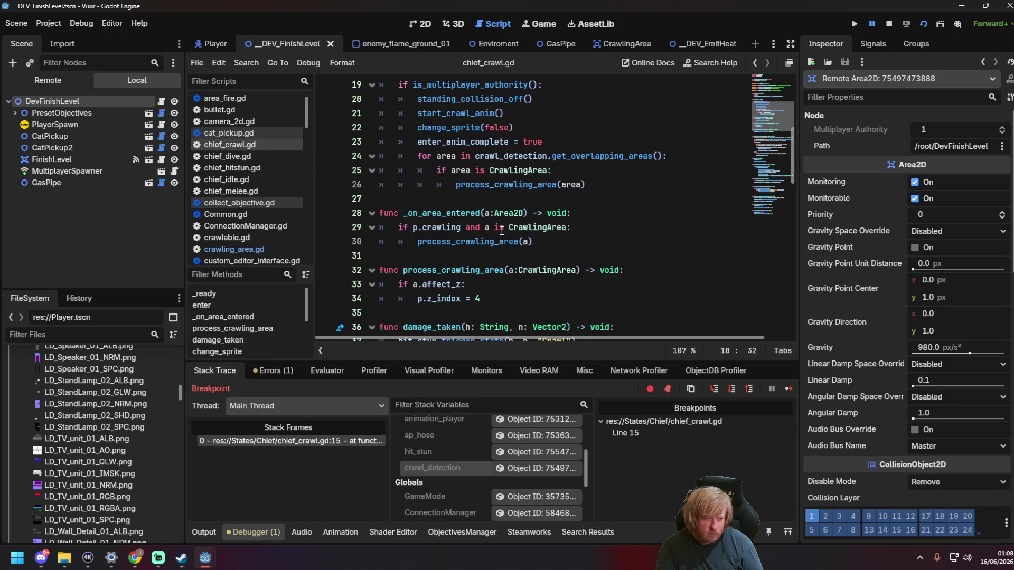
click(326, 228)
click(597, 296)
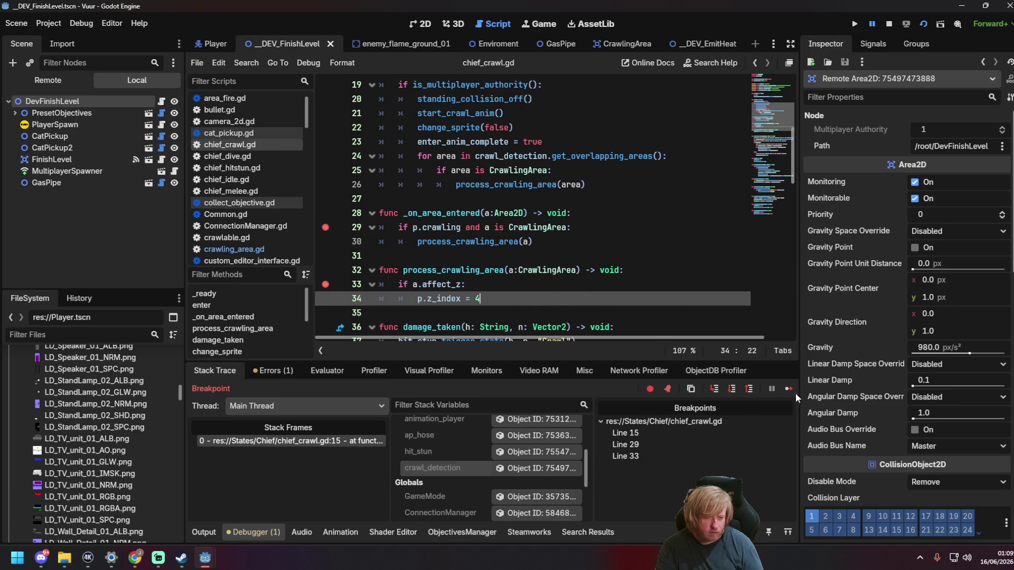
click(792, 391)
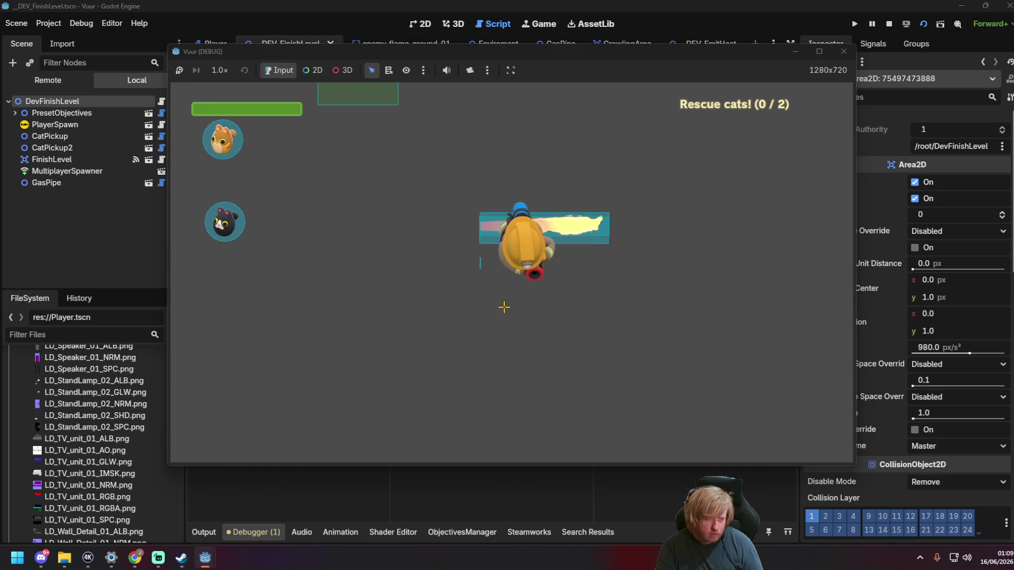
click(843, 51)
click(565, 169)
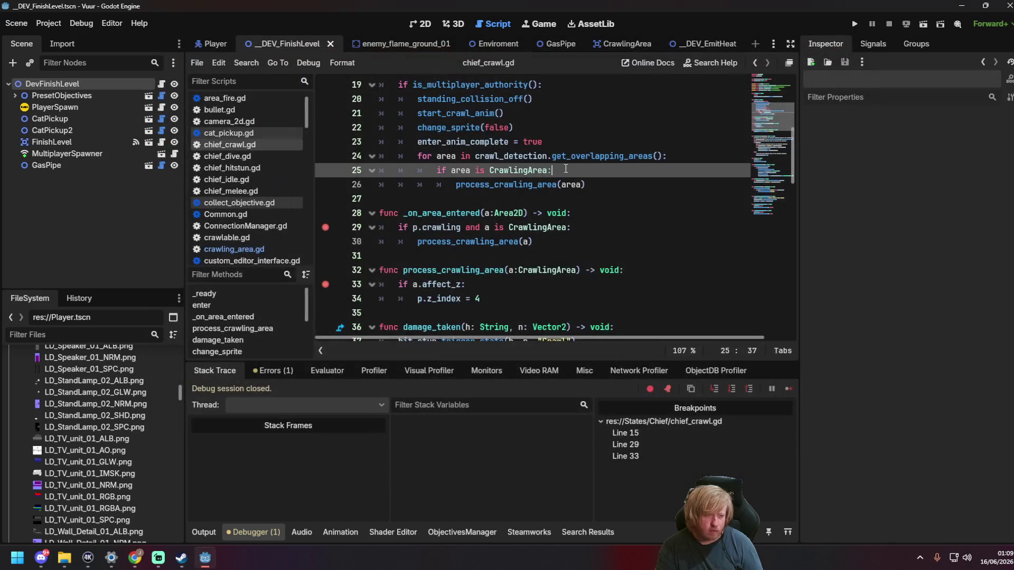
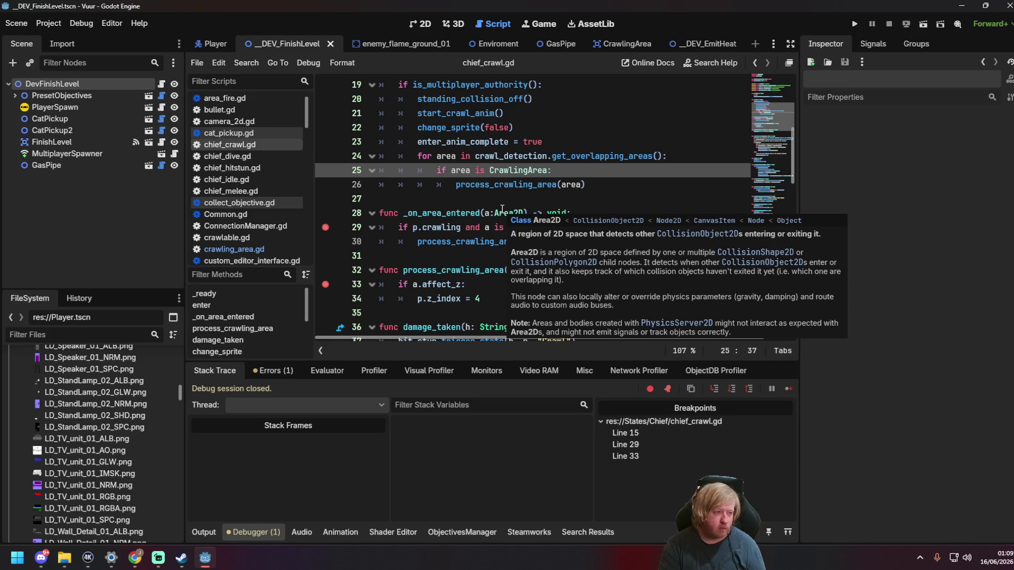
In the Player scene, move CrawlDetection up to sit directly under Player.
click(210, 45)
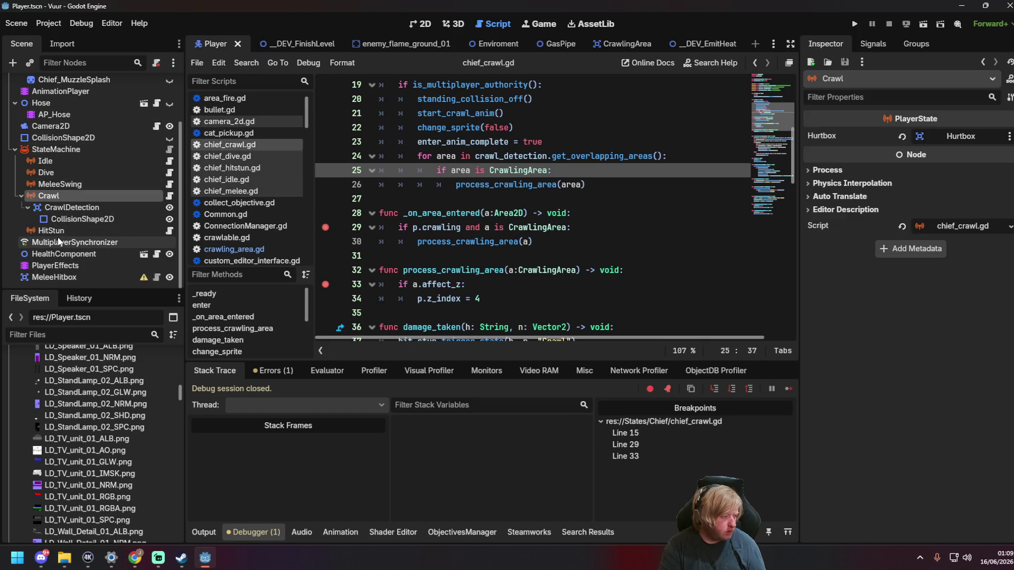
scroll(66, 242, up, 4)
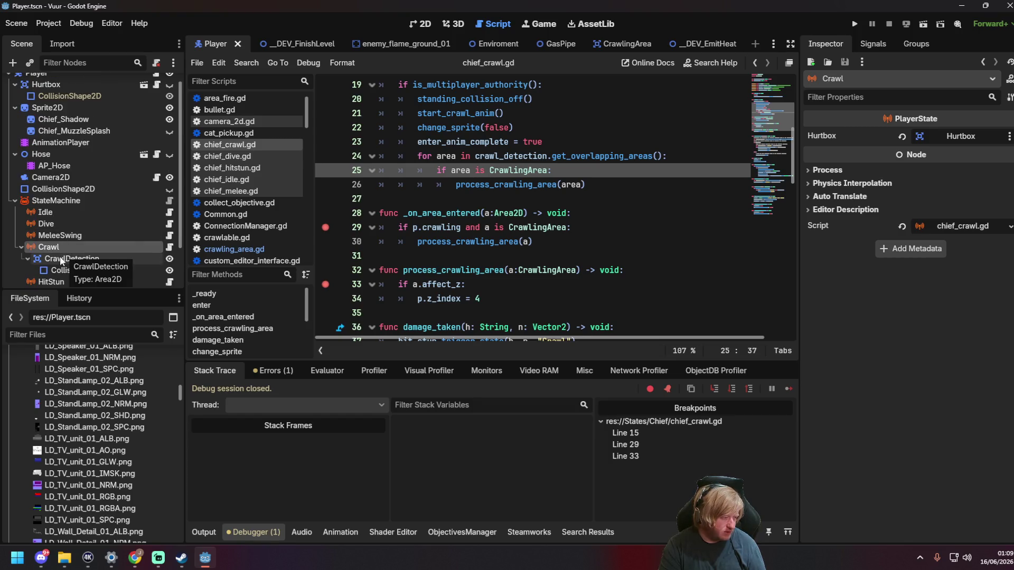
drag(60, 262, 48, 201)
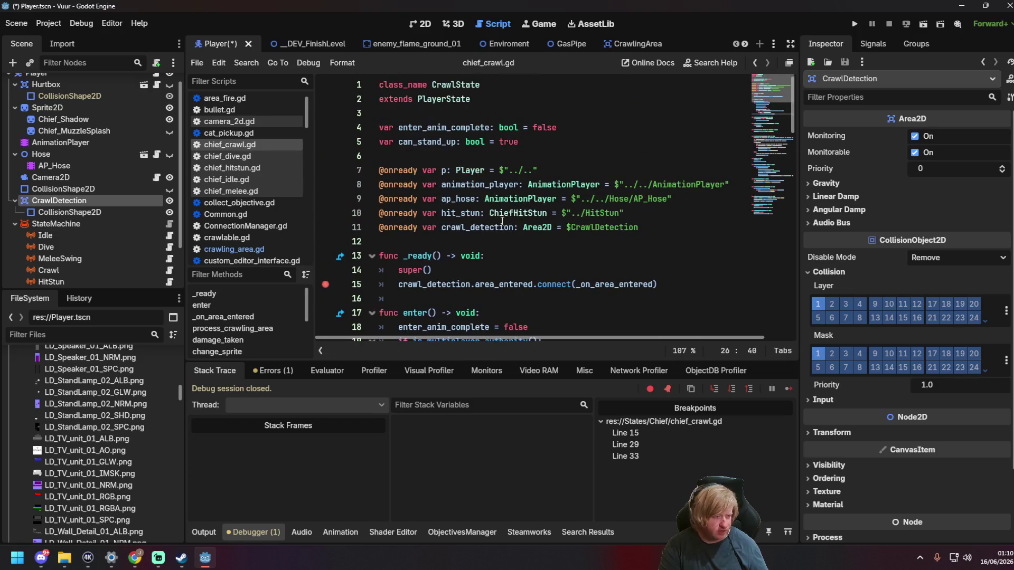
Replace line 11's crawl_detection declaration with a "../../CrawlDetection" reference, save, and run _DEV_FinishLevel.
mouse_move(64, 200)
mouse_down()
mouse_move(442, 247)
mouse_move(391, 241)
mouse_up()
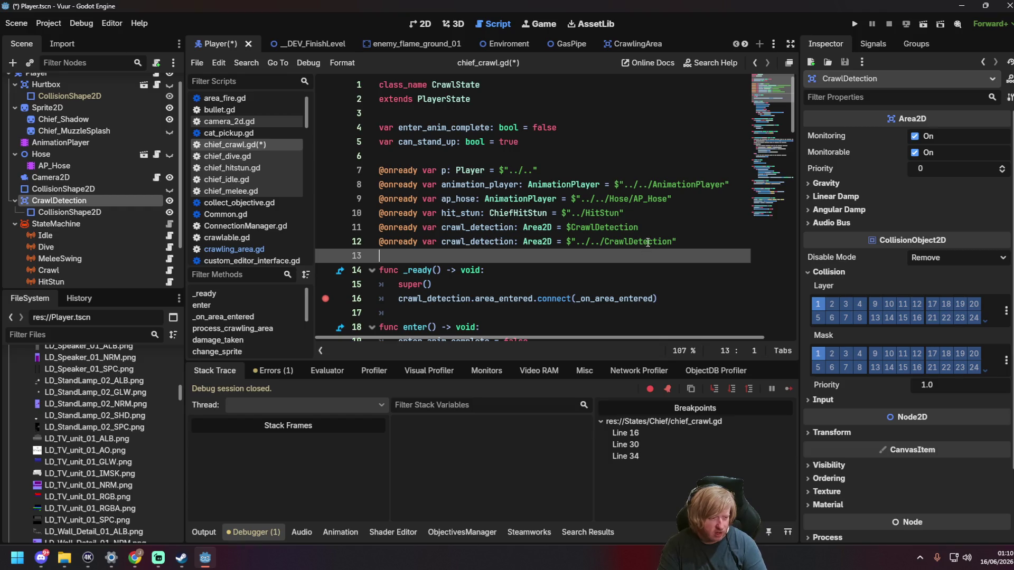
click(659, 230)
key(shift+Home)
key(BackSpace)
key(Delete)
key(ctrl+s)
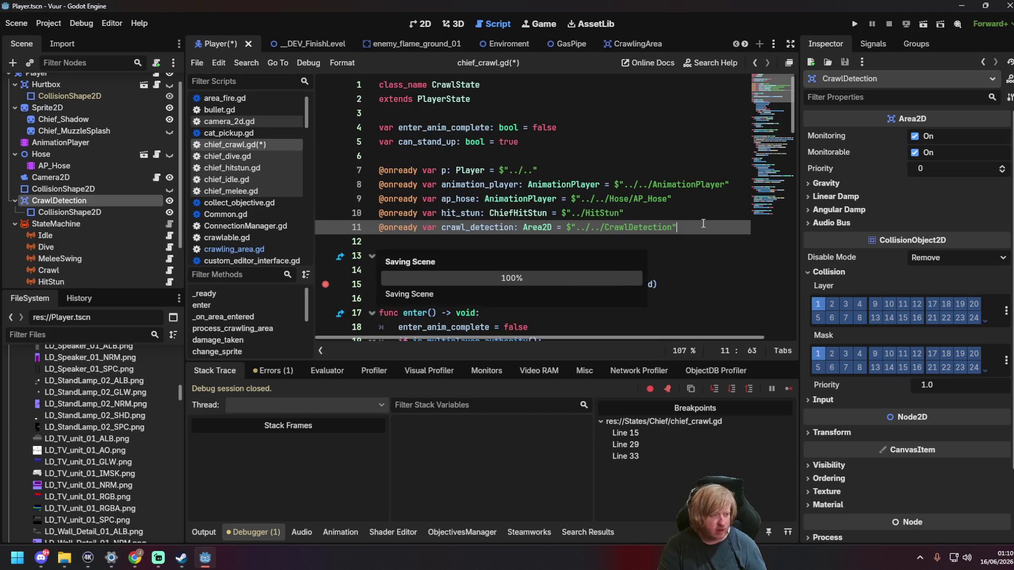
click(312, 45)
key(F6)
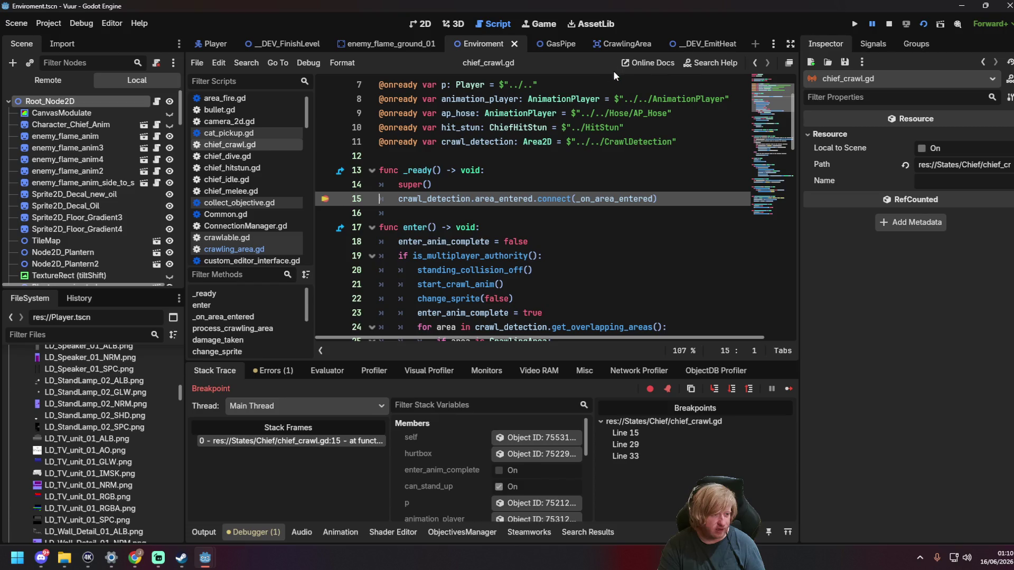
Resume from the breakpoint, delete the stray w on line 29, and add breakpoints on lines 30 and 34.
click(788, 388)
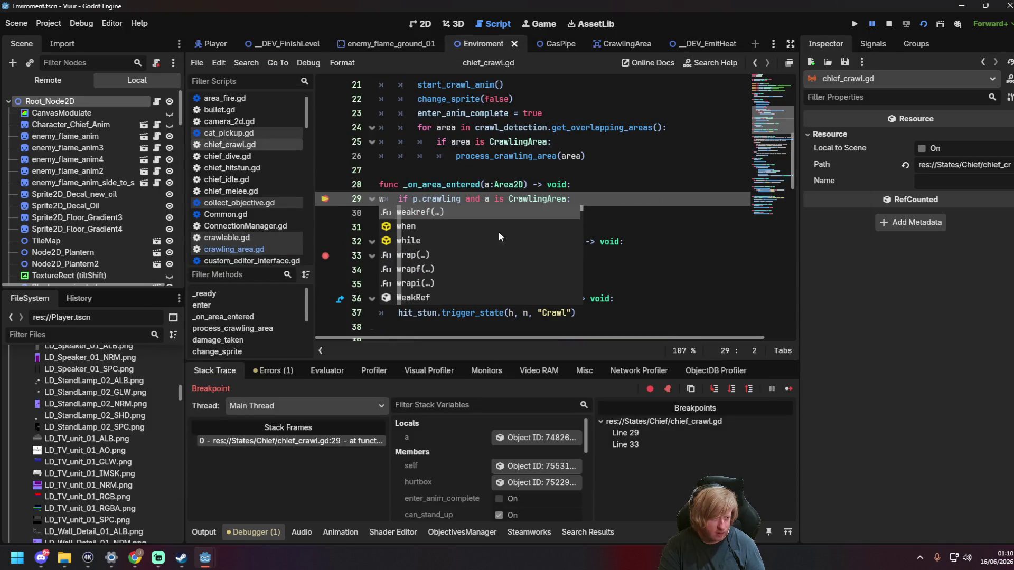
key(BackSpace)
click(596, 193)
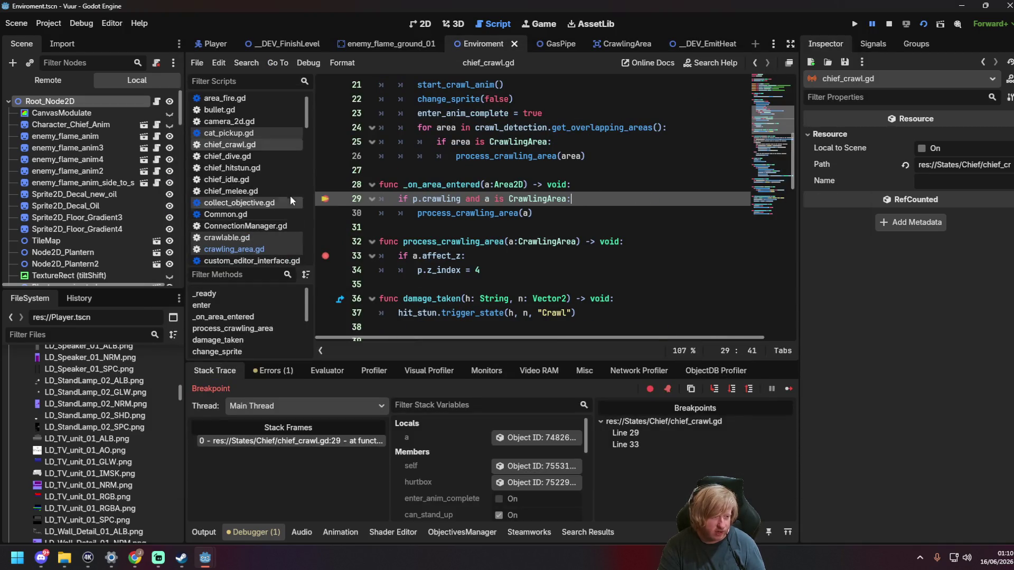
click(325, 212)
click(325, 270)
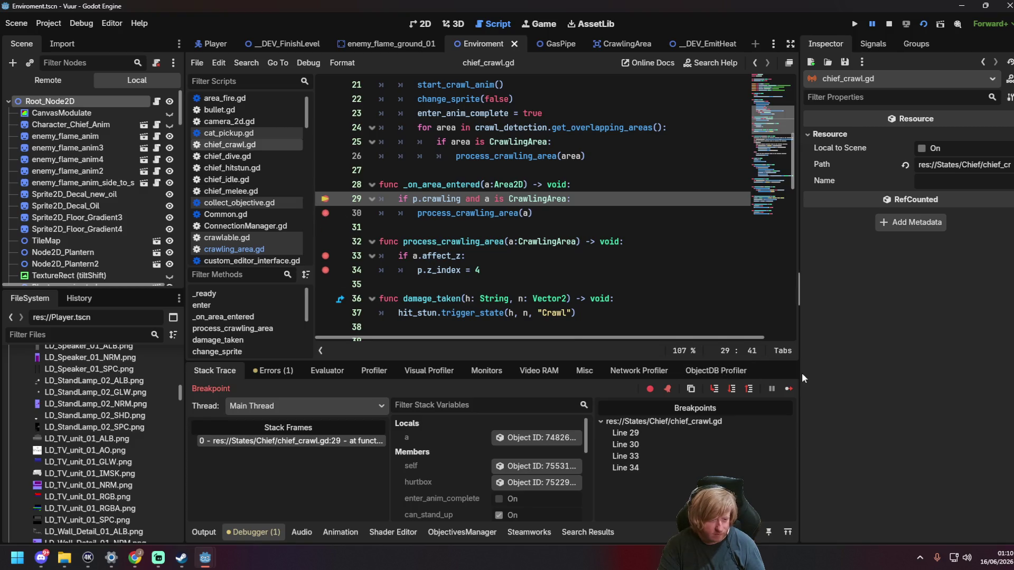
click(791, 391)
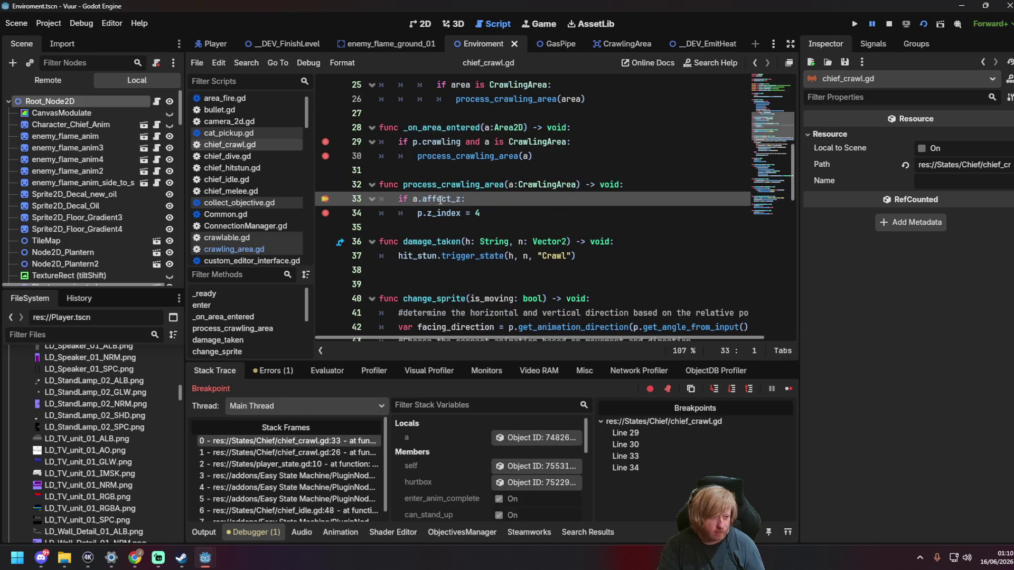
Inspect the overlapping crawling area's properties, remove the breakpoints on lines 34 and 33, and resume.
mouse_move(440, 200)
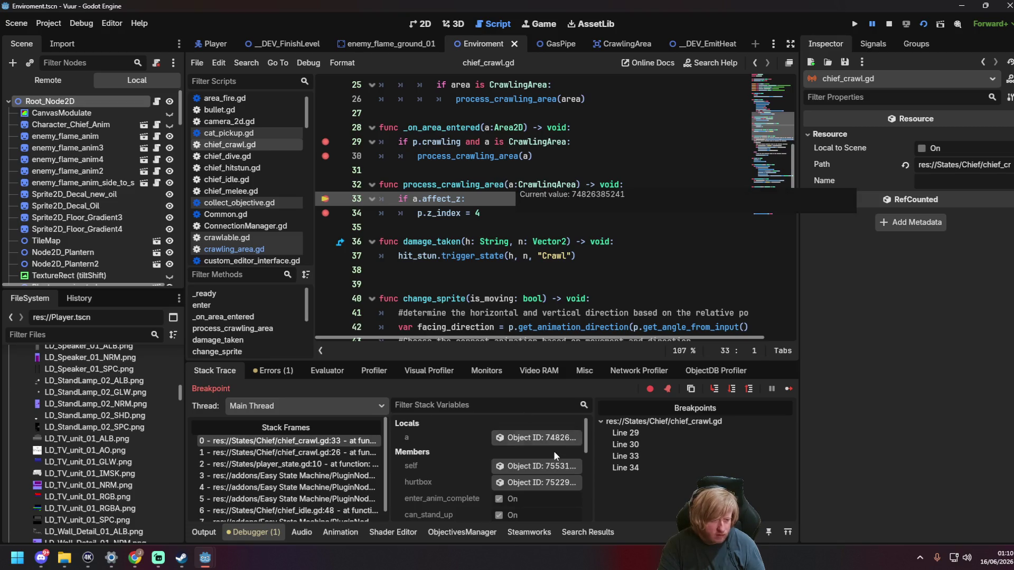
click(539, 438)
click(326, 214)
click(325, 200)
click(788, 388)
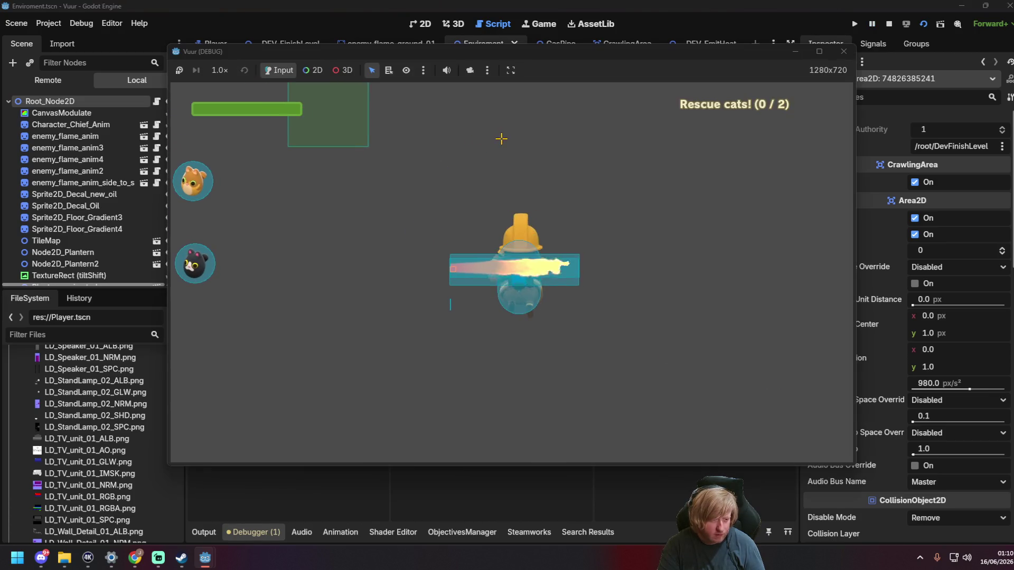
Walk the character up, remove the line 29 breakpoint, resume, and stop the running game.
key(w)
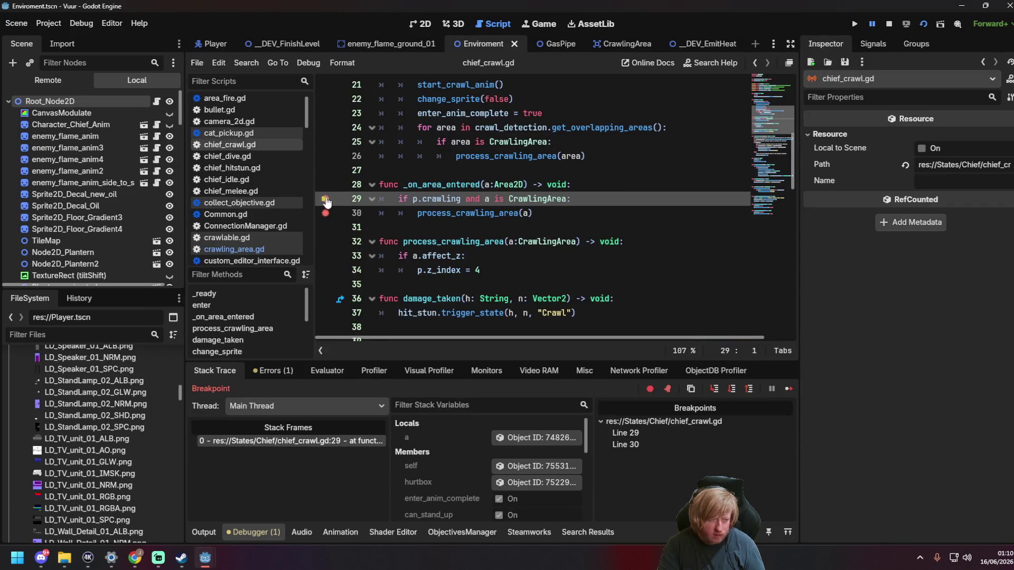
click(325, 200)
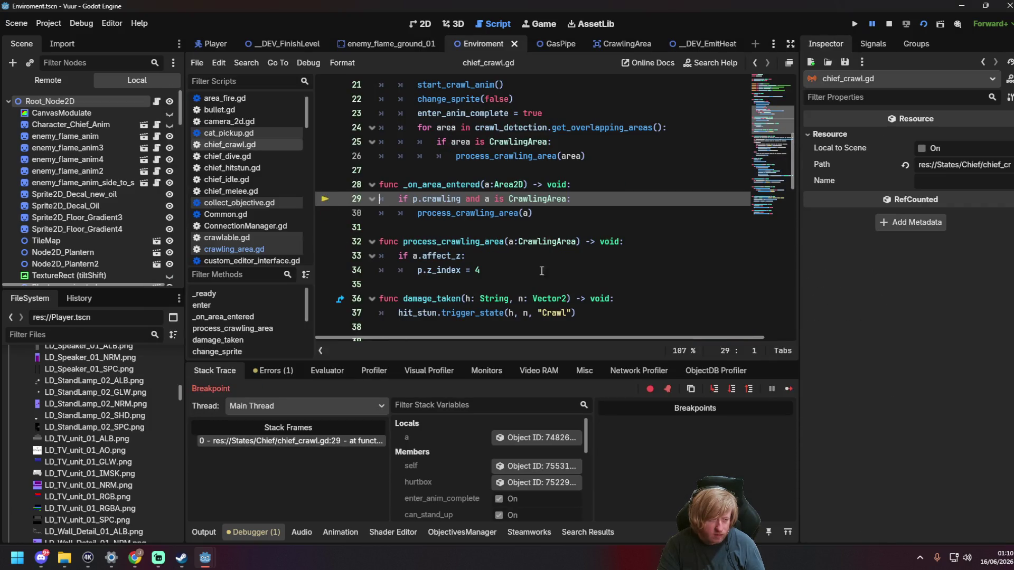
click(789, 389)
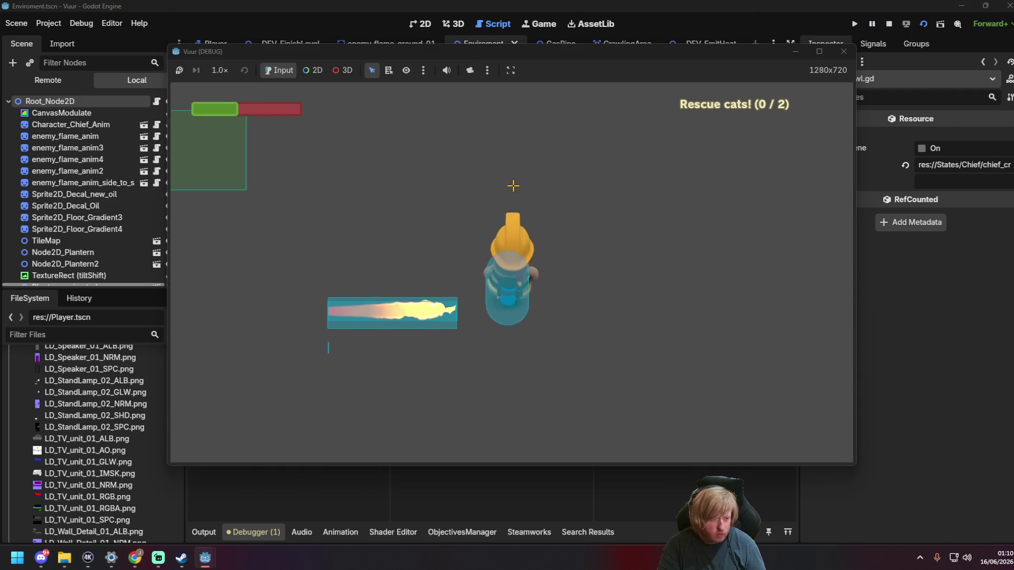
key(F8)
click(71, 27)
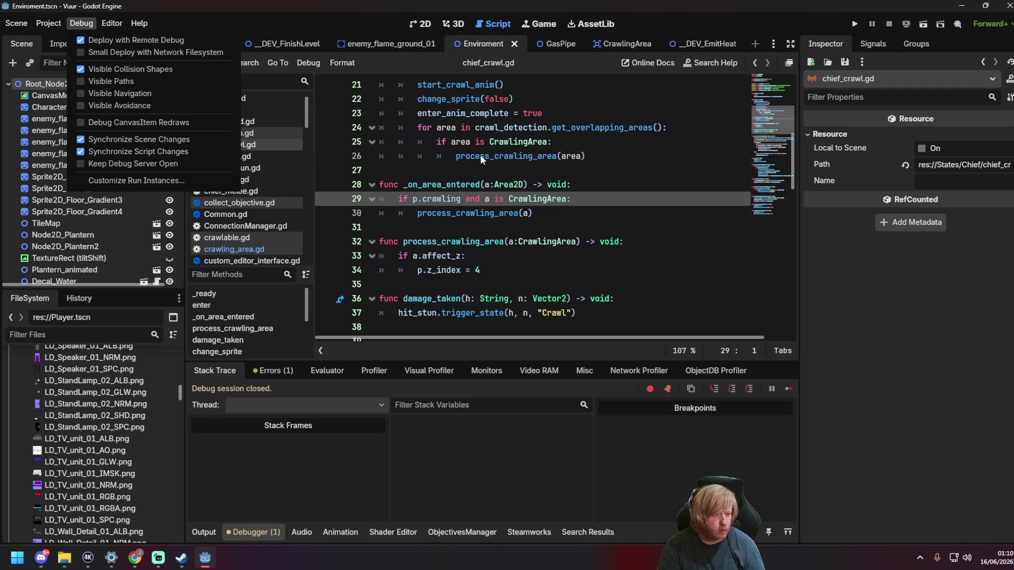
Move the area_entered connect call from _ready() into enter(), delete _ready(), and save.
scroll(479, 154, up, 5)
click(504, 201)
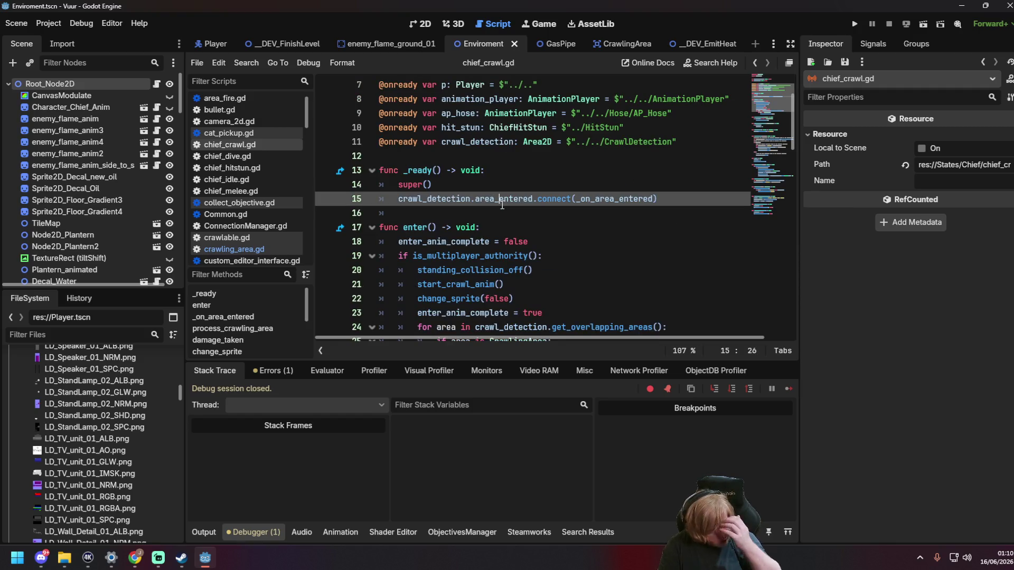
drag(398, 201, 659, 199)
key(ctrl+c)
key(BackSpace)
drag(488, 199, 347, 164)
key(BackSpace)
key(BackSpace)
key(BackSpace)
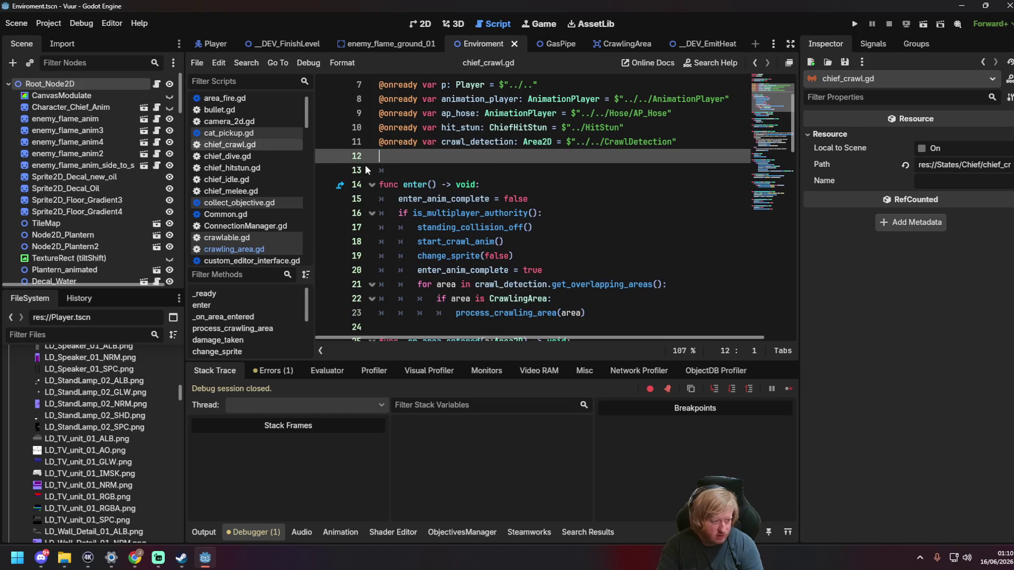
click(544, 187)
key(Return)
key(ctrl+v)
key(ctrl+s)
Comment out the overlapping-areas loop starting on line 21 with Ctrl+K.
scroll(549, 211, down, 4)
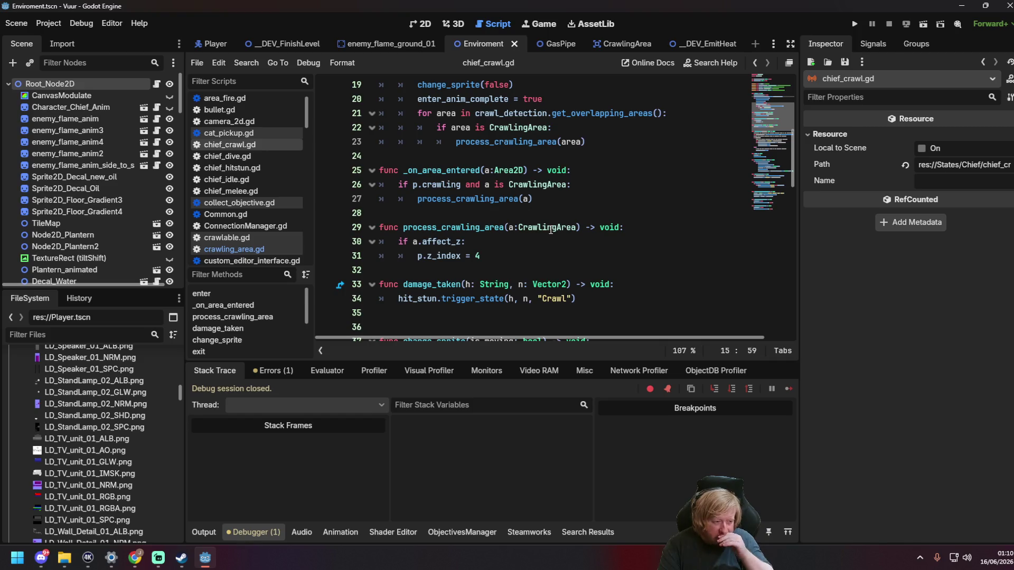
click(380, 114)
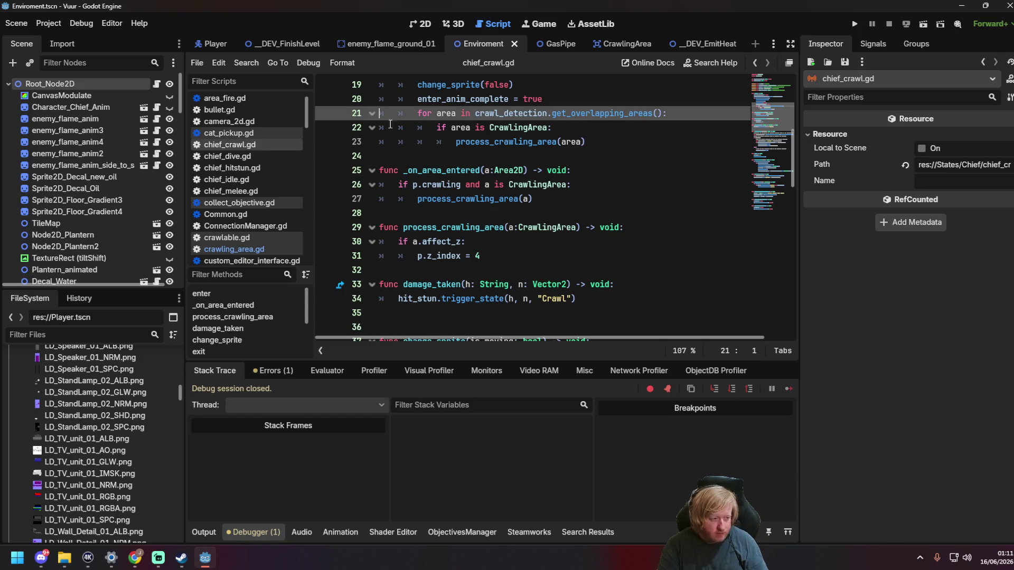
key(ctrl+k)
key(Down)
key(Down)
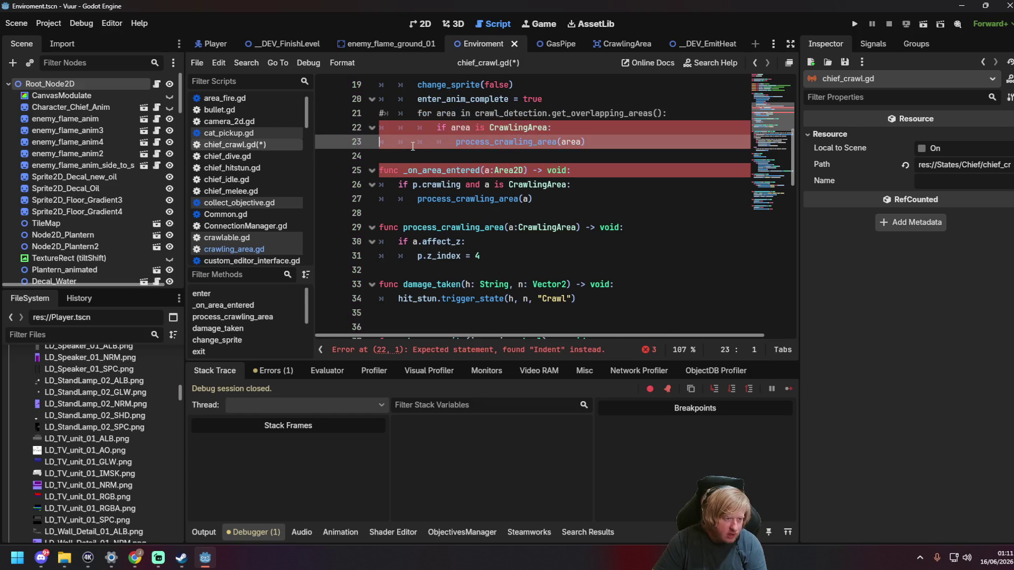
key(Up)
key(ctrl+k)
Add a line in exit() disconnecting crawl_detection.area_entered from _on_area_entered, and save.
scroll(449, 201, down, 2)
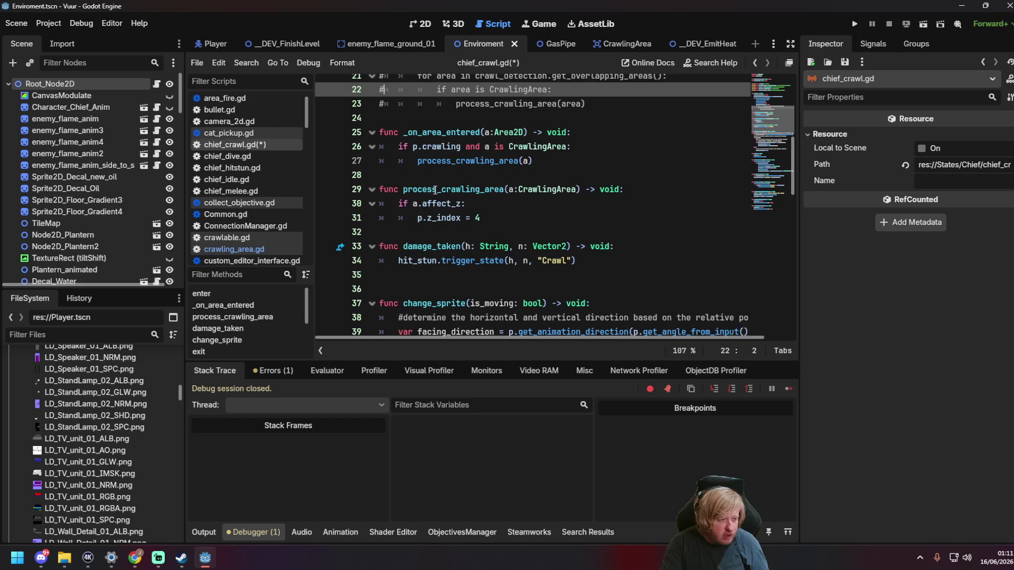
scroll(462, 218, down, 7)
click(486, 158)
click(525, 182)
key(Return)
key(ctrl+v)
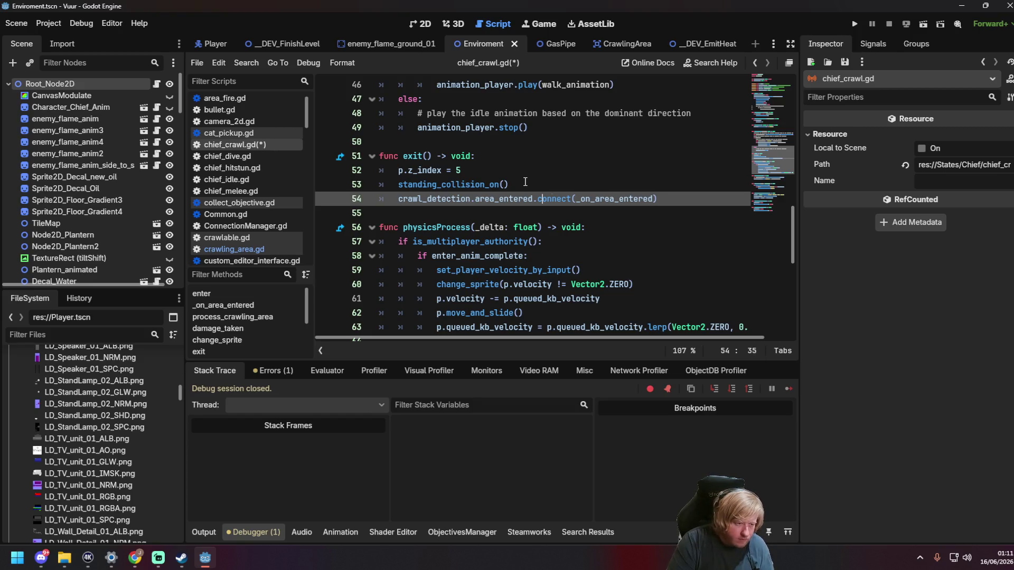
key(ctrl+s)
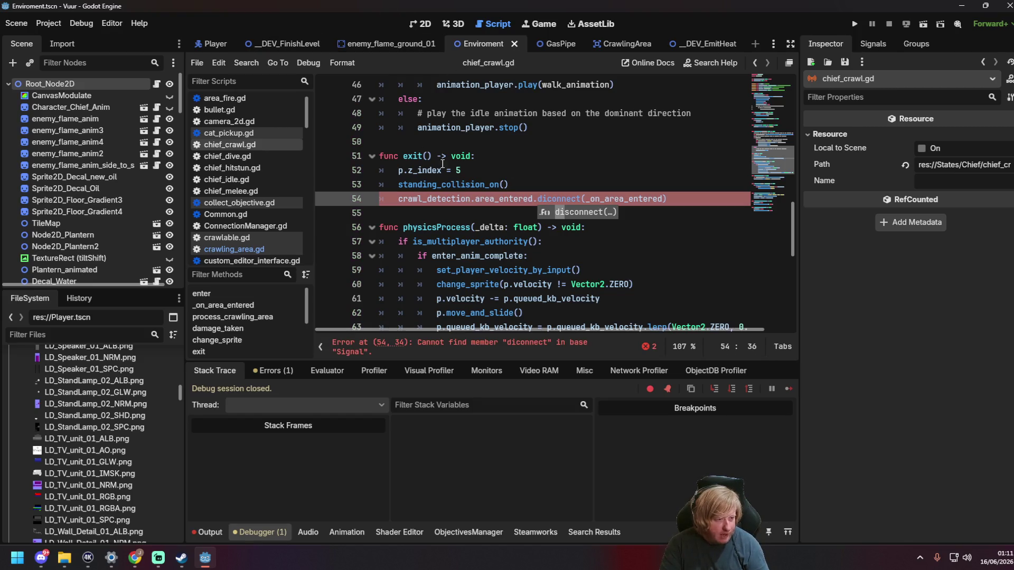
text(s)
click(526, 200)
click(285, 44)
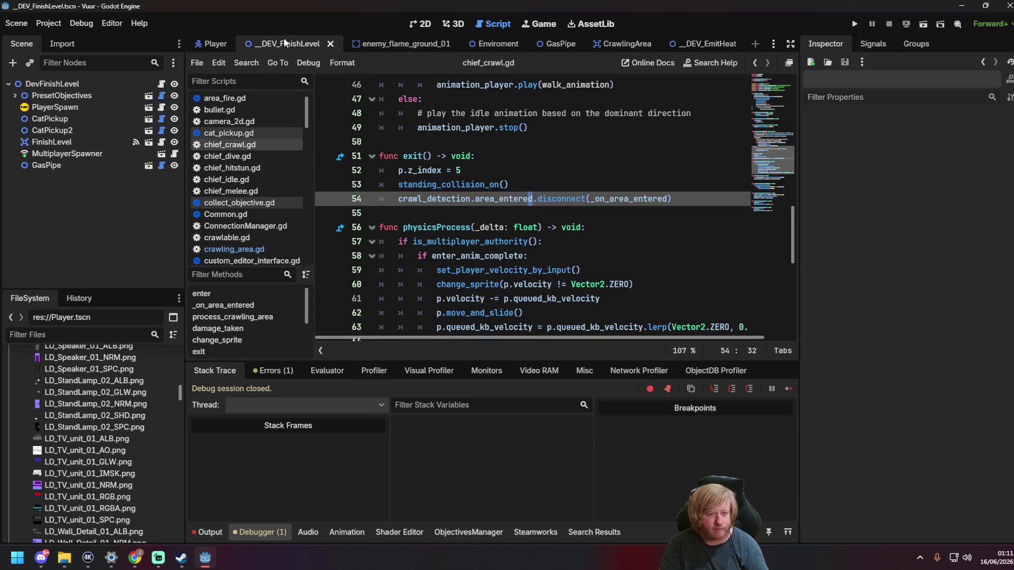
Run _DEV_FinishLevel with F6, walk the player back and forth through the gas pipe flame, then close the game.
key(F6)
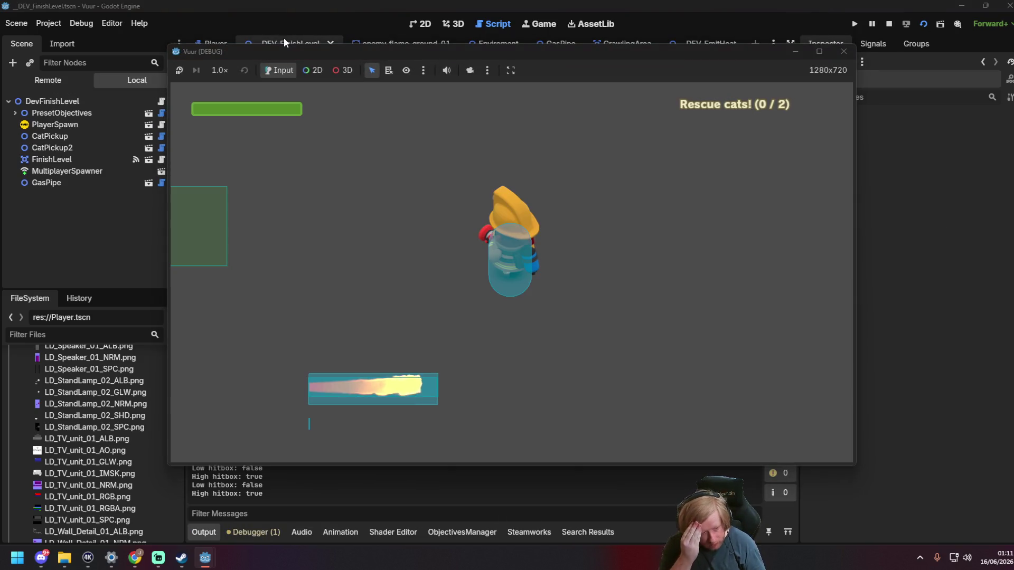
key(s)
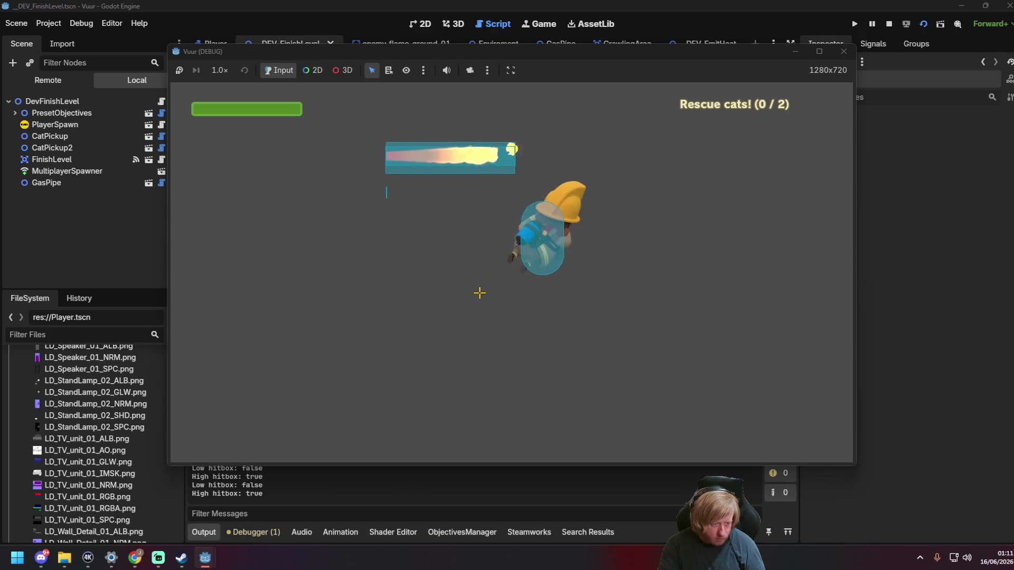
key(w)
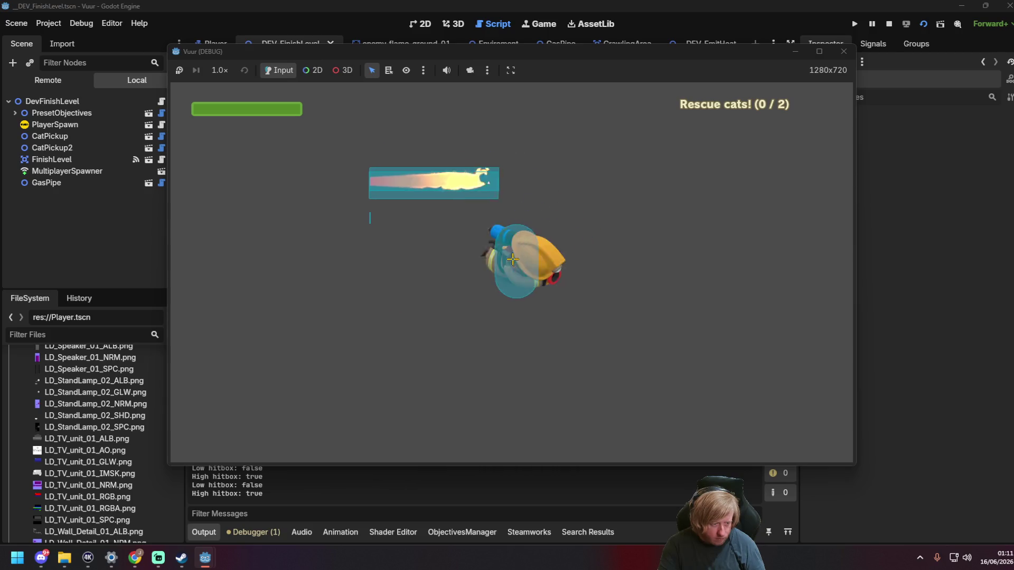
key(w)
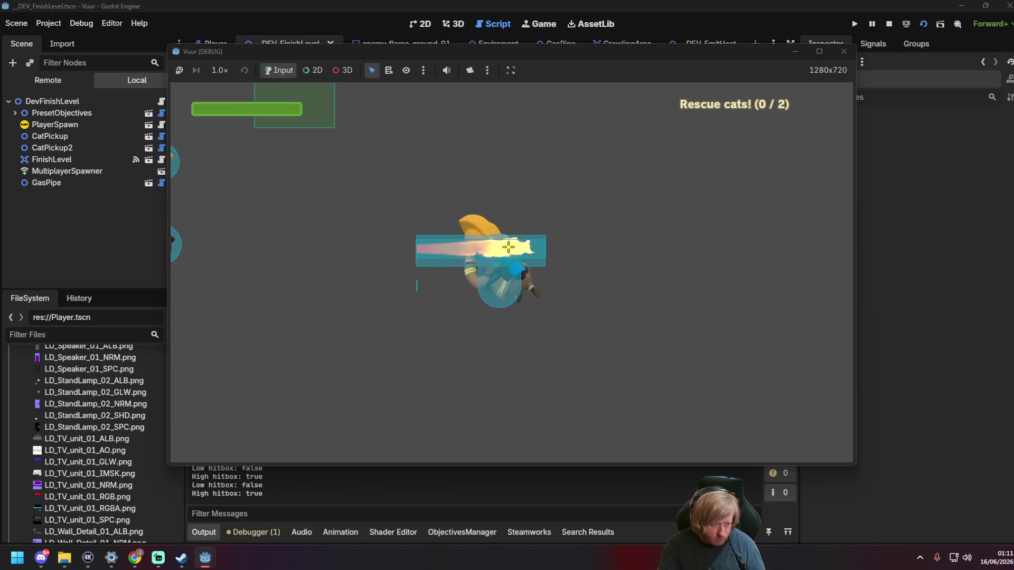
key(s)
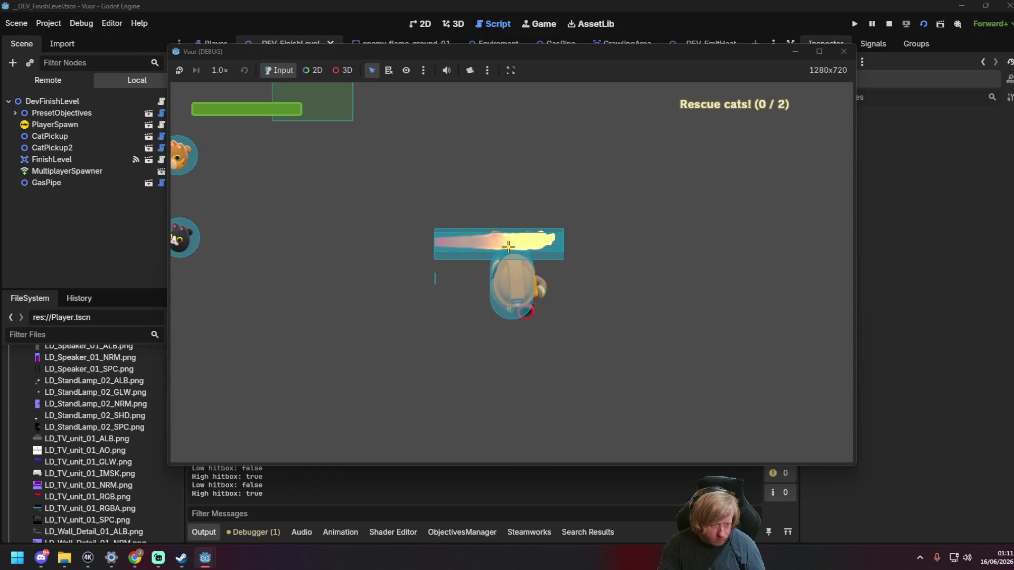
key(w)
key(s)
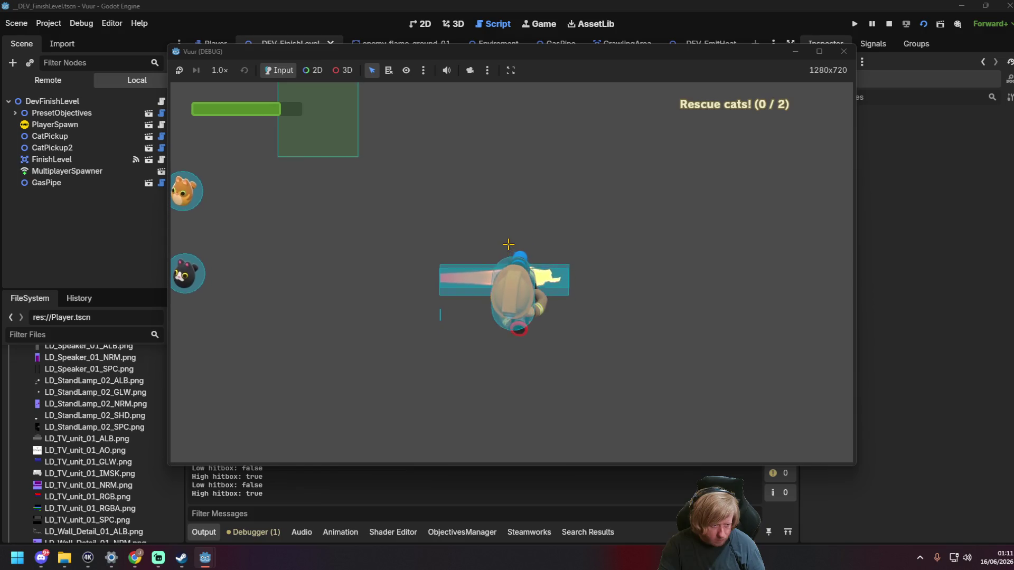
key(w)
key(d)
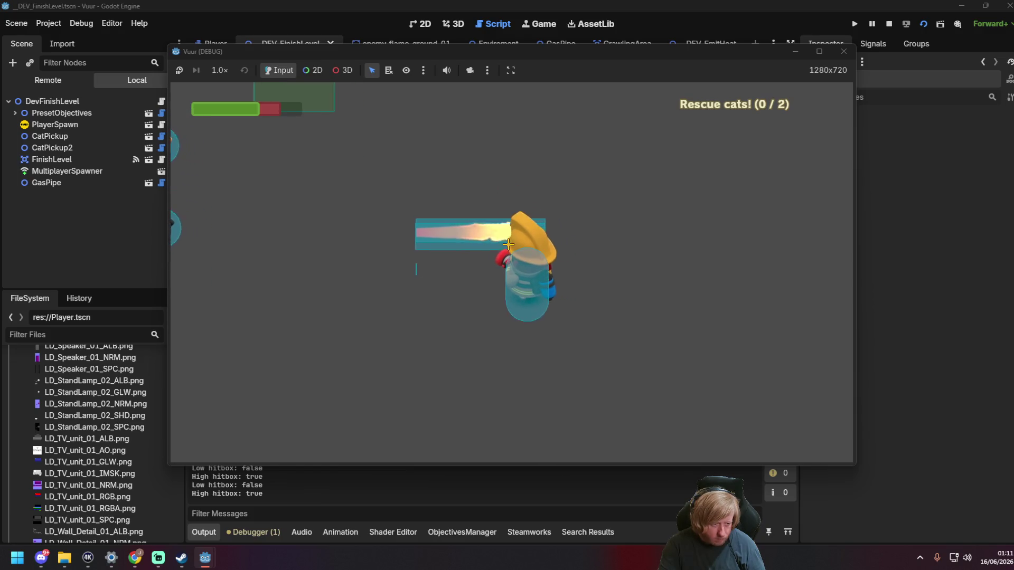
key(w)
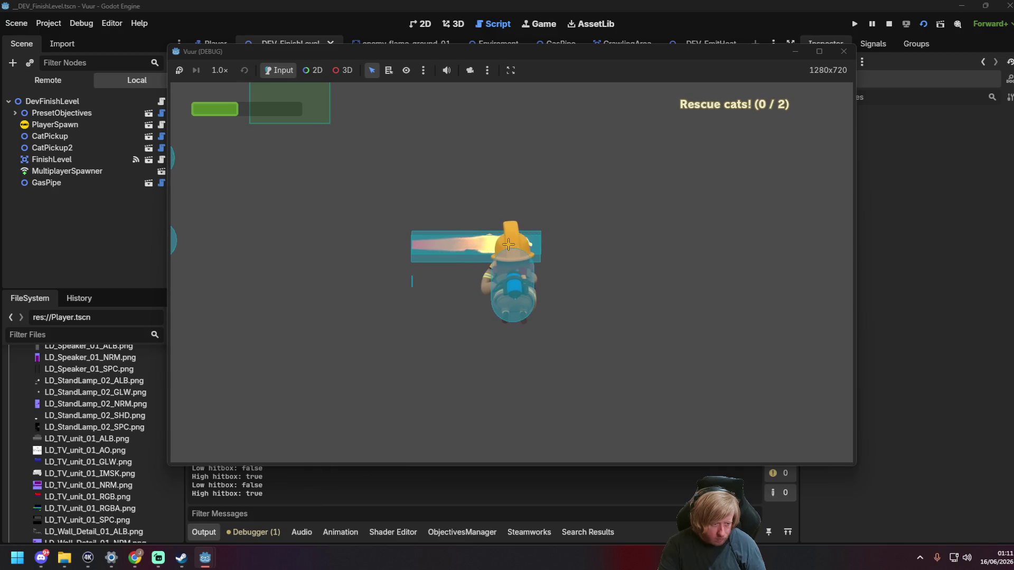
key(w)
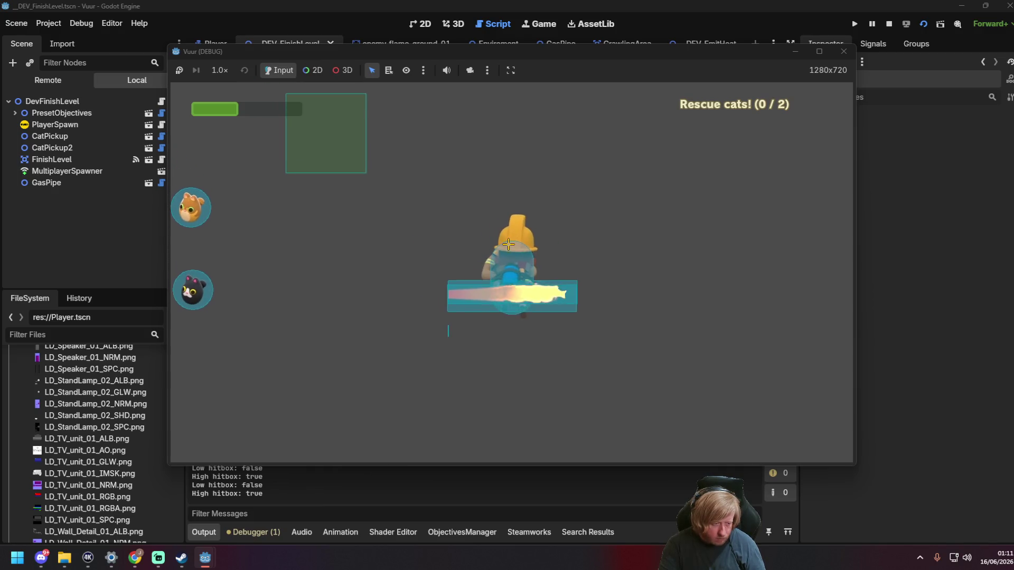
key(d)
click(844, 52)
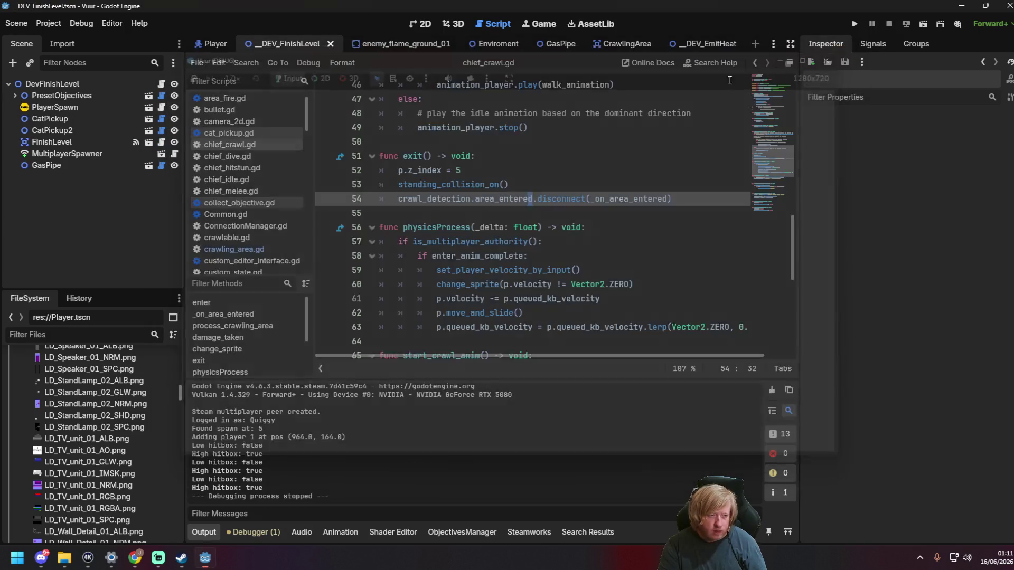
Uncomment lines 21–23 (the overlapping-areas loop, CrawlingArea check and process_crawling_area call) and save.
scroll(398, 202, up, 5)
scroll(398, 202, up, 5)
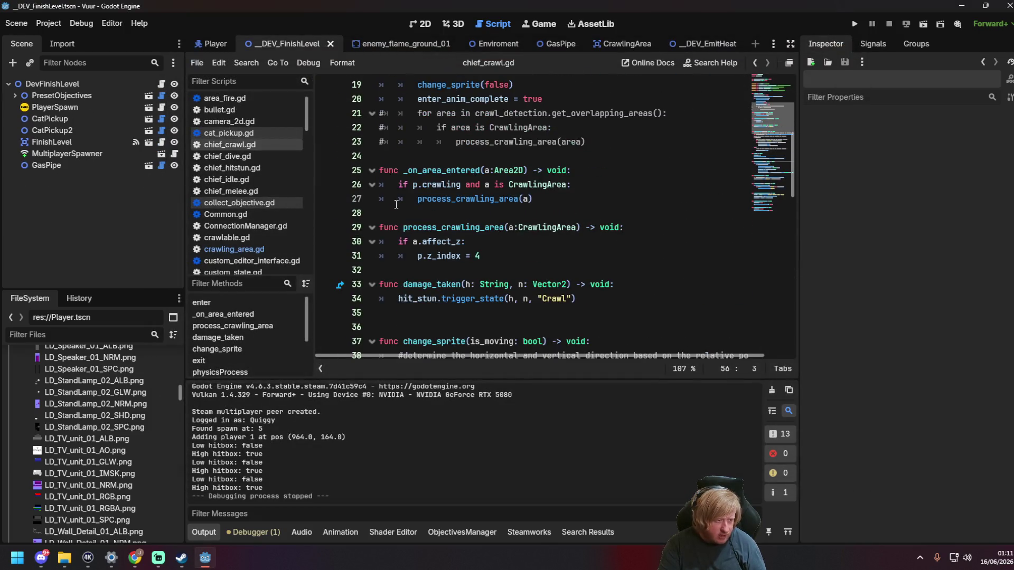
click(384, 157)
key(ctrl+k)
key(Down)
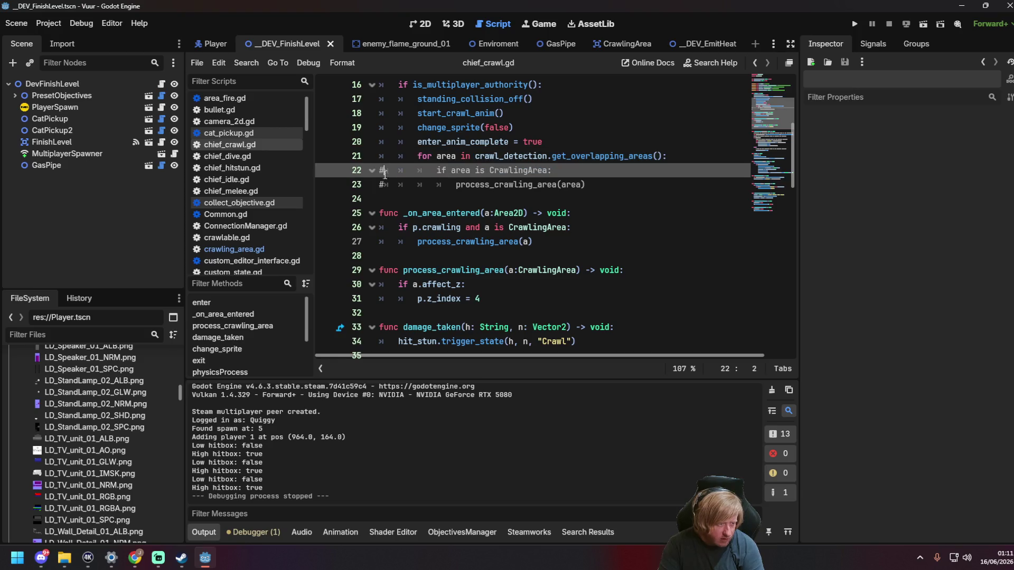
key(ctrl+k)
click(470, 185)
key(ctrl+k)
key(ctrl+s)
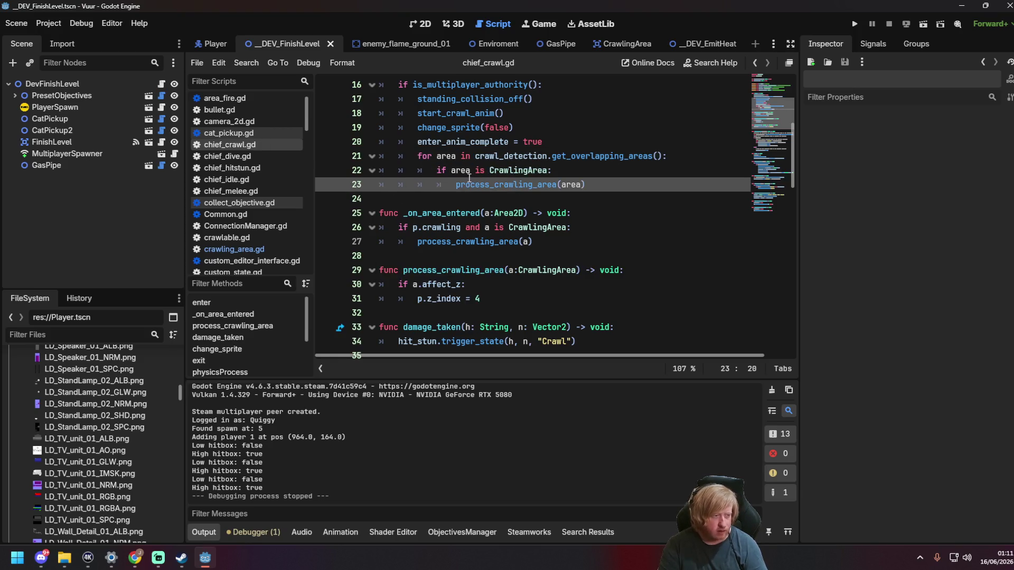
Run the game with F5, walk the player through the flame strip, then close the game.
key(F5)
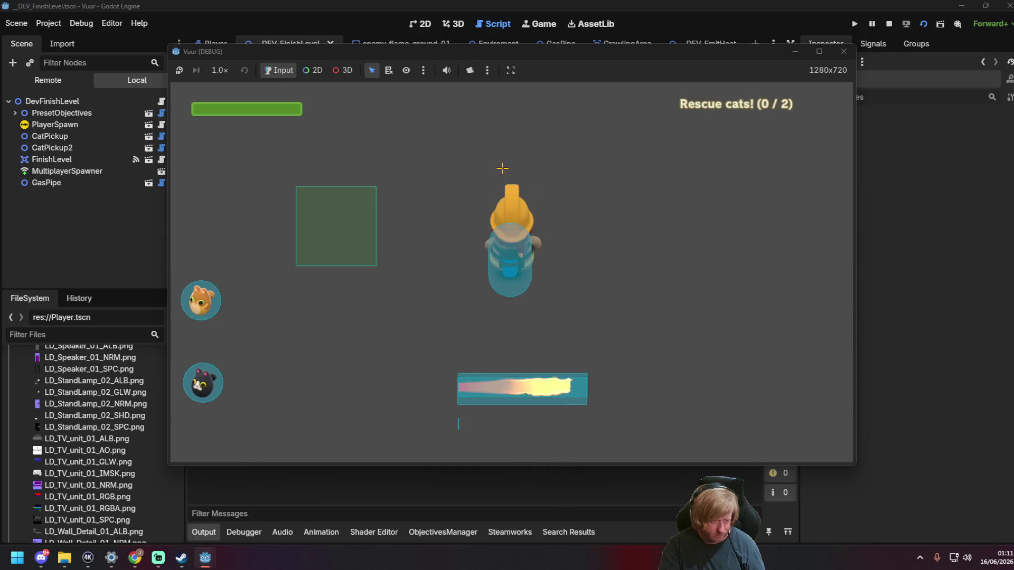
key(s)
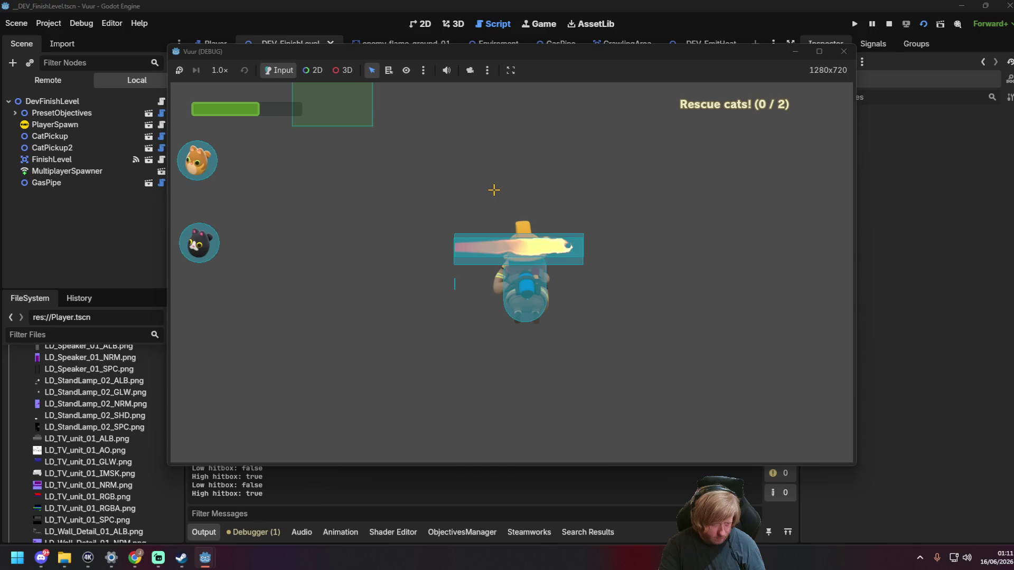
key(w)
key(w)
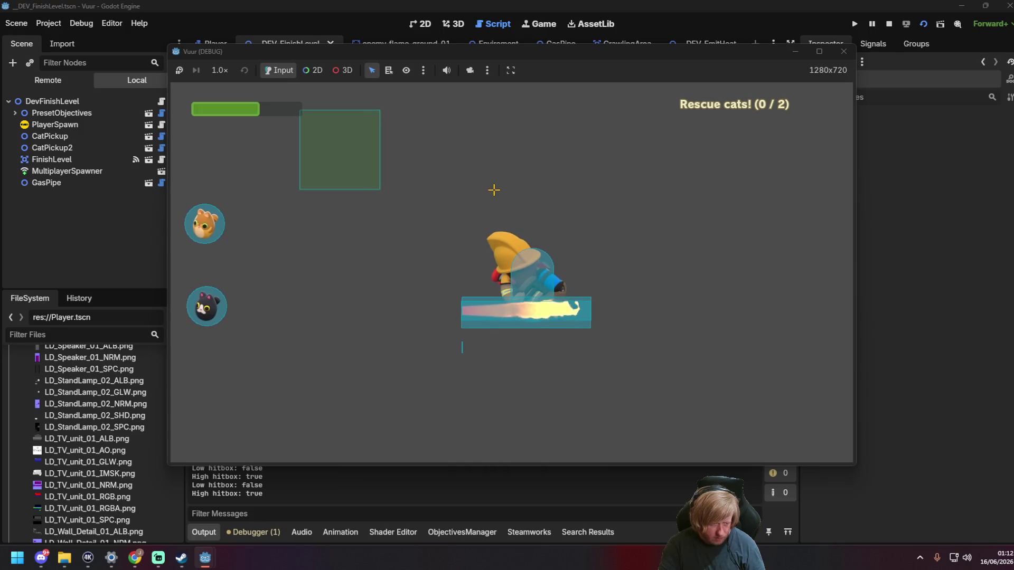
key(s)
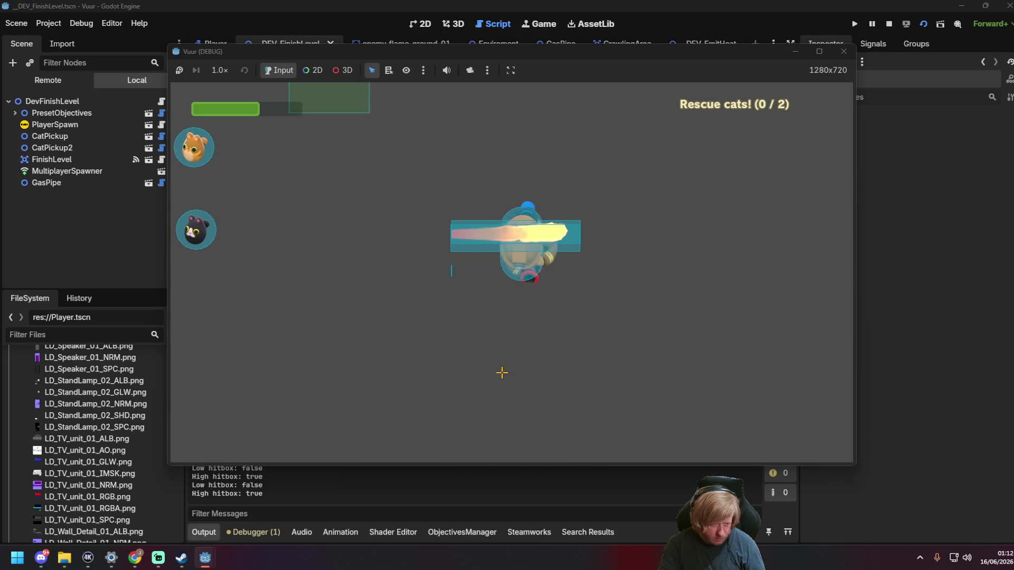
key(d)
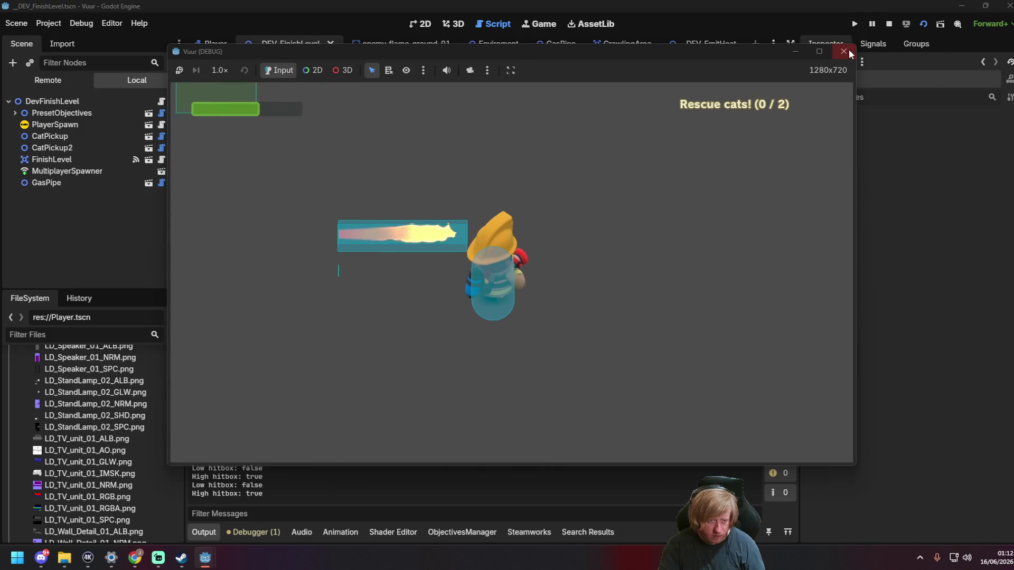
click(843, 51)
key(ctrl+s)
click(75, 23)
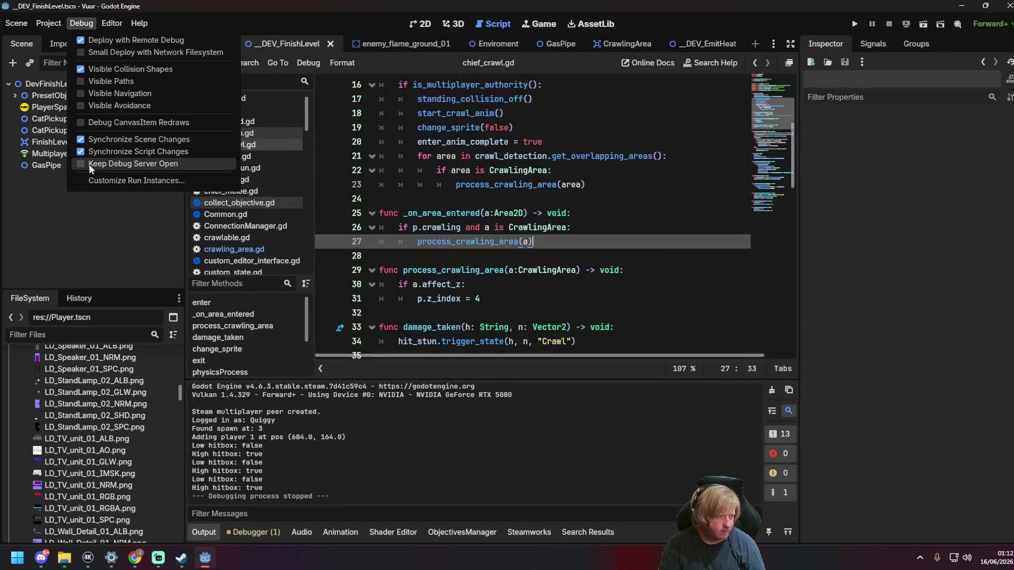
Dismiss the Debug menu and inspect the Player's Idle, Crawl and HitStun state nodes.
key(ctrl+s)
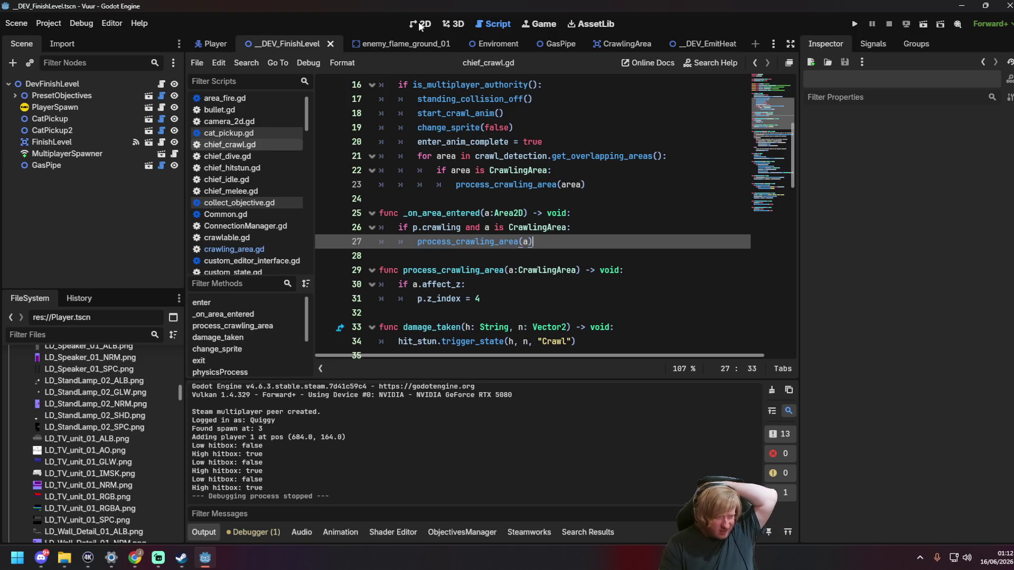
scroll(461, 283, up, 2)
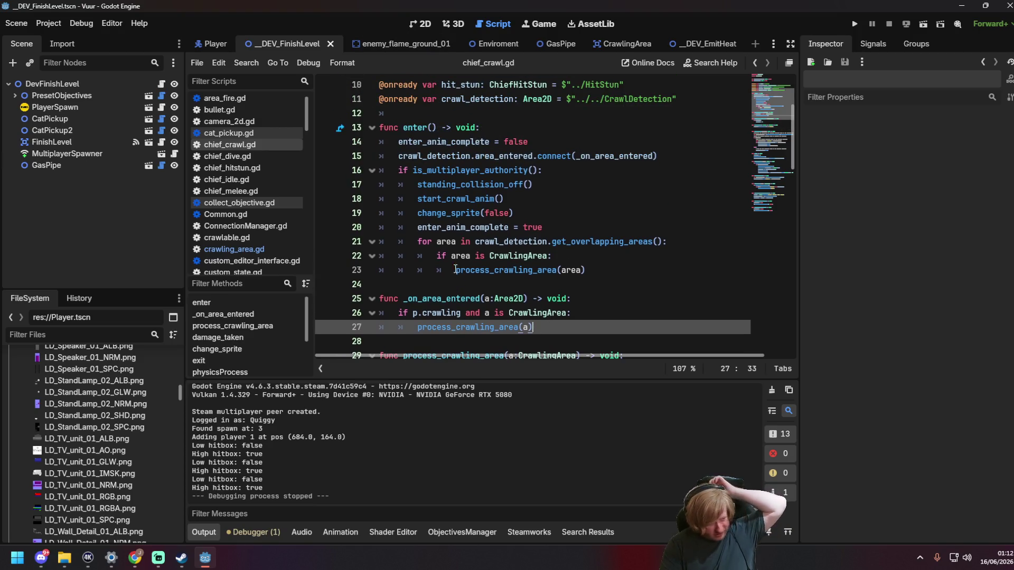
click(211, 45)
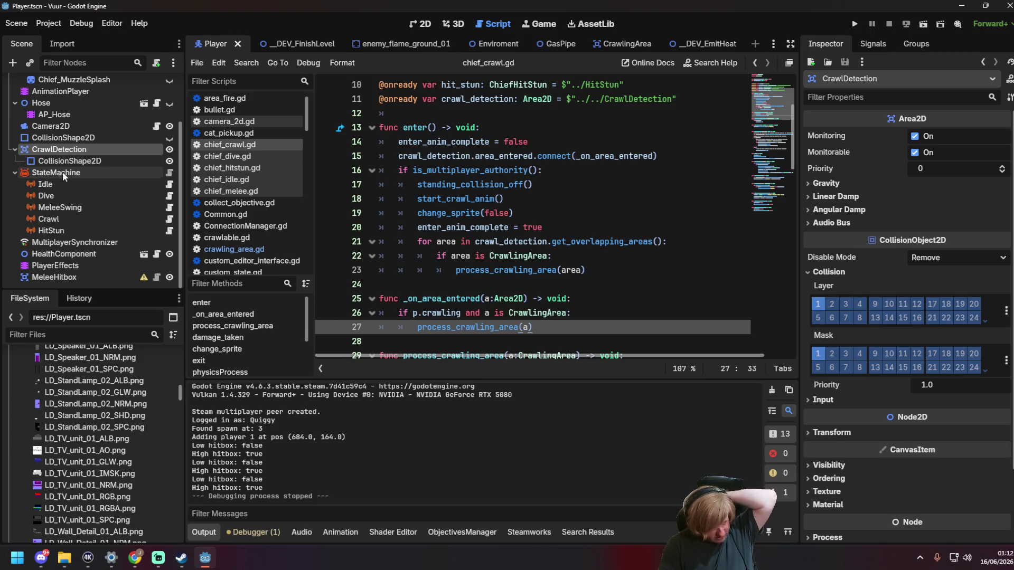
click(53, 184)
click(59, 198)
click(64, 216)
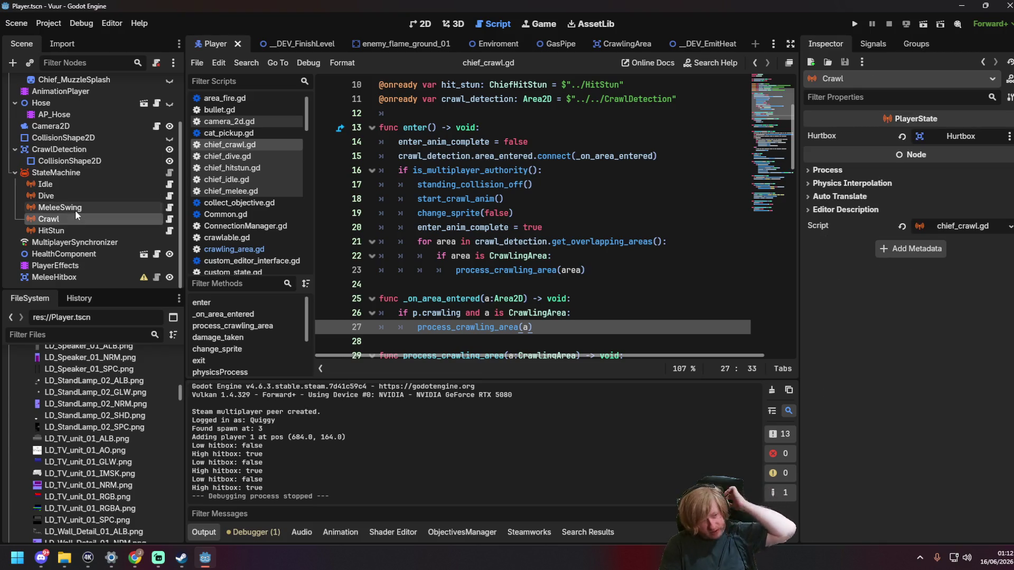
click(75, 208)
click(74, 228)
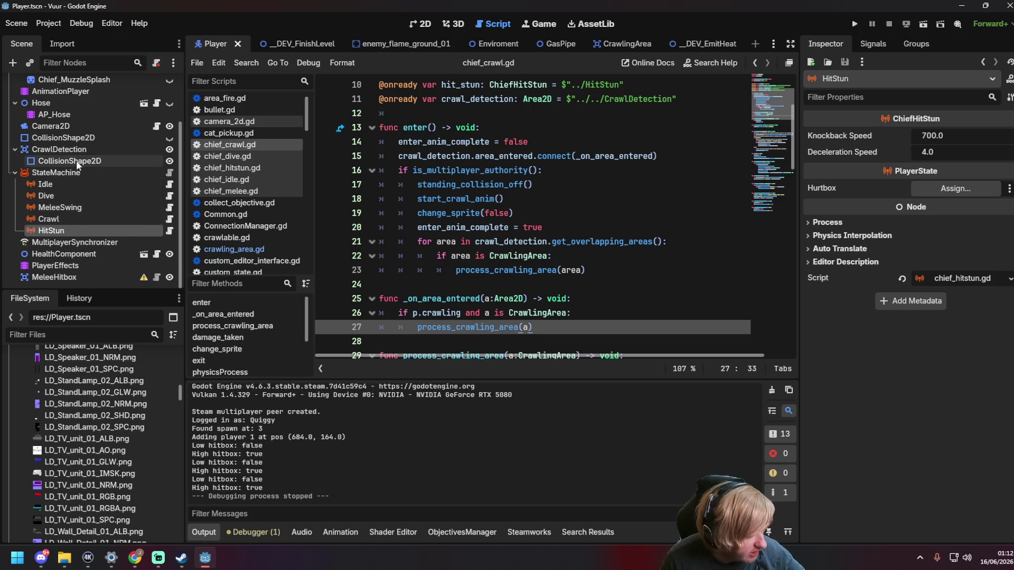
Review chief_crawl.gd's overlapping-areas loop and z_index assignment, then return to _DEV_FinishLevel.
click(530, 240)
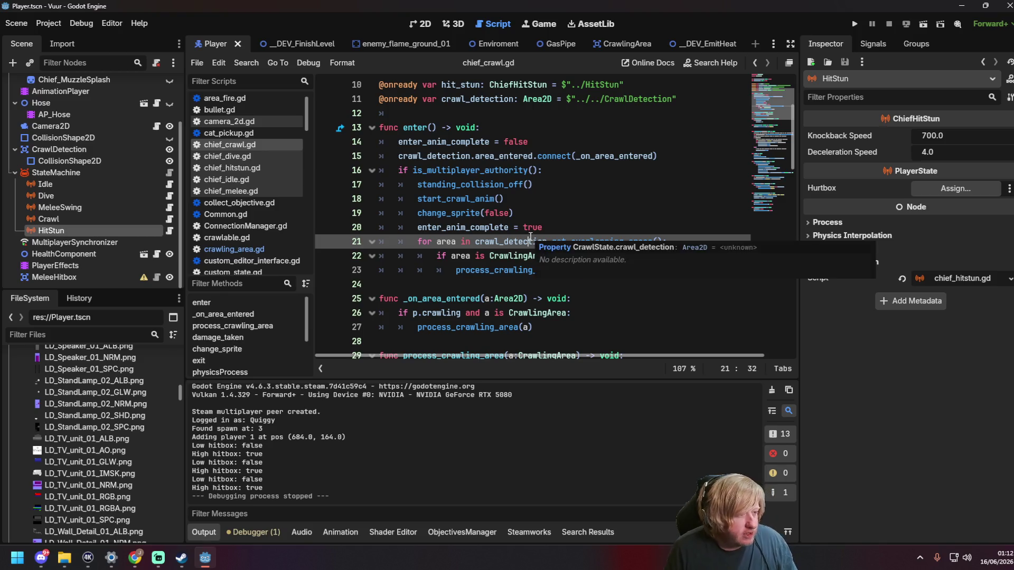
scroll(538, 240, down, 3)
scroll(541, 246, down, 2)
click(528, 172)
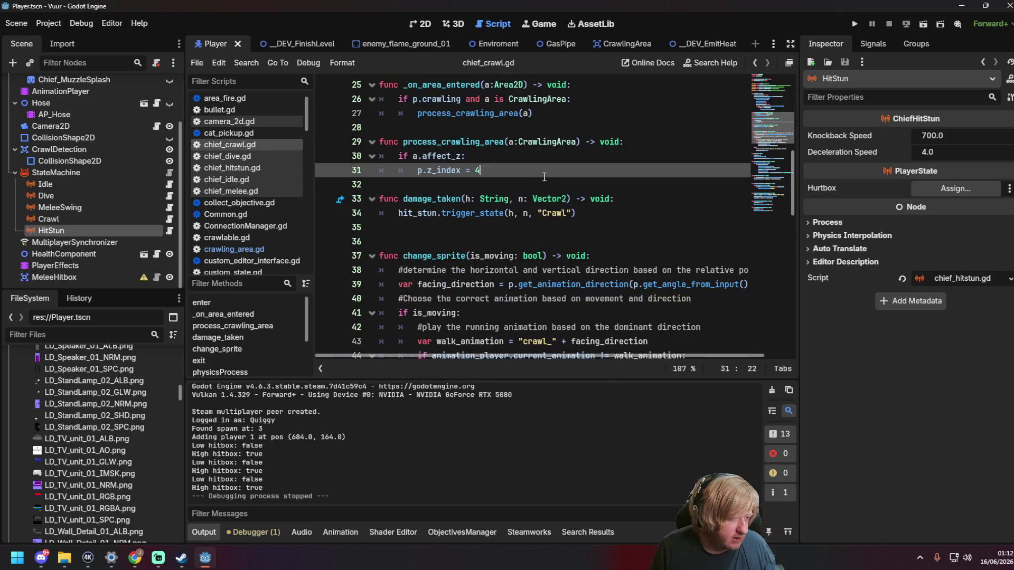
scroll(519, 231, up, 5)
scroll(518, 232, up, 2)
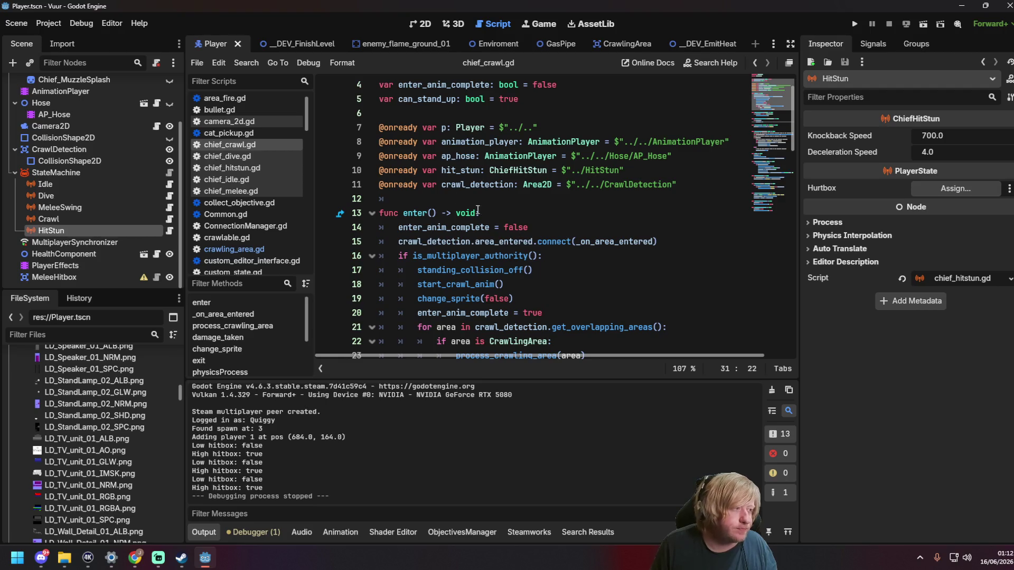
click(305, 43)
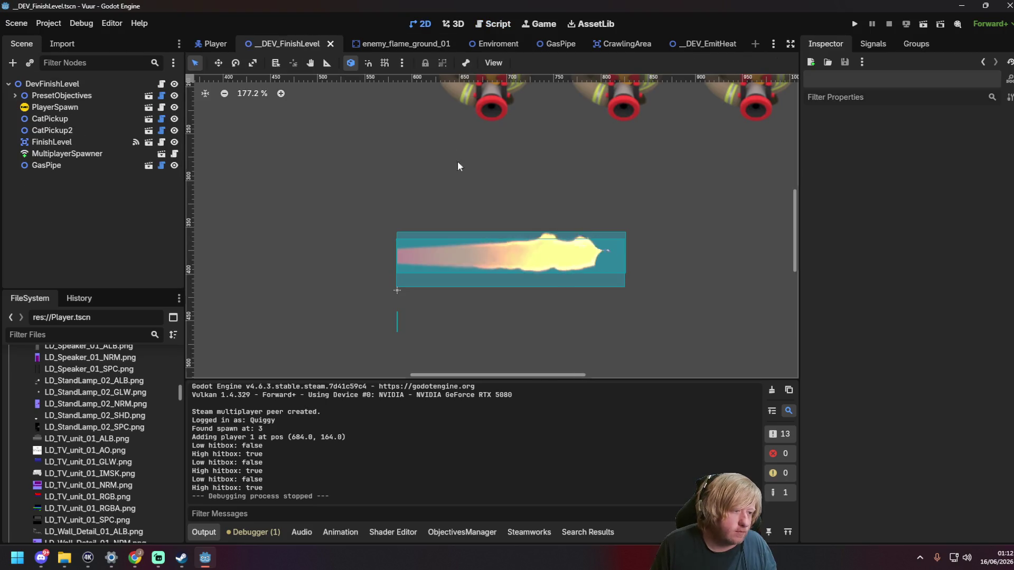
Save the level, then open the GasPipe scene and its script from the GasPipe node.
scroll(475, 188, down, 3)
key(ctrl+s)
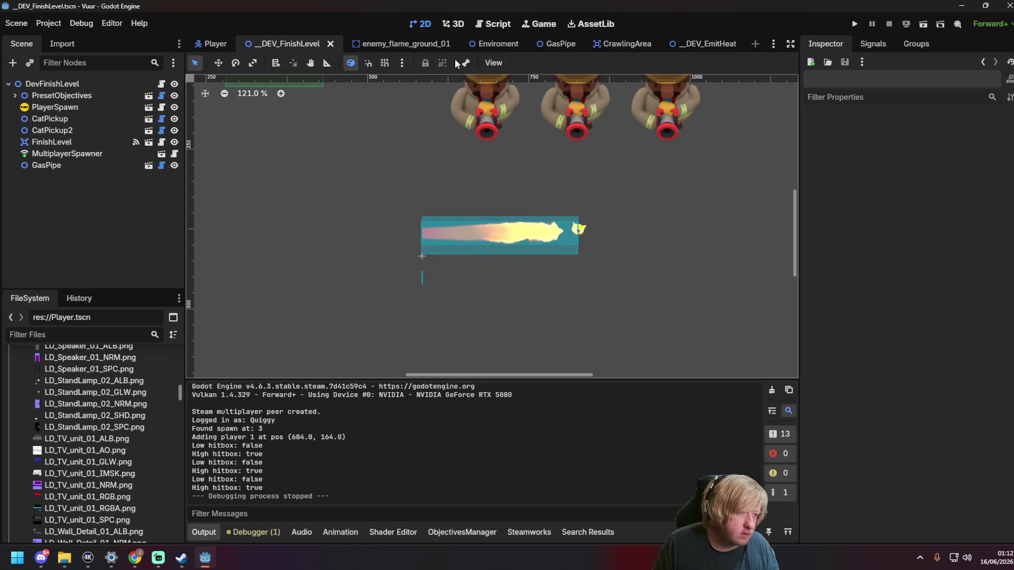
click(472, 238)
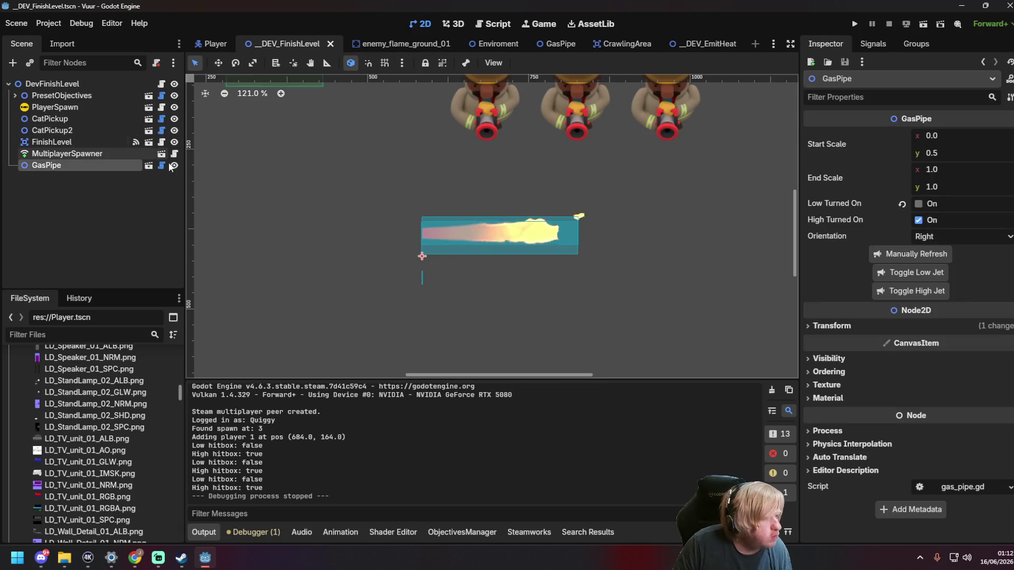
click(149, 166)
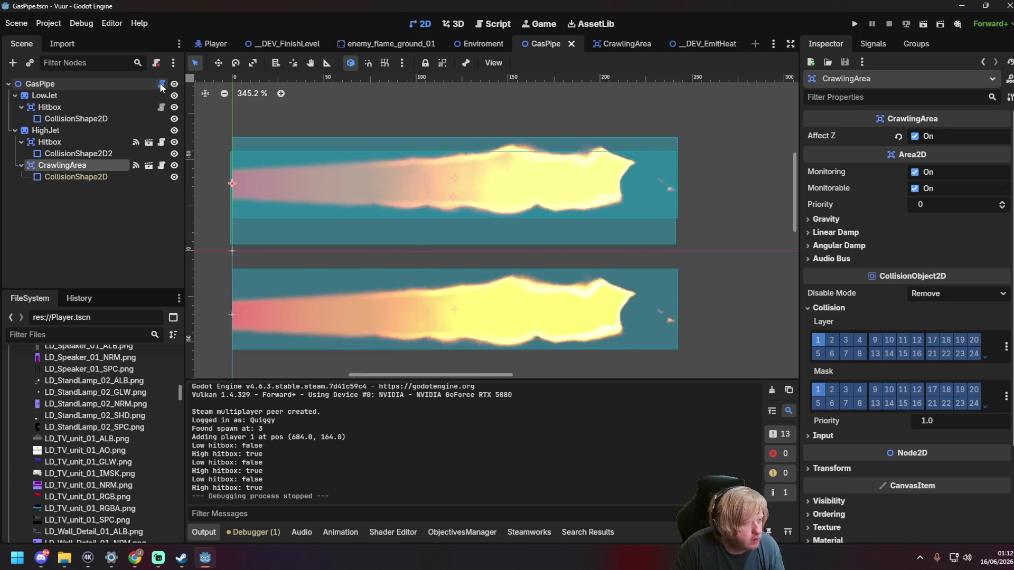
click(161, 84)
Review the gas pipe script around line 91, then show the Player MultiplayerSynchronizer's replicated properties.
click(581, 247)
scroll(583, 259, up, 5)
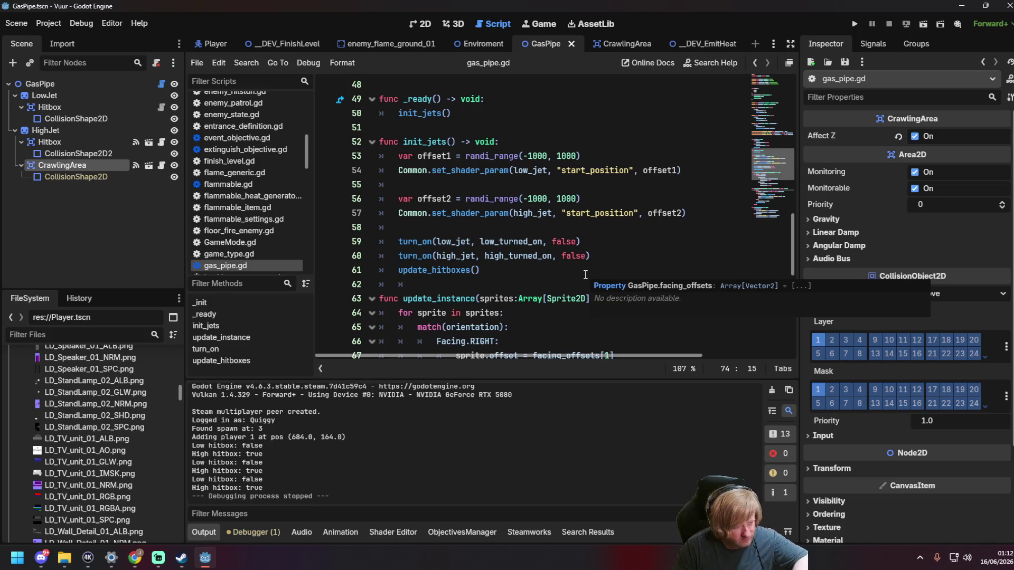
scroll(580, 267, up, 5)
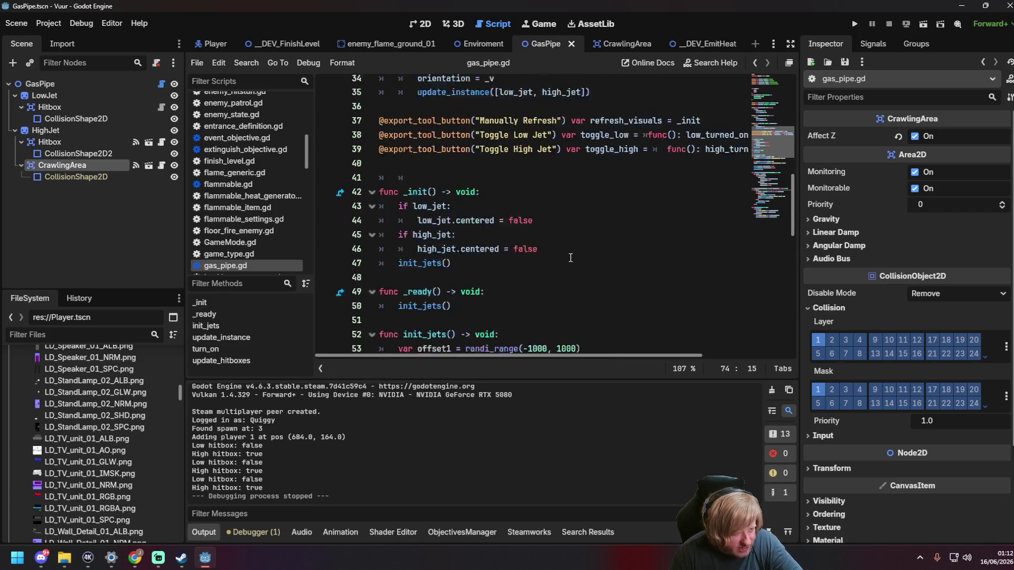
scroll(570, 257, down, 14)
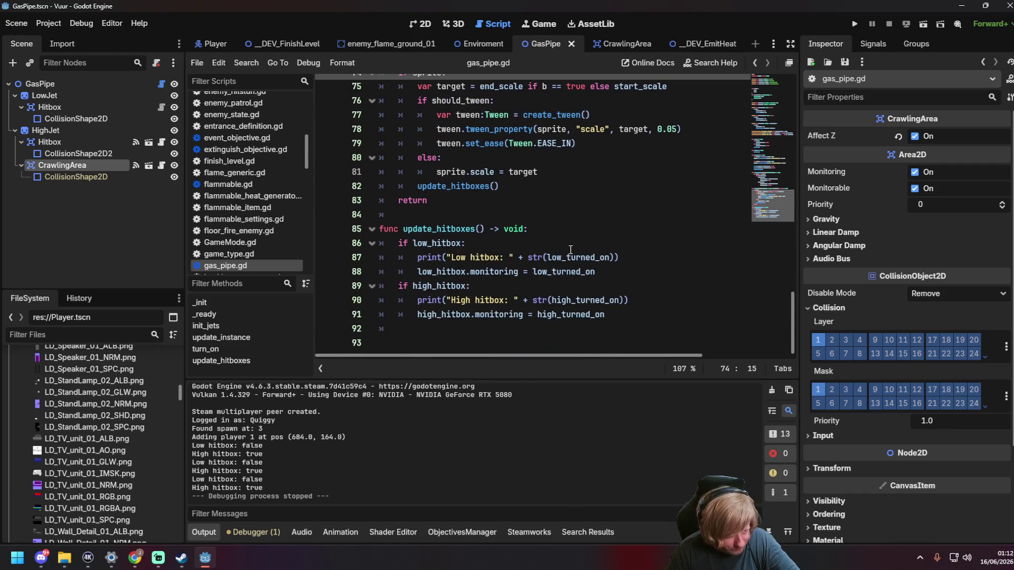
click(666, 316)
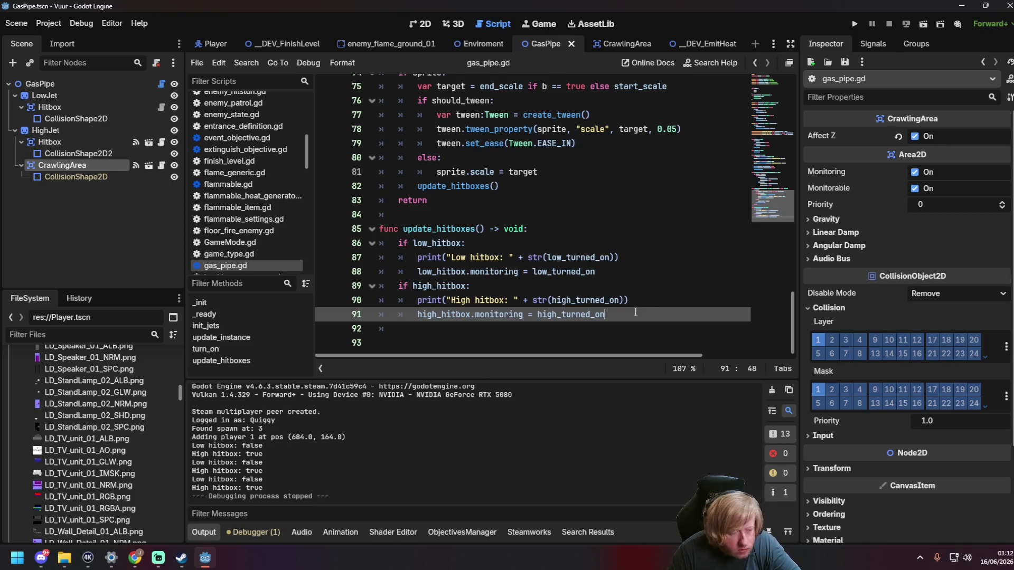
click(195, 44)
click(74, 243)
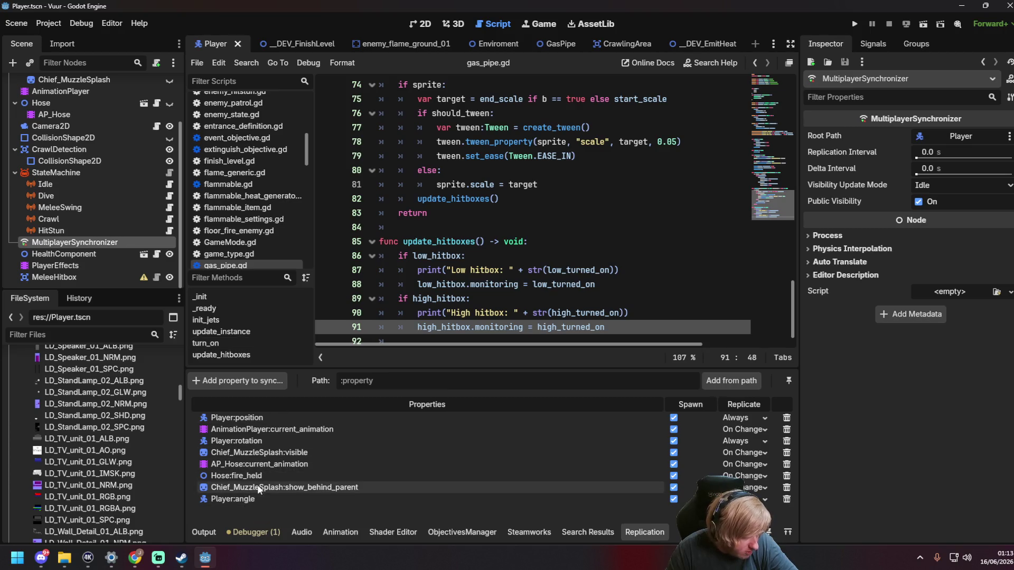
scroll(215, 243, down, 5)
scroll(215, 244, down, 5)
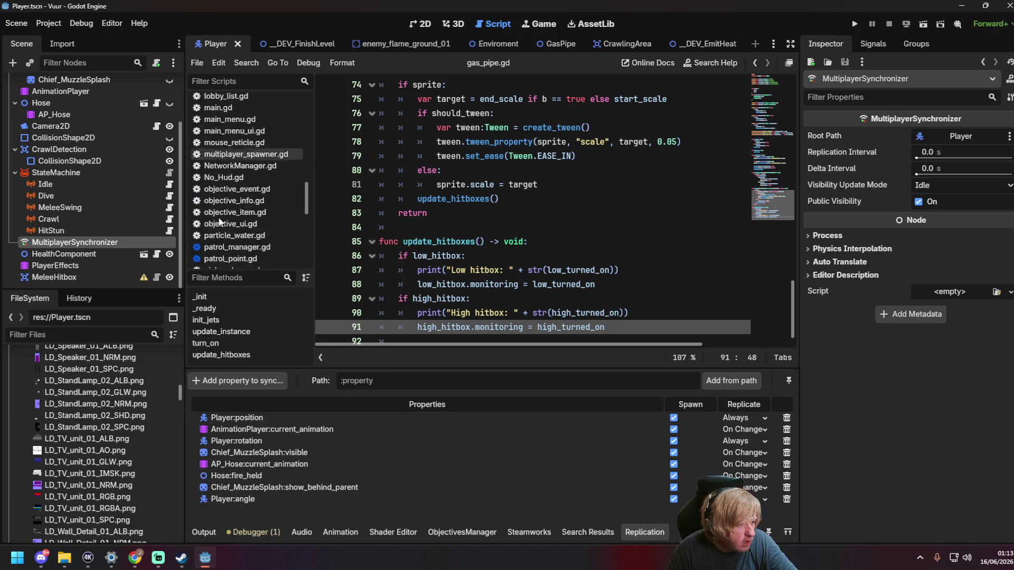
click(227, 154)
drag(772, 301, 763, 69)
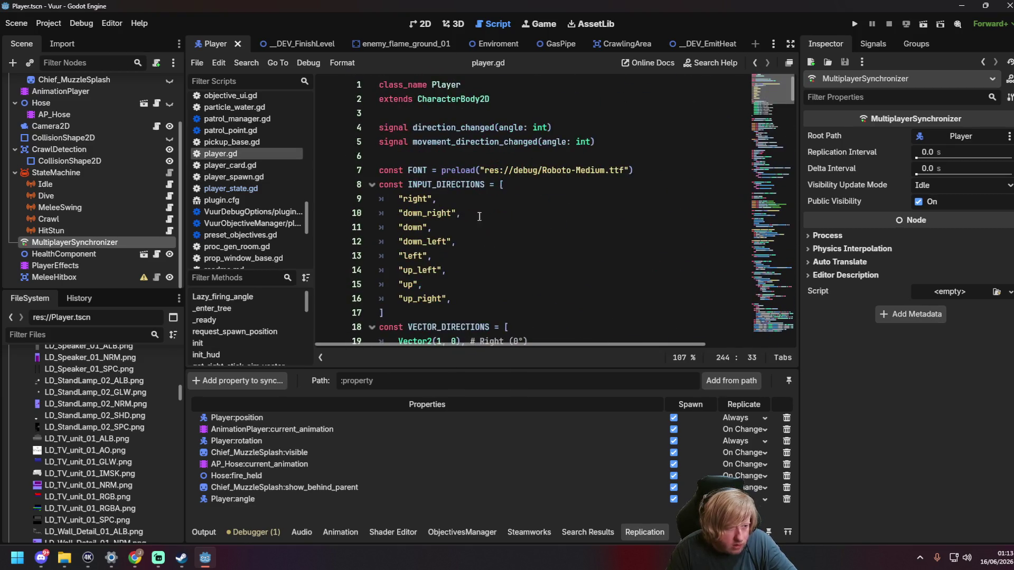
scroll(461, 232, down, 9)
scroll(462, 213, down, 3)
scroll(454, 219, up, 3)
scroll(438, 230, down, 4)
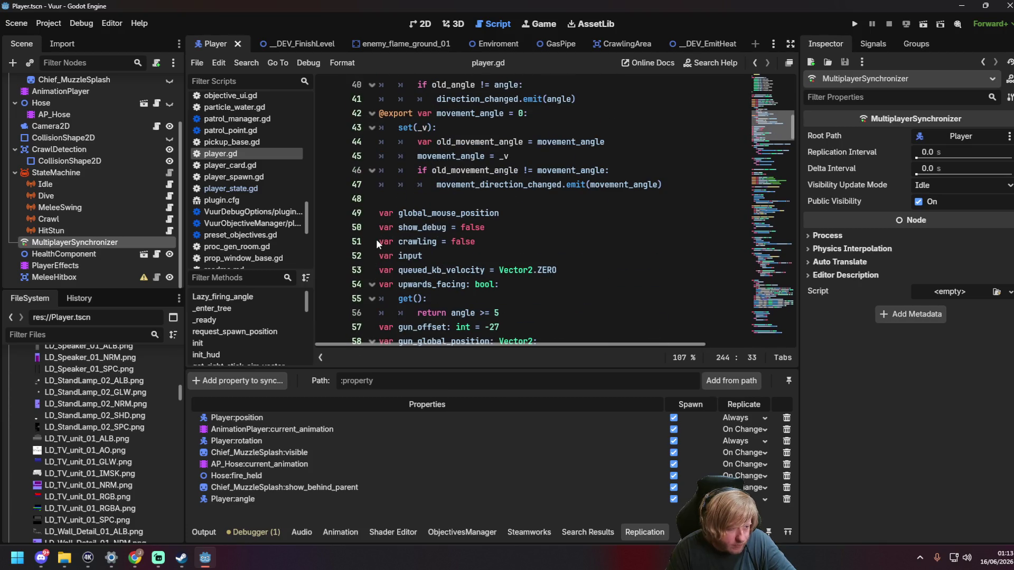
click(379, 244)
text(@export)
key(ctrl+s)
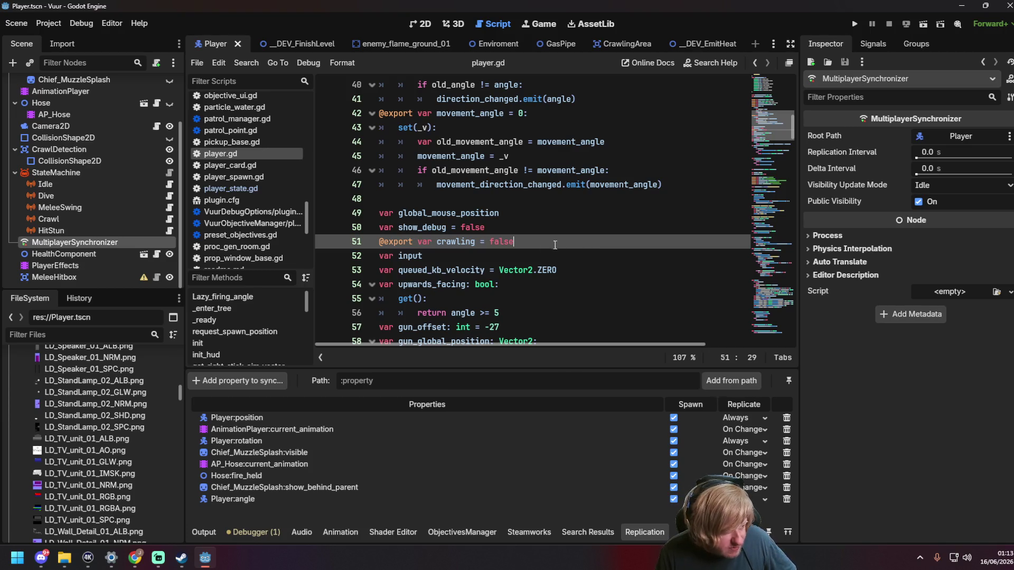
click(501, 229)
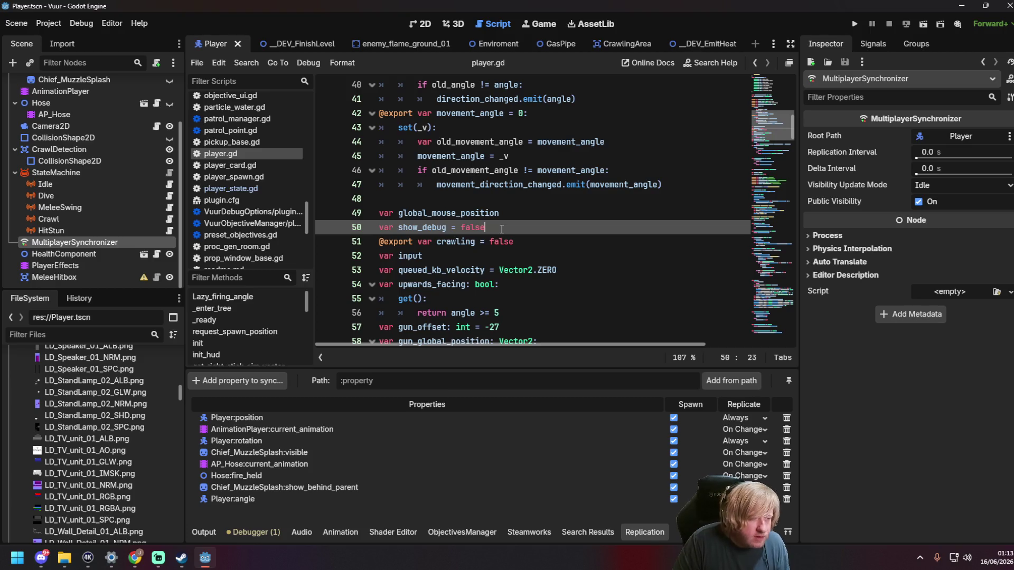
key(Return)
text(@)
text(t_c)
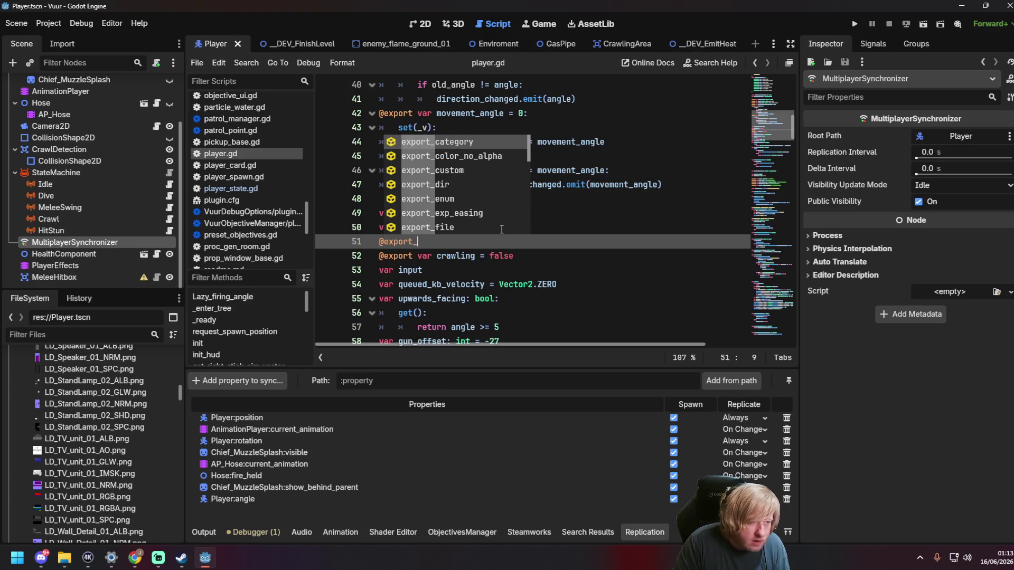
key(Return)
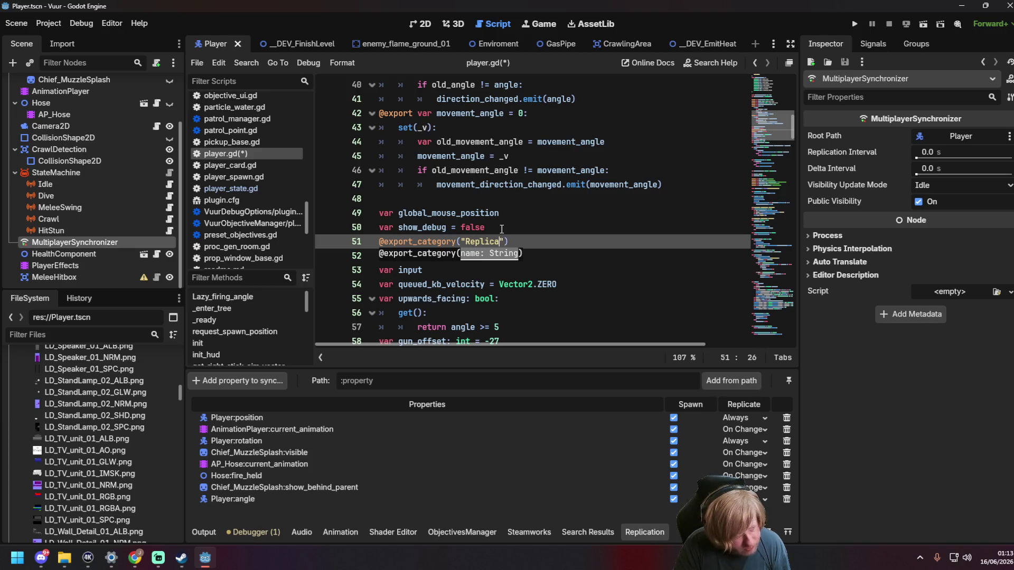
text("))
key(ctrl+s)
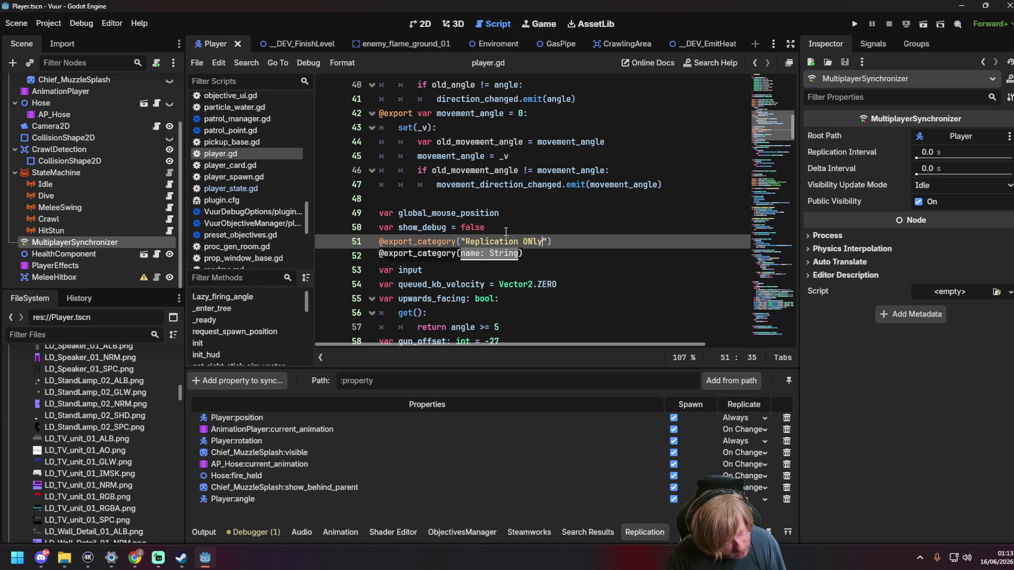
Move the category and crawling lines to just after the gun_mouse_position getter.
drag(524, 255, 379, 241)
key(ctrl+c)
key(BackSpace)
key(BackSpace)
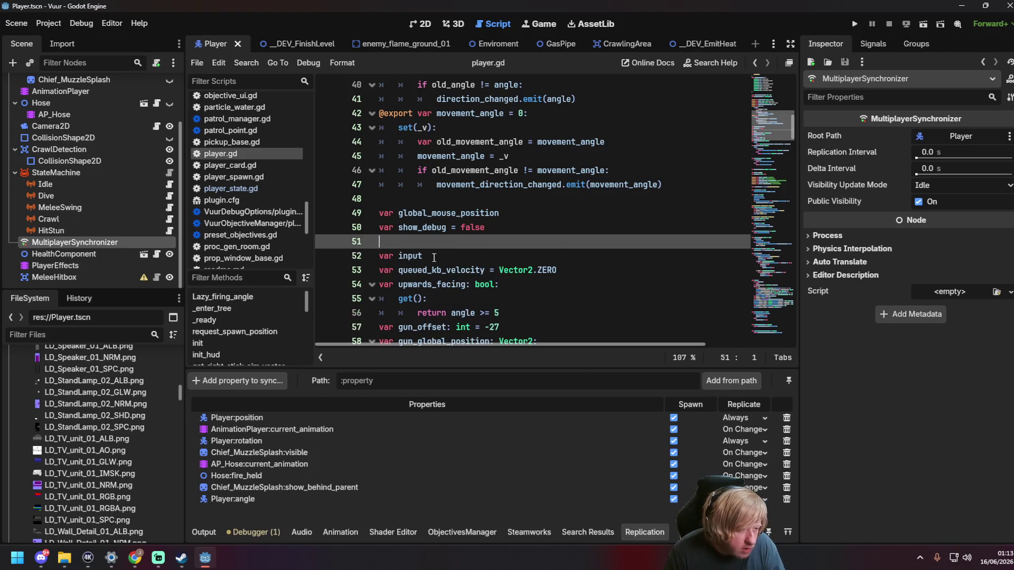
scroll(517, 275, down, 4)
scroll(517, 275, down, 2)
click(441, 194)
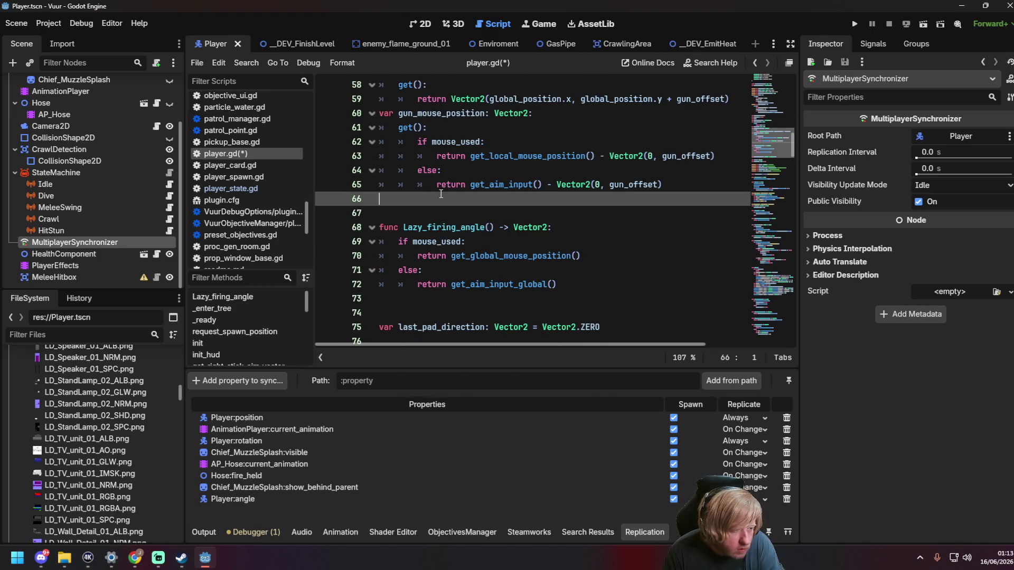
key(Return)
key(ctrl+v)
Relocate the category and crawling lines below movement_angle with a trailing blank line, and save player.gd.
scroll(500, 251, up, 11)
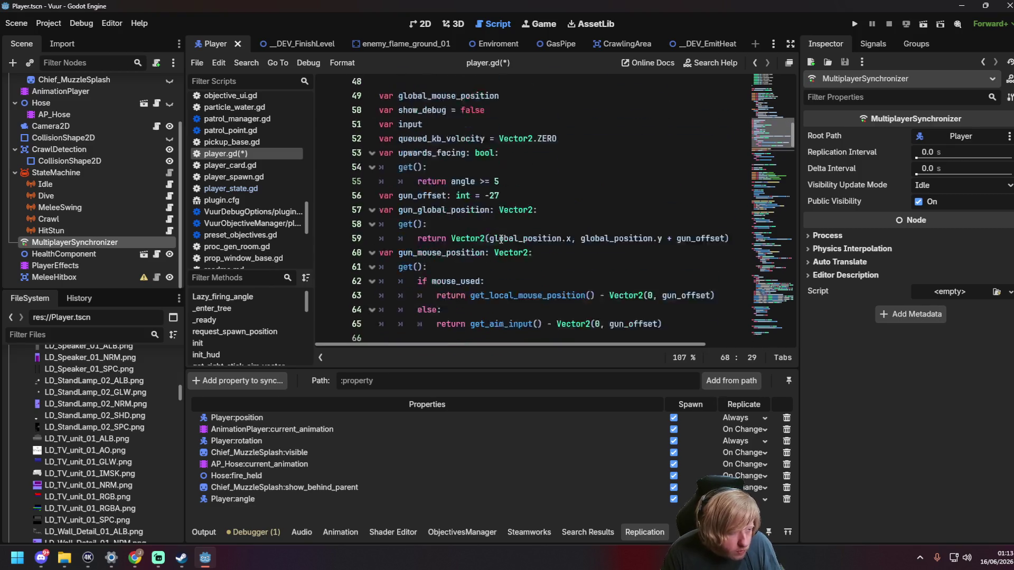
scroll(500, 250, down, 11)
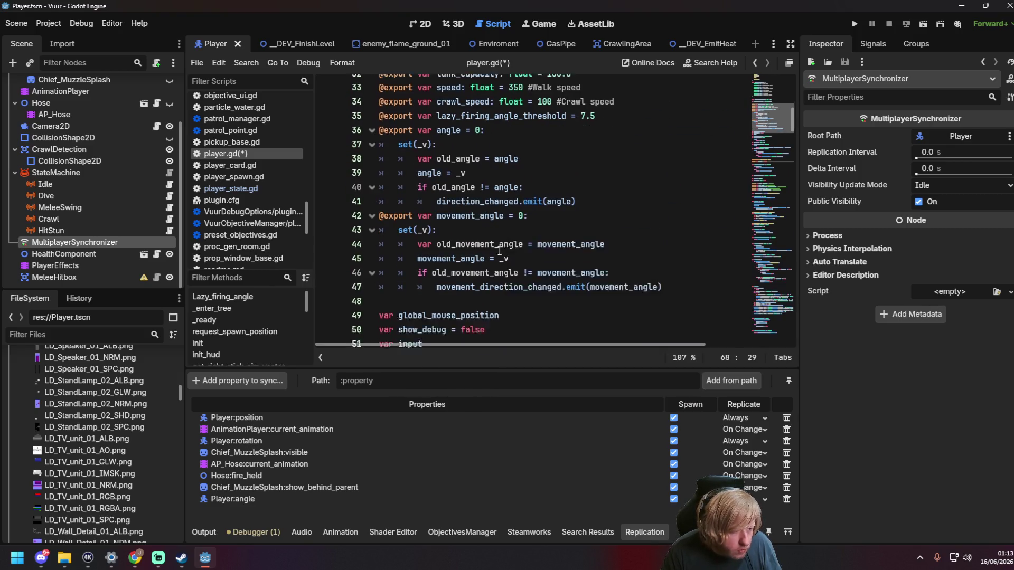
drag(522, 228, 371, 214)
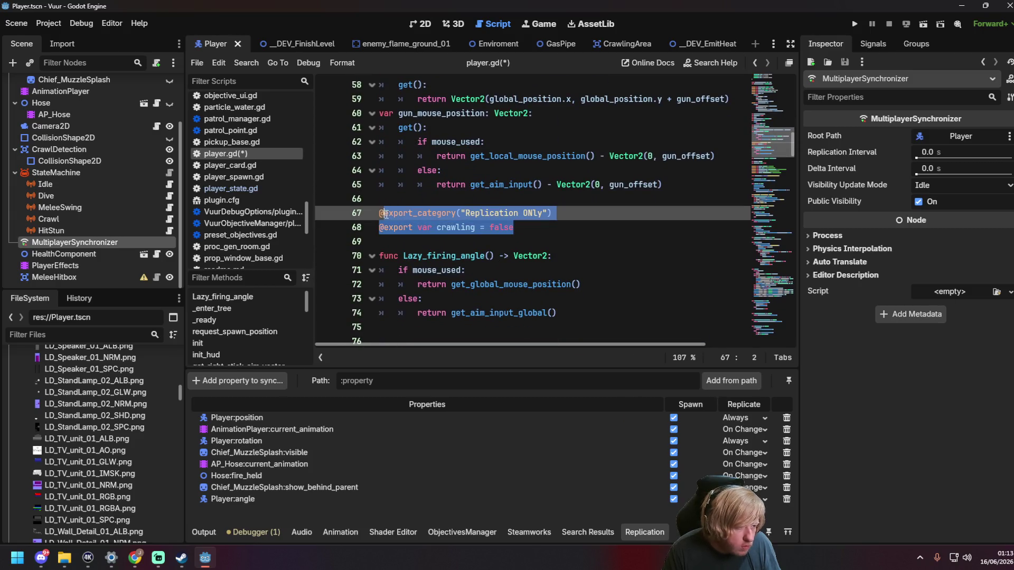
key(BackSpace)
key(BackSpace)
key(BackSpace)
scroll(441, 219, up, 7)
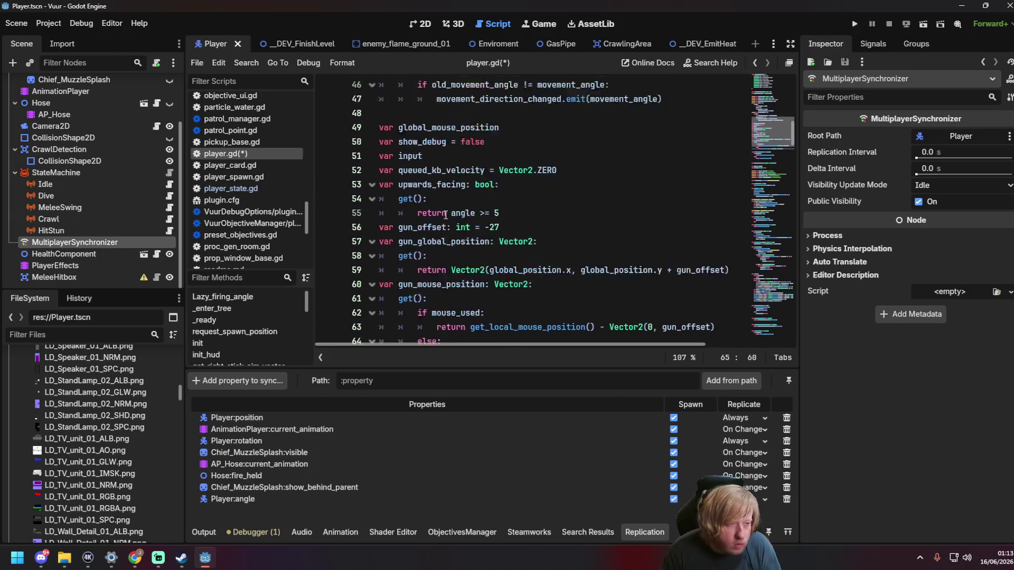
click(395, 241)
key(ctrl+v)
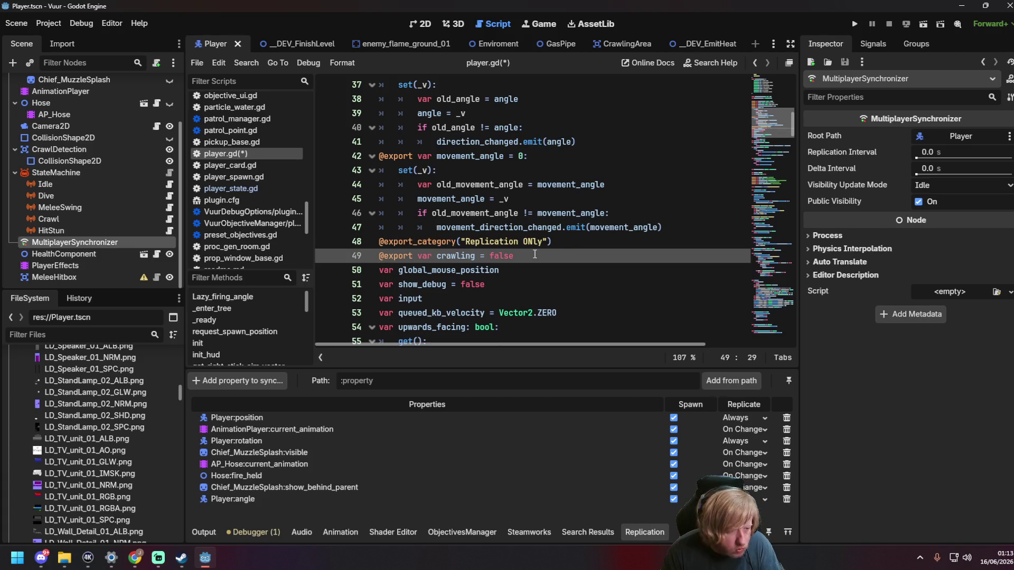
key(Return)
key(ctrl+s)
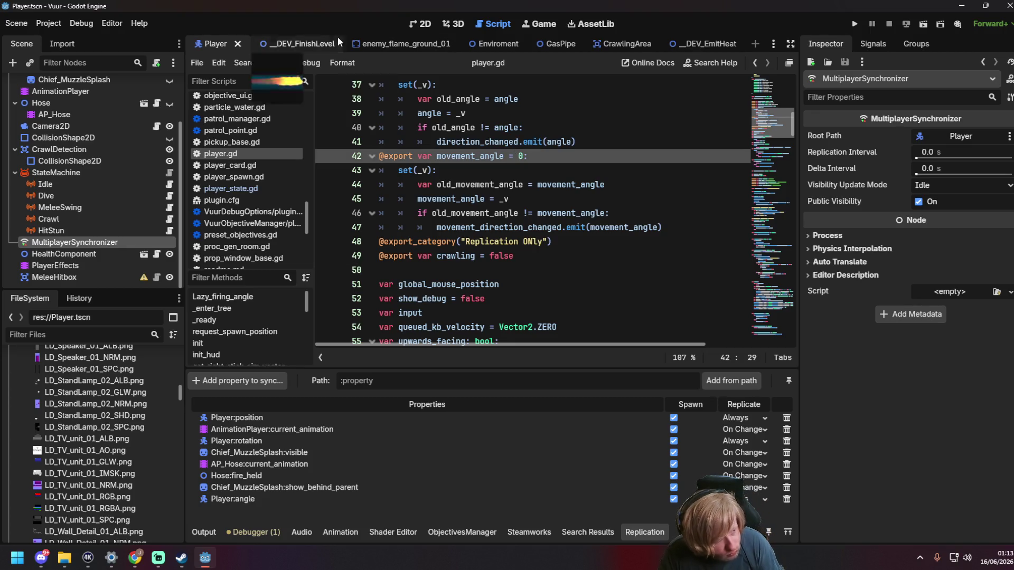
click(294, 43)
Run _DEV_FinishLevel with F6, walk and crawl the player around the flames with WASD, then stop.
click(94, 20)
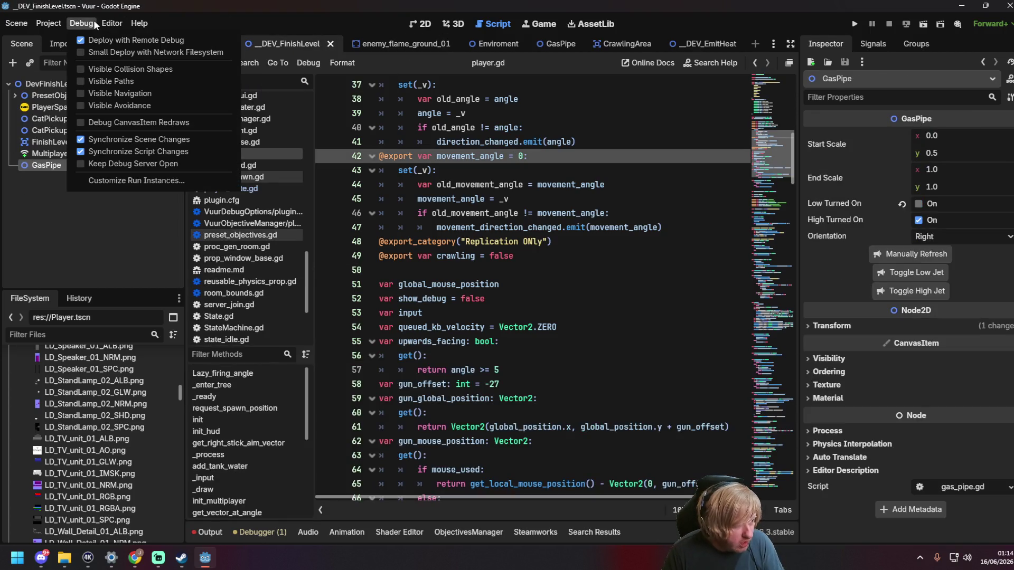
key(F6)
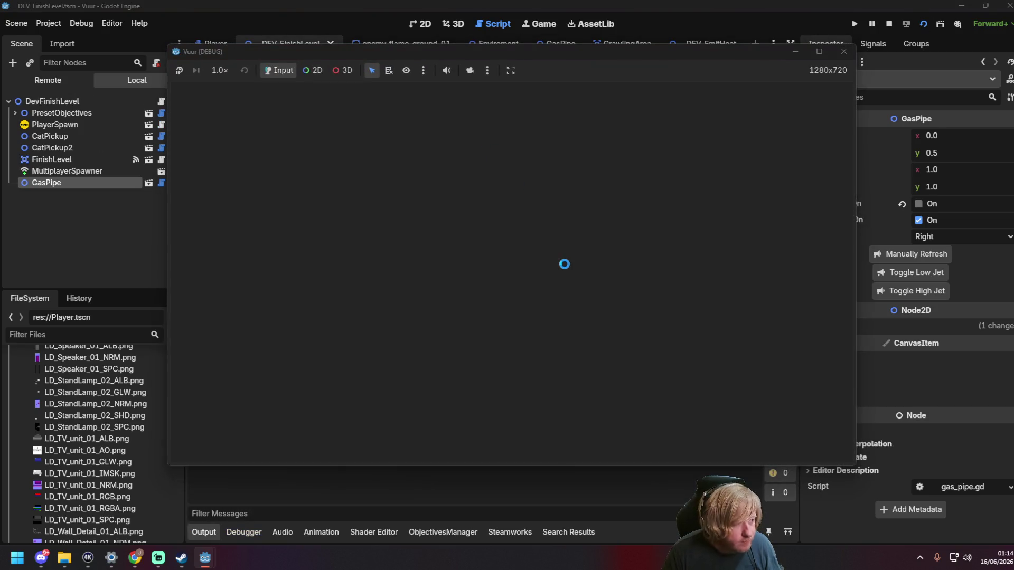
key(s)
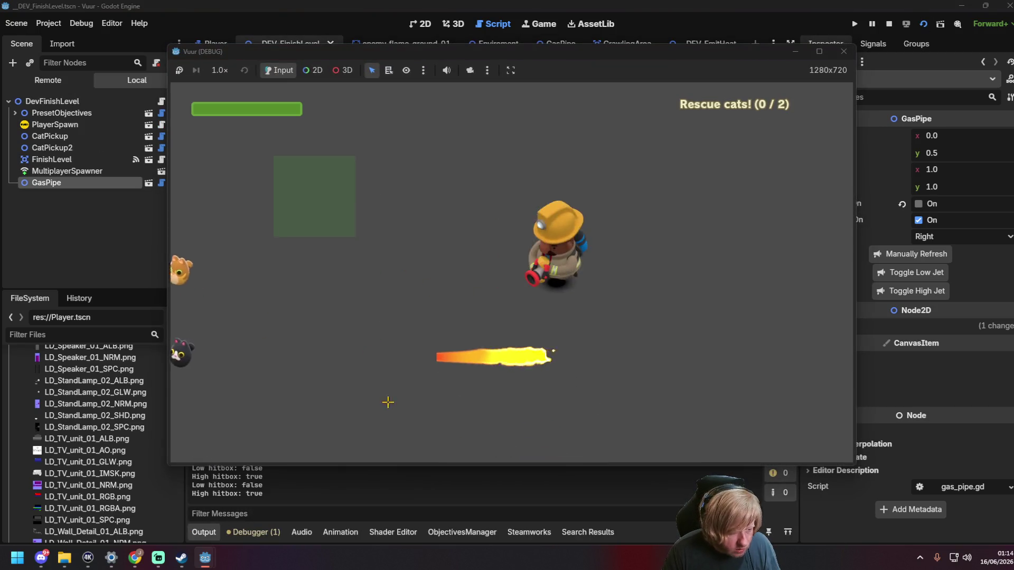
key(a)
key(w)
key(d)
key(s)
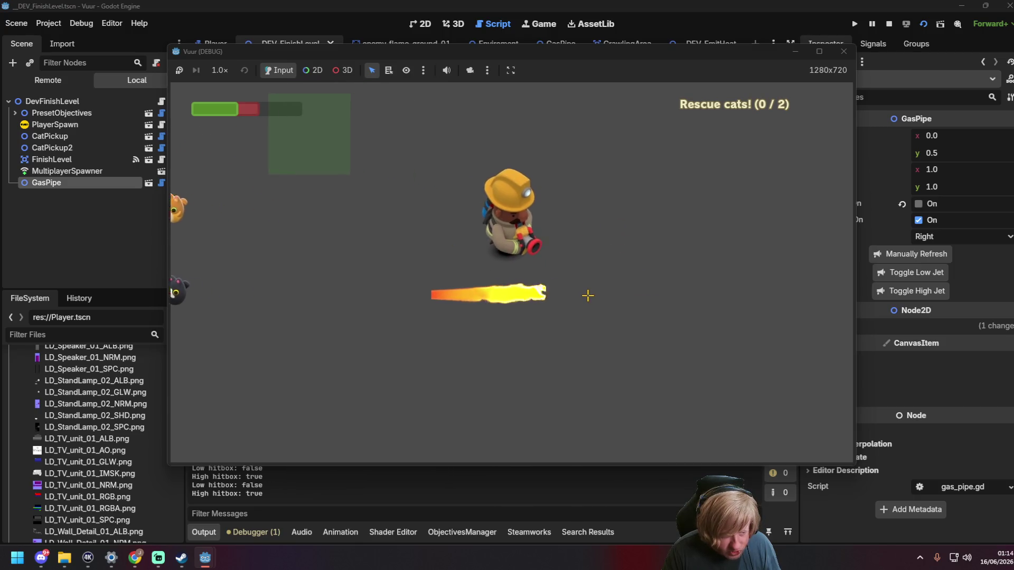
key(w)
key(a)
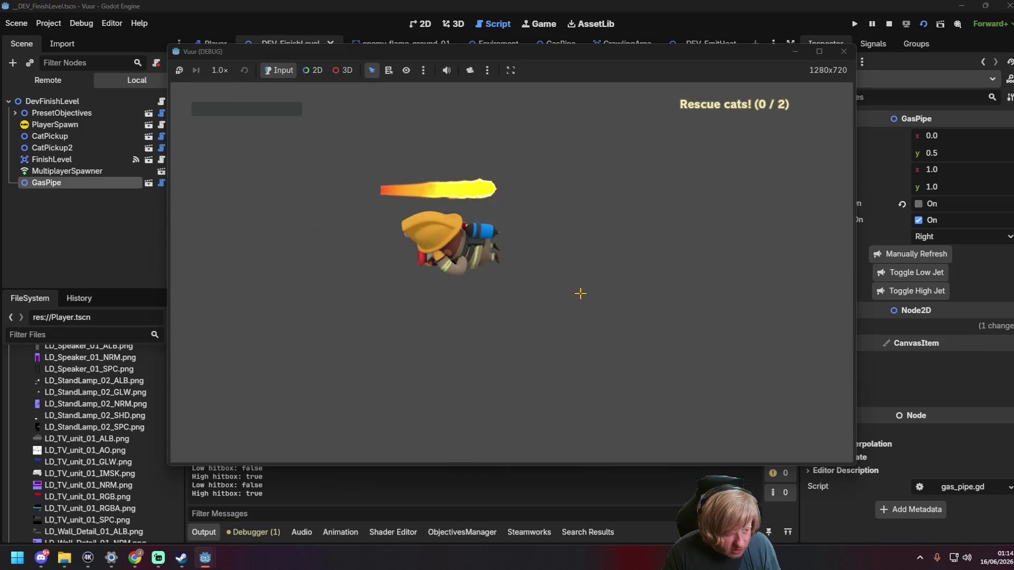
key(a)
key(s)
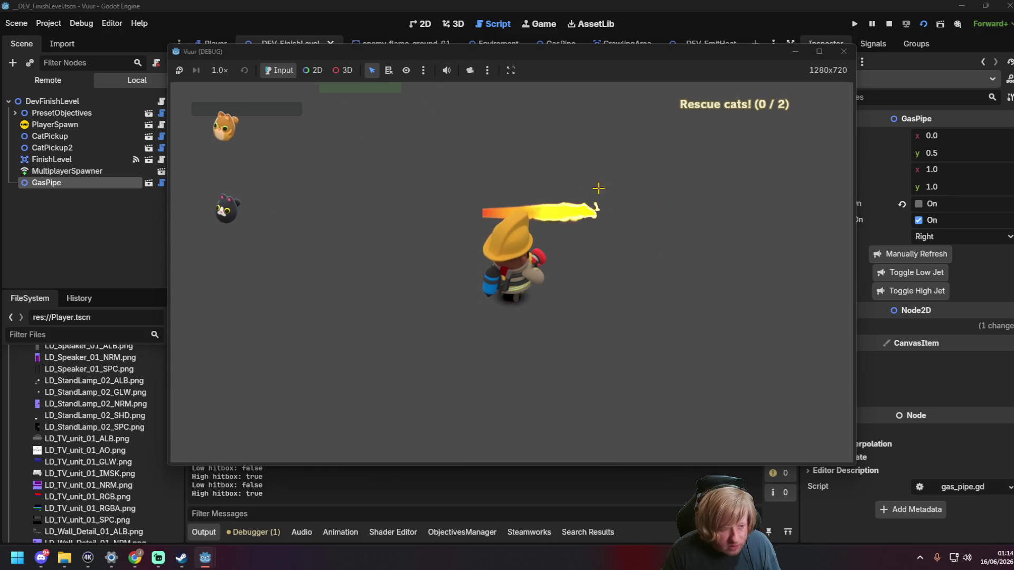
click(843, 51)
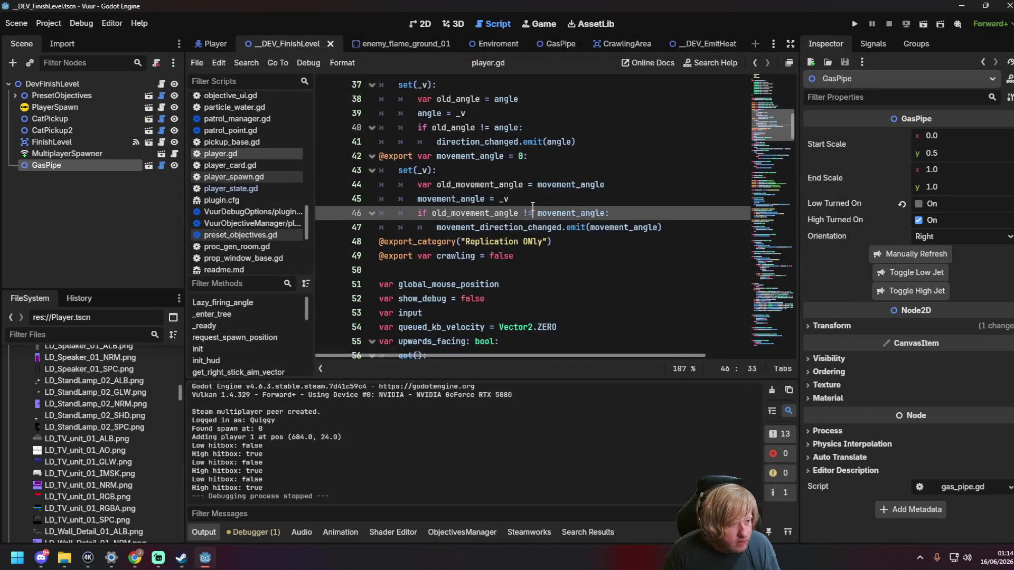
Correct the category name from "Replication ONly" to "Replication Only" and save the script.
click(561, 256)
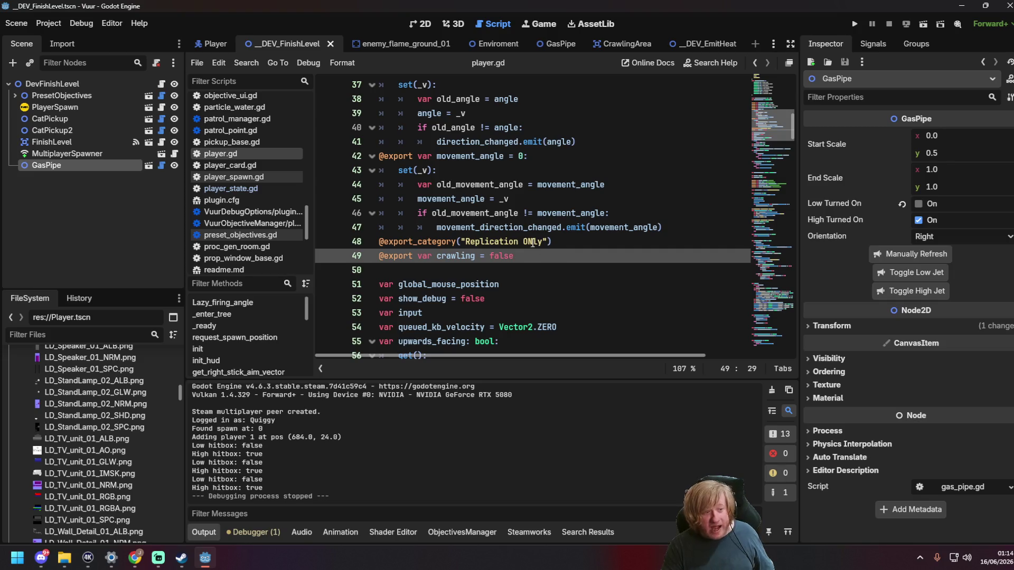
click(528, 242)
key(BackSpace)
text(n)
click(563, 242)
key(ctrl+s)
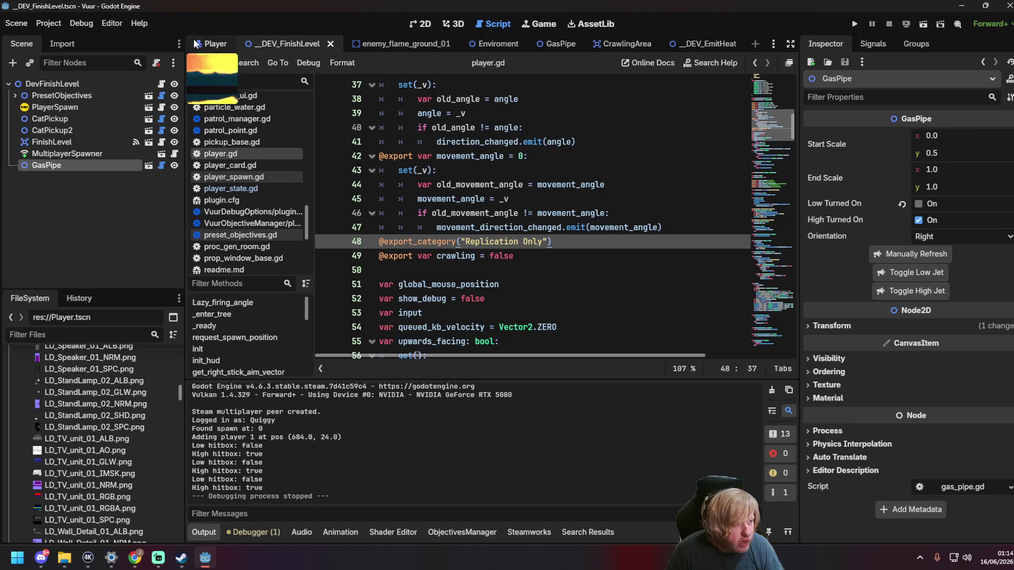
Add Player:crawling to the Player's MultiplayerSynchronizer replication list with On Change mode.
click(196, 44)
click(109, 231)
click(111, 241)
click(241, 383)
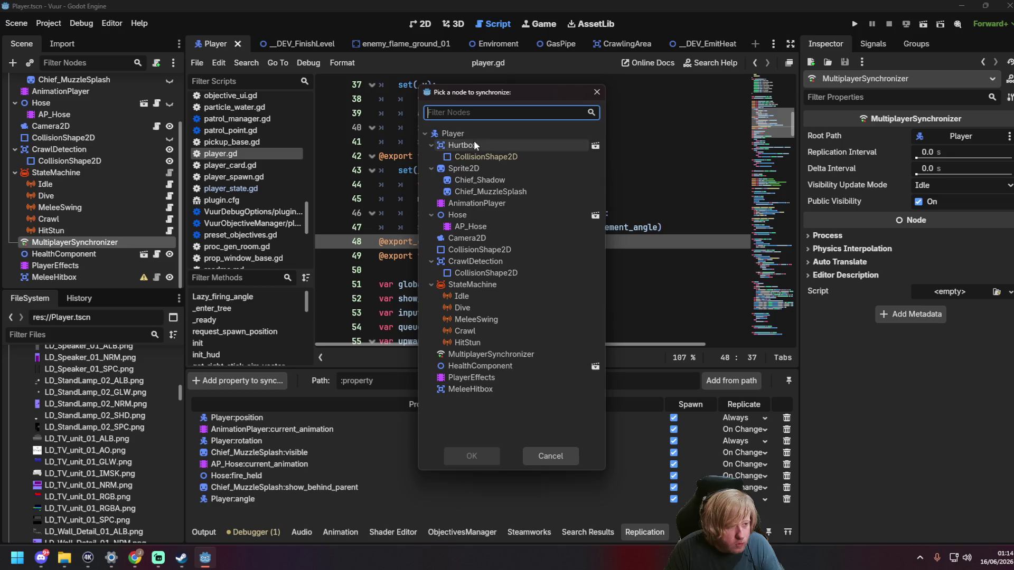
double_click(469, 135)
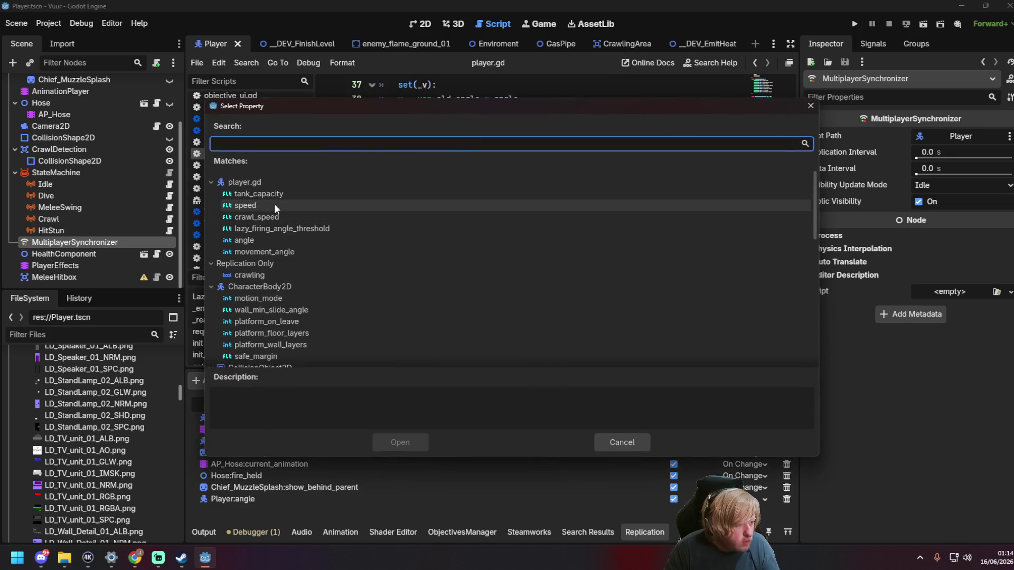
double_click(280, 275)
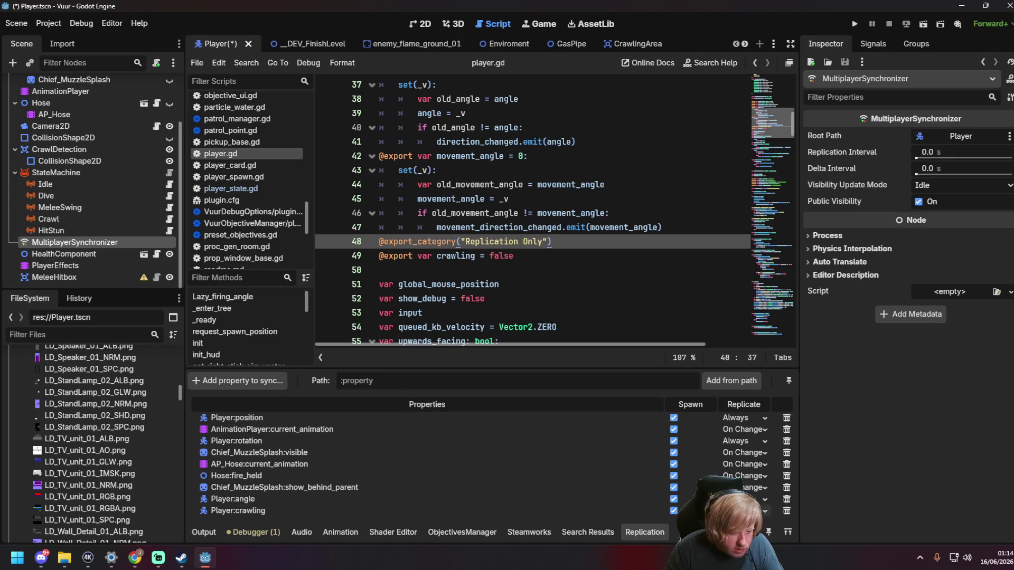
click(744, 511)
click(760, 534)
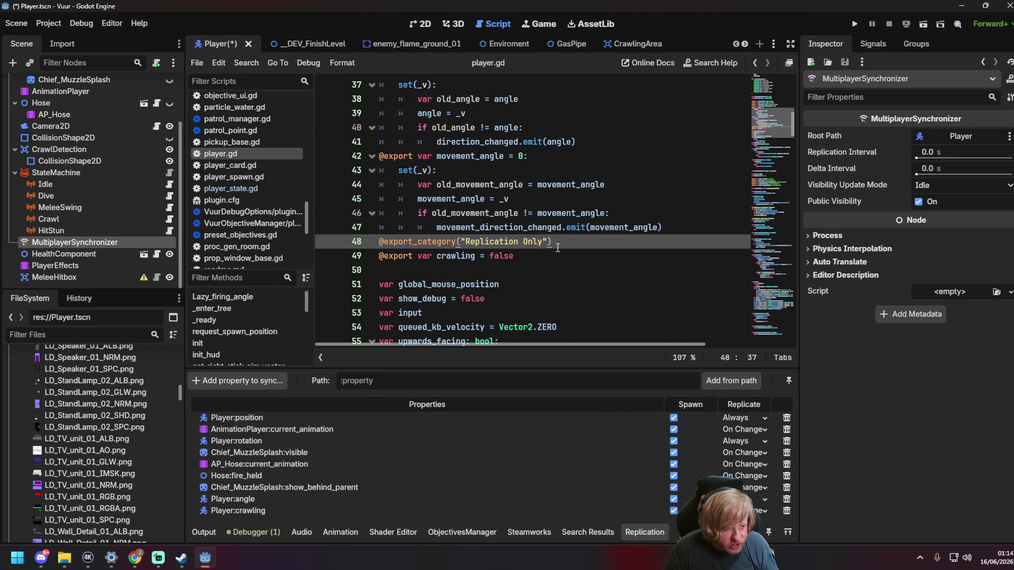
Save the Player scene, then bring the Instagram post in Chrome to the front.
key(ctrl+s)
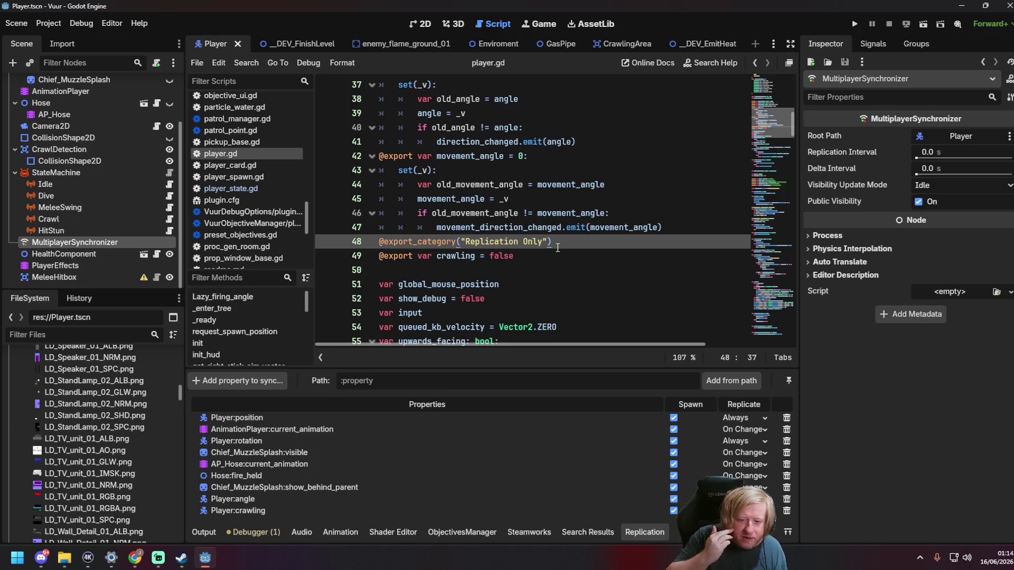
click(578, 142)
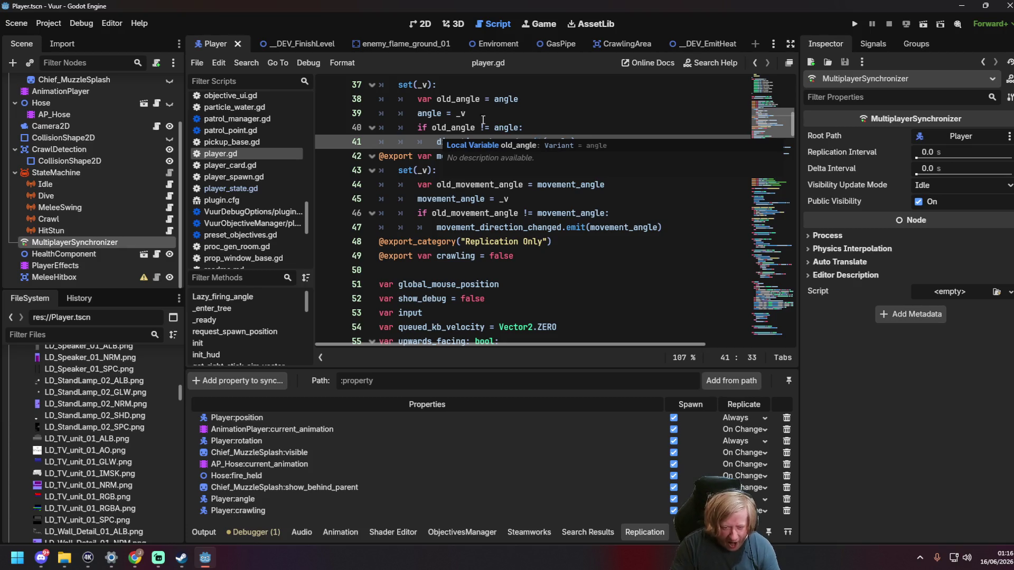
click(135, 558)
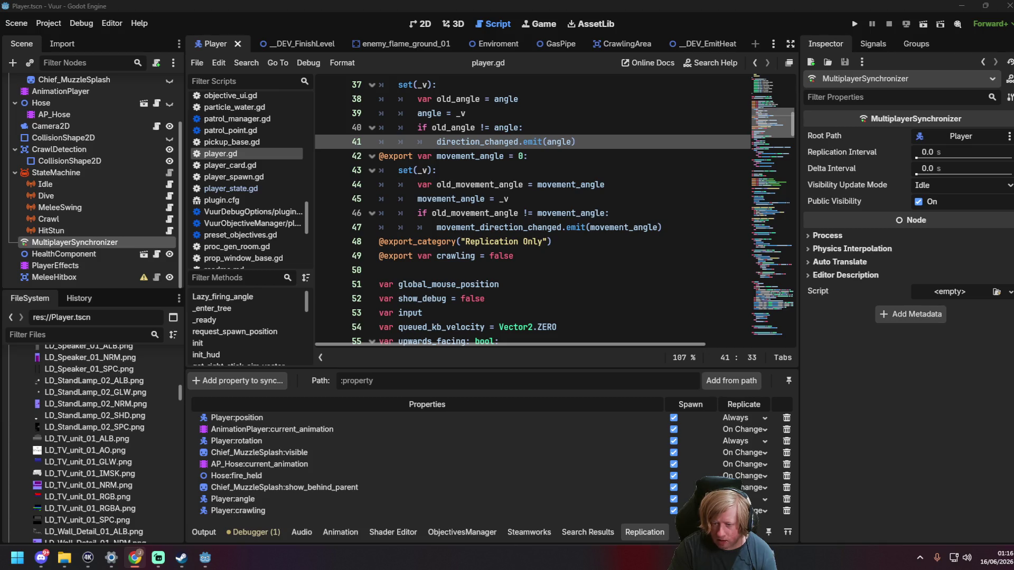
key(alt+Tab)
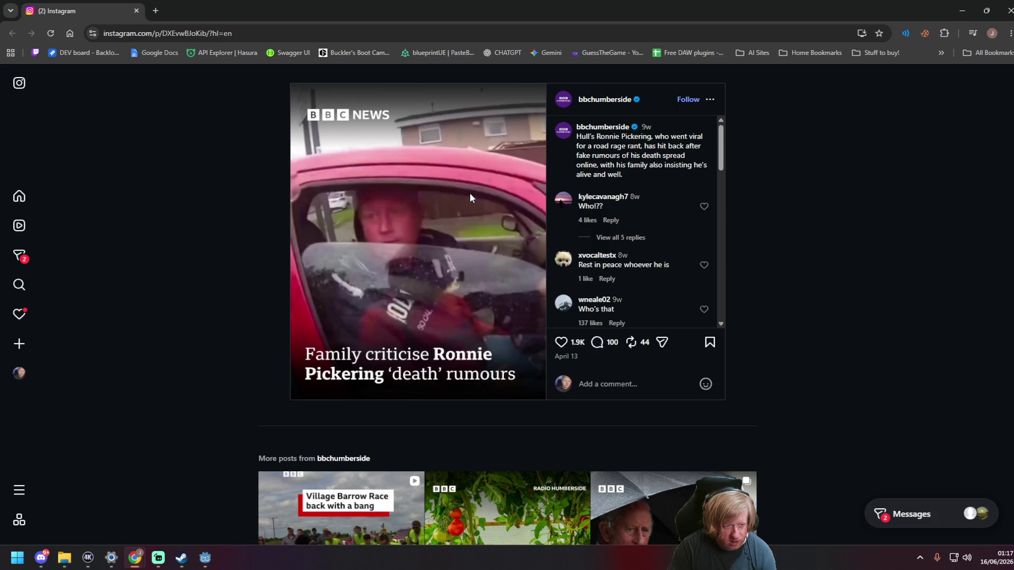
Leave the Instagram post and return to the Godot editor showing player.gd.
scroll(470, 192, down, 2)
scroll(467, 195, up, 2)
key(alt+Tab)
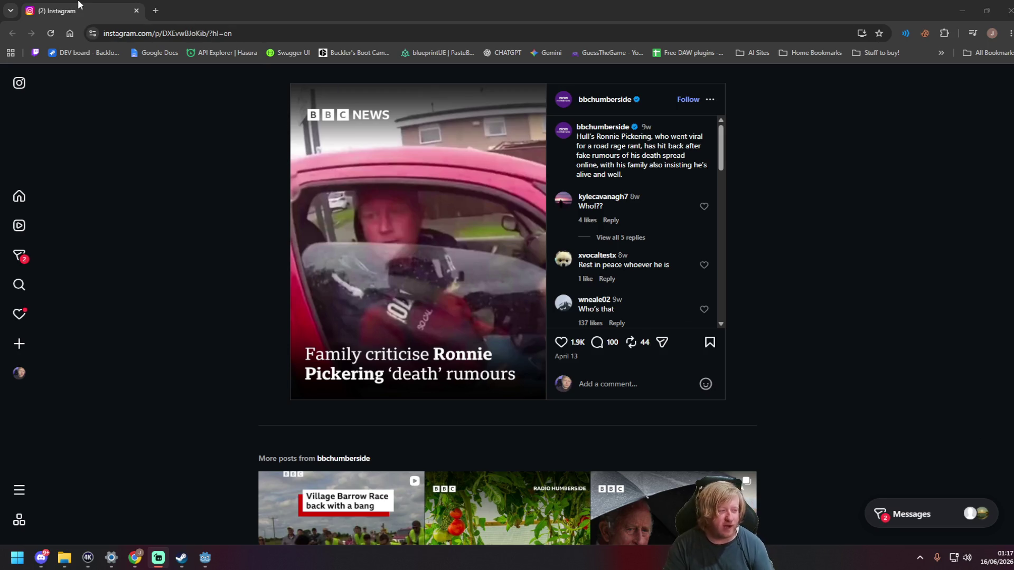
key(alt+Tab)
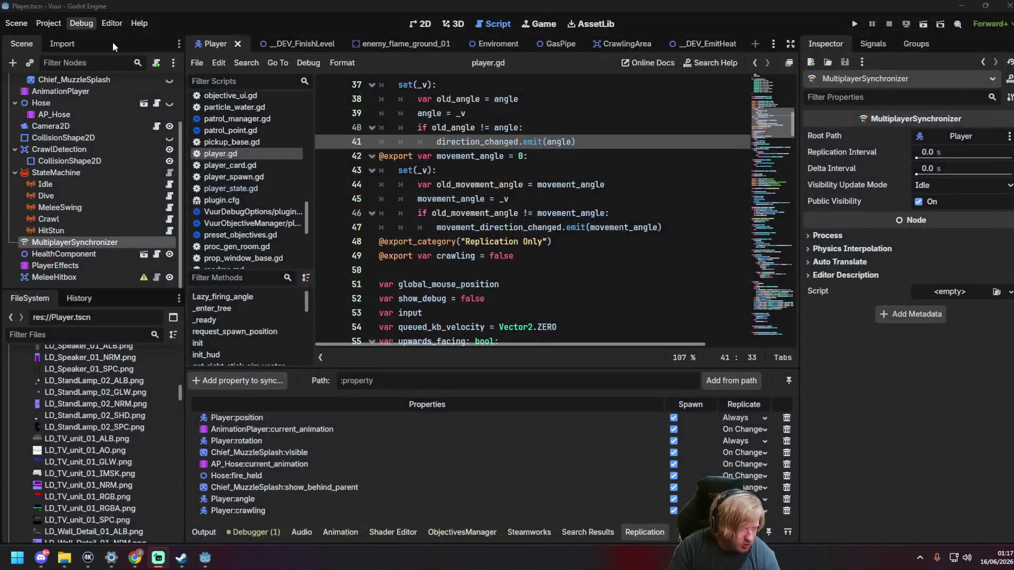
Insert blank lines after the angle (line 41) and movement_angle (line 48) setters, clear line 42's indentation, and save.
click(600, 138)
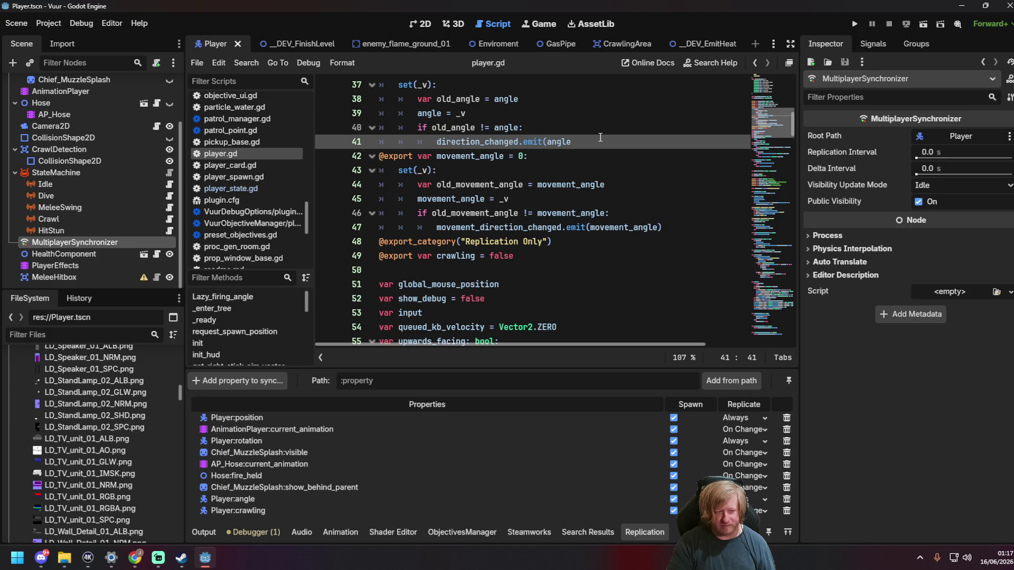
key(Return)
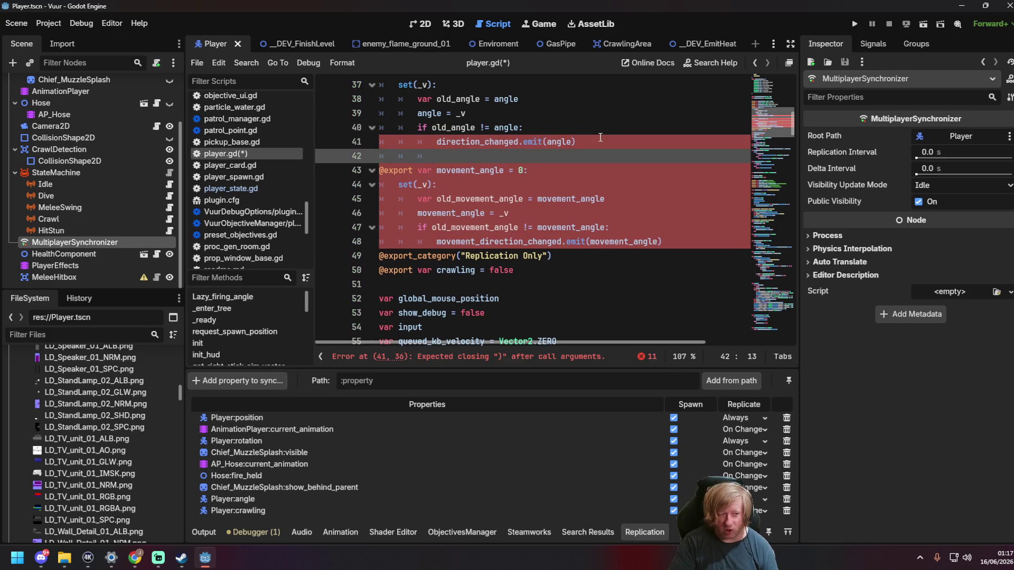
click(687, 243)
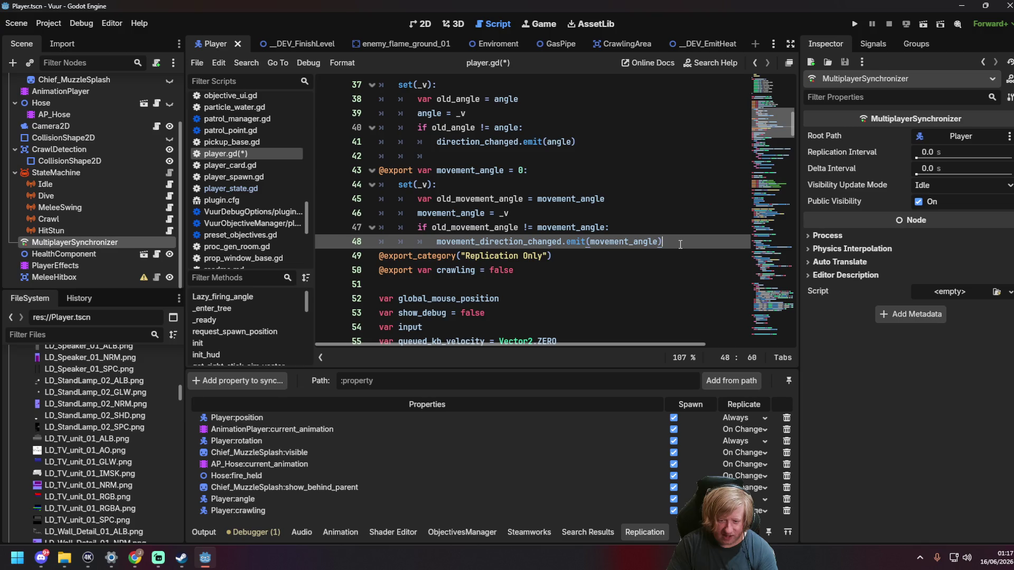
key(Return)
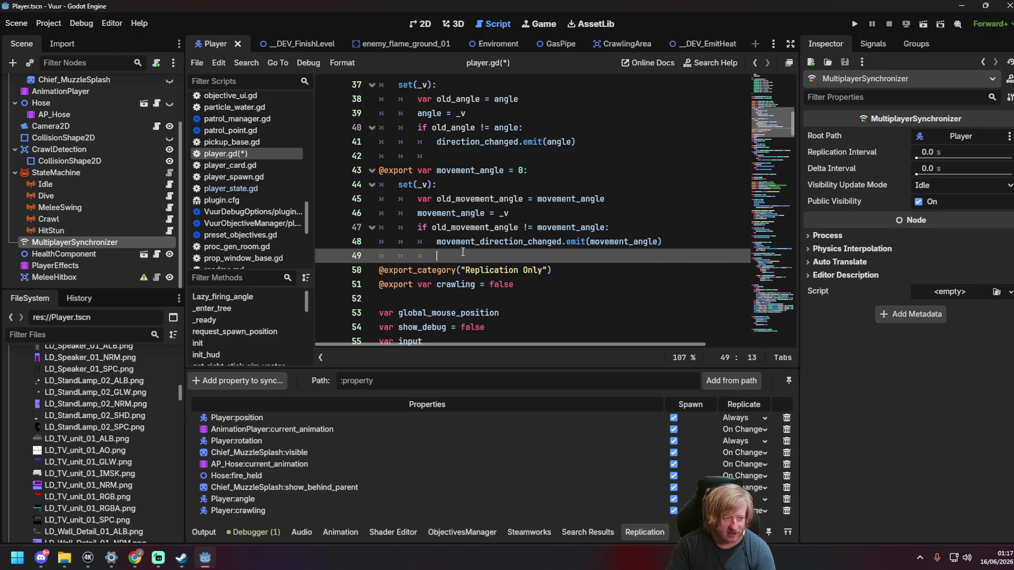
scroll(449, 248, up, 2)
click(389, 241)
key(BackSpace)
key(BackSpace)
key(BackSpace)
key(ctrl+s)
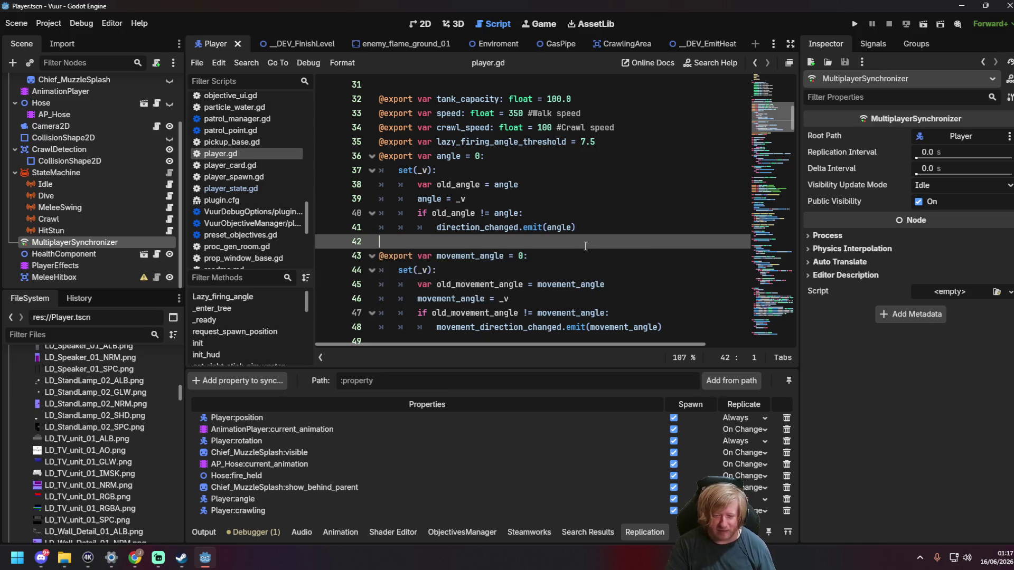
scroll(586, 264, up, 5)
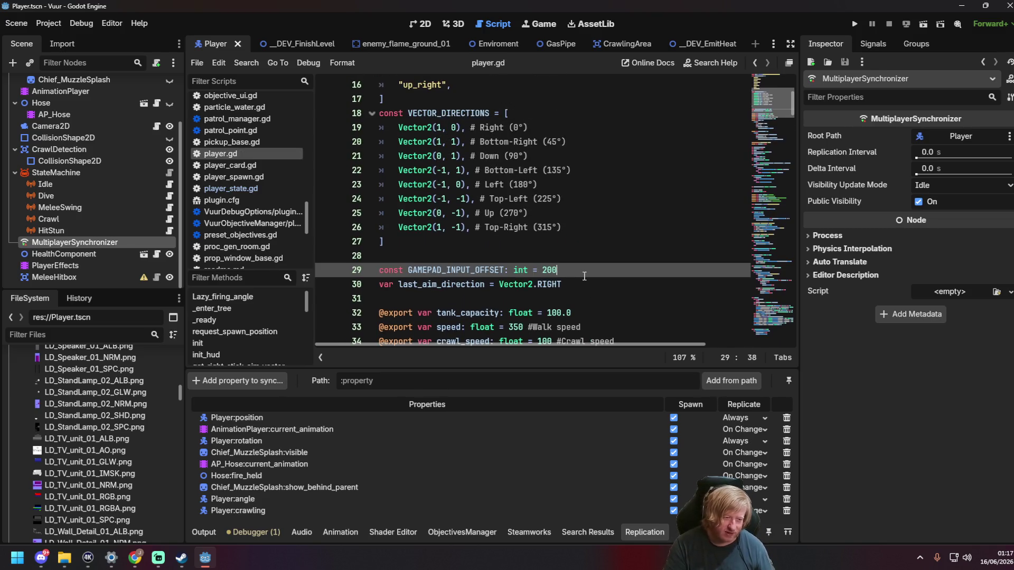
click(566, 246)
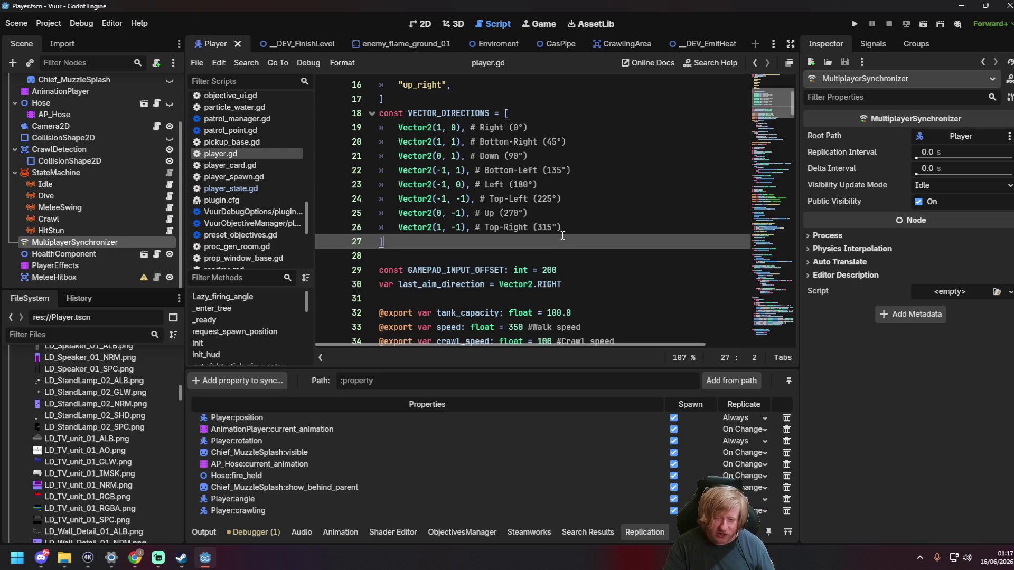
key(alt+Tab)
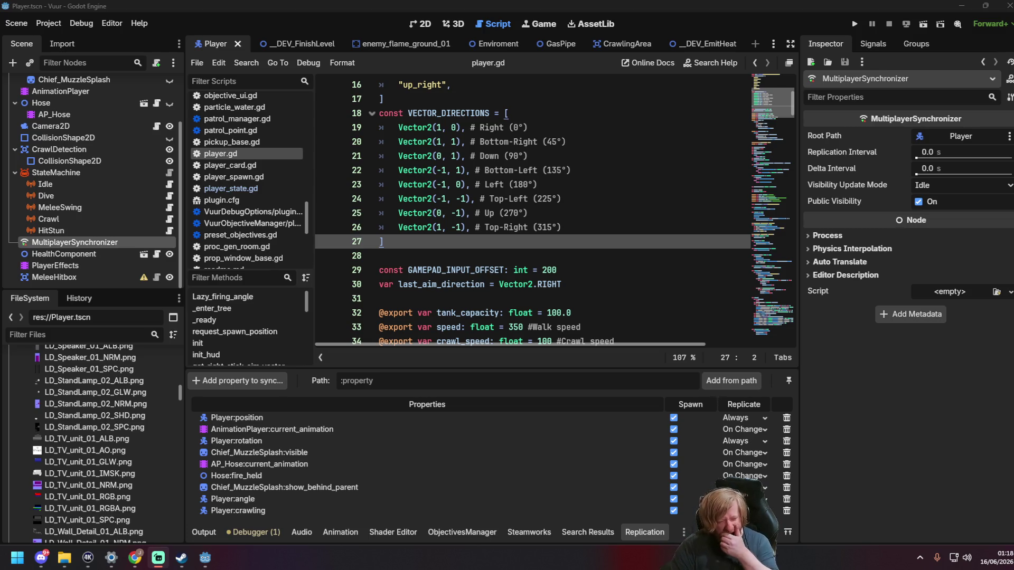
click(658, 221)
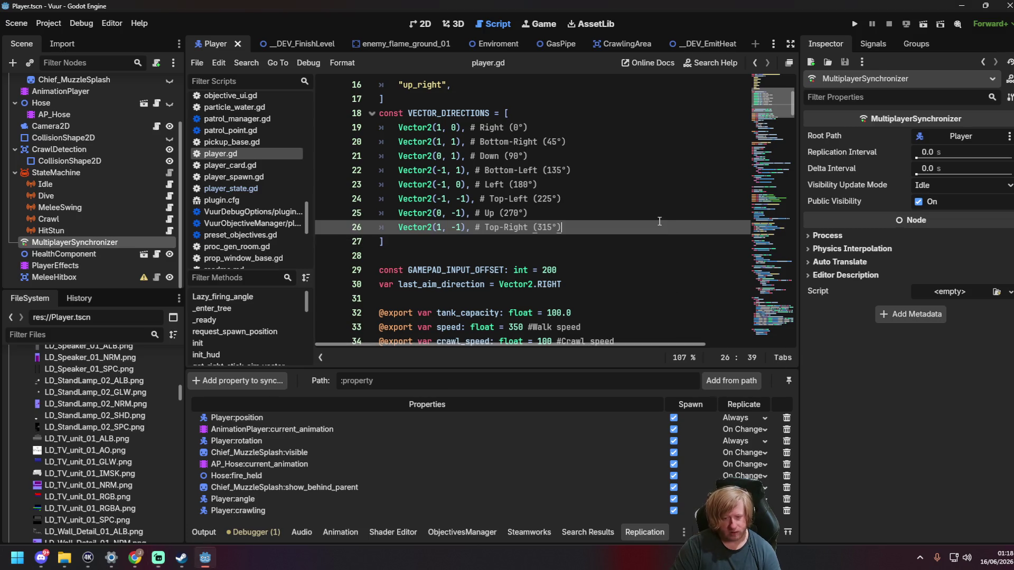
Save the current scene and the player_state.gd script.
key(ctrl+s)
scroll(528, 211, down, 12)
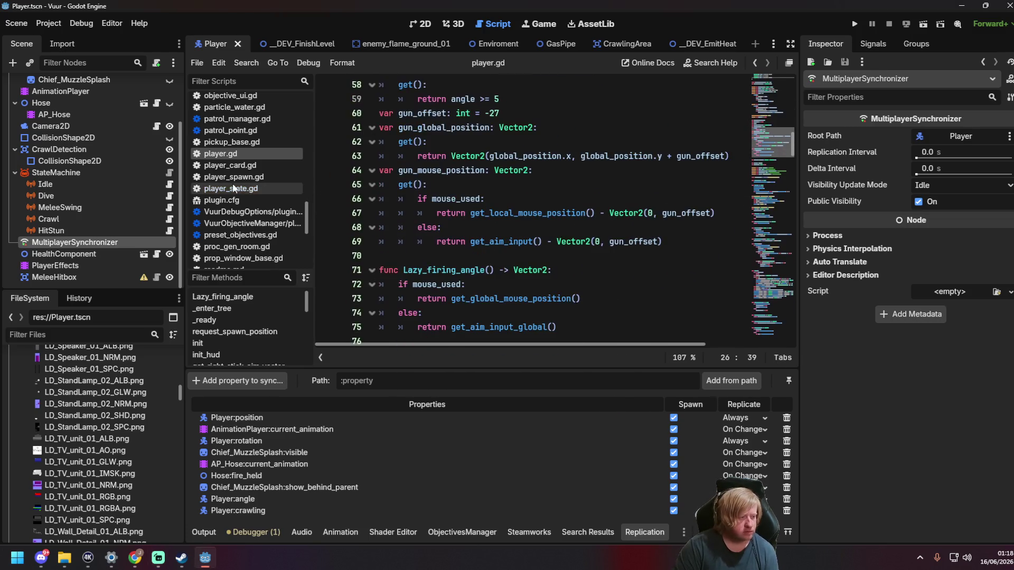
click(230, 189)
key(ctrl+s)
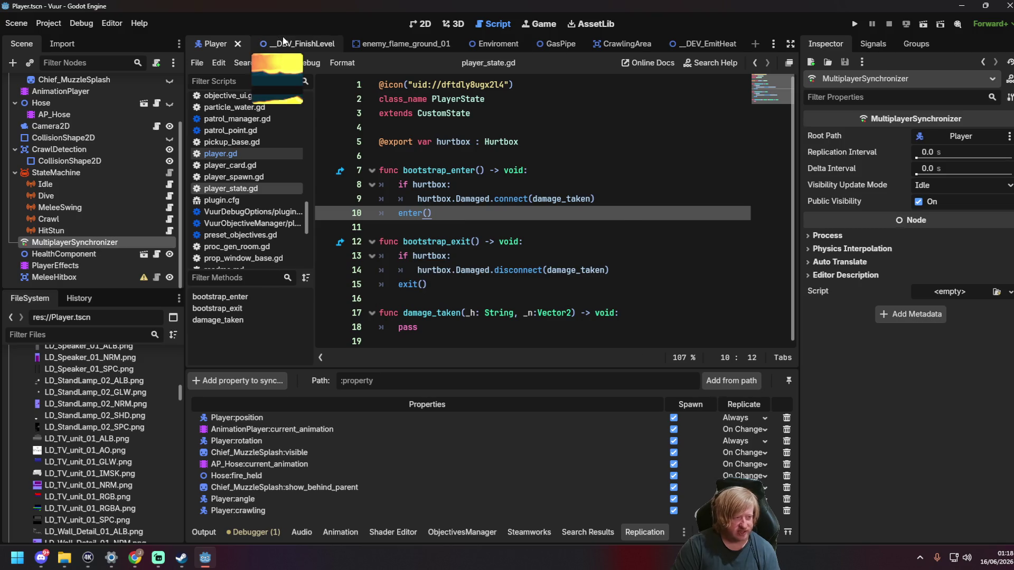
In _DEV_FinishLevel, turn on Enable Multiple Instances under Customize Run Instances and run with F6.
click(285, 43)
click(422, 23)
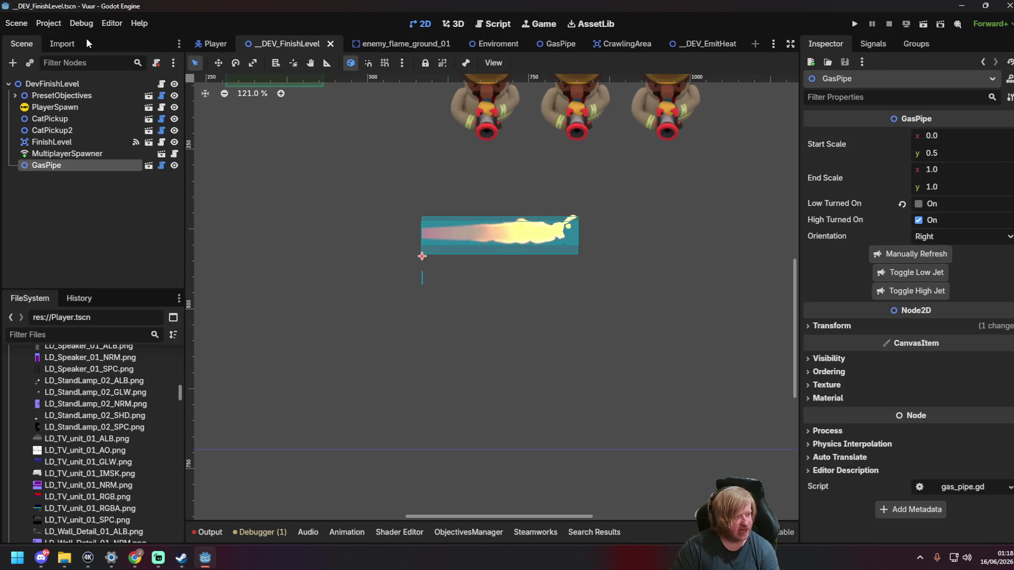
click(81, 23)
click(124, 178)
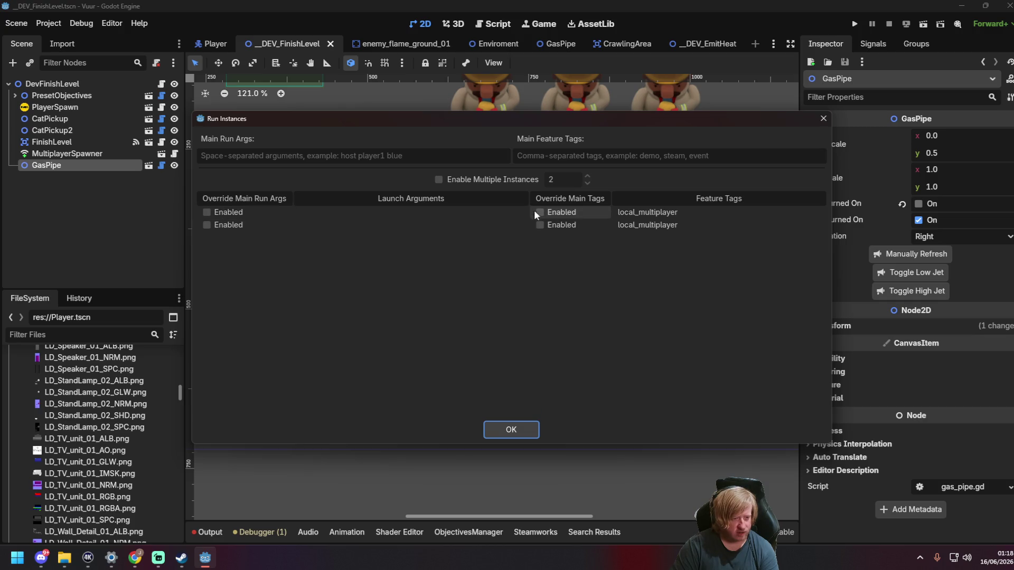
click(438, 180)
click(511, 429)
key(F6)
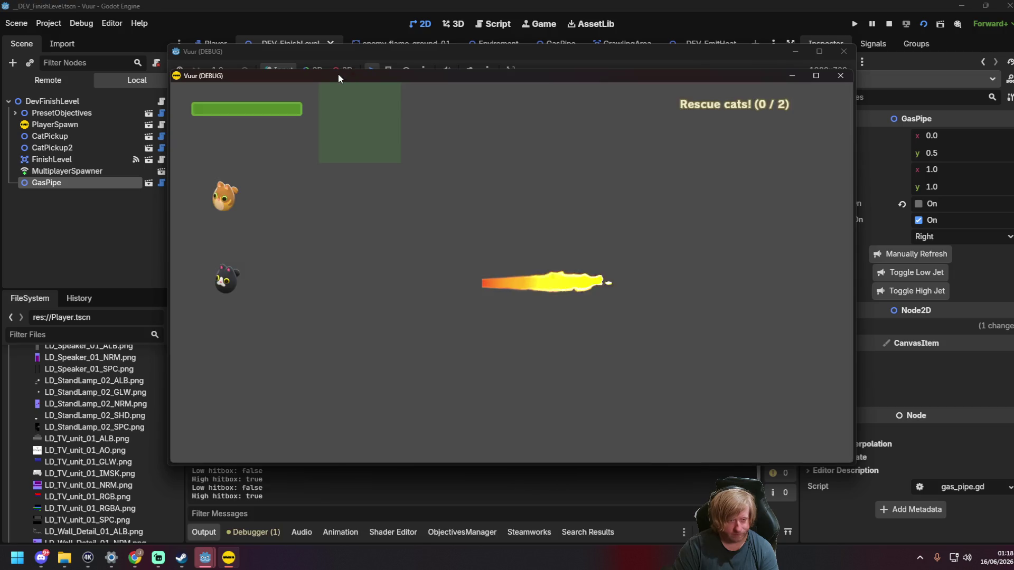
Arrange the two game windows, join the server as the second player, and start moving.
drag(447, 50, 289, 19)
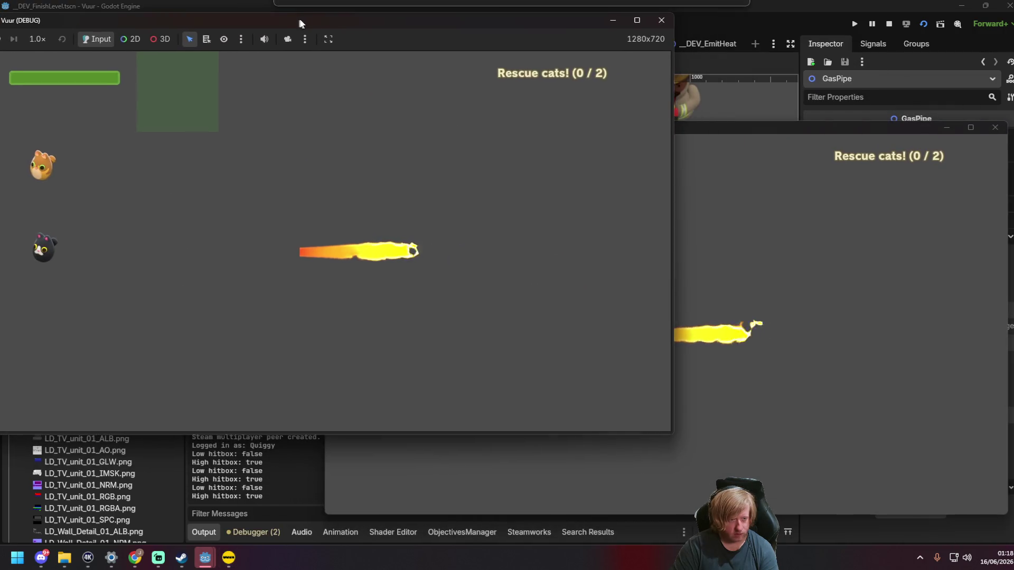
click(775, 258)
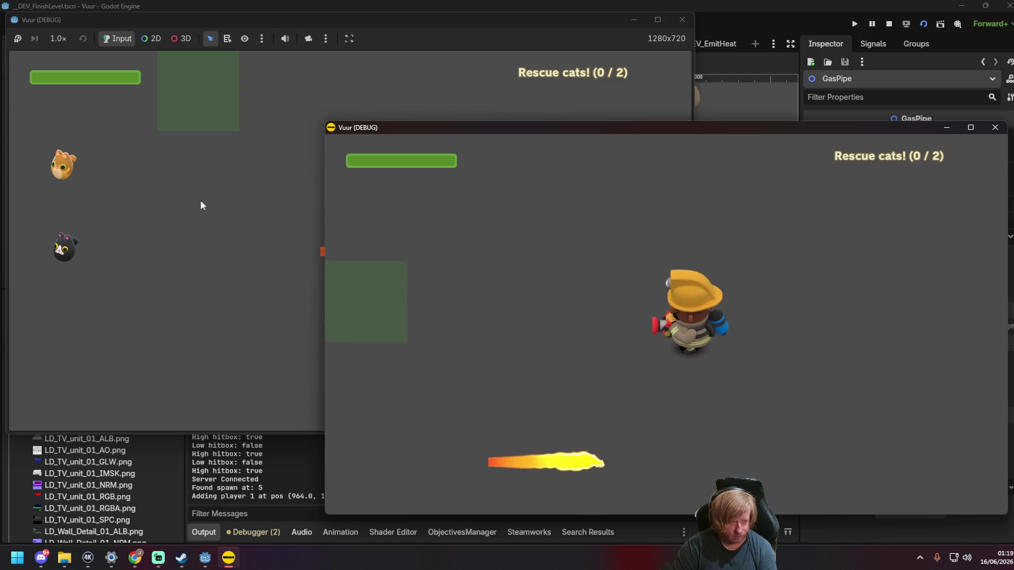
click(201, 206)
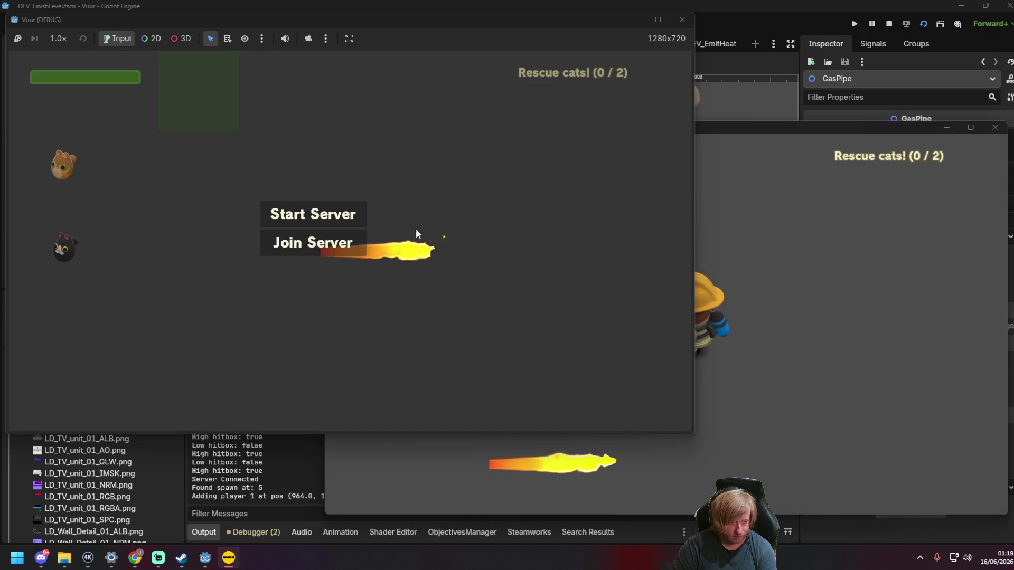
click(401, 237)
key(s)
key(a)
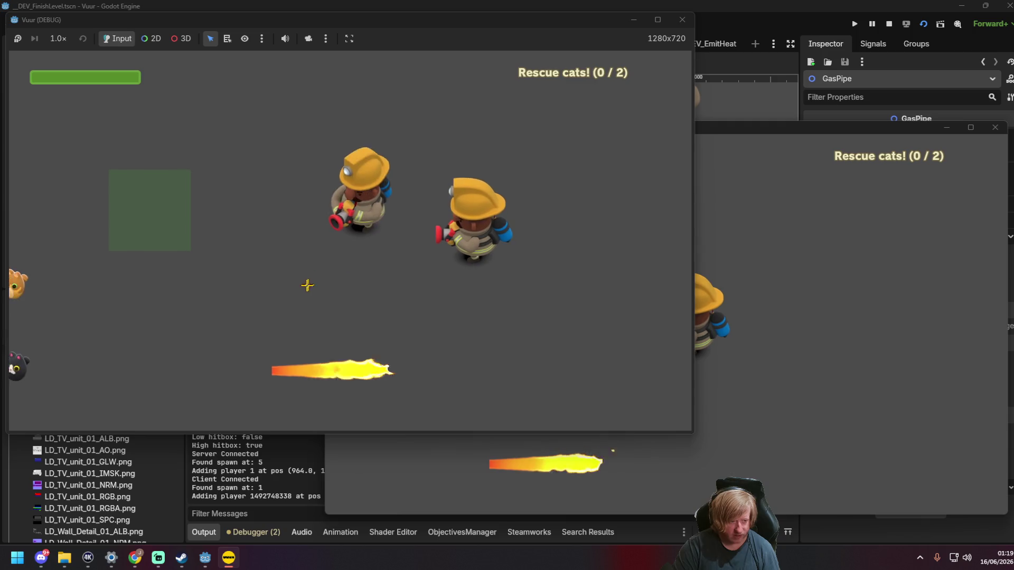
Crawl and spray with the firefighters under the flame jet in both windows, then close the games.
drag(713, 140, 777, 128)
click(296, 113)
drag(462, 24, 186, 35)
key(d)
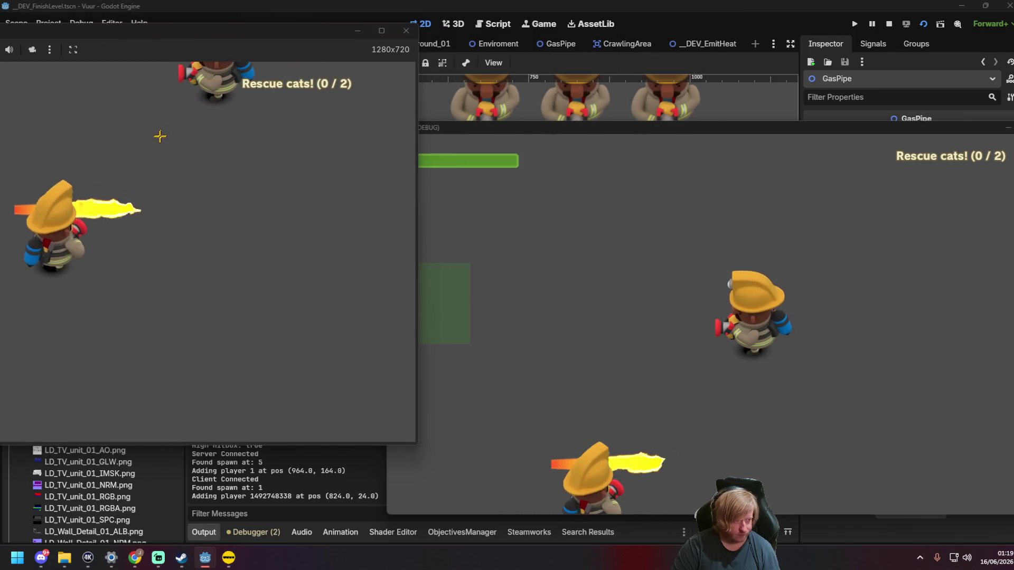
key(s)
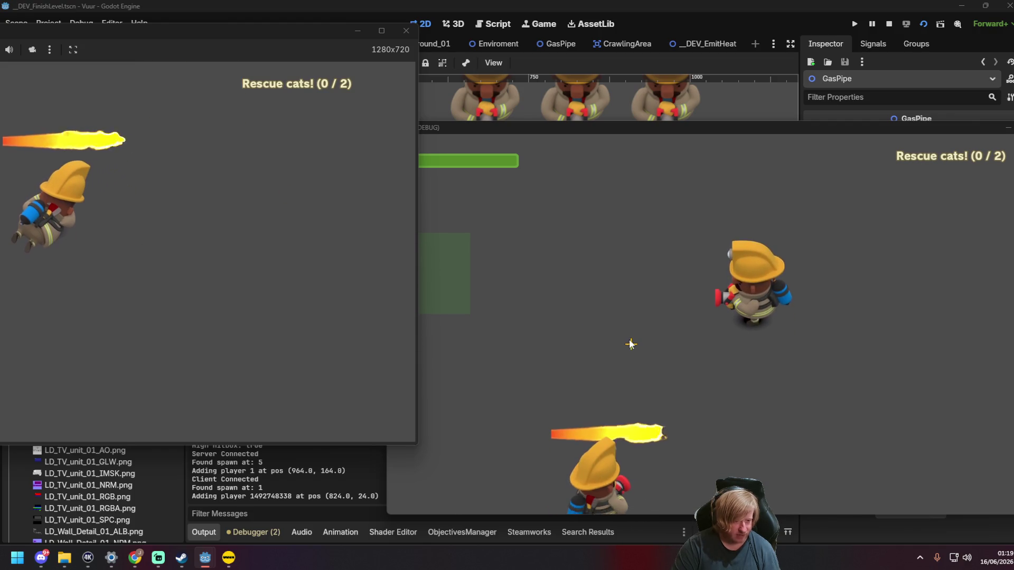
key(w)
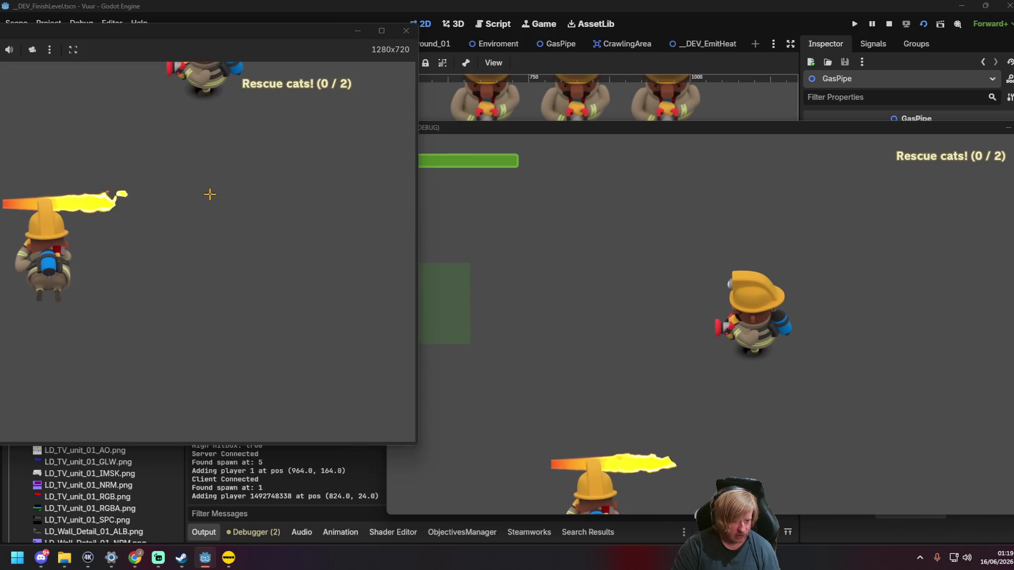
key(w)
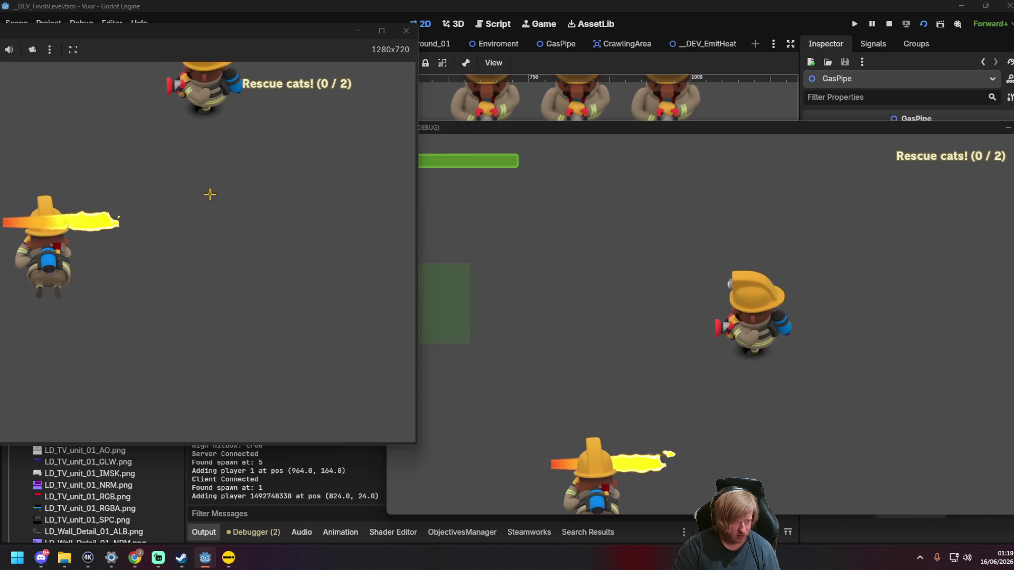
key(w)
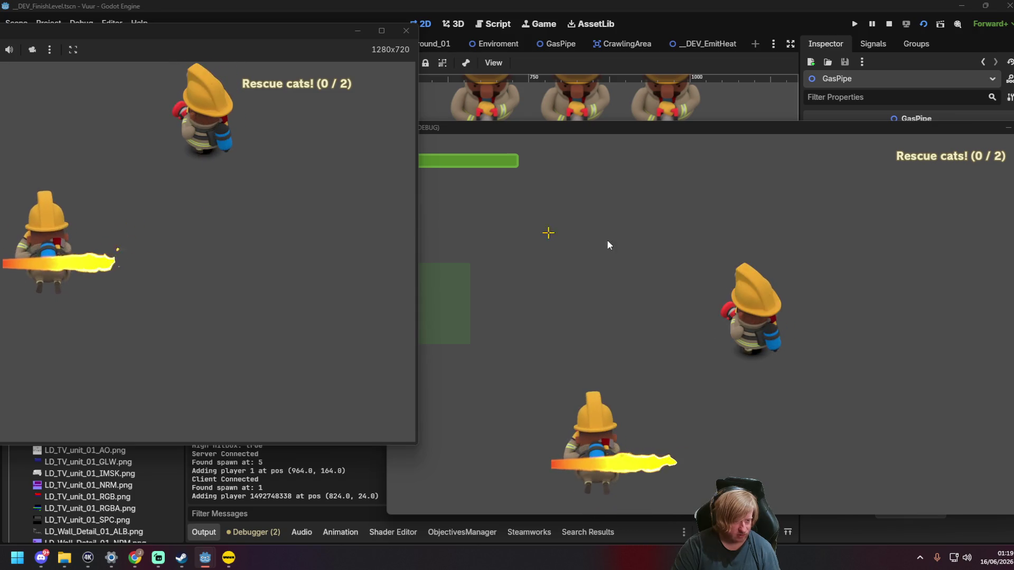
click(622, 280)
key(w)
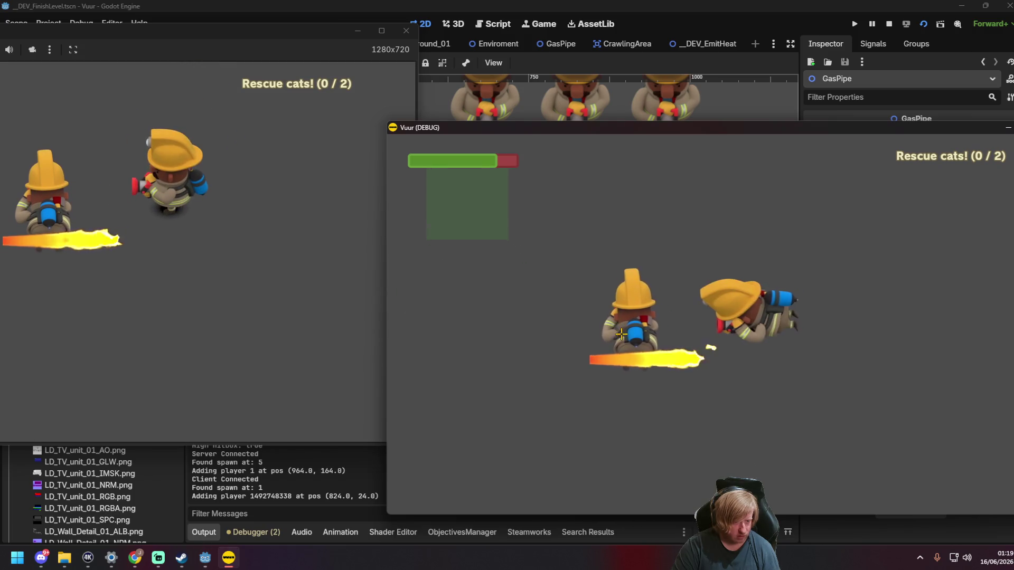
key(d)
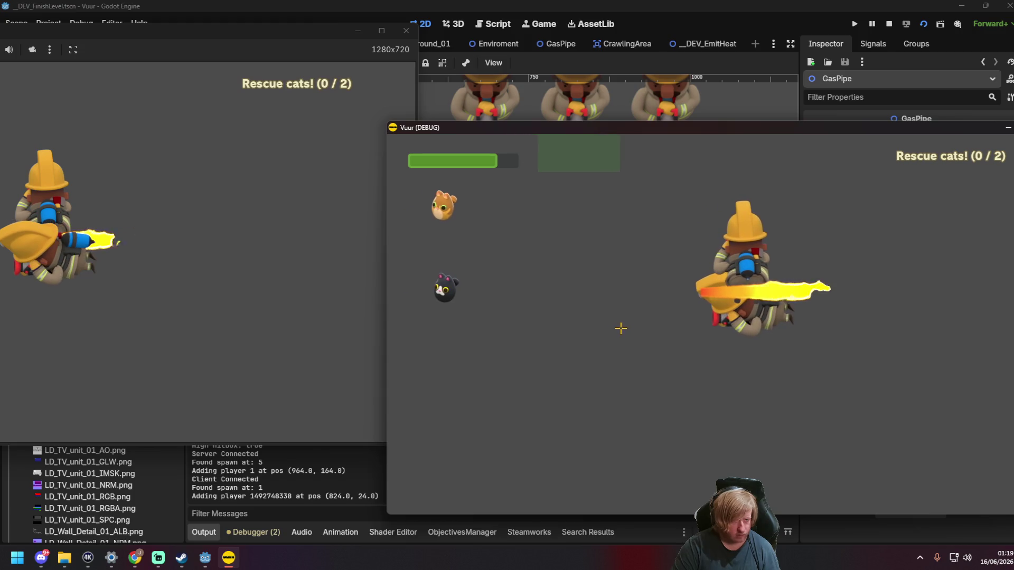
drag(924, 130, 689, 128)
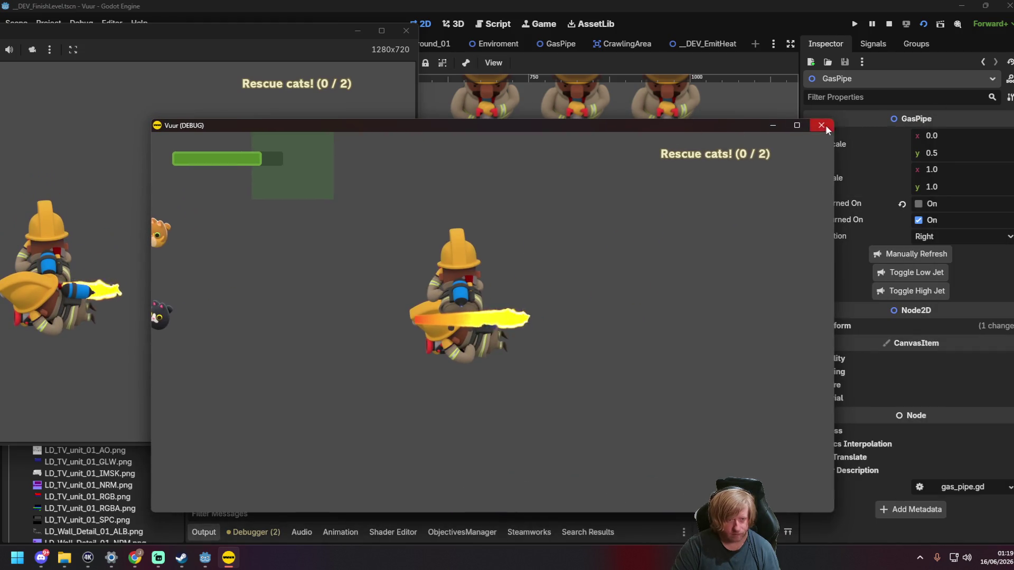
click(823, 125)
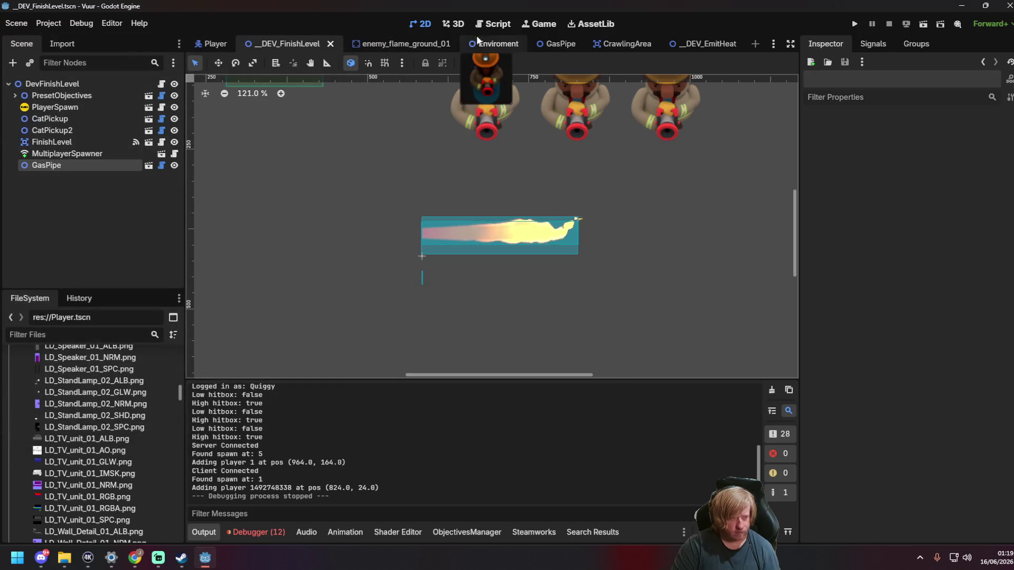
Open player.gd in the Script editor.
click(484, 26)
click(261, 154)
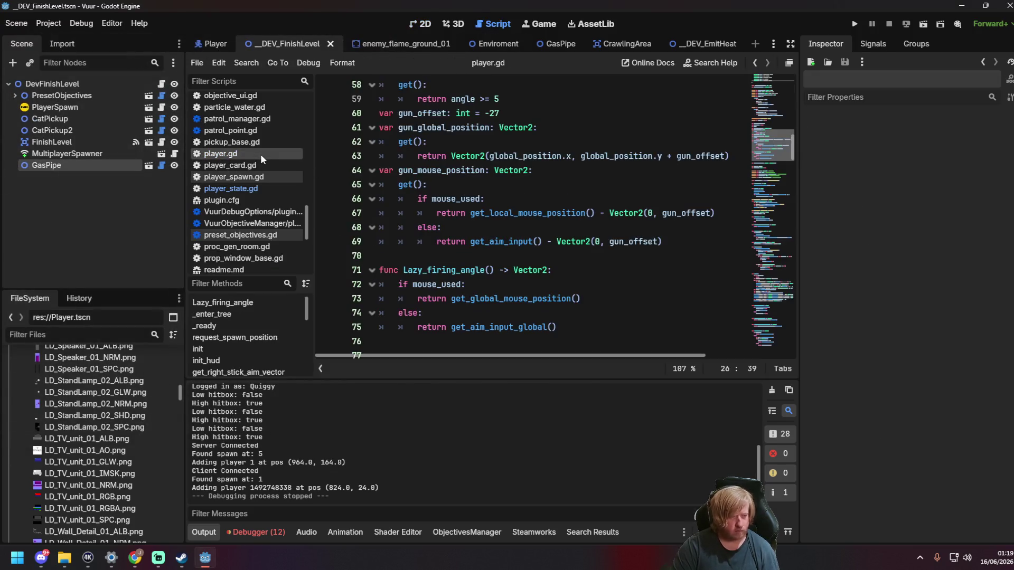
scroll(430, 197, up, 5)
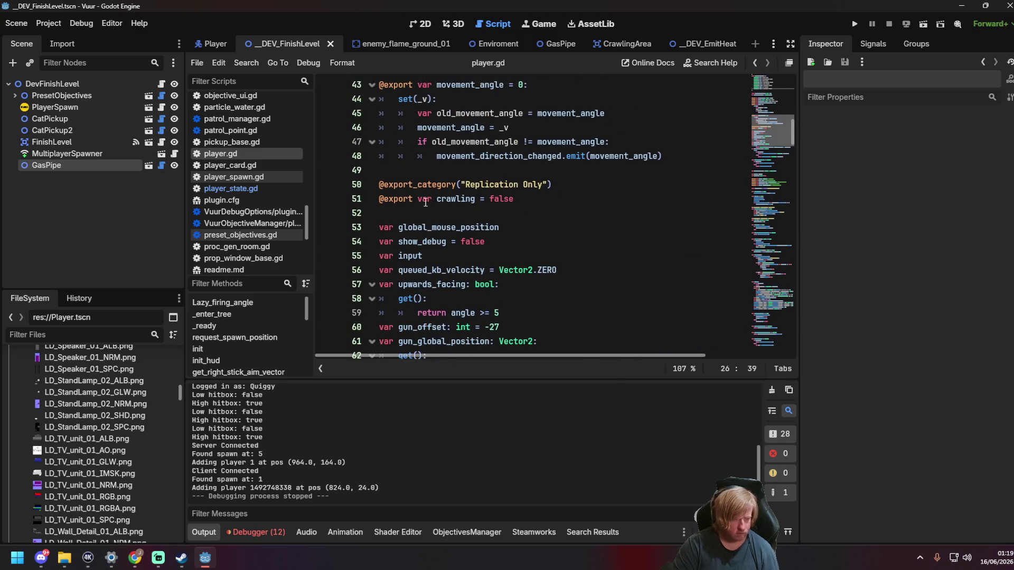
scroll(263, 180, up, 10)
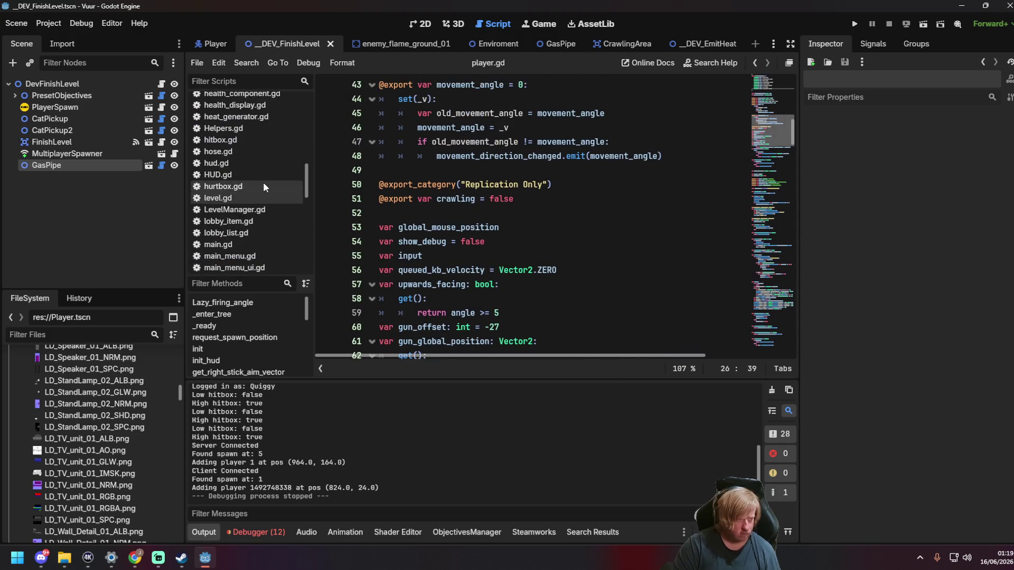
Set AnimationPlayer:current_animation to replicate Always, save the Player scene, and relaunch _DEV_FinishLevel.
click(205, 44)
scroll(91, 184, up, 5)
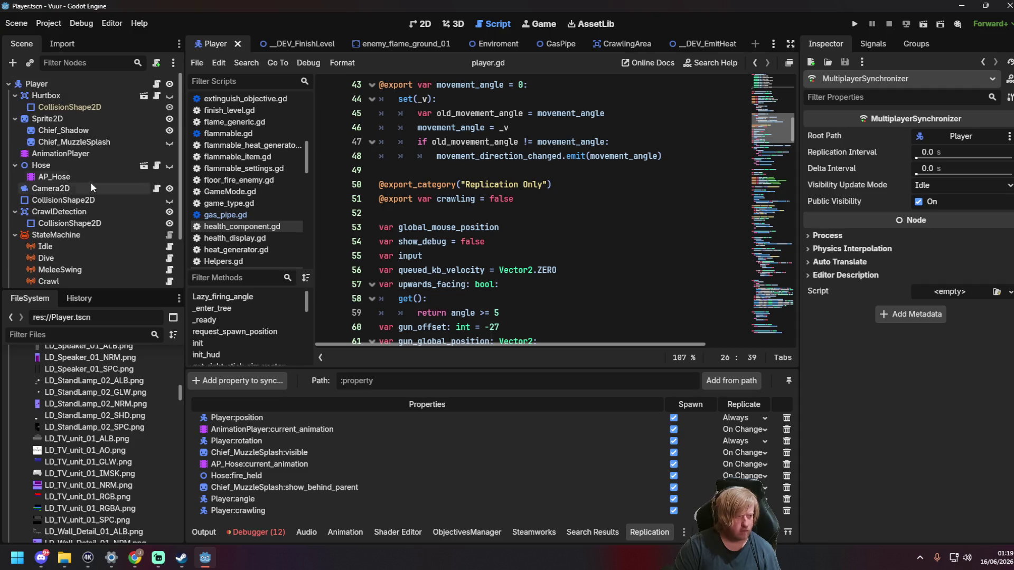
click(87, 117)
scroll(87, 133, down, 3)
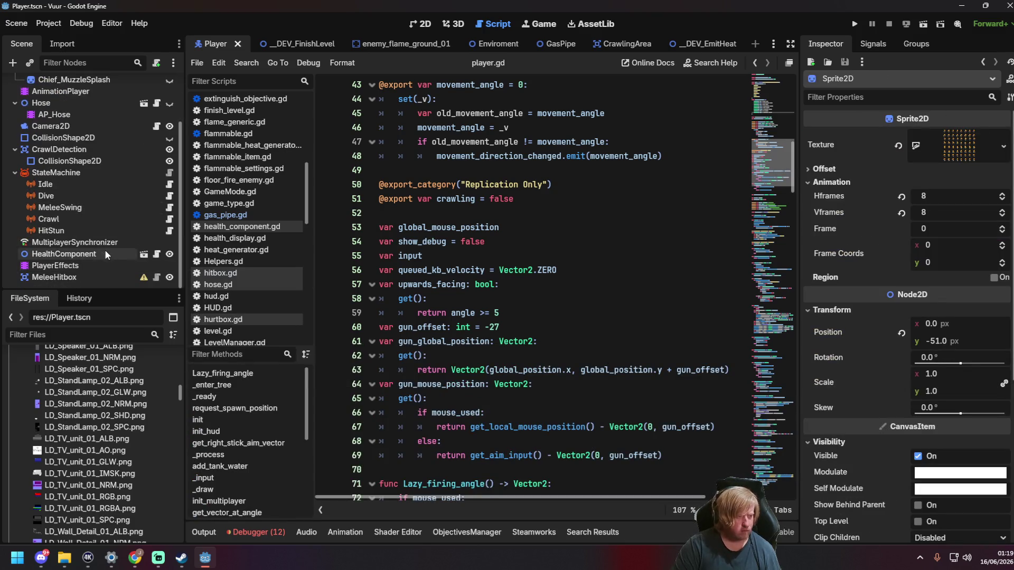
click(79, 242)
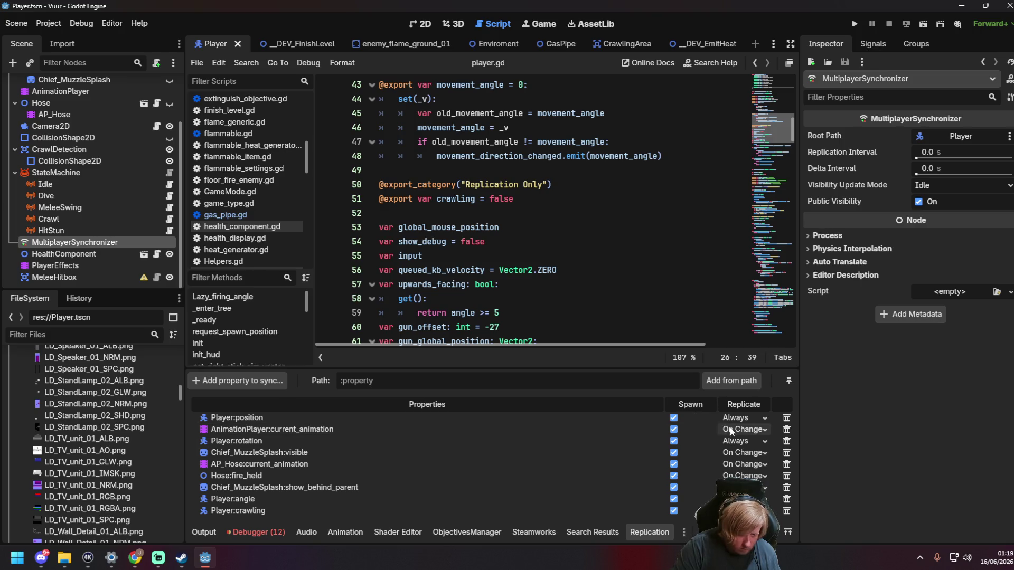
click(744, 429)
click(744, 458)
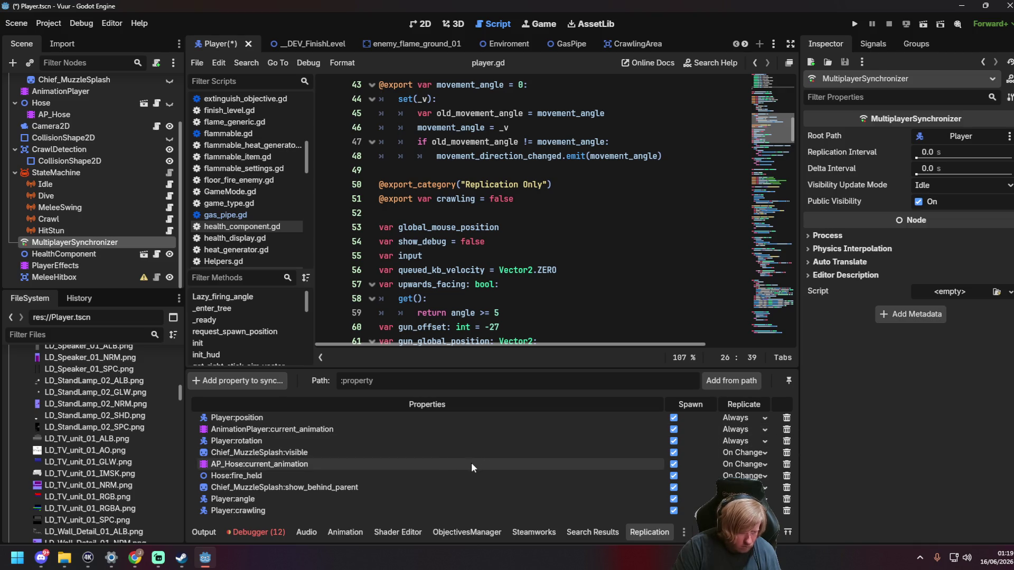
click(507, 225)
key(ctrl+s)
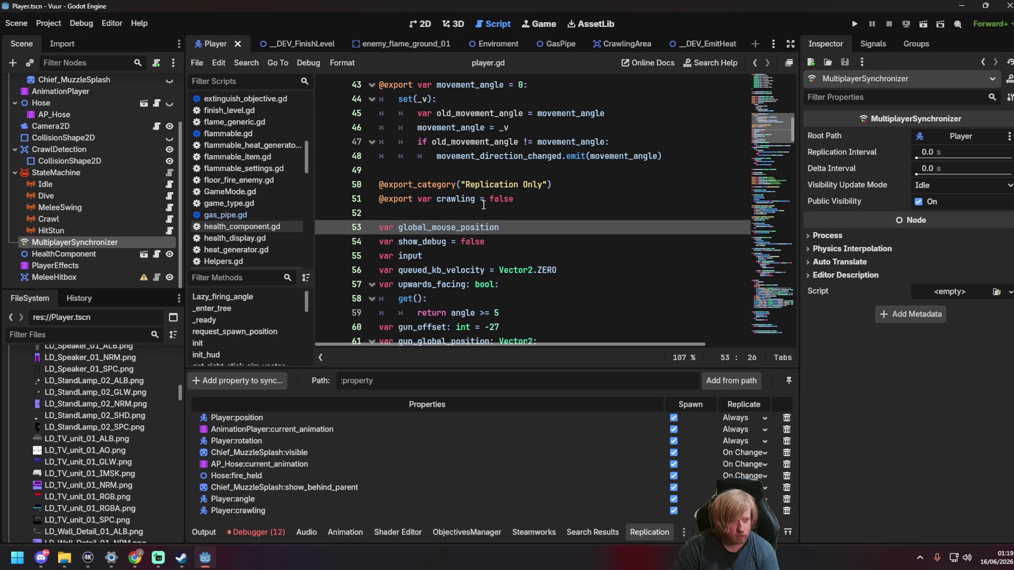
click(305, 42)
key(F6)
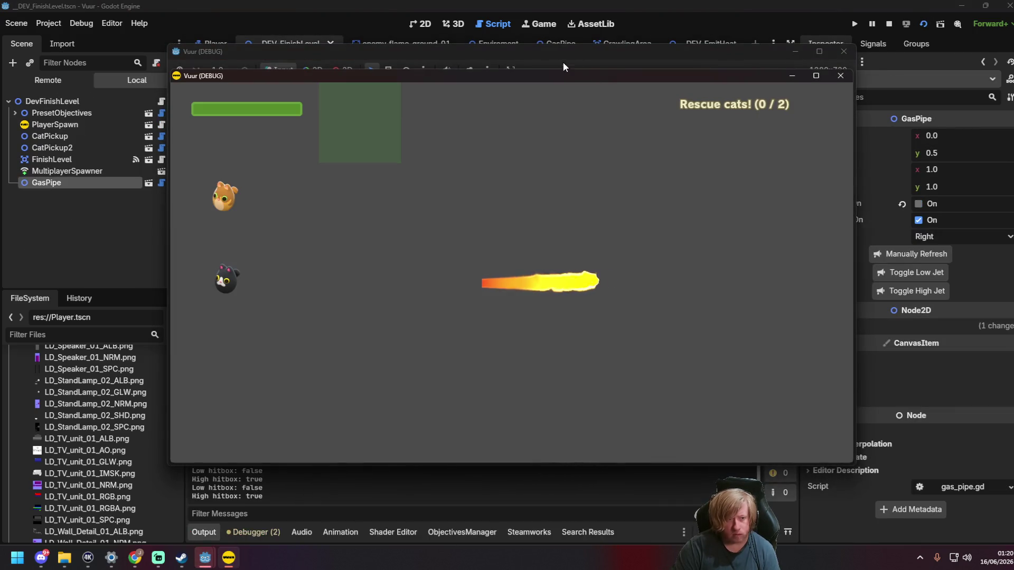
Arrange both game windows, start the server in one and join it from the other.
drag(700, 132, 714, 139)
drag(572, 52, 273, 37)
drag(603, 139, 696, 132)
key(Escape)
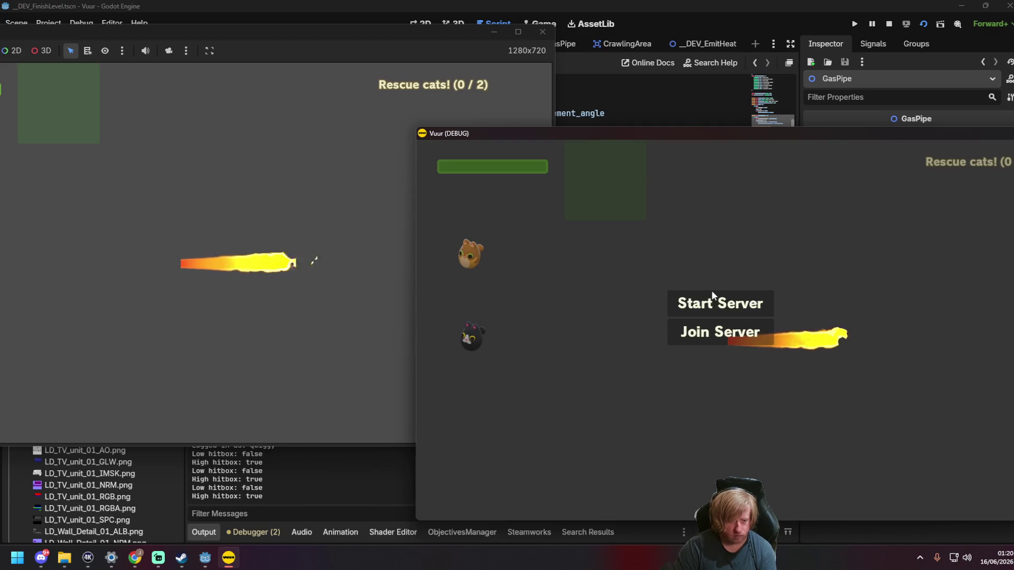
click(711, 296)
click(296, 160)
key(Escape)
click(174, 253)
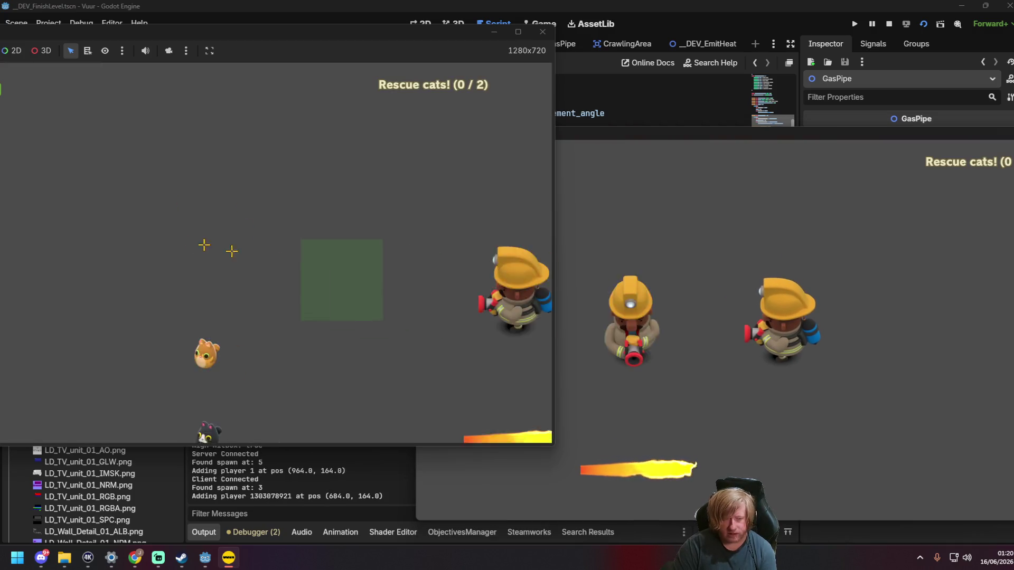
Walk the client player down into the flame and back up, then close both game windows.
key(s)
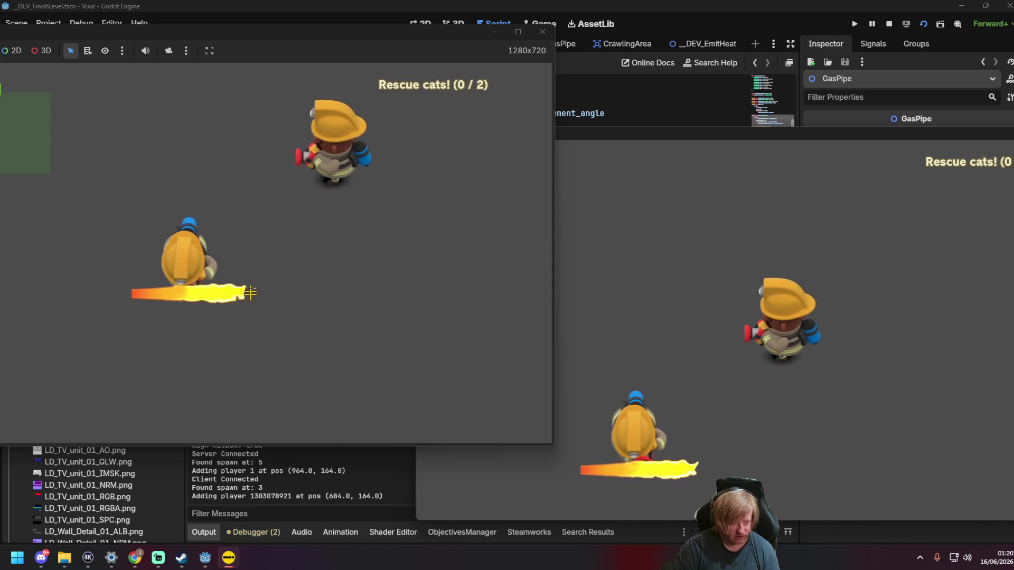
key(s)
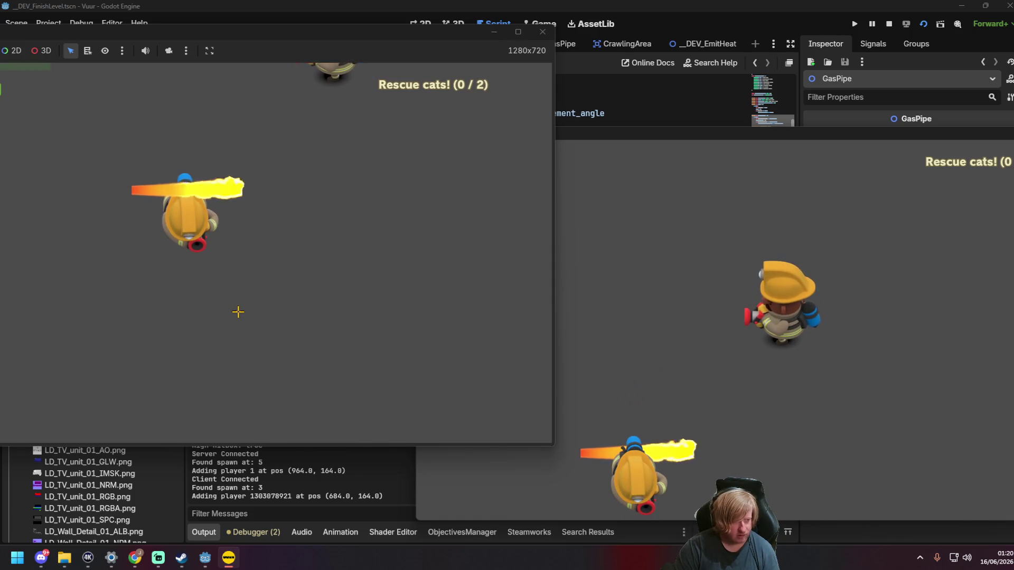
key(w)
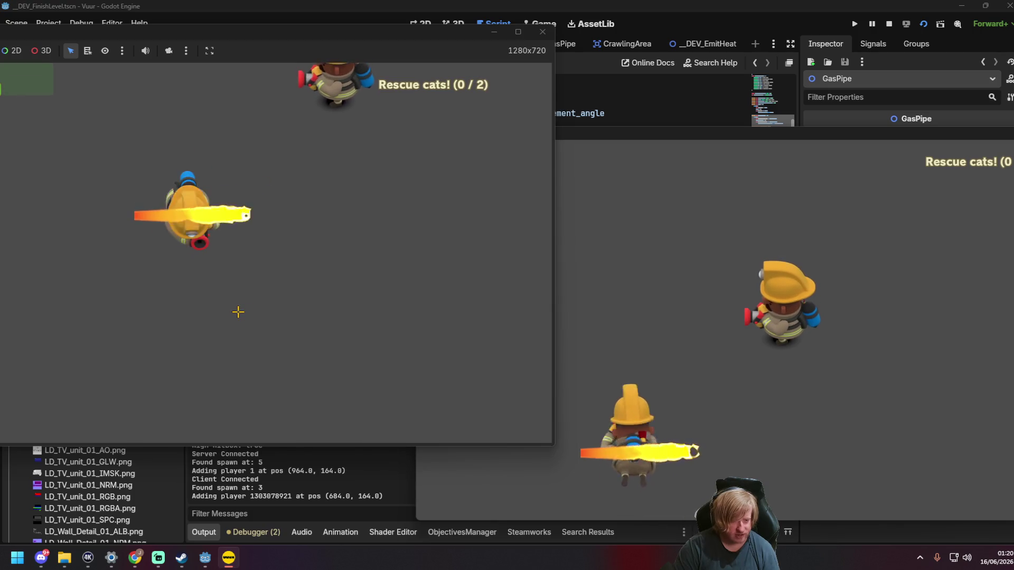
click(707, 310)
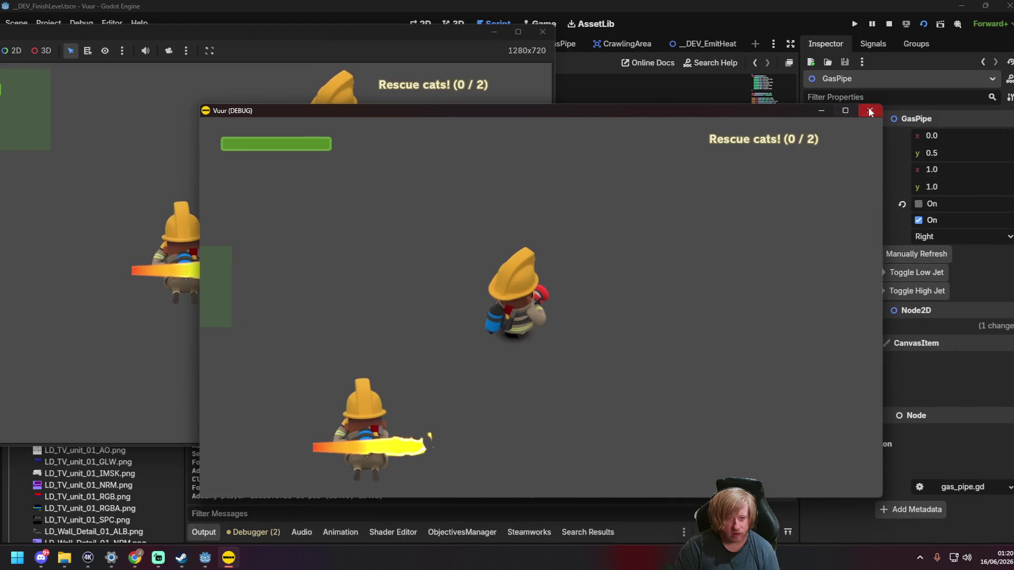
click(871, 109)
click(538, 34)
click(465, 199)
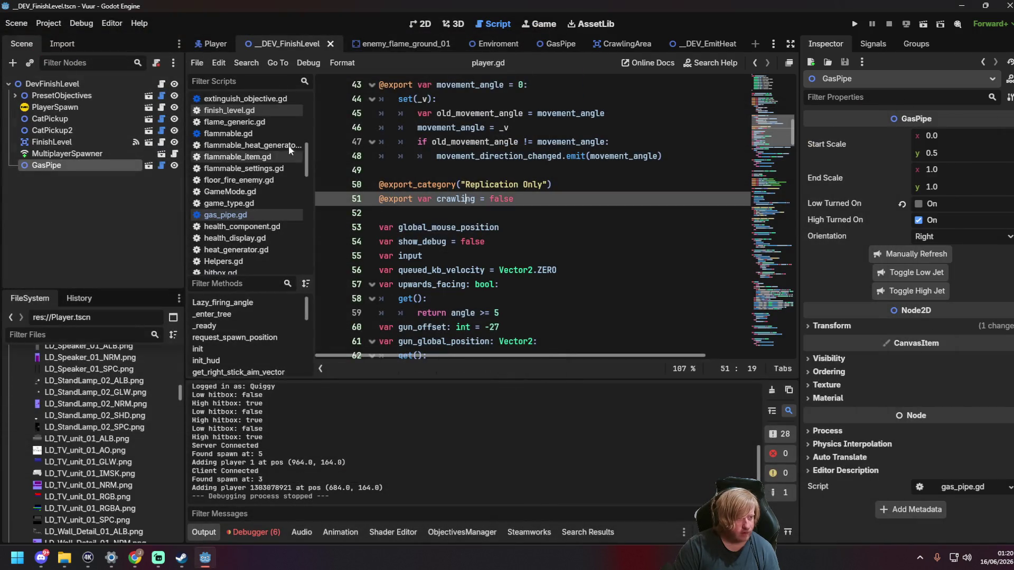
Switch to the Player scene and select the Player root node, closing its context menu unused.
click(230, 218)
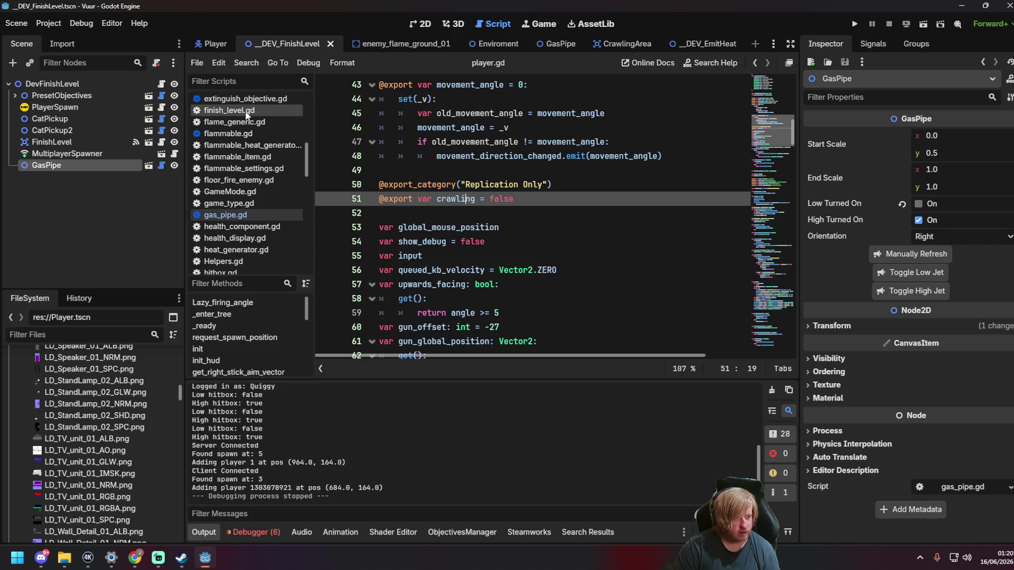
click(214, 43)
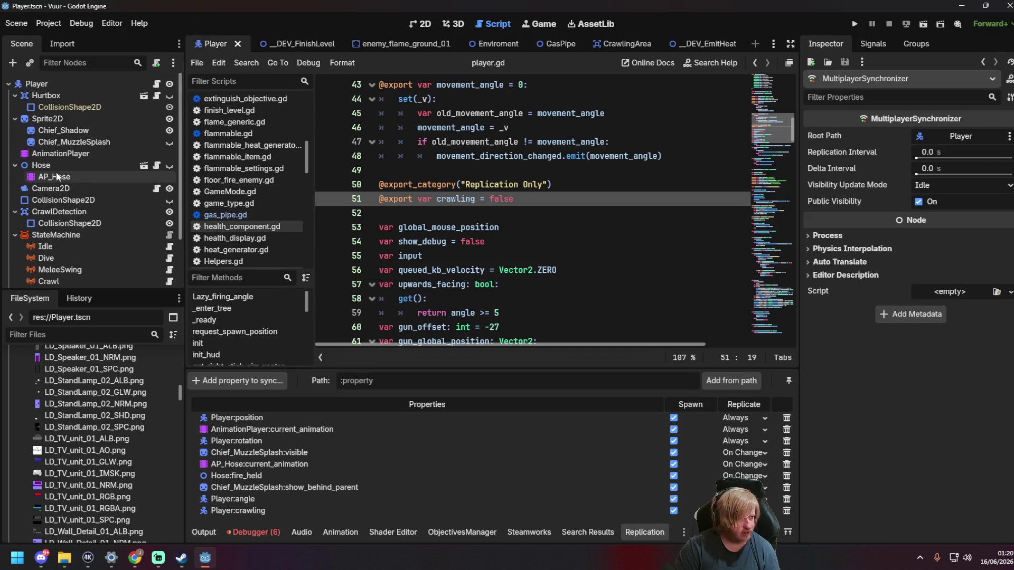
click(71, 84)
right_click(70, 84)
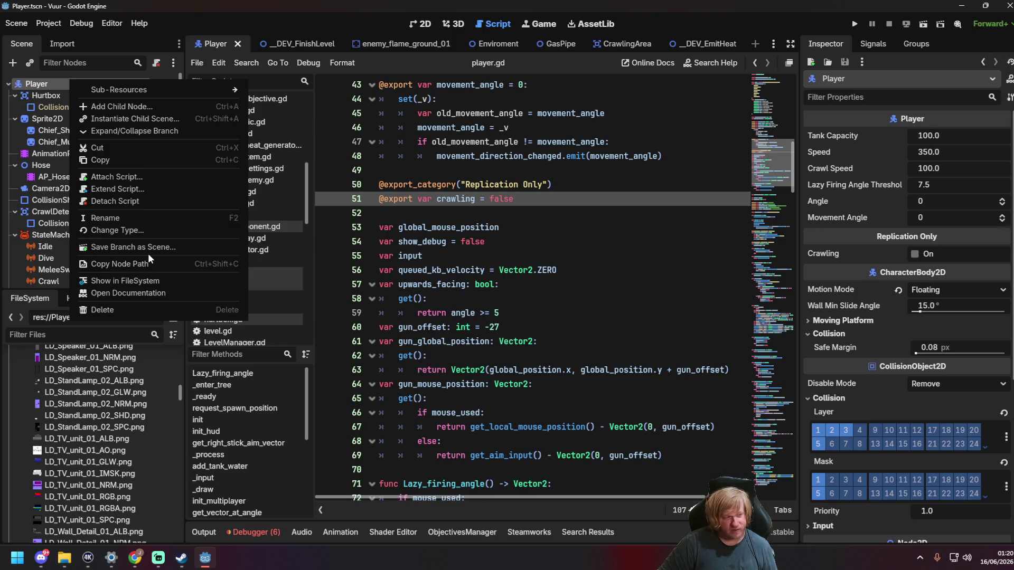
click(46, 86)
scroll(81, 191, down, 3)
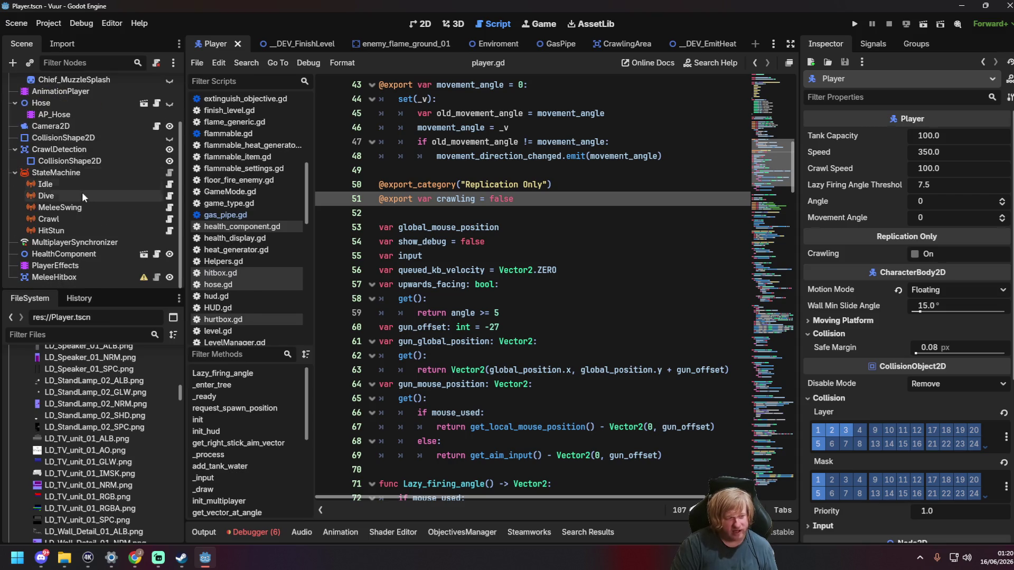
Select the MultiplayerSynchronizer and bring up the node picker for a new synced property.
click(98, 246)
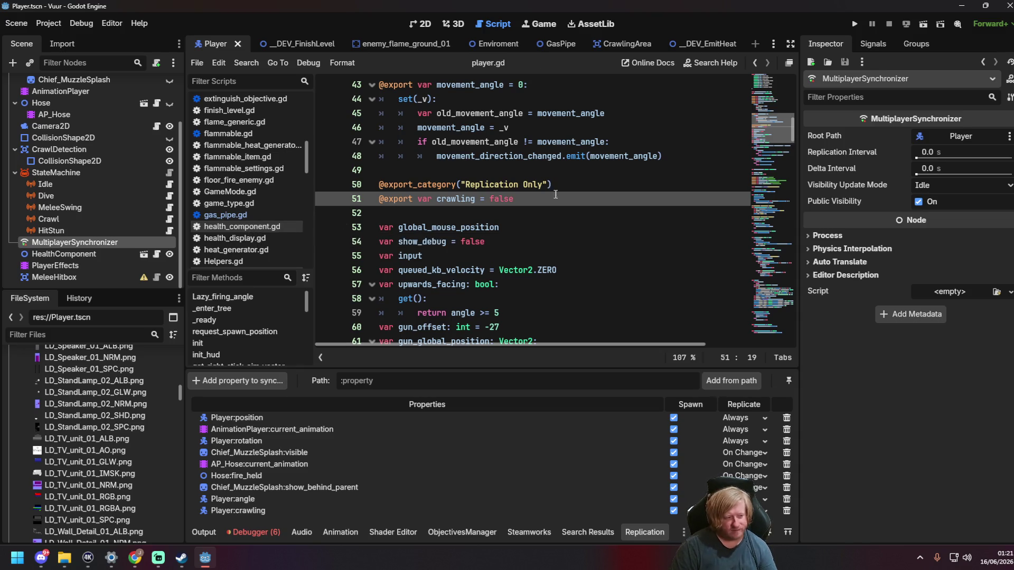
click(469, 242)
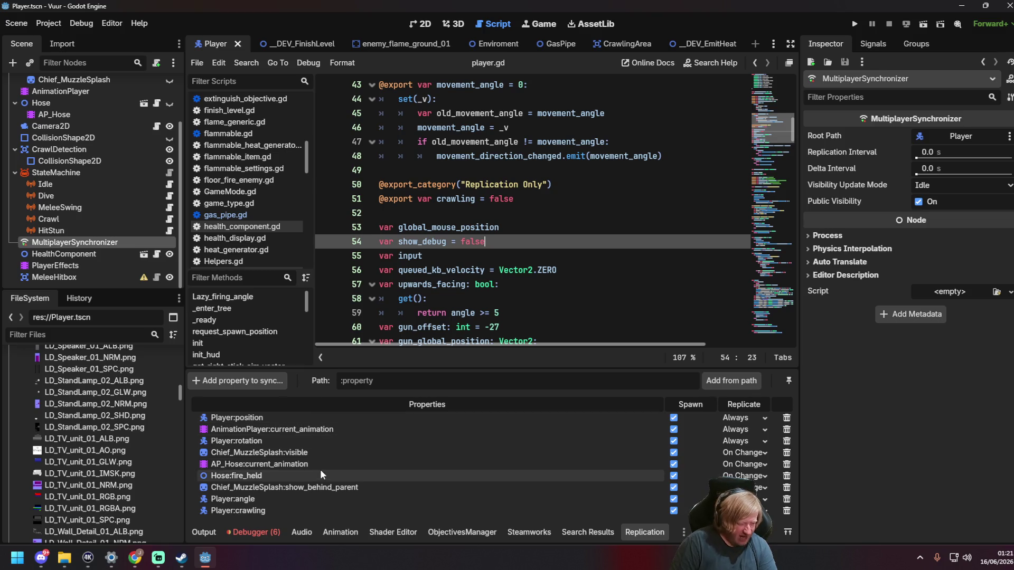
click(253, 380)
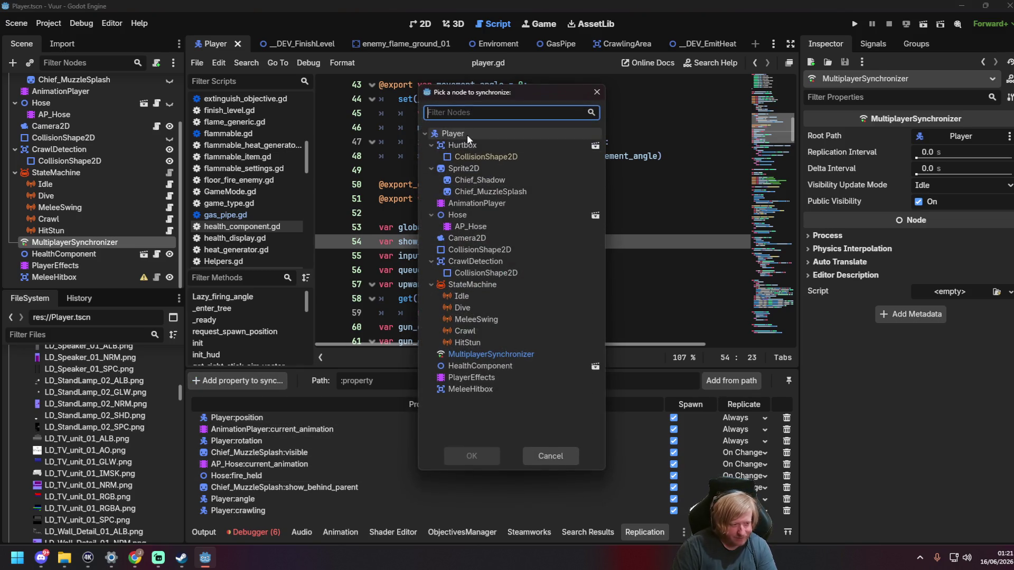
Add Player:z_index to the synchronized properties by filtering the Player's properties for 'z'.
double_click(467, 133)
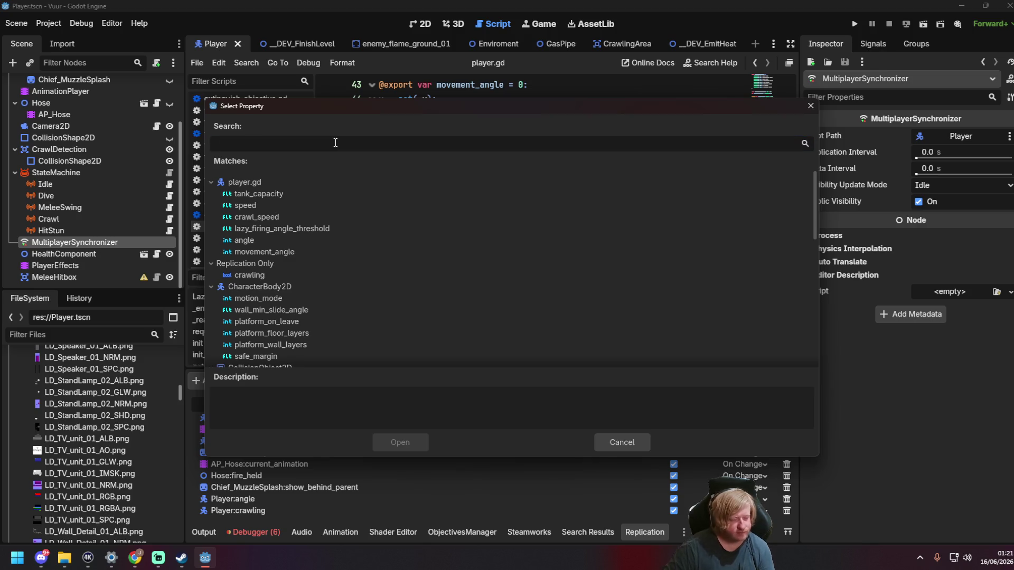
text(z)
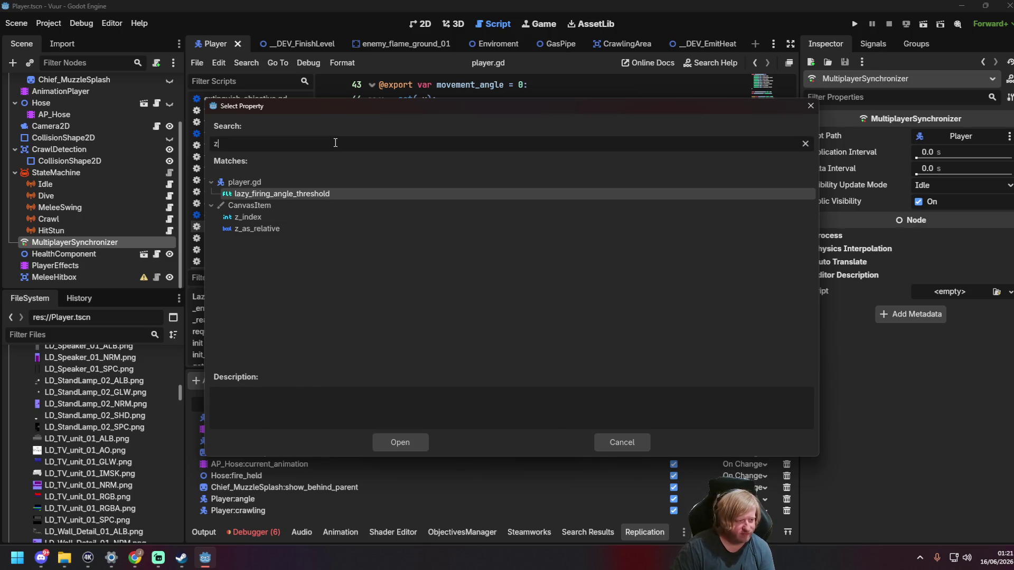
key(Down)
key(Down)
key(Up)
key(Return)
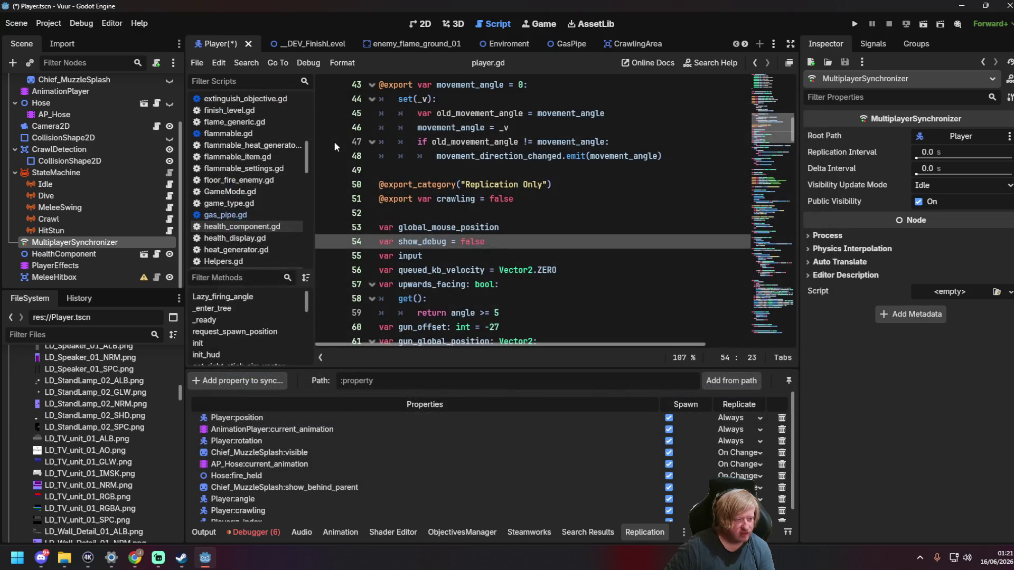
Save the Player scene and run the _DEV_FinishLevel scene in 2D with F6.
scroll(404, 430, down, 1)
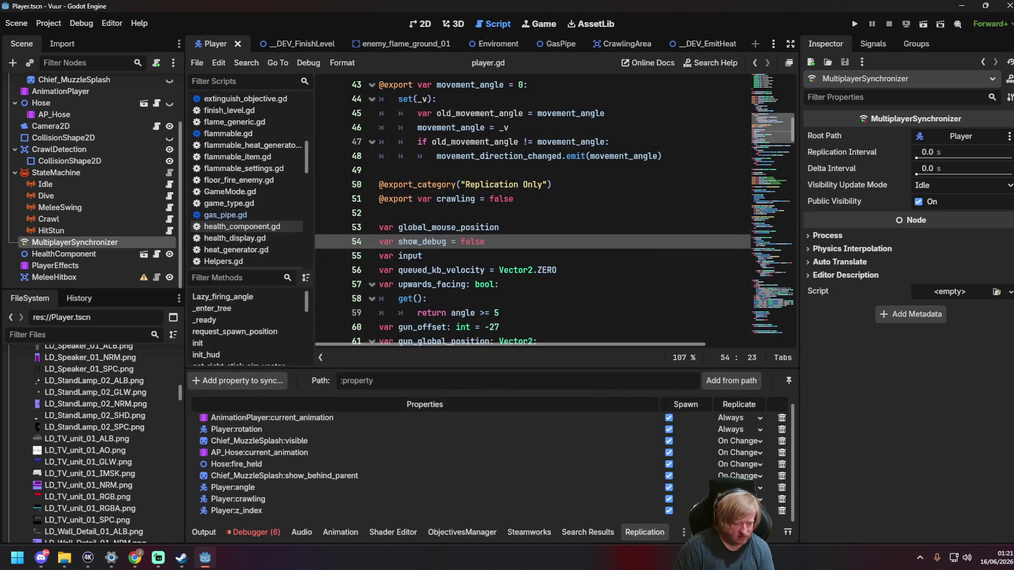
click(475, 213)
key(ctrl+s)
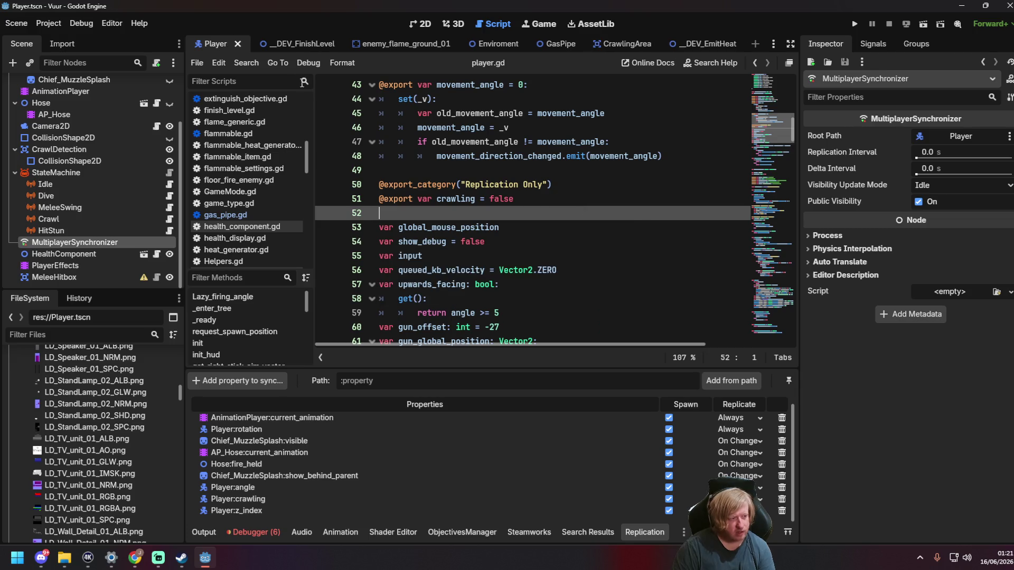
click(290, 43)
click(407, 23)
key(F6)
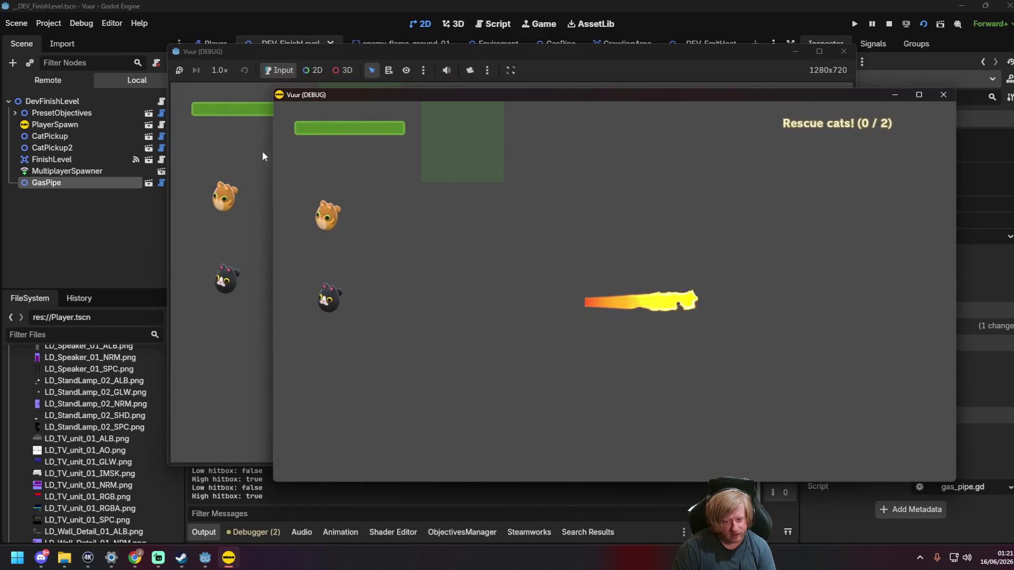
Place the two game windows side by side, host from the first and join from the second.
click(219, 185)
mouse_move(313, 51)
mouse_down()
mouse_move(141, 31)
mouse_move(157, 12)
mouse_up()
drag(425, 13, 195, 42)
drag(563, 94, 751, 103)
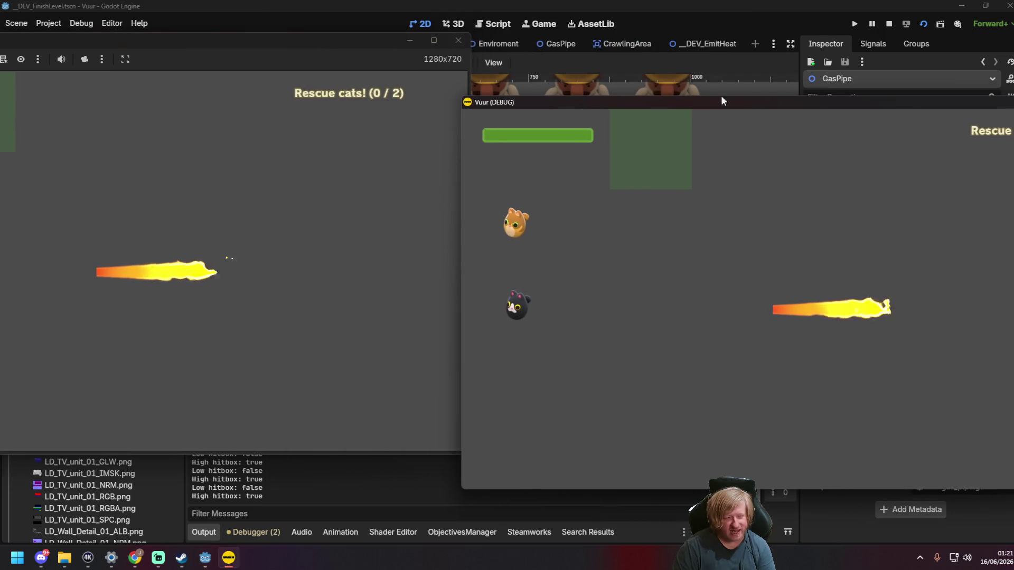
drag(331, 45, 425, 33)
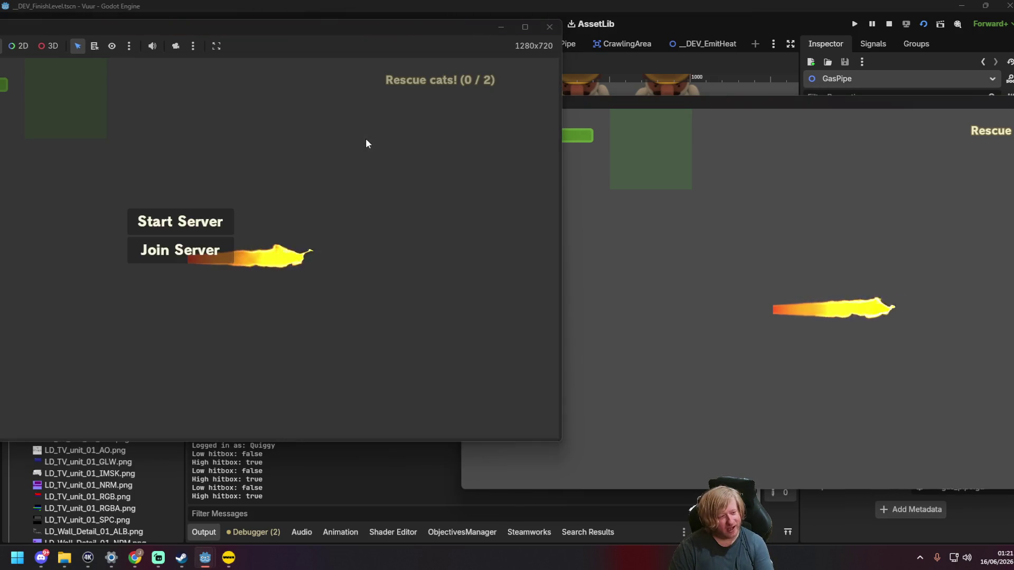
click(181, 248)
click(736, 242)
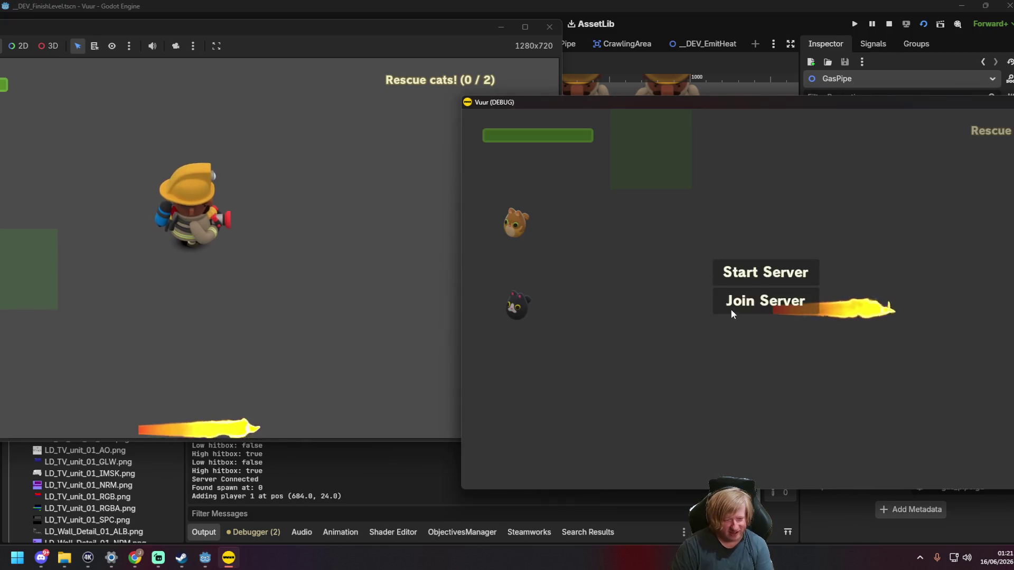
click(729, 308)
Walk the client player around with WASD and crawl left to check syncing.
key(s)
key(a)
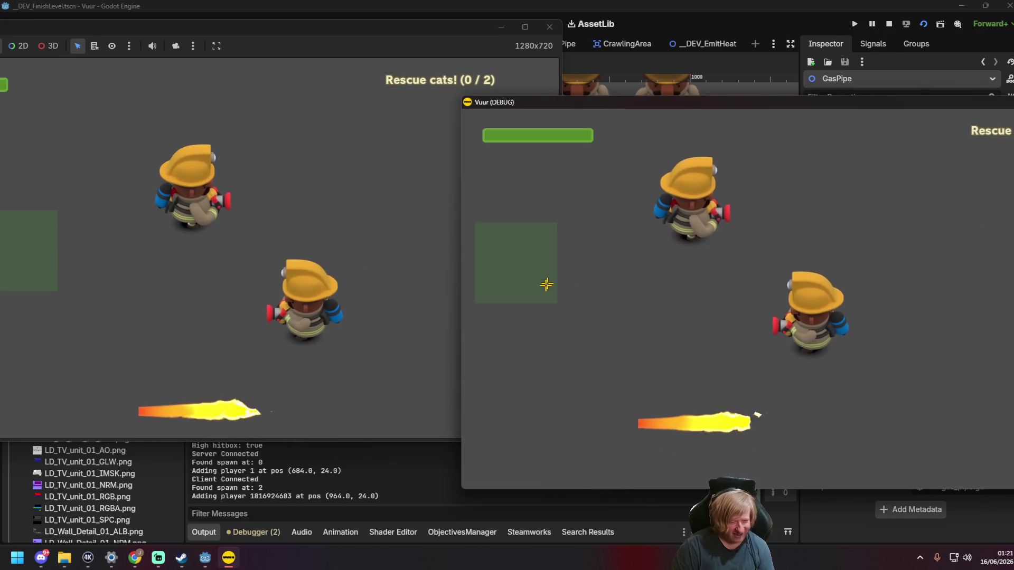
key(s)
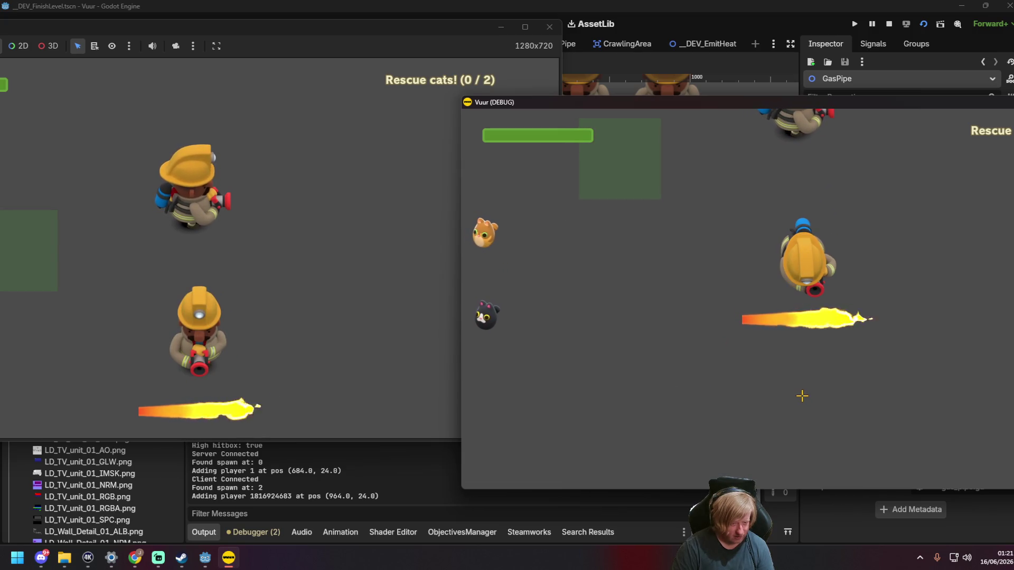
key(s)
key(s)
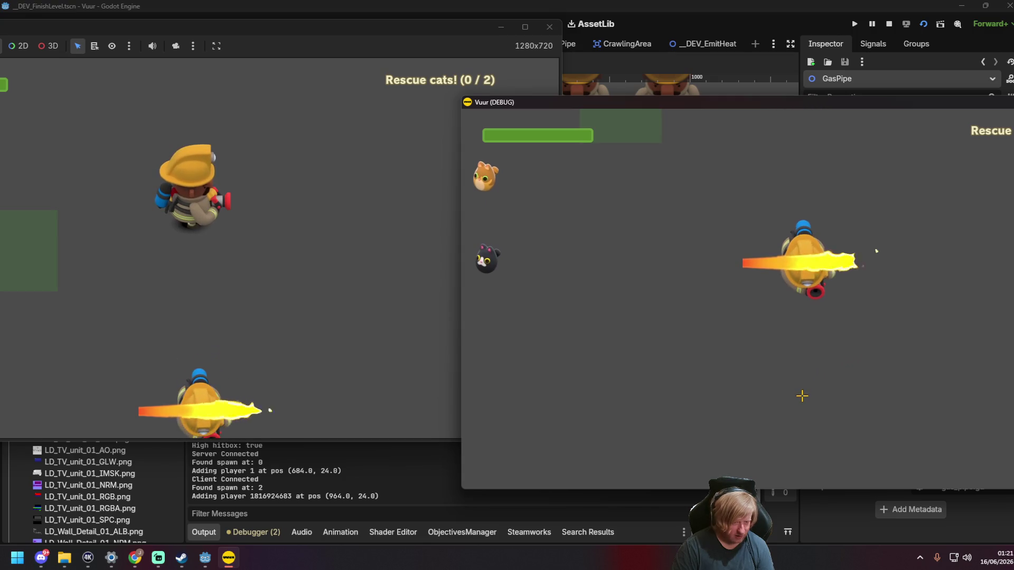
key(s)
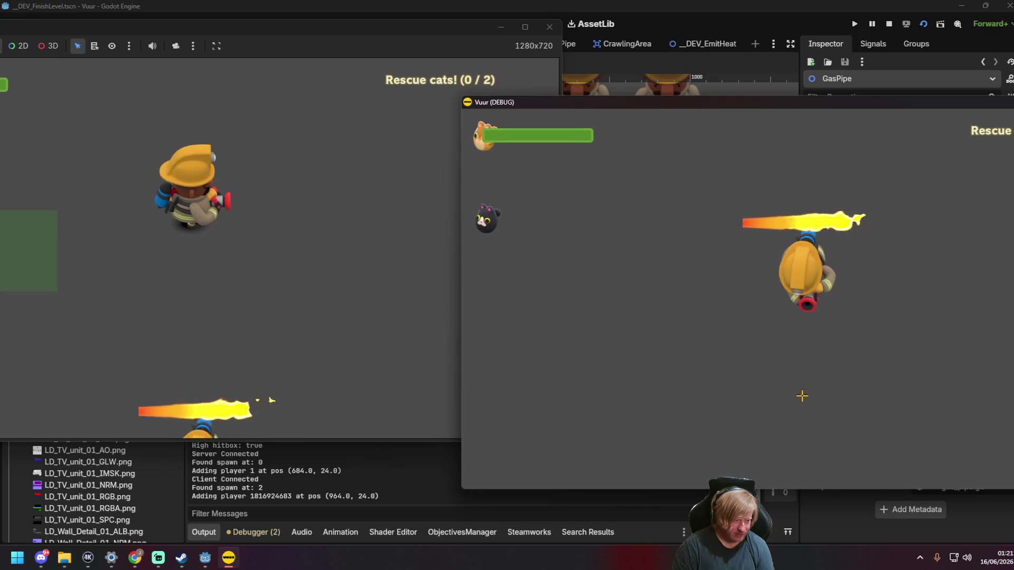
key(w)
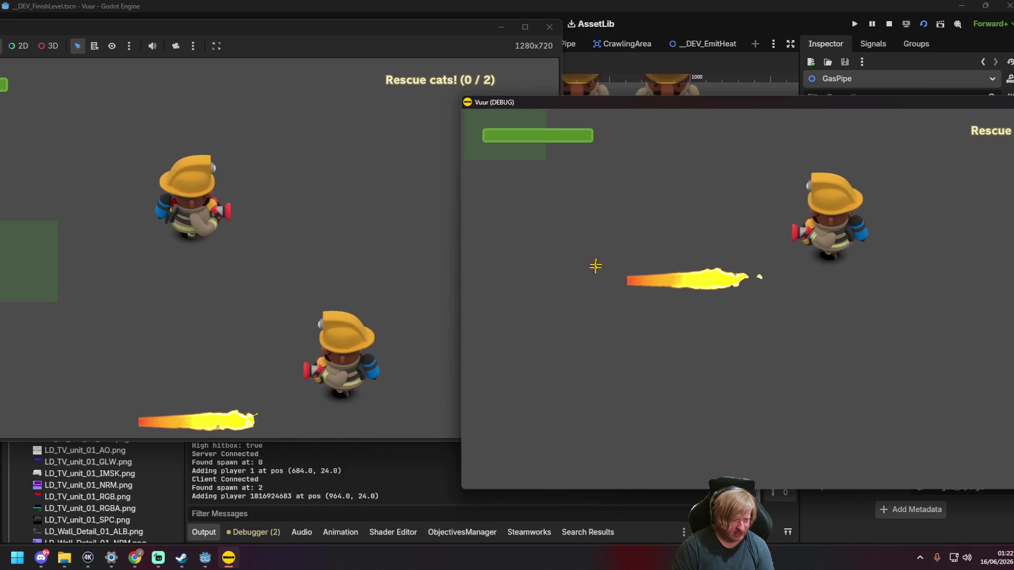
key(w)
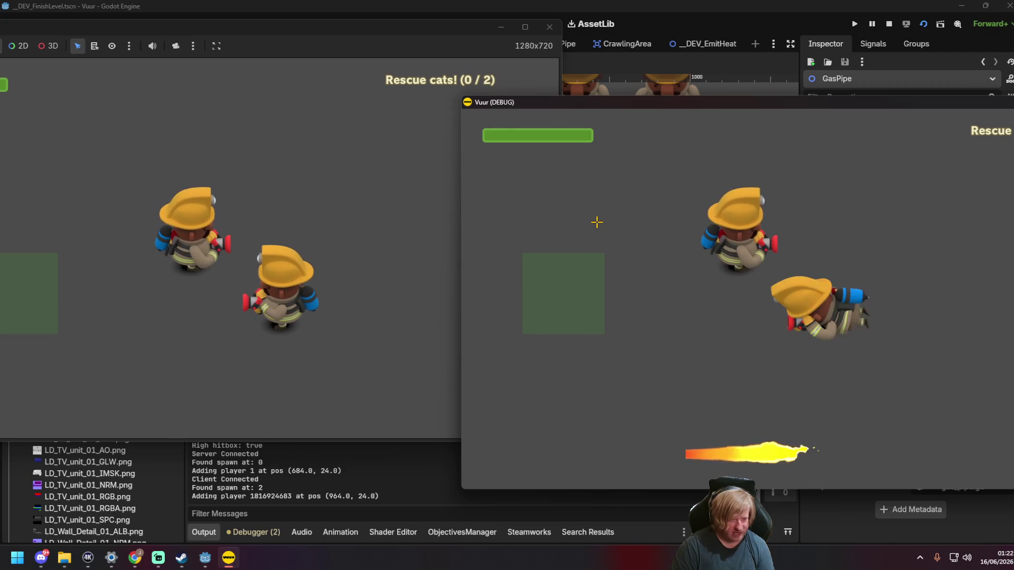
key(a)
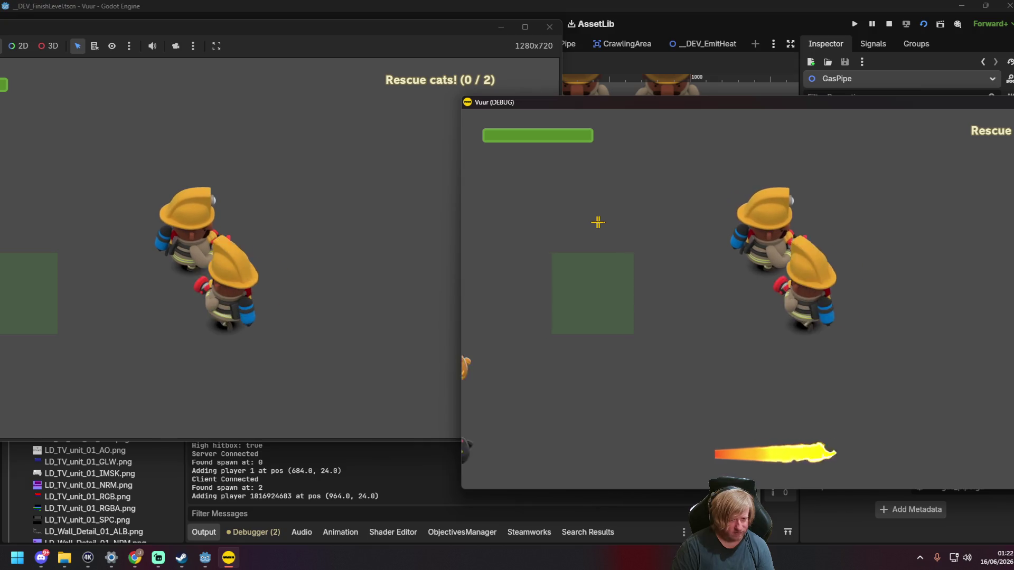
Close the game windows, stop the run, and go back to the Player scene.
drag(828, 101, 446, 107)
click(750, 107)
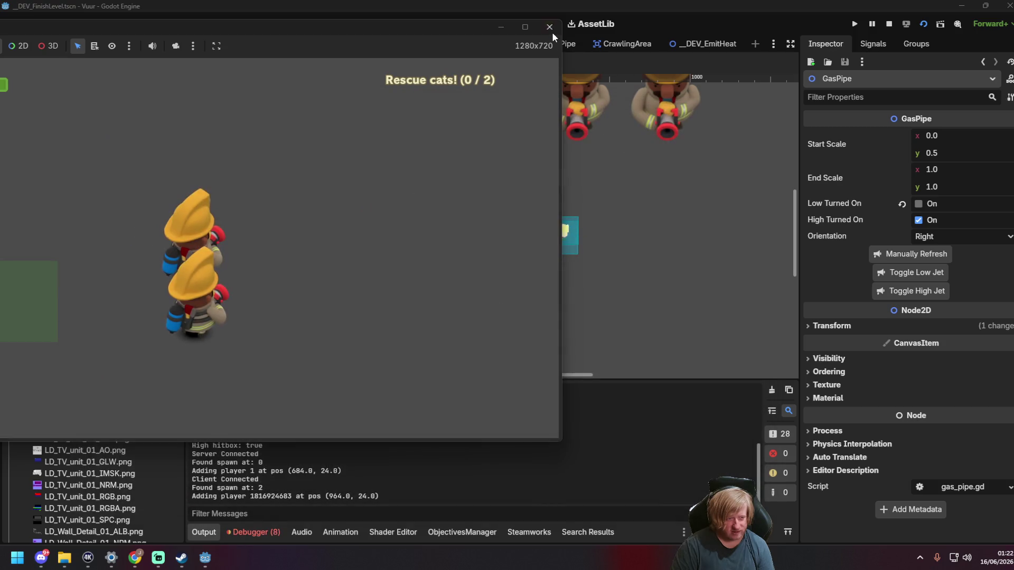
click(549, 27)
click(480, 24)
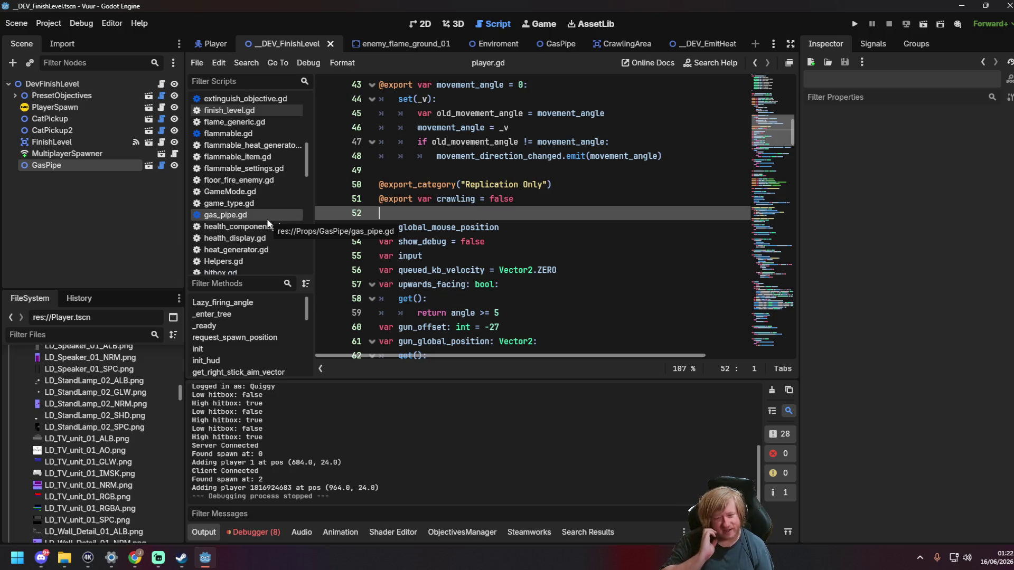
click(207, 46)
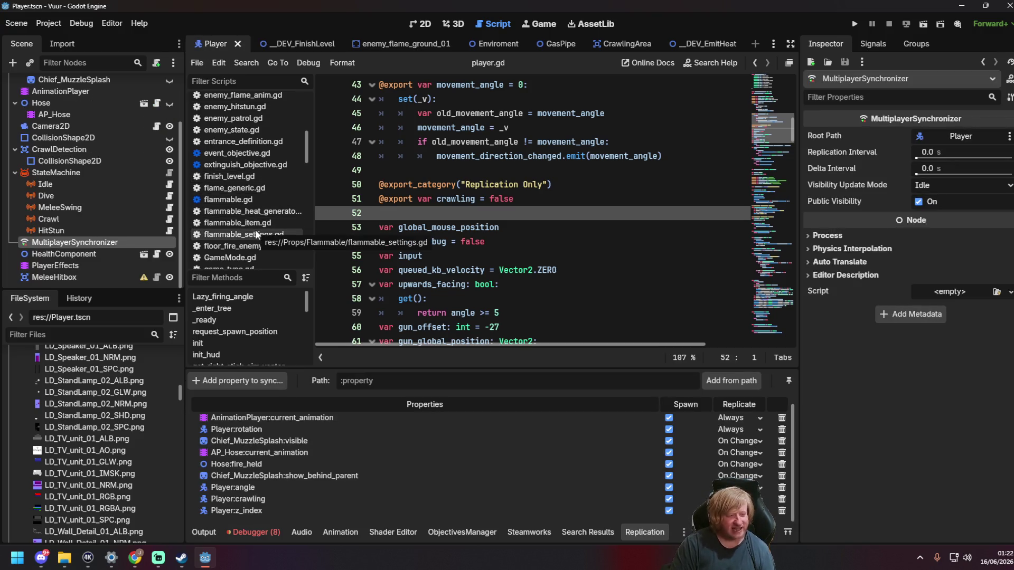
Save the Player scene, undo one change, and review the replication list without adding properties.
key(ctrl+s)
scroll(245, 192, down, 5)
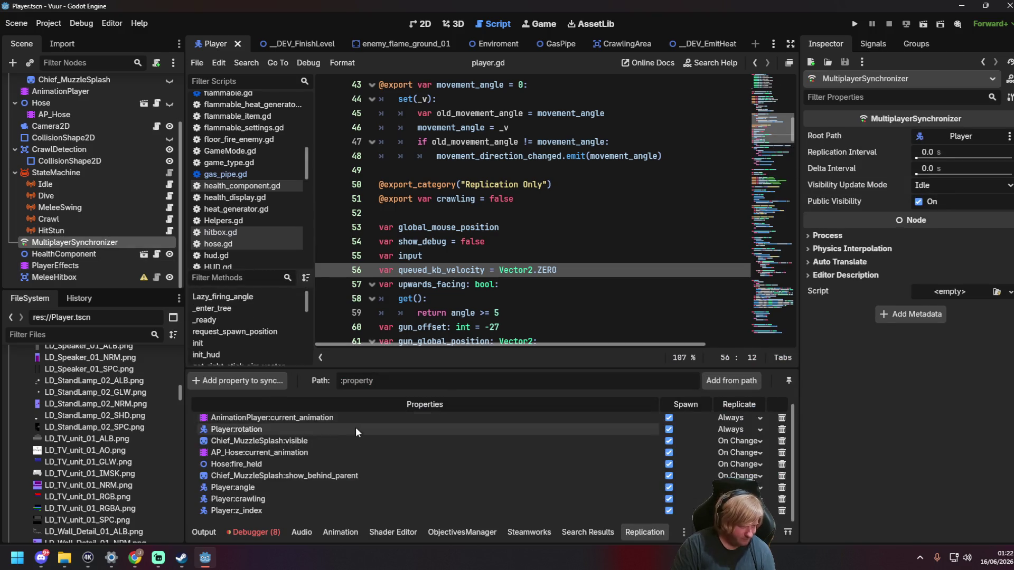
key(ctrl+z)
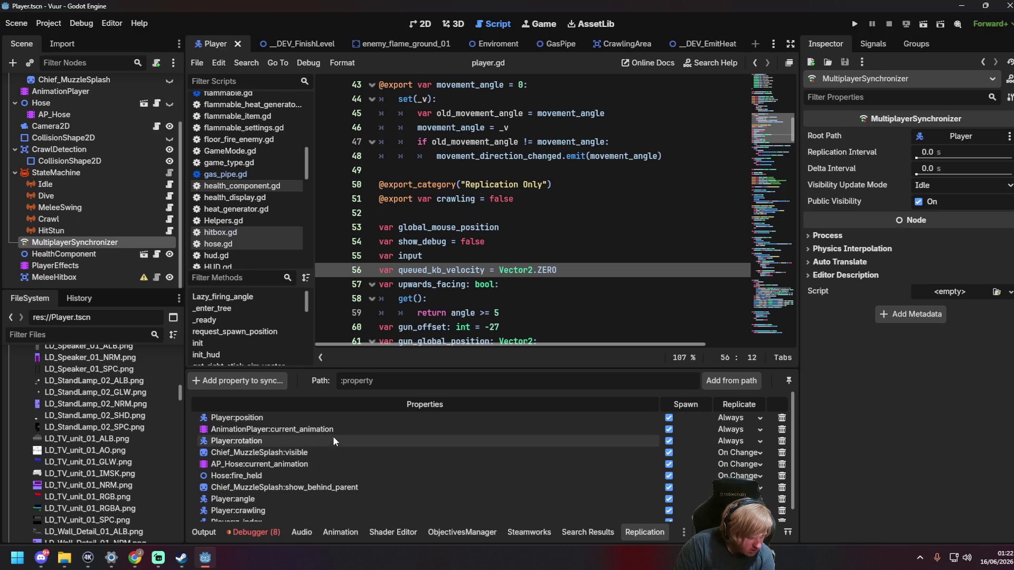
scroll(337, 430, down, 1)
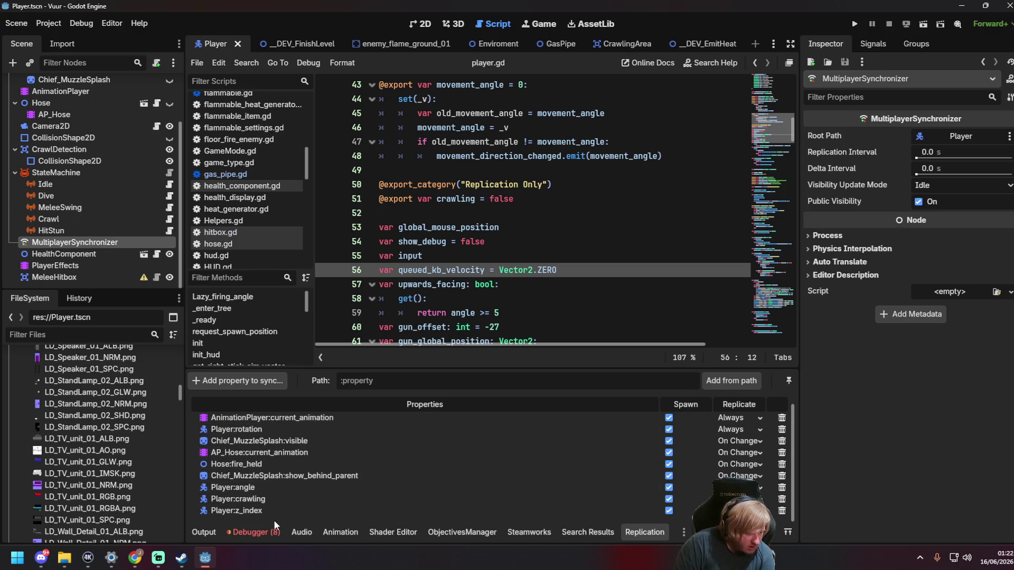
scroll(271, 521, up, 1)
click(258, 381)
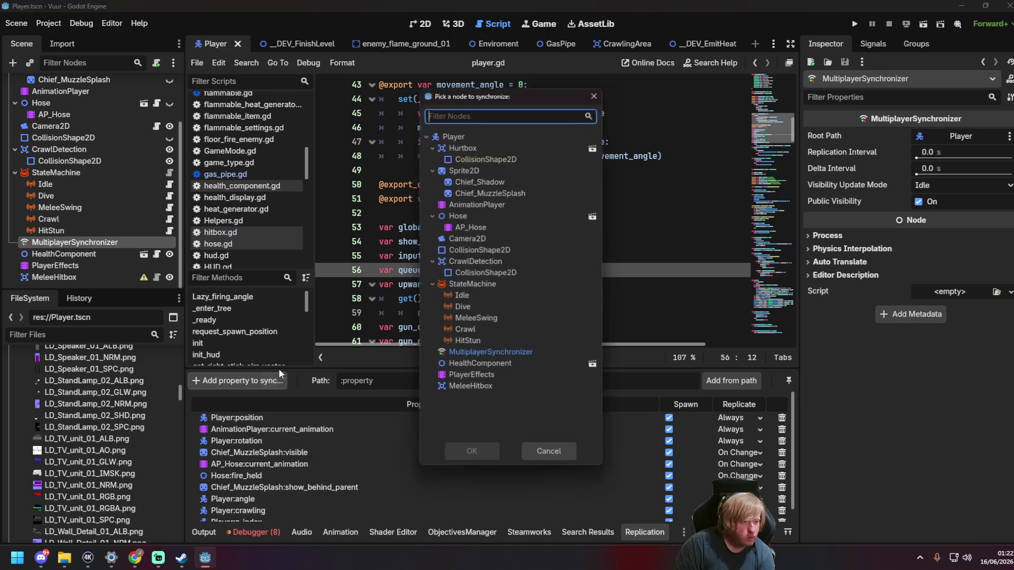
click(544, 454)
scroll(750, 488, down, 1)
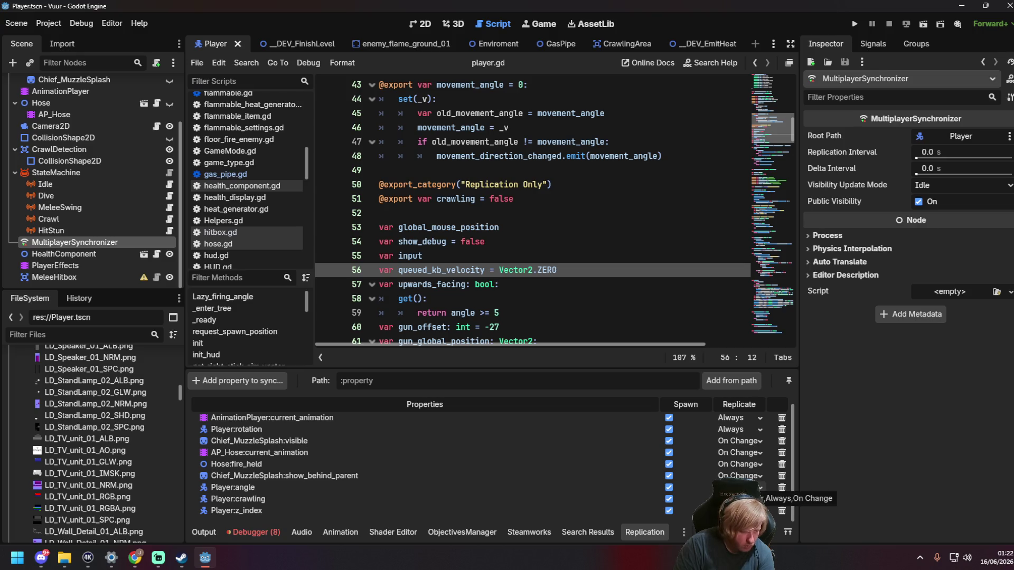
scroll(681, 482, up, 1)
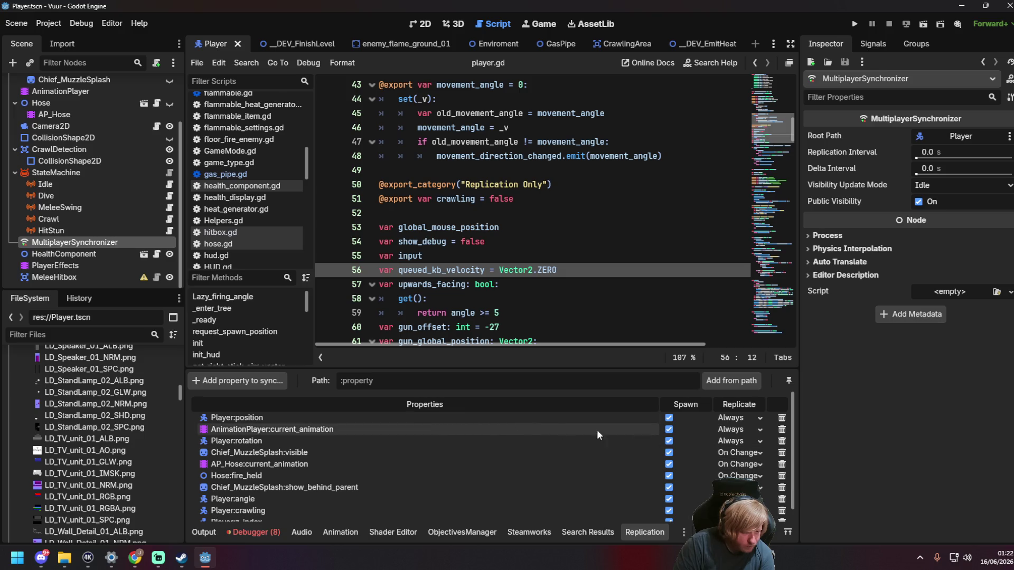
Set AnimationPlayer:current_animation to replicate On Change and save the Player scene.
click(750, 429)
click(745, 469)
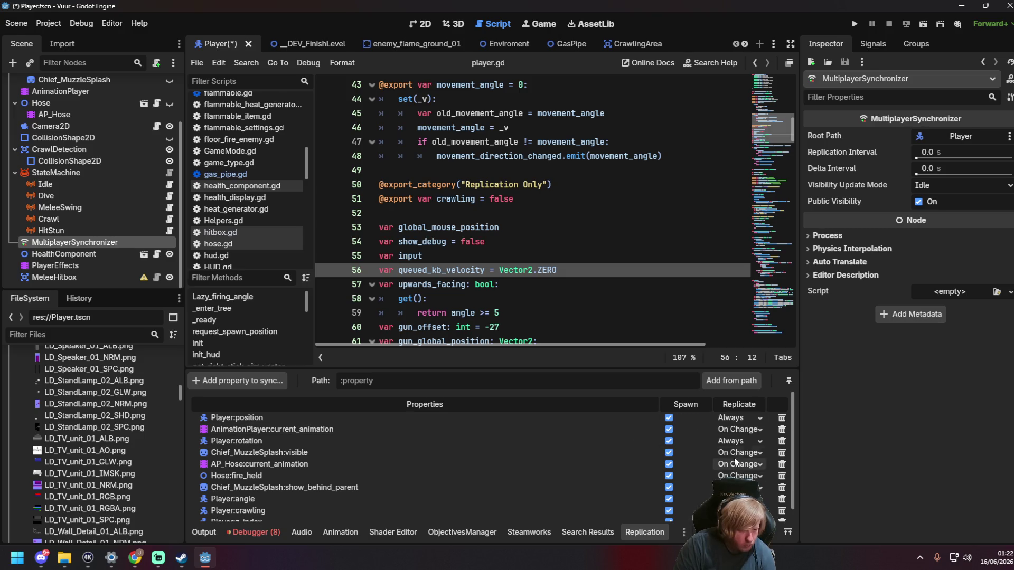
click(568, 272)
key(ctrl+s)
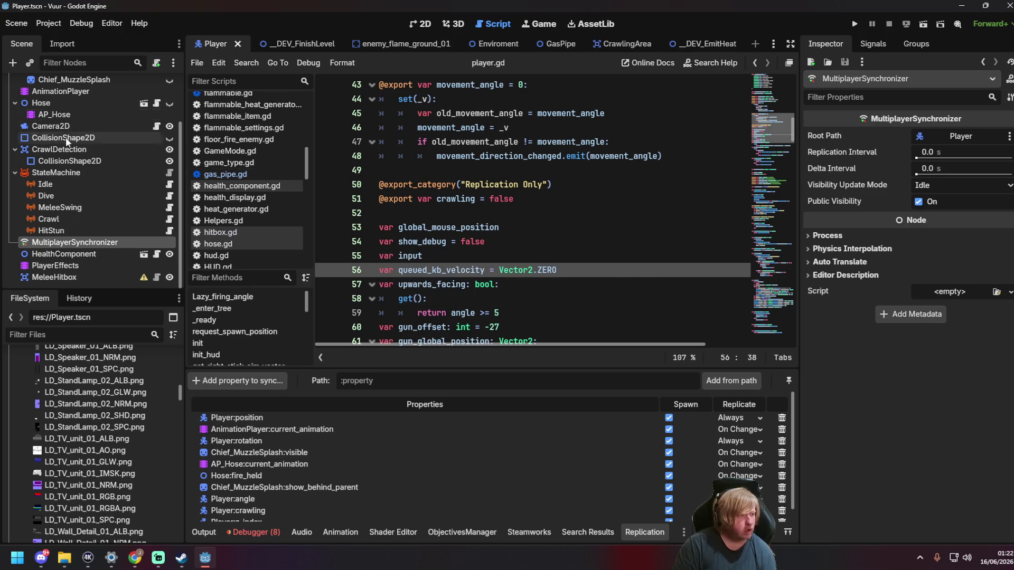
Choose the Player node as the property source and browse its player.gd, crawling and CanvasItem properties.
click(266, 384)
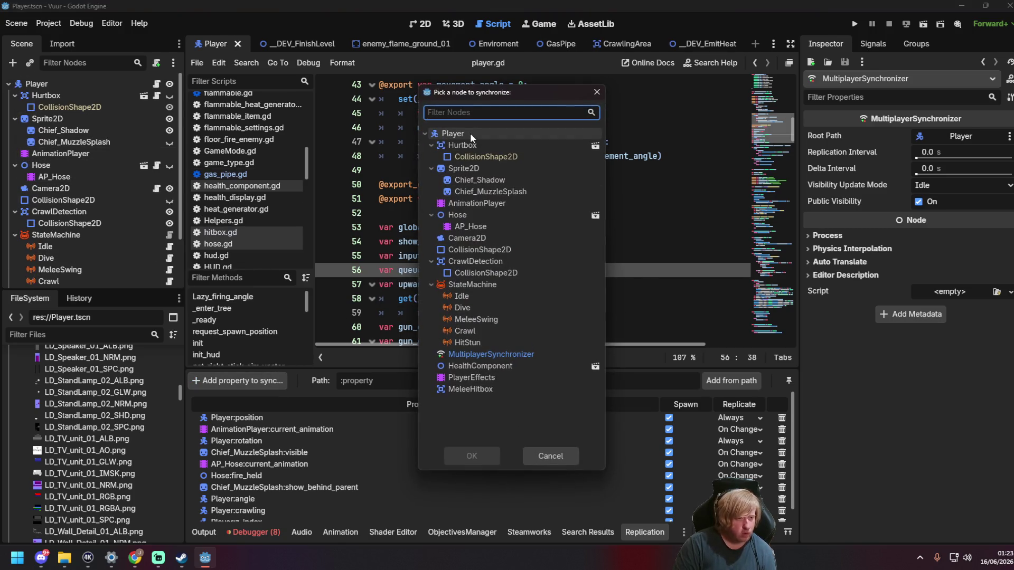
double_click(470, 132)
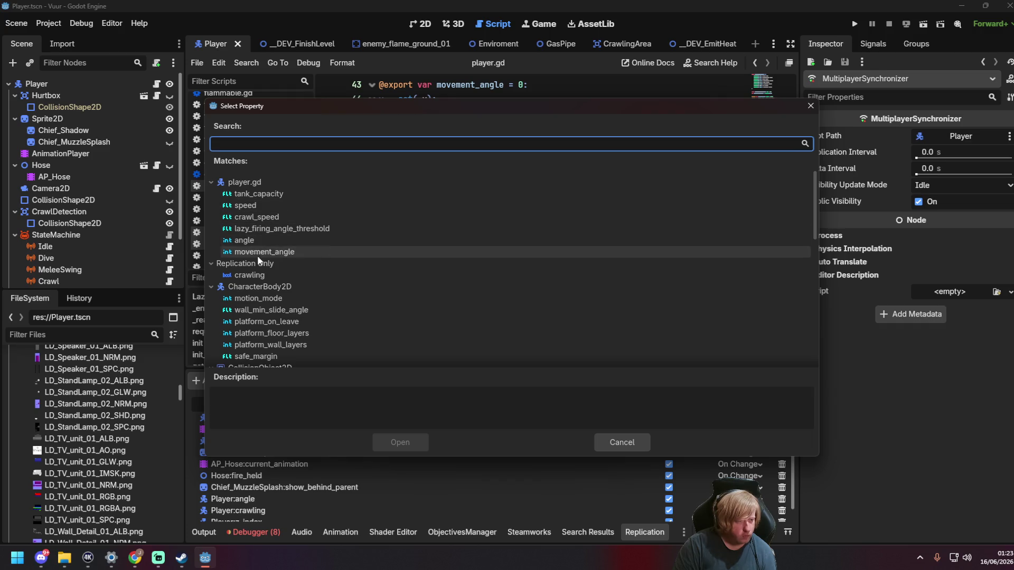
scroll(276, 288, down, 2)
scroll(275, 288, down, 5)
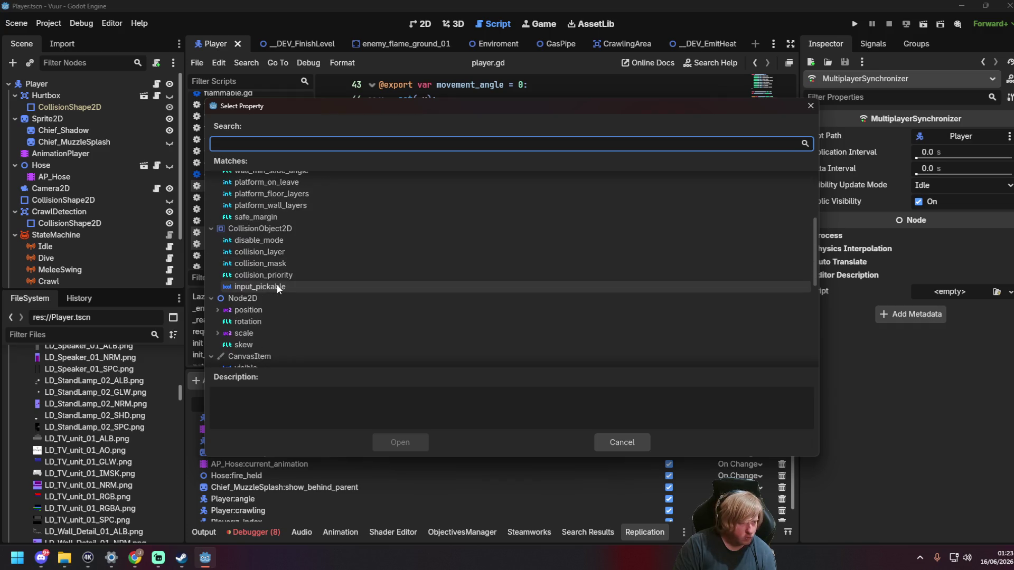
scroll(276, 283, down, 1)
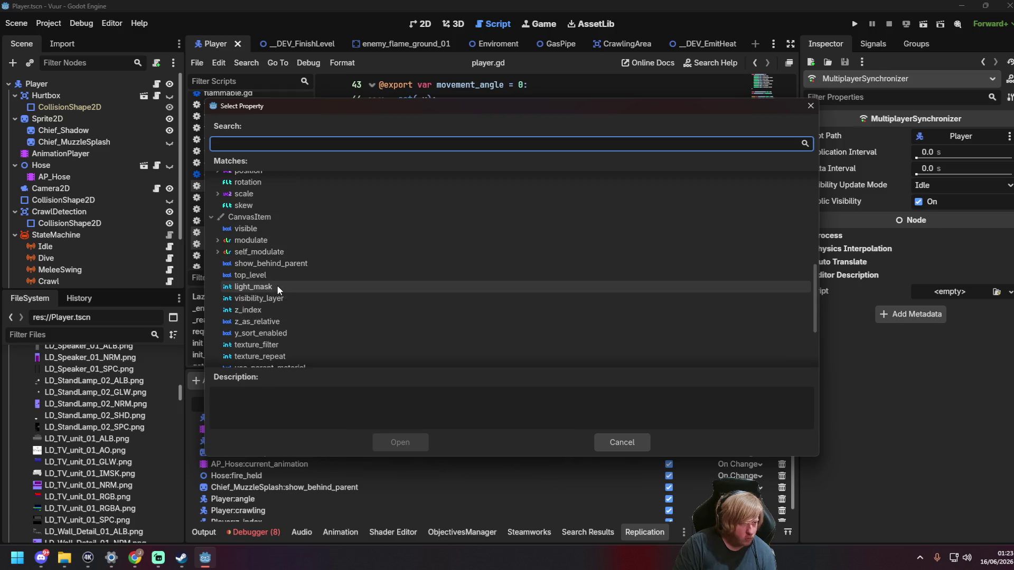
scroll(277, 285, up, 10)
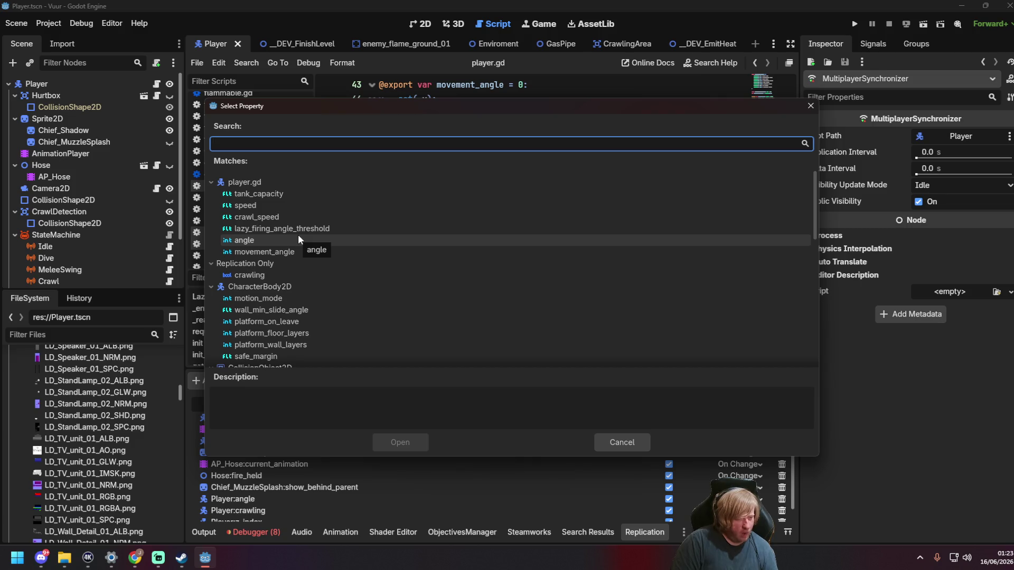
scroll(285, 252, down, 1)
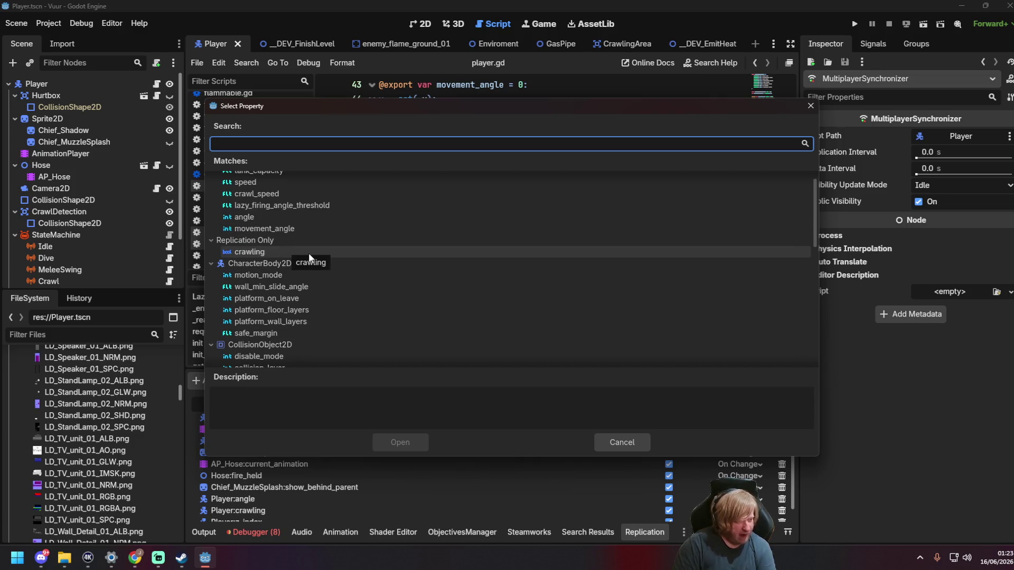
scroll(306, 258, down, 3)
scroll(306, 257, down, 8)
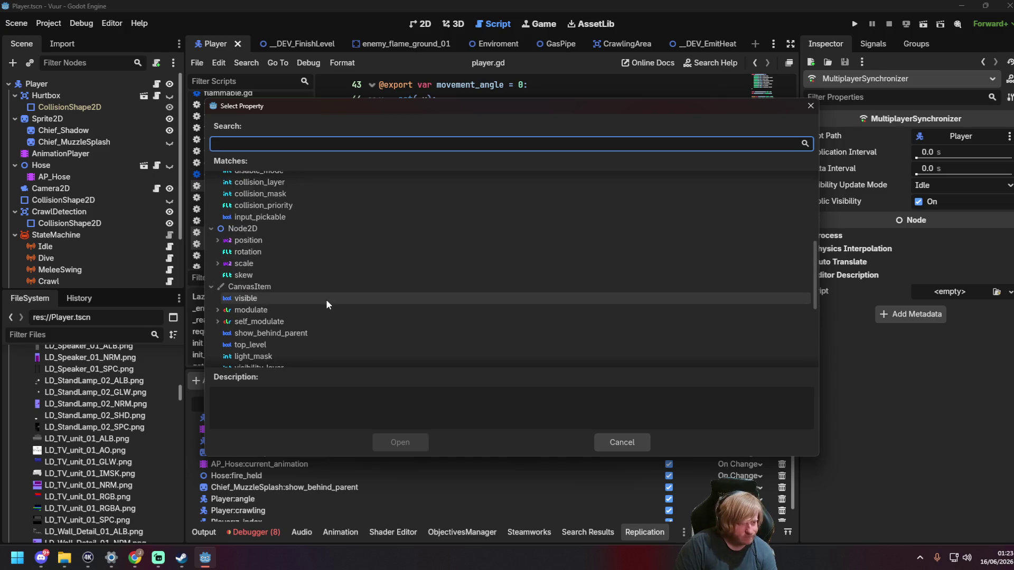
scroll(324, 303, up, 6)
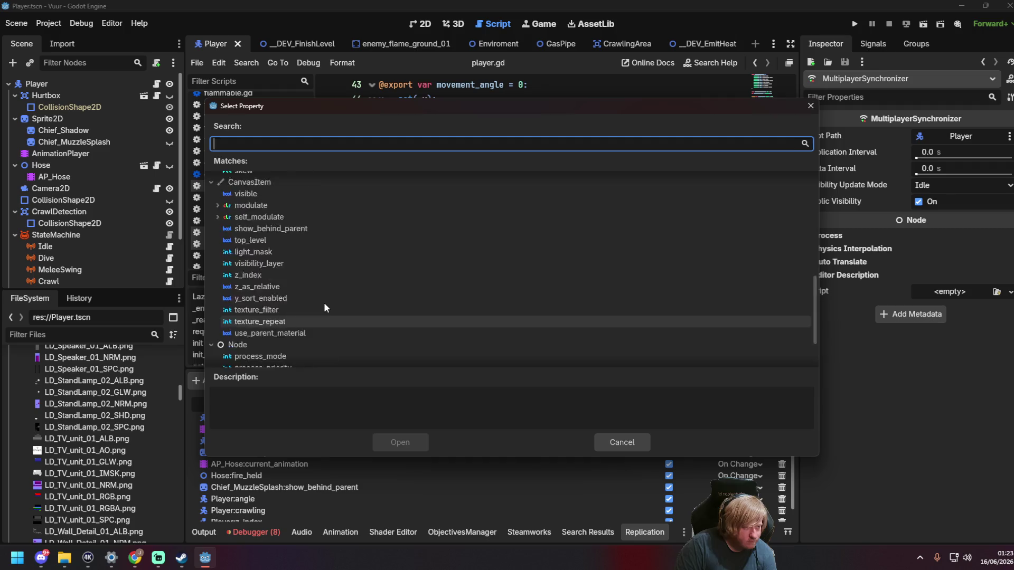
scroll(325, 303, up, 5)
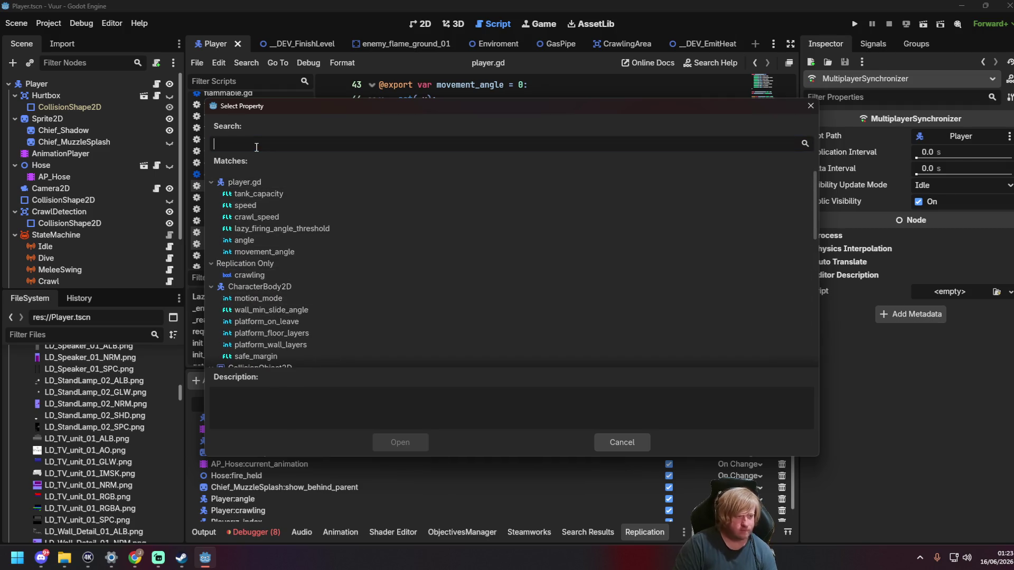
text(spr)
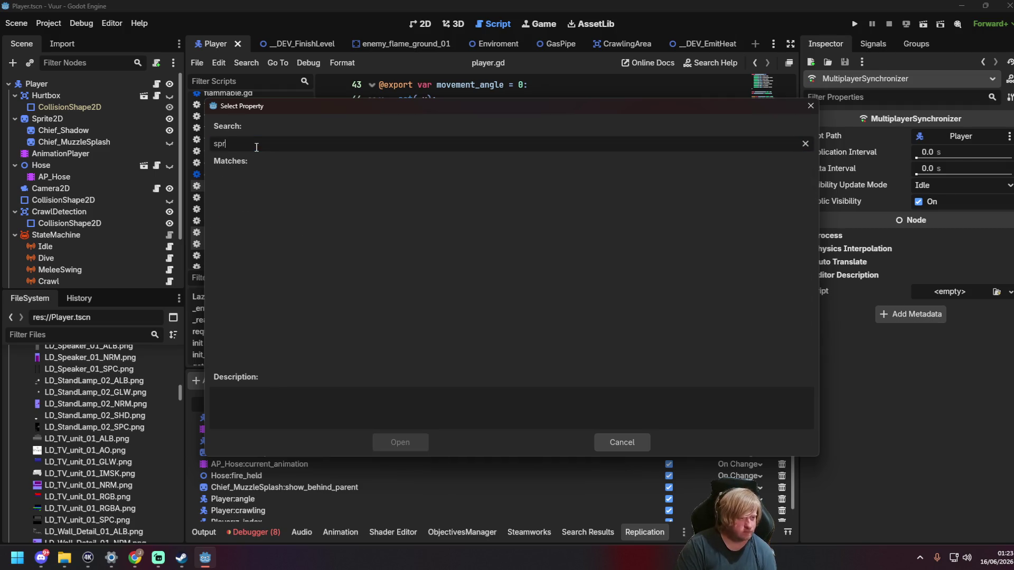
key(BackSpace)
key(BackSpace)
key(BackSpace)
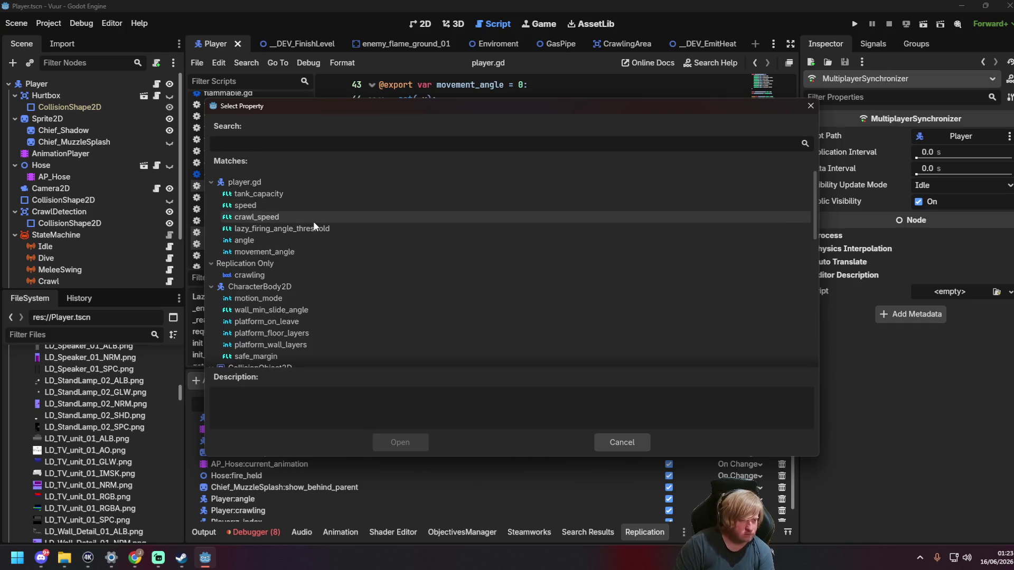
scroll(302, 276, down, 5)
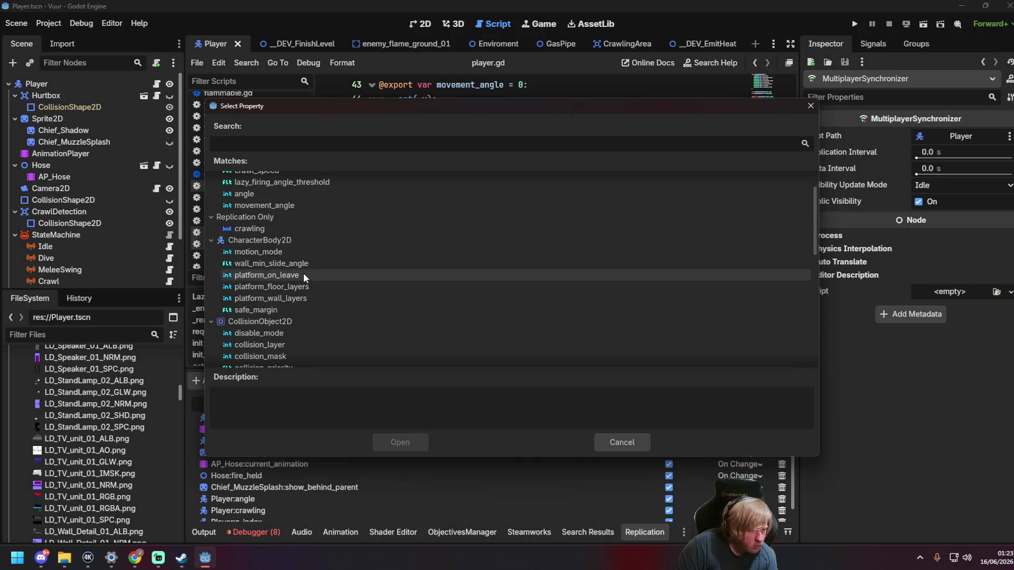
scroll(303, 273, down, 3)
scroll(303, 274, down, 2)
scroll(303, 274, down, 3)
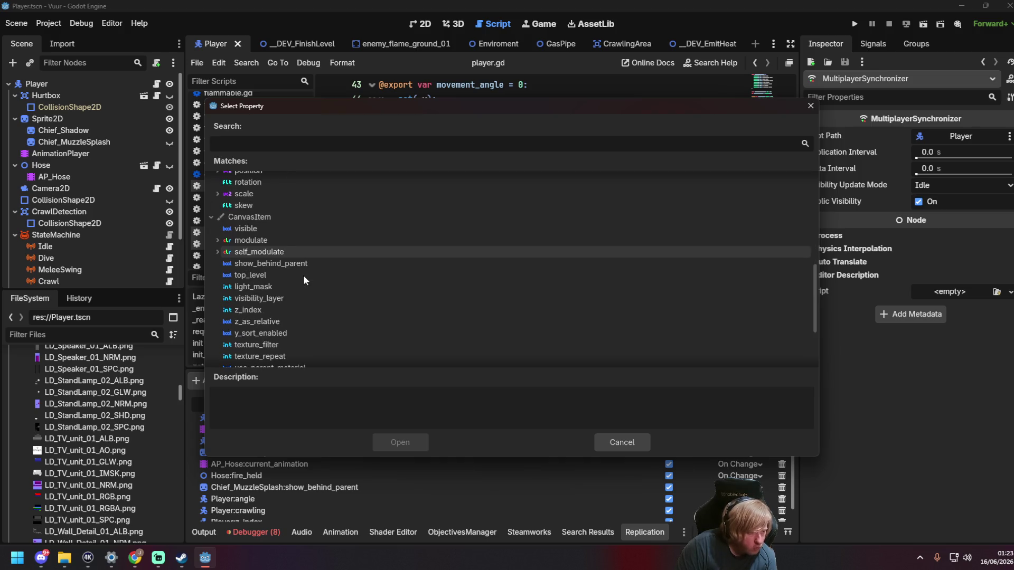
scroll(303, 274, down, 2)
scroll(304, 276, up, 5)
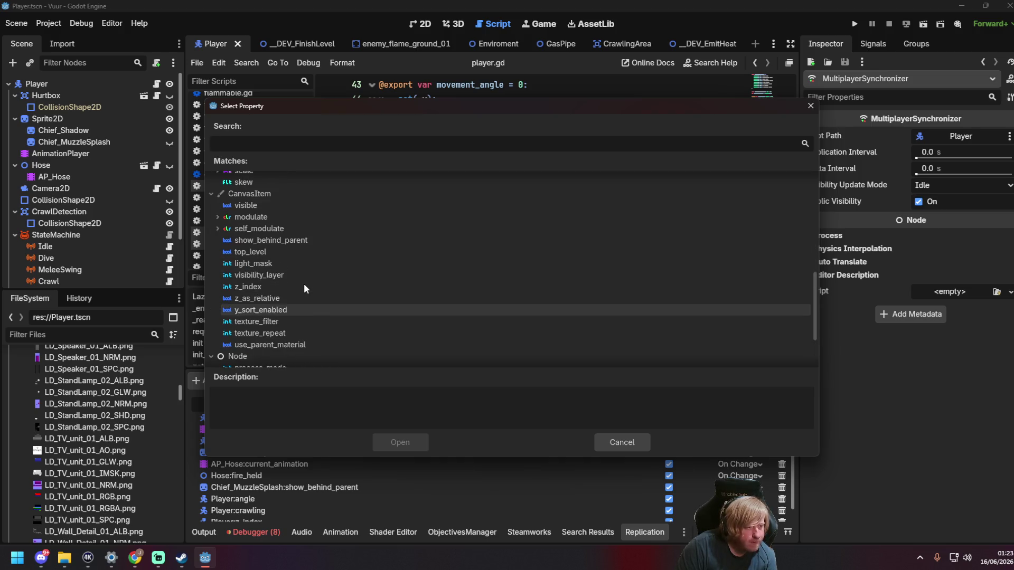
scroll(304, 287, up, 4)
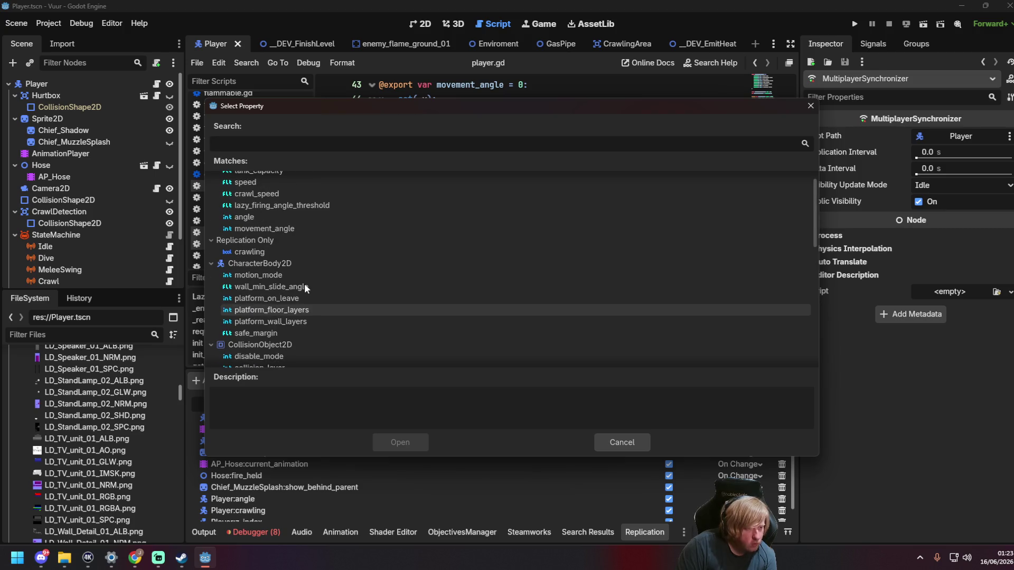
scroll(304, 287, up, 1)
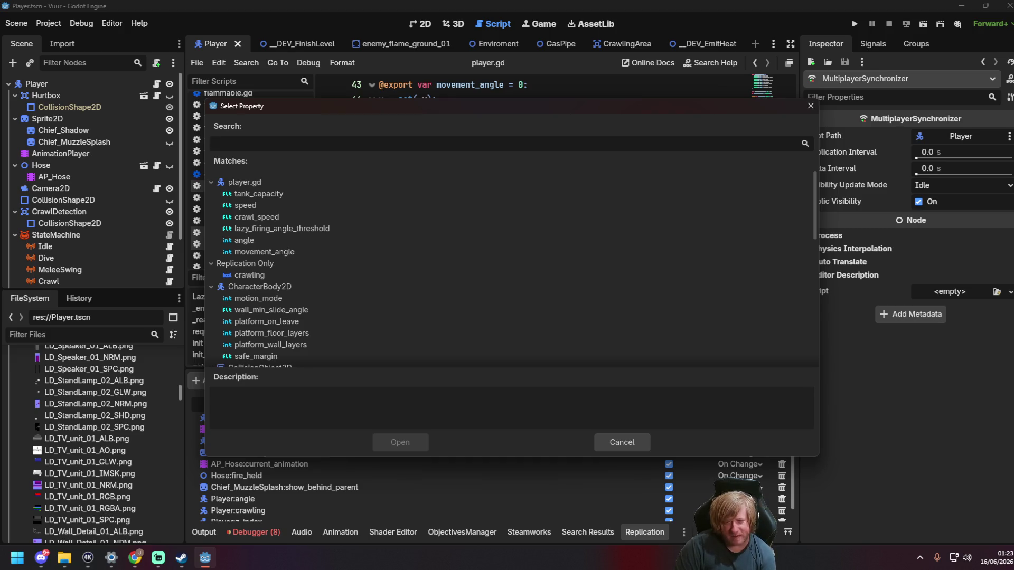
key(alt+Tab)
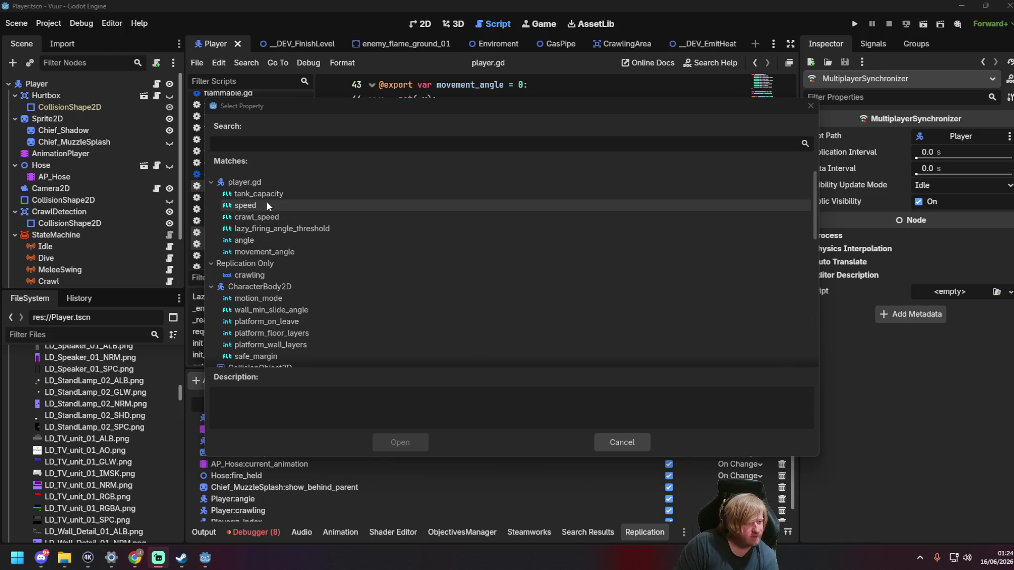
scroll(315, 243, down, 5)
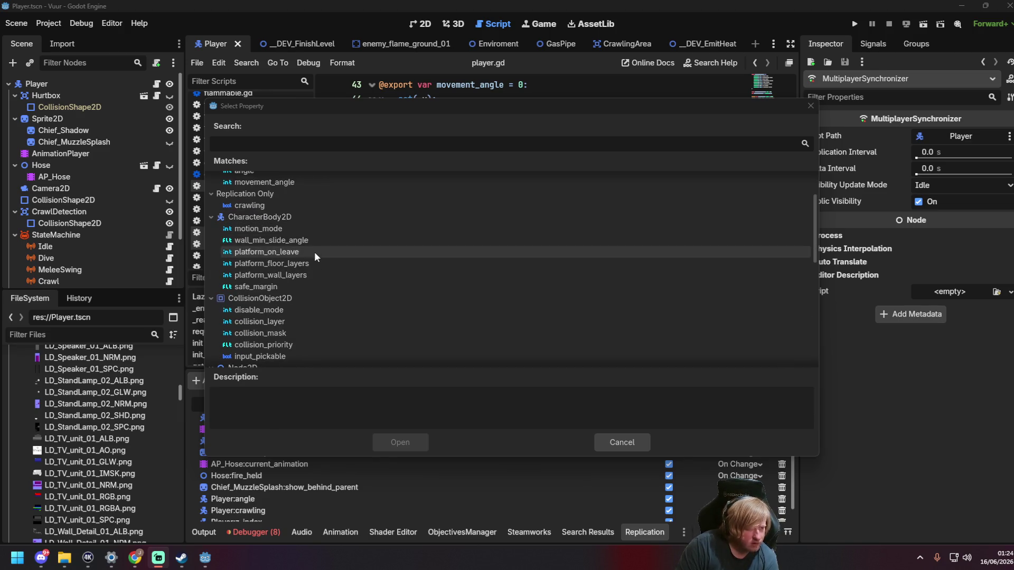
scroll(315, 258, down, 3)
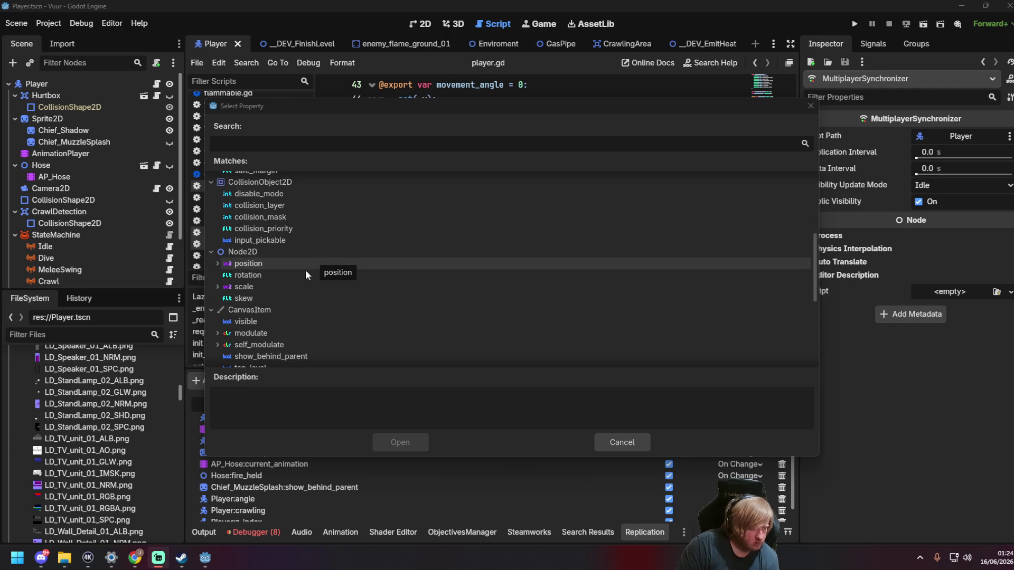
scroll(290, 292, down, 2)
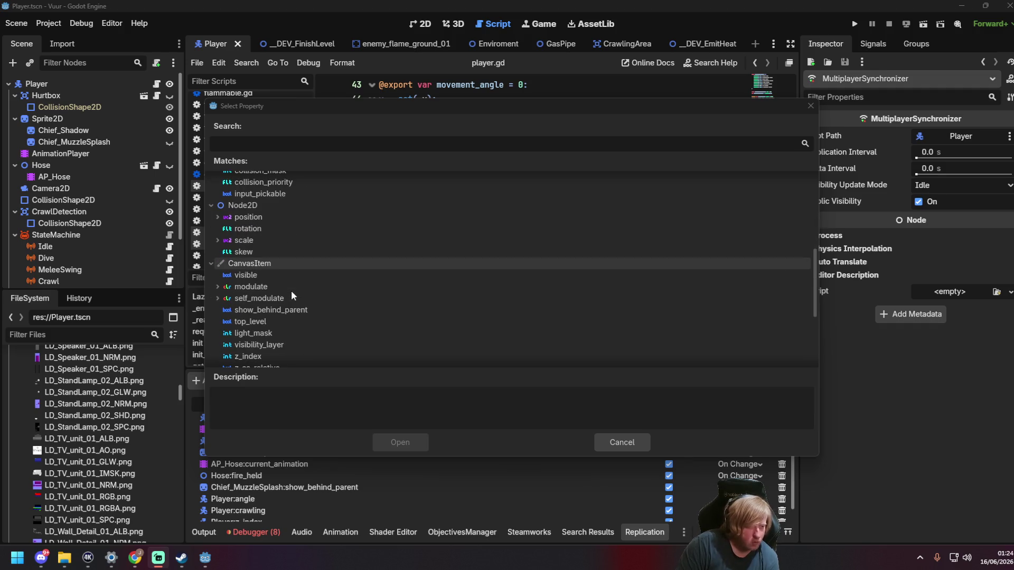
scroll(292, 287, down, 1)
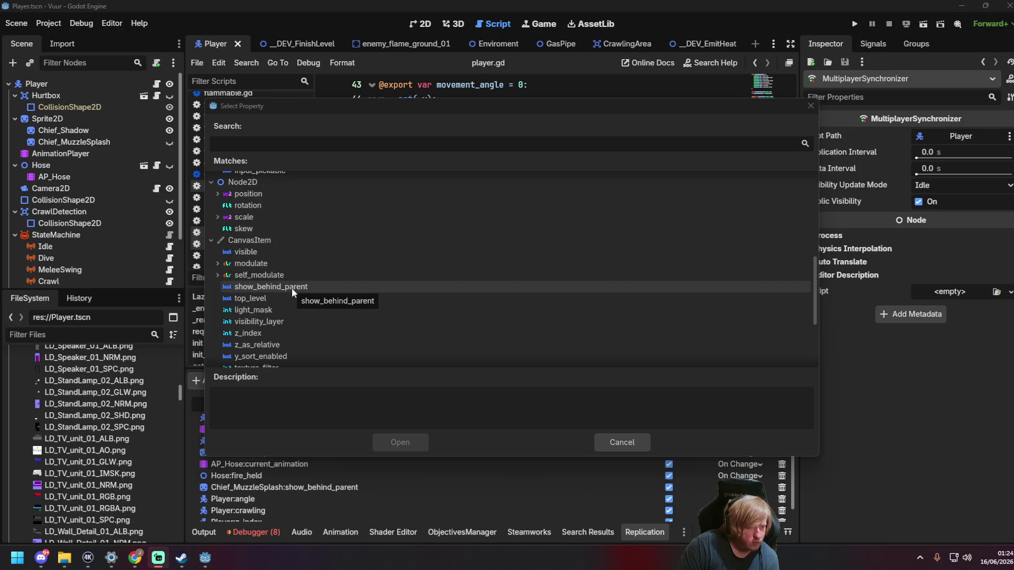
scroll(292, 287, down, 2)
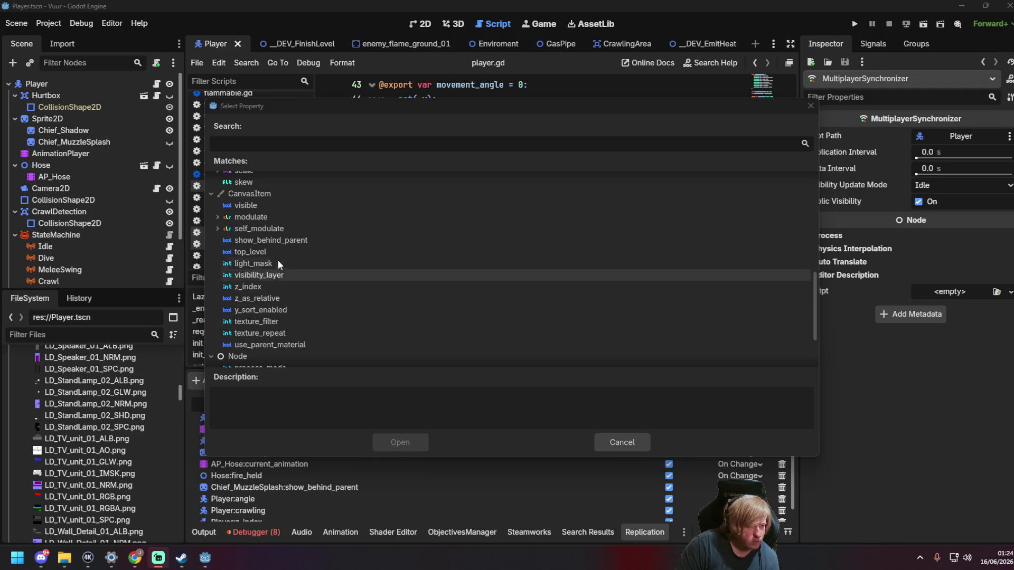
scroll(271, 244, up, 1)
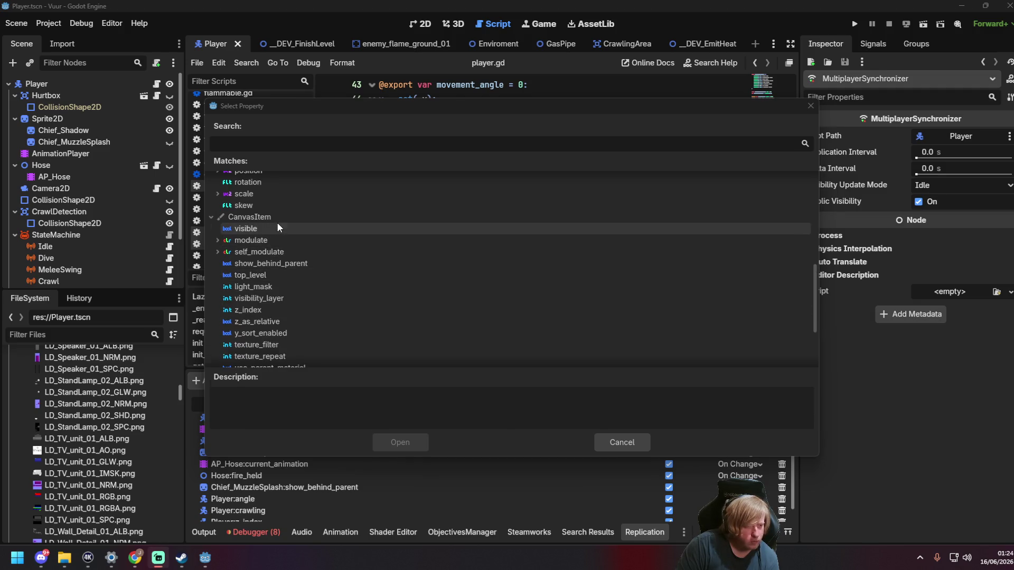
click(278, 228)
scroll(271, 253, down, 1)
scroll(273, 270, up, 2)
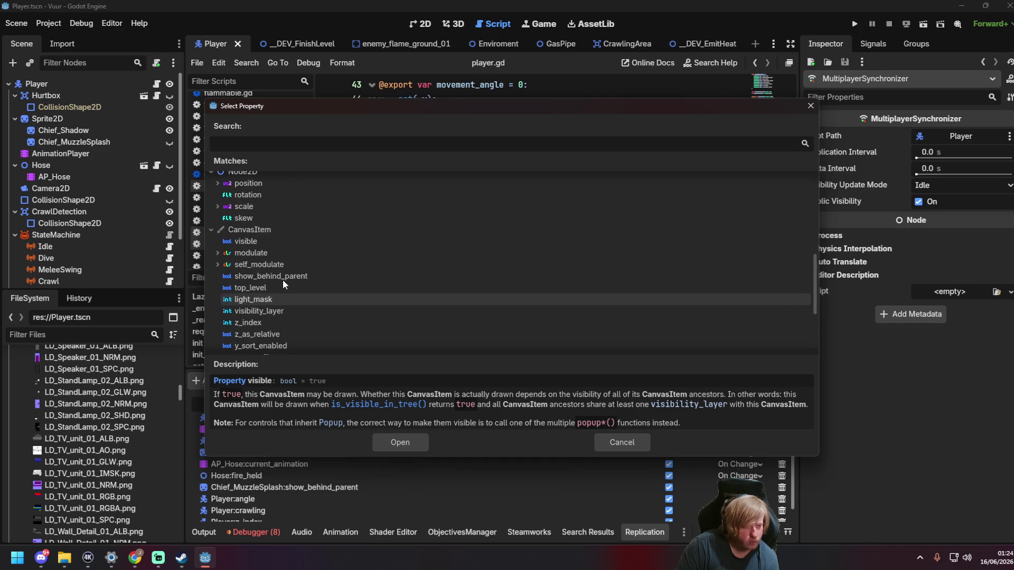
scroll(283, 278, up, 2)
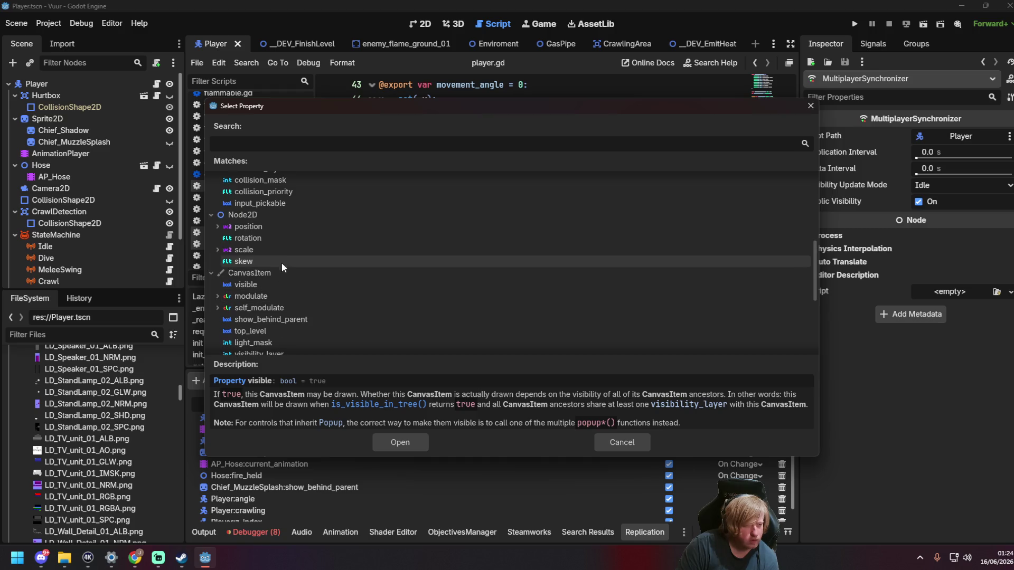
scroll(287, 225, up, 2)
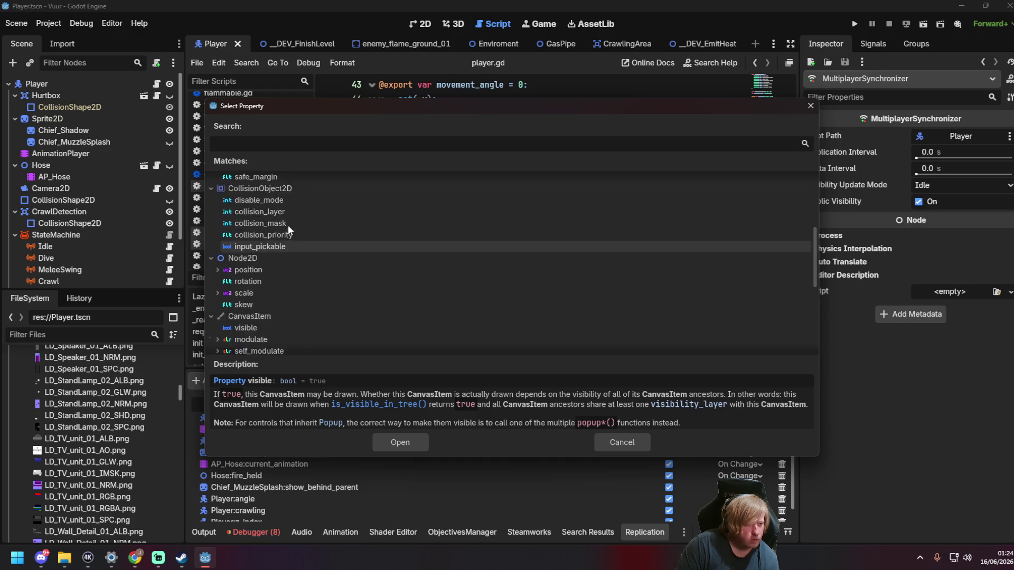
scroll(345, 259, up, 7)
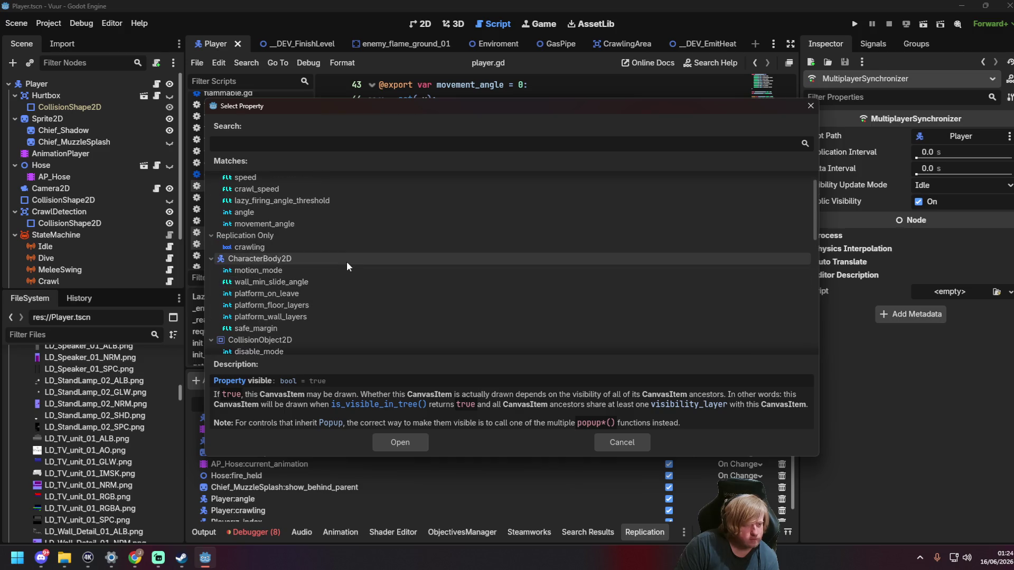
scroll(385, 268, up, 2)
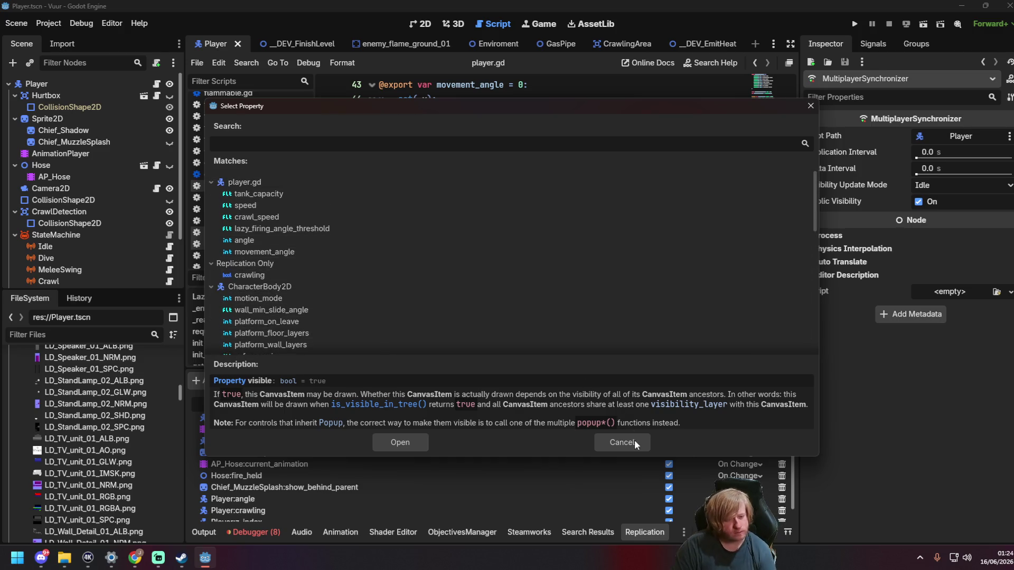